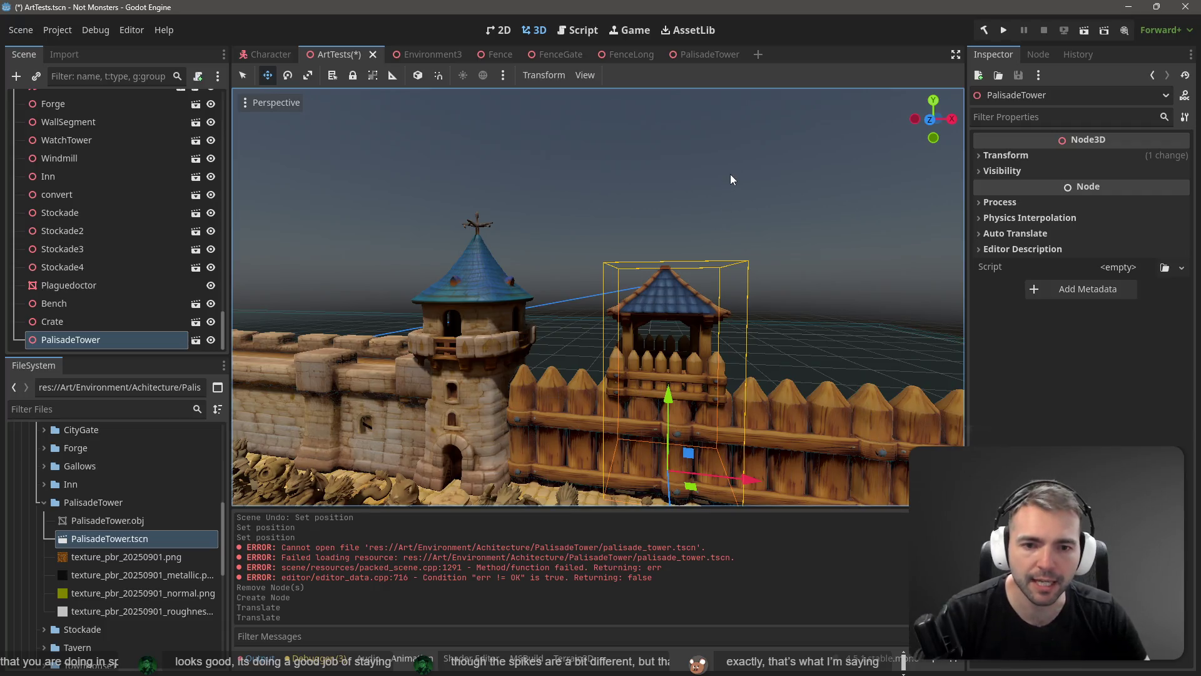
- Select the PalisadeTower and slide it about 10 units right along the wooden wall
click(734, 175)
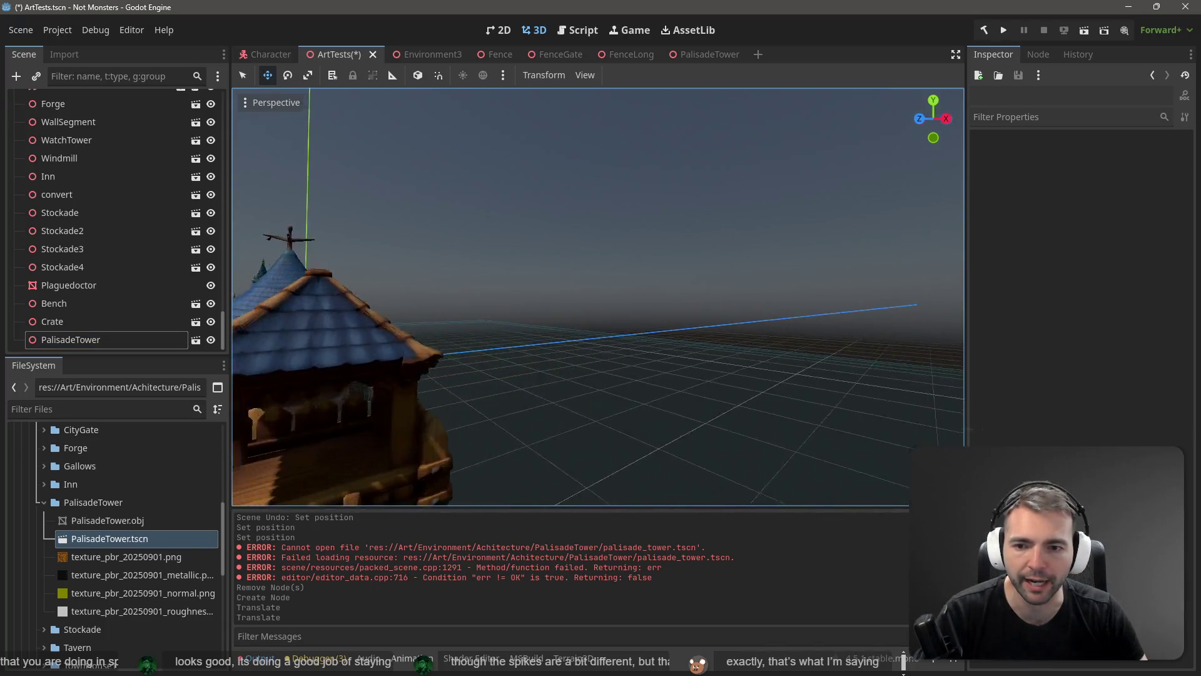
key(ctrl+s)
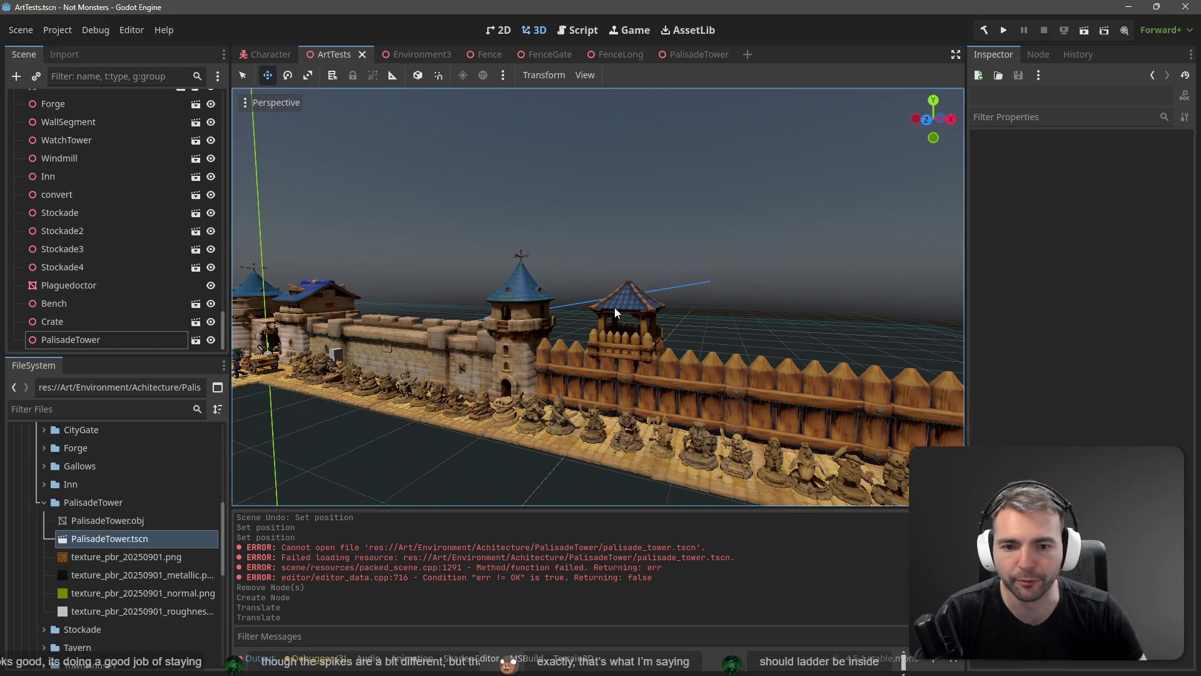
click(615, 313)
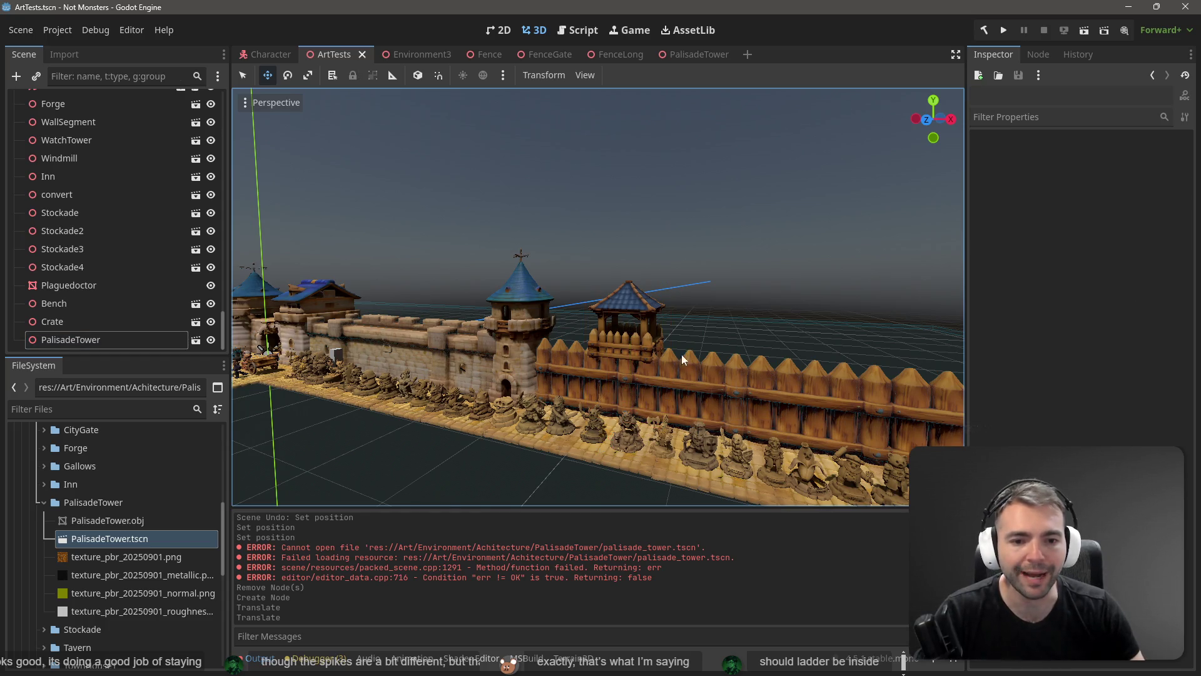
click(656, 350)
drag(730, 425, 846, 433)
- Save the ArtTests scene and view the tower along the wall from the front
click(767, 223)
key(ctrl+s)
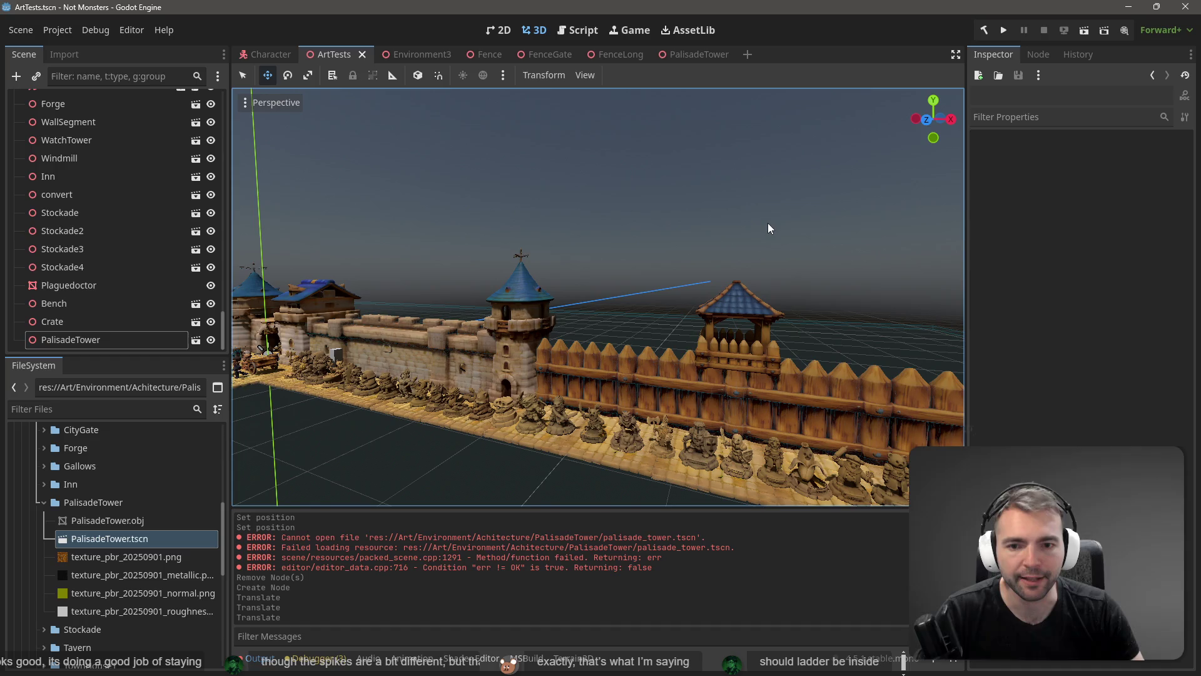
key(d)
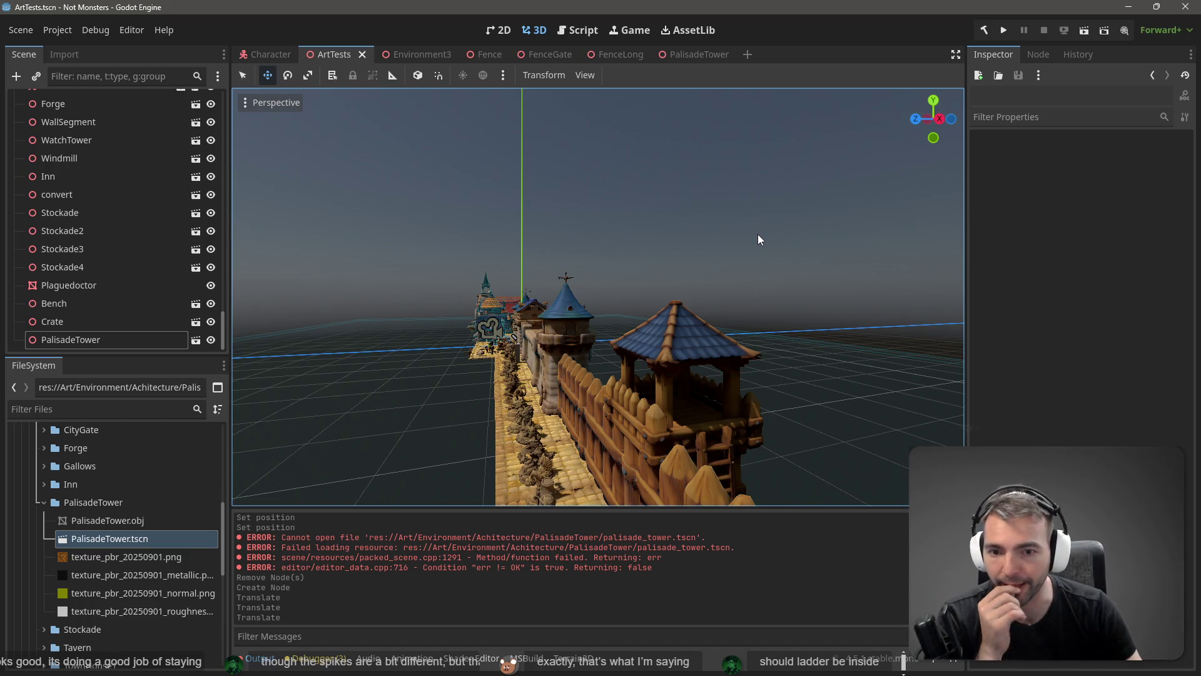
key(KP_1)
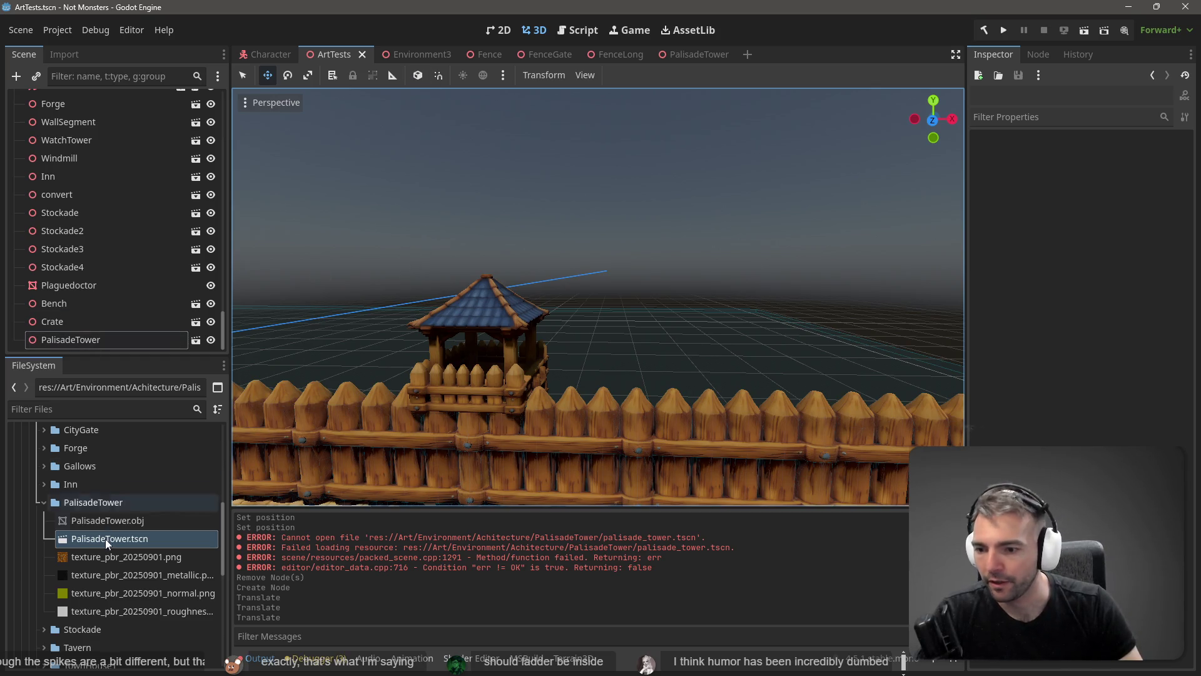
- Drop a PalisadeTower instance into Environment3 and shift it against the fence
click(423, 59)
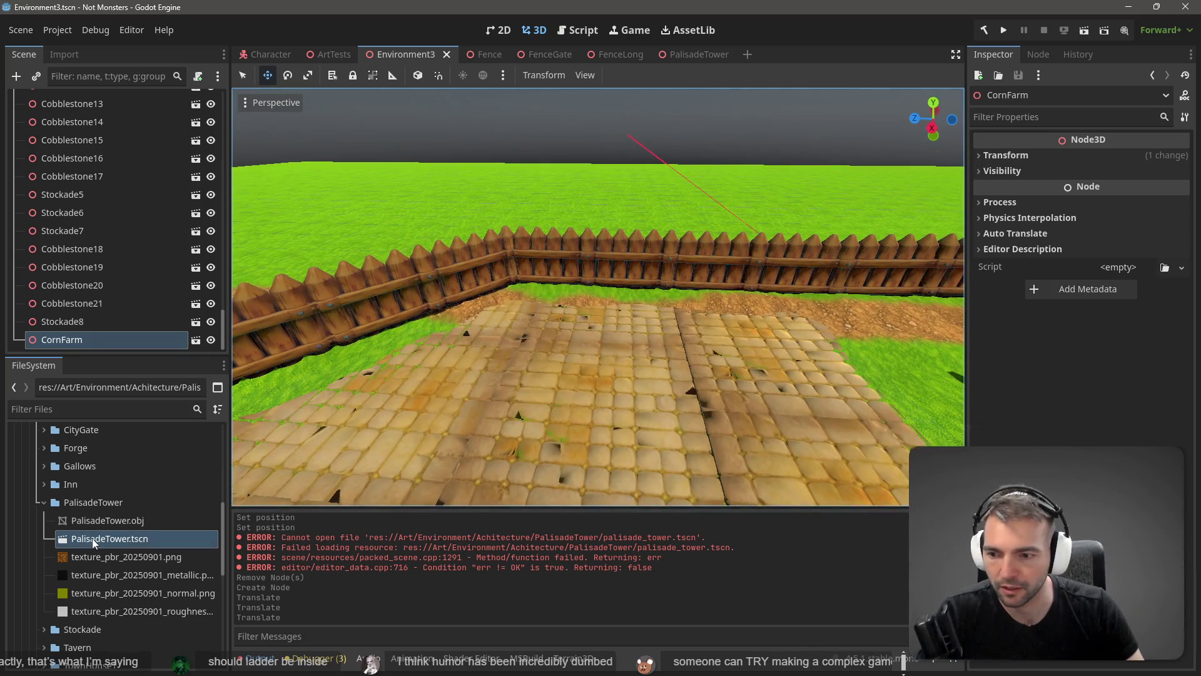
mouse_move(92, 538)
mouse_down()
mouse_move(541, 339)
mouse_move(562, 268)
mouse_move(558, 288)
mouse_up()
key(w)
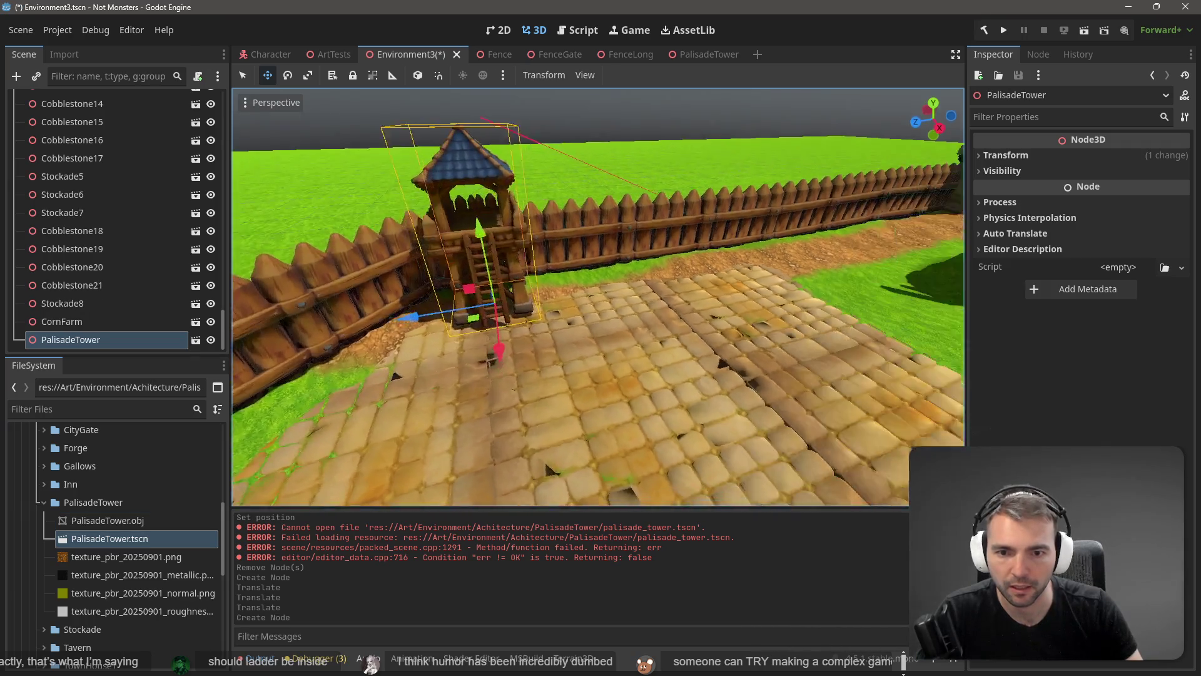
key(w)
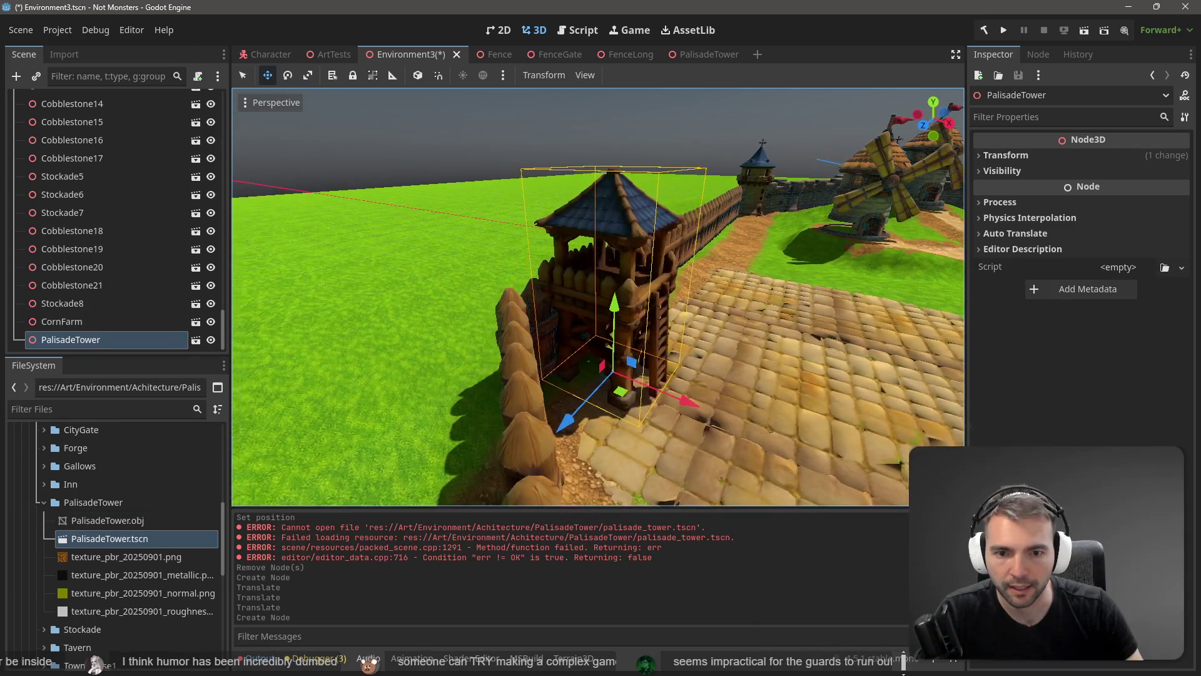
drag(587, 389, 559, 392)
key(s)
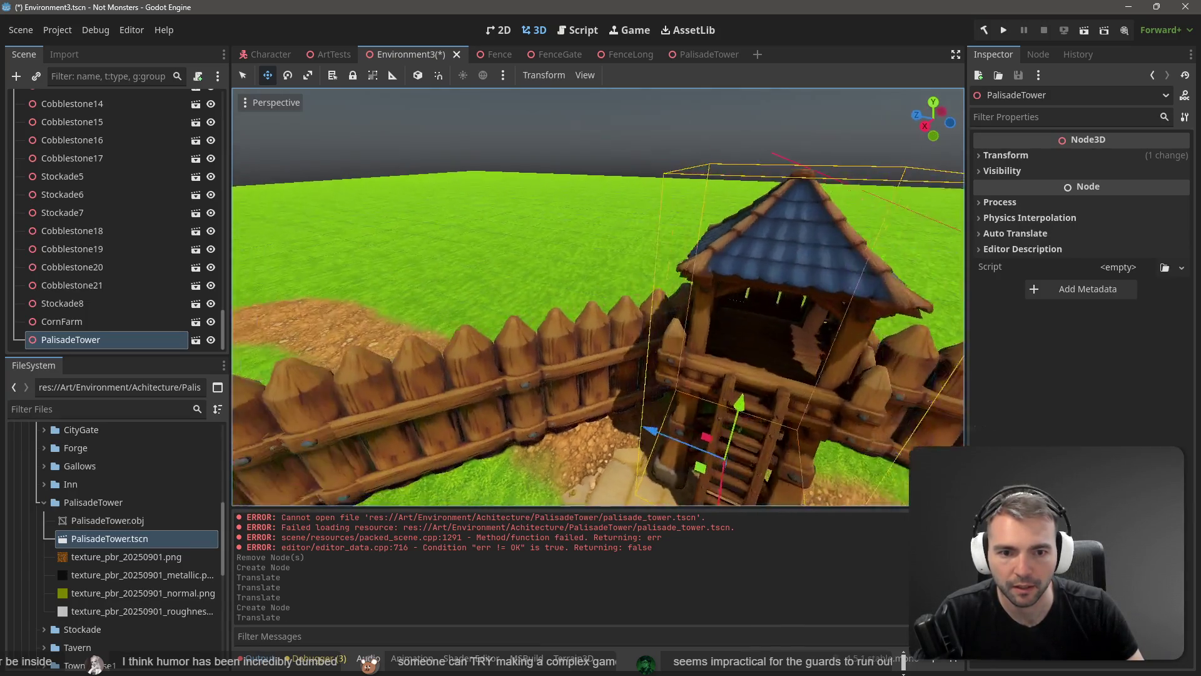
- Turn the tower so its ladder faces the field and nudge it into the fence corner
key(e)
drag(616, 429, 645, 429)
key(w)
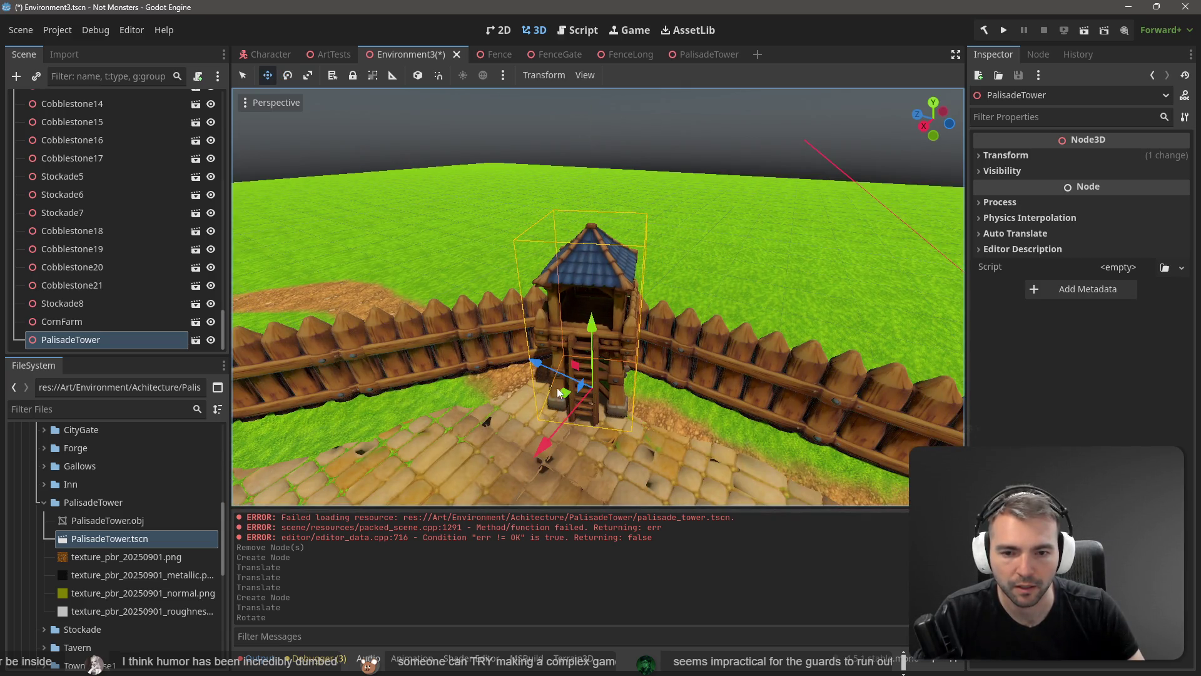
drag(566, 393, 543, 429)
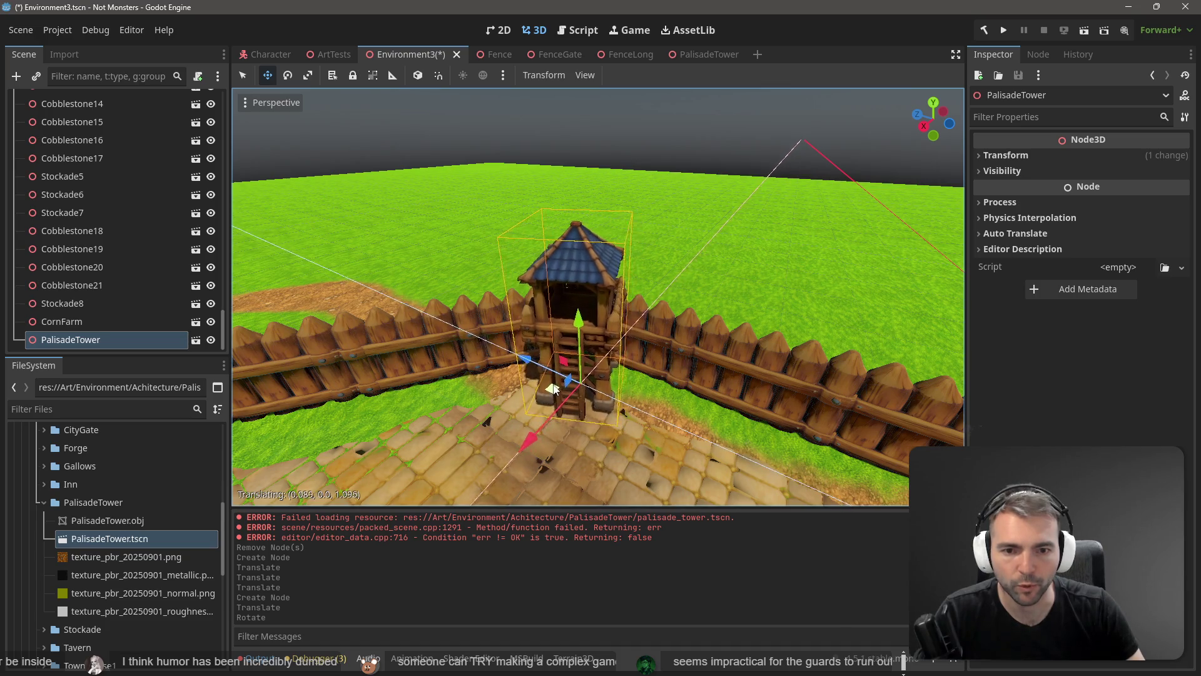
scroll(598, 297, down, 3)
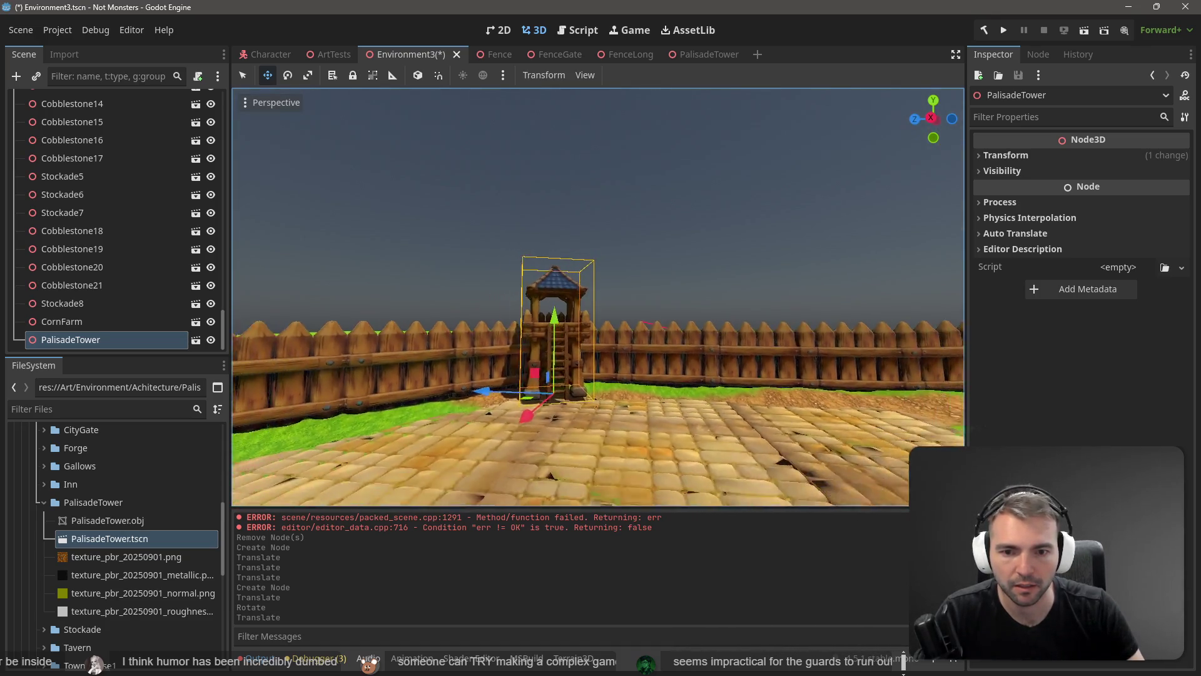
key(w)
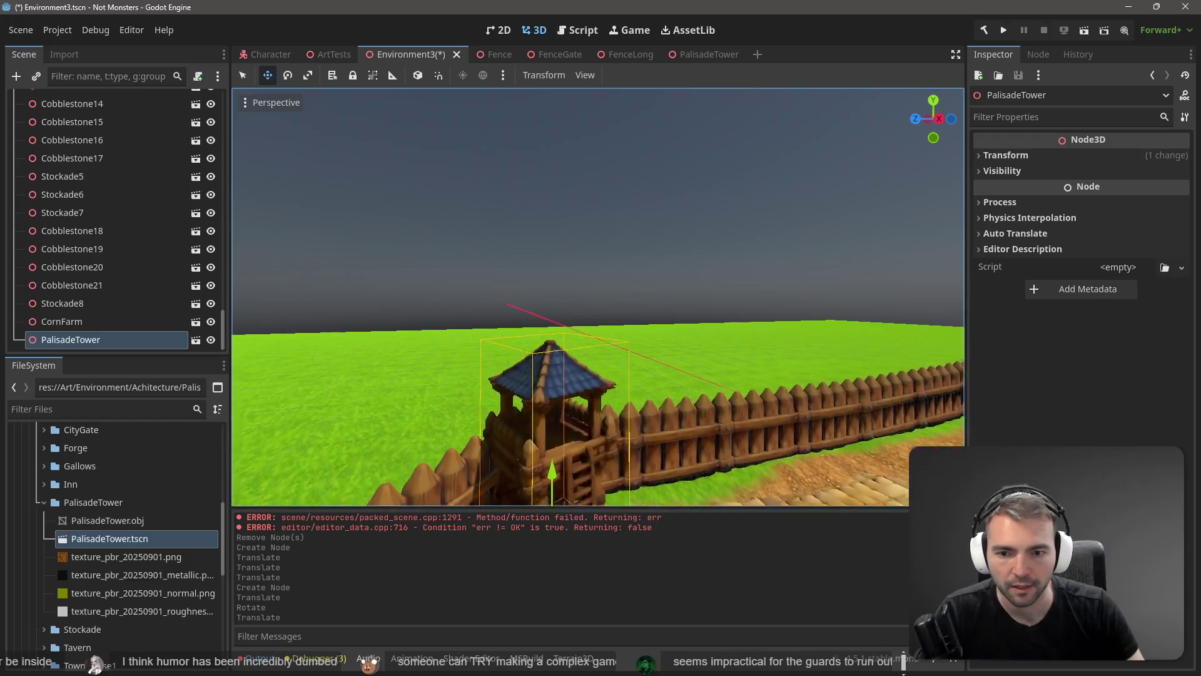
key(s)
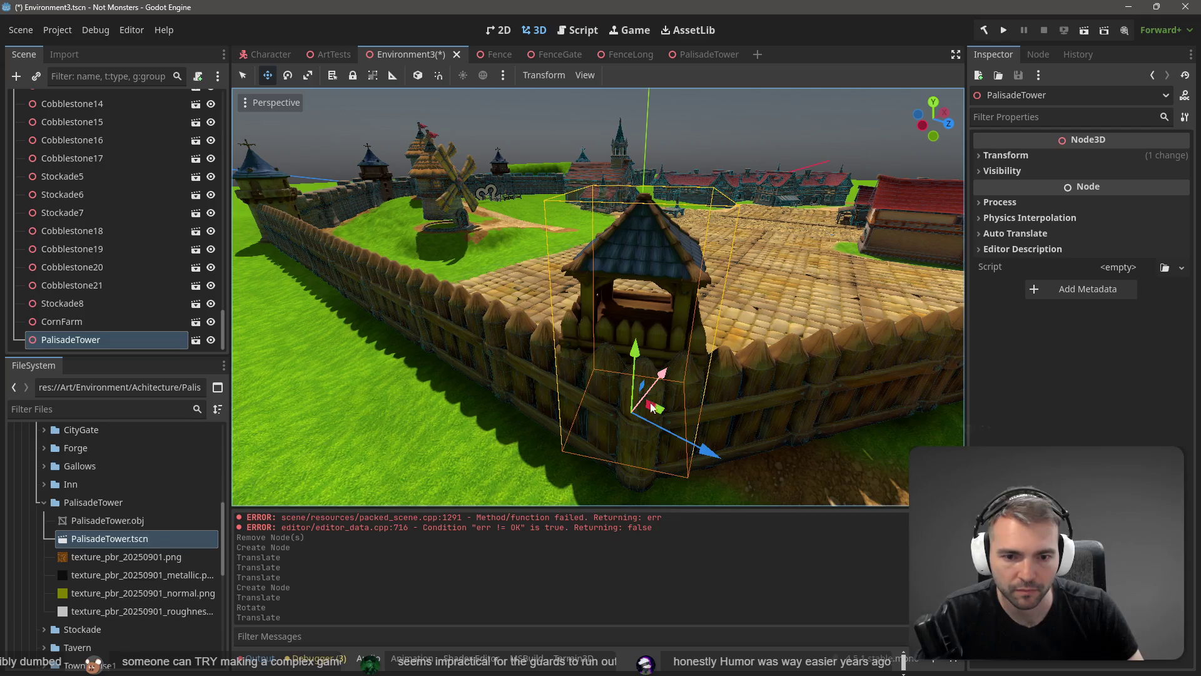
drag(667, 404, 671, 444)
- Move the tower right along the fence and turn it about 19 degrees
key(s)
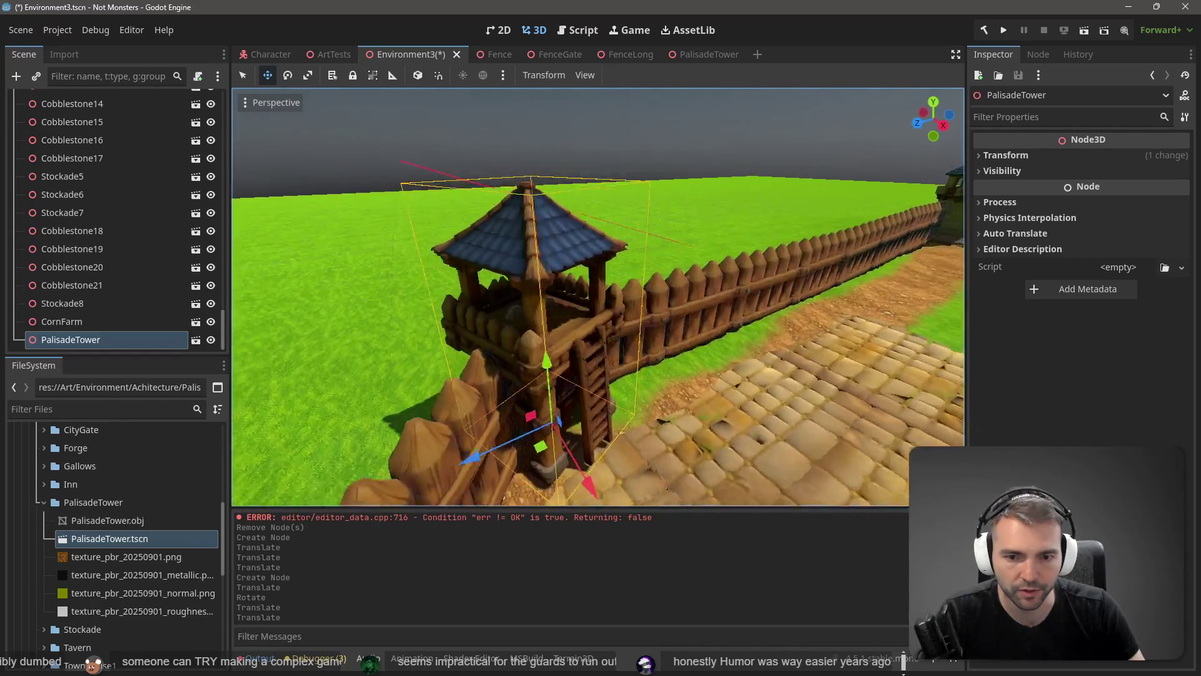
key(w)
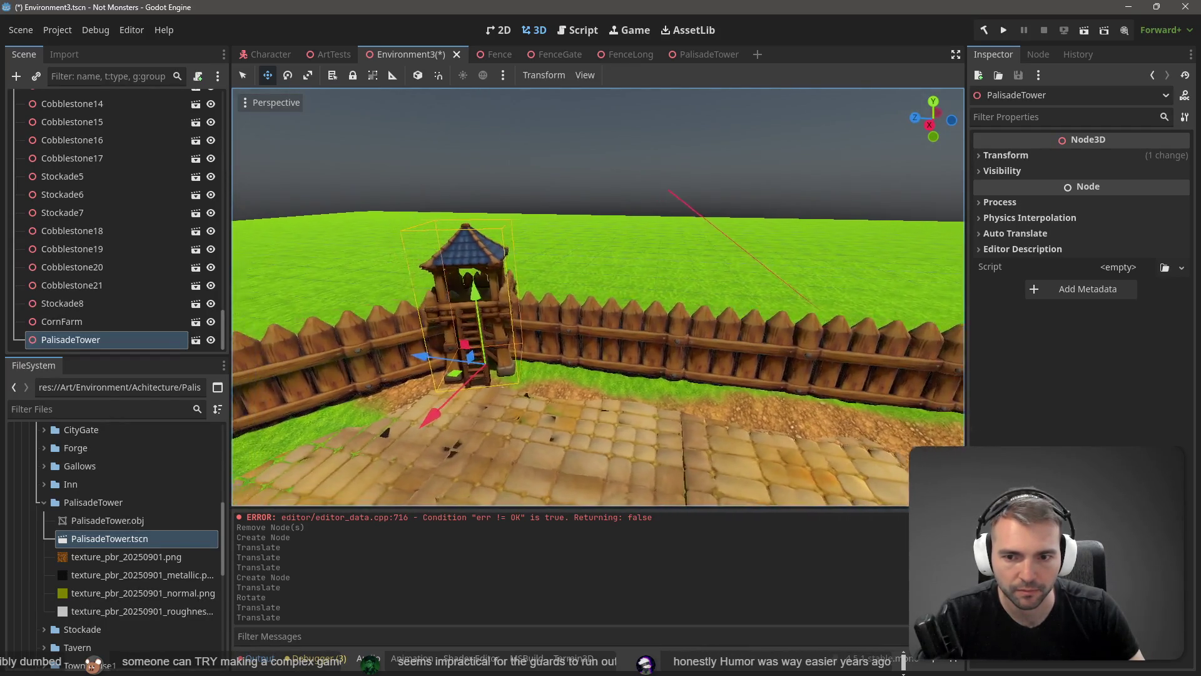
key(s)
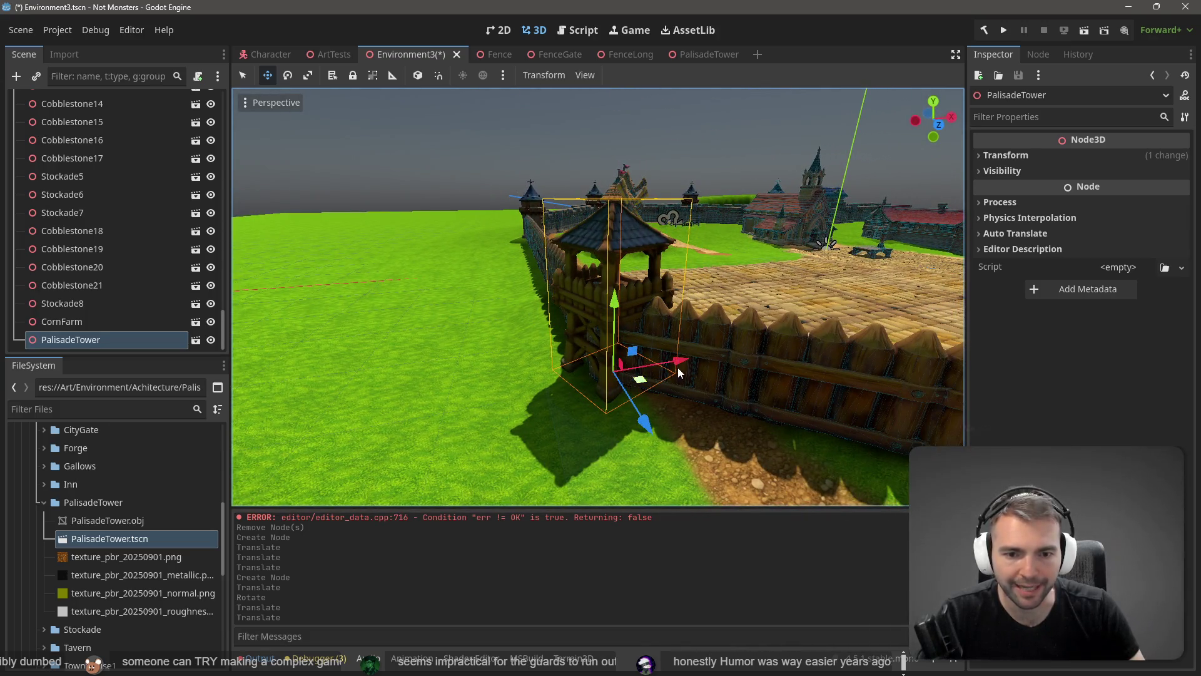
drag(680, 366, 708, 356)
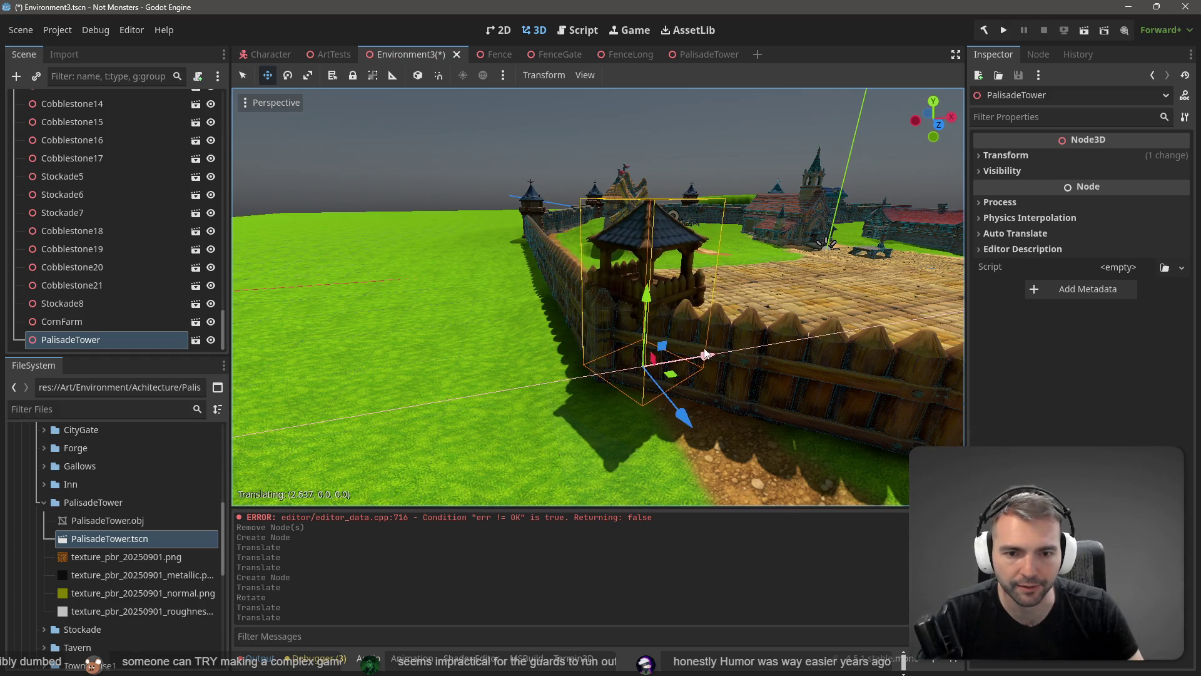
drag(682, 414, 678, 413)
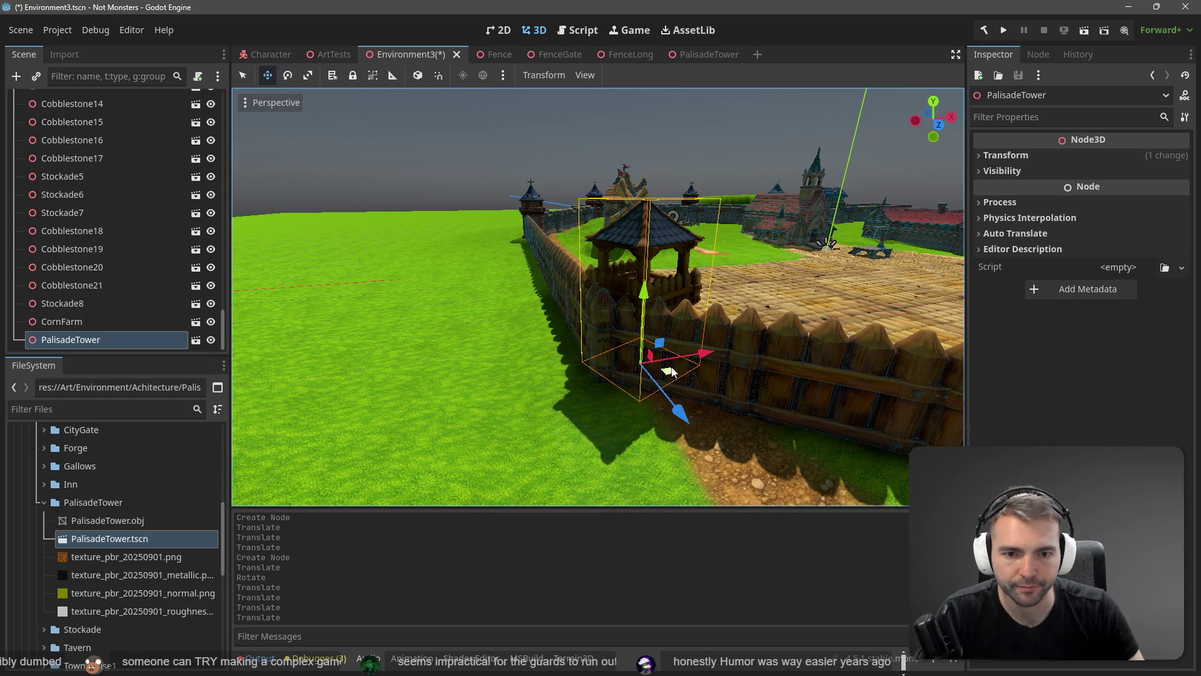
key(e)
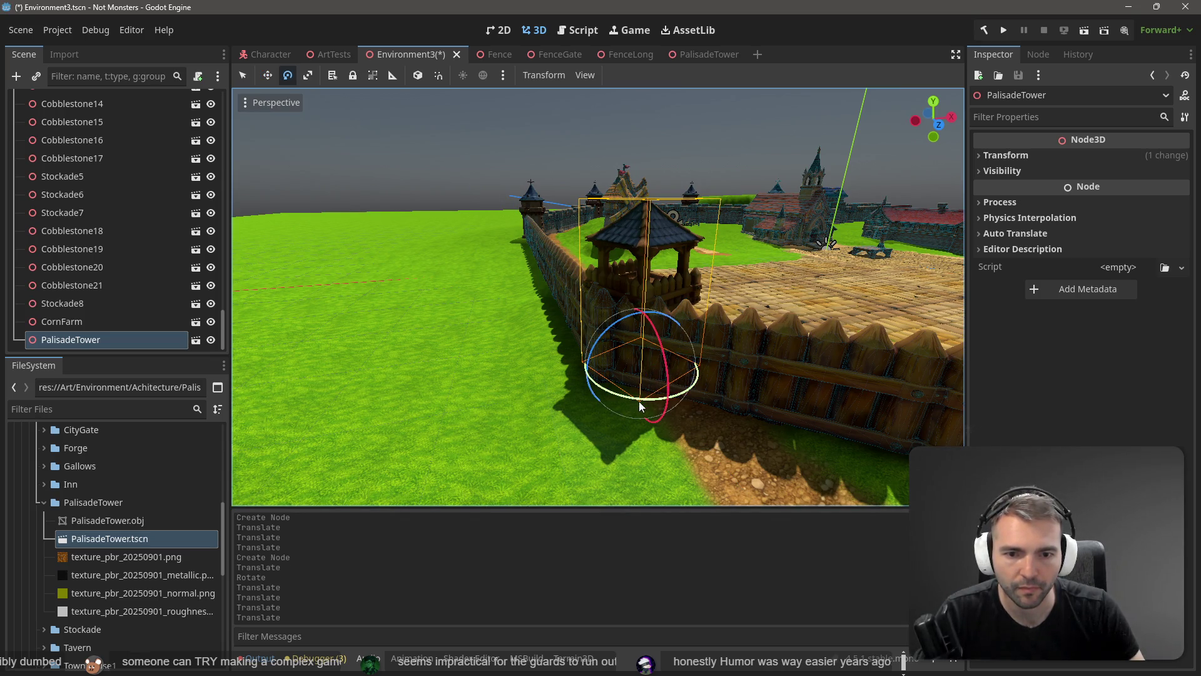
drag(639, 405, 677, 411)
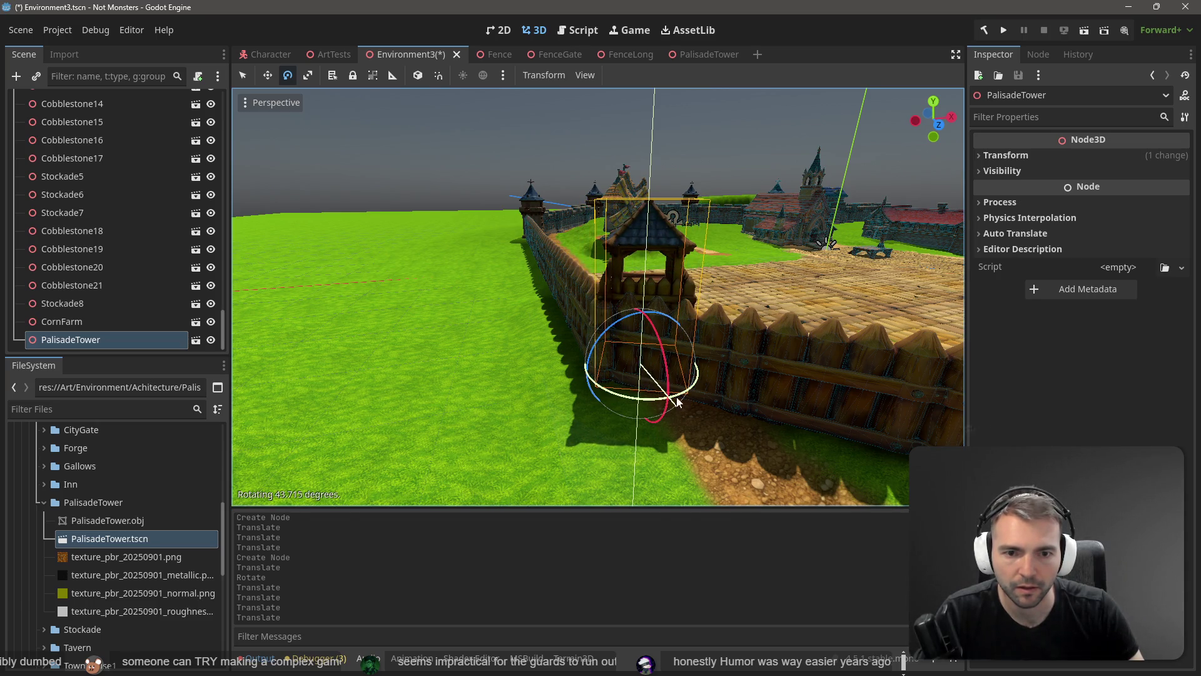
- Try another 19-degree turn, then undo that rotation and the previous move
key(w)
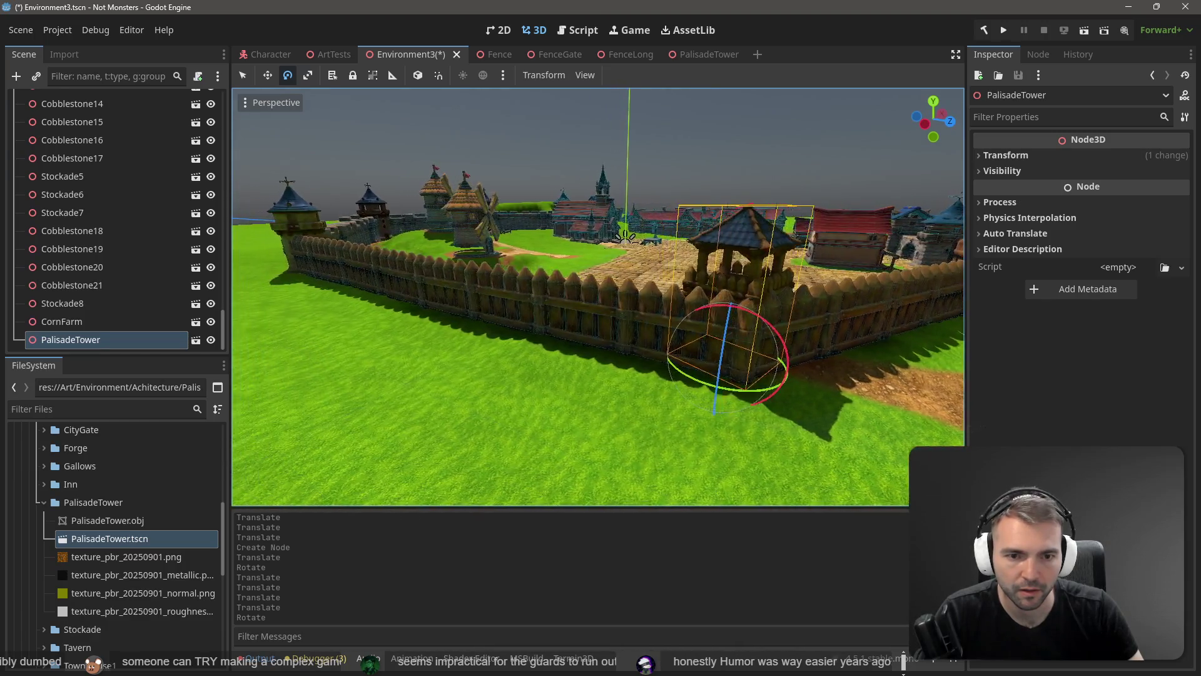
key(w)
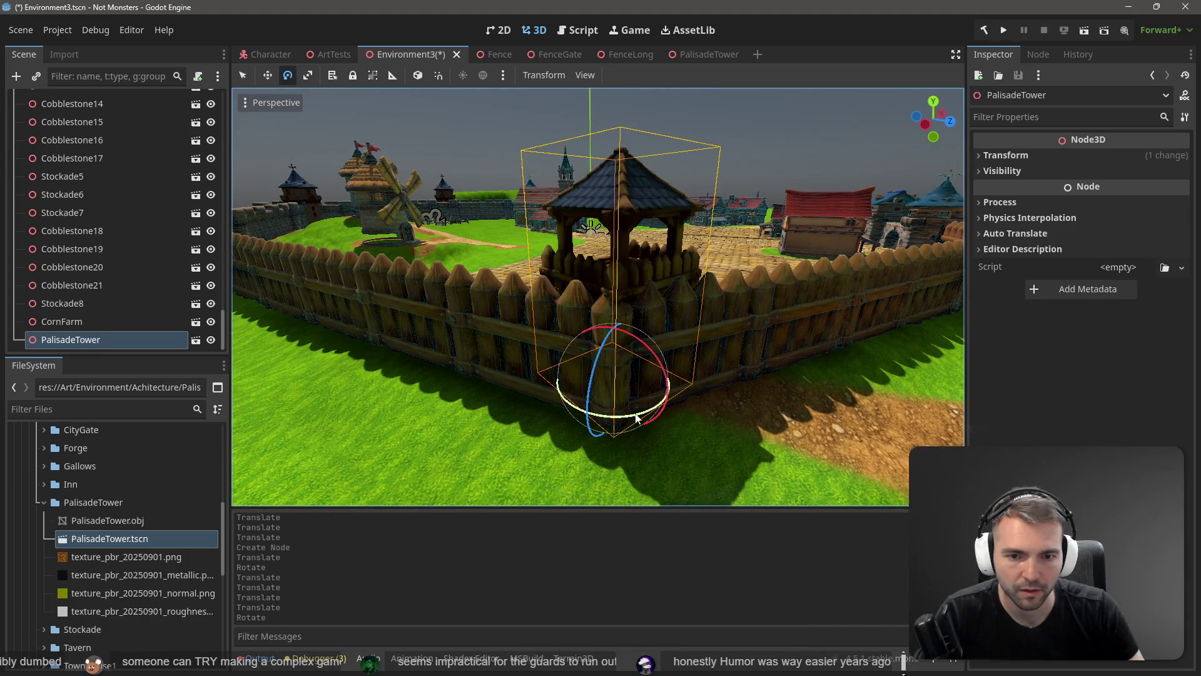
mouse_move(636, 418)
mouse_down()
mouse_move(651, 418)
mouse_move(636, 418)
mouse_move(645, 379)
mouse_up()
key(ctrl+z)
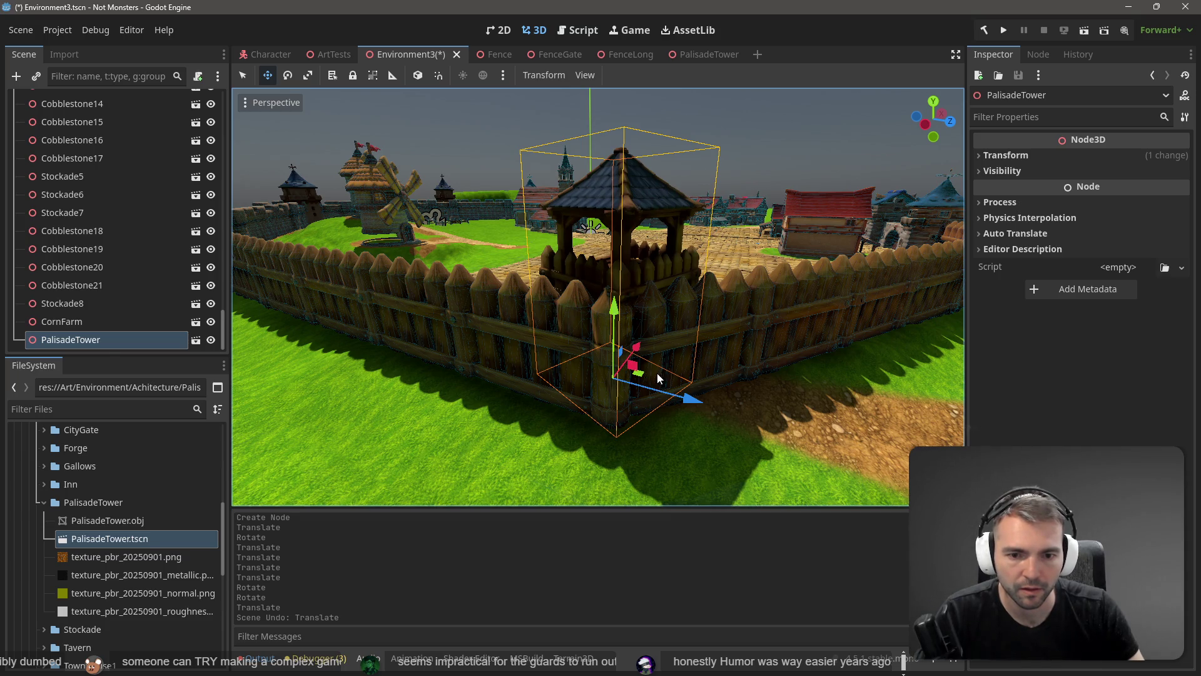
click(654, 374)
key(ctrl+z)
- Reselect the tower, make small final position adjustments, and save Environment3
click(629, 200)
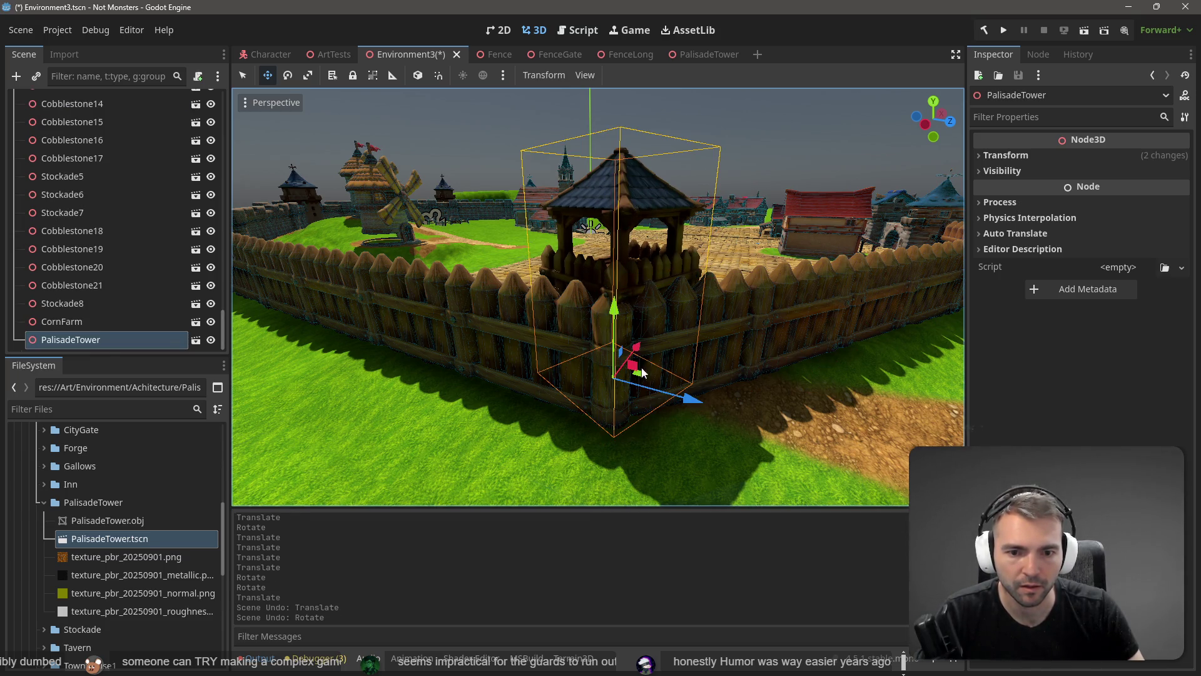
drag(645, 378, 631, 418)
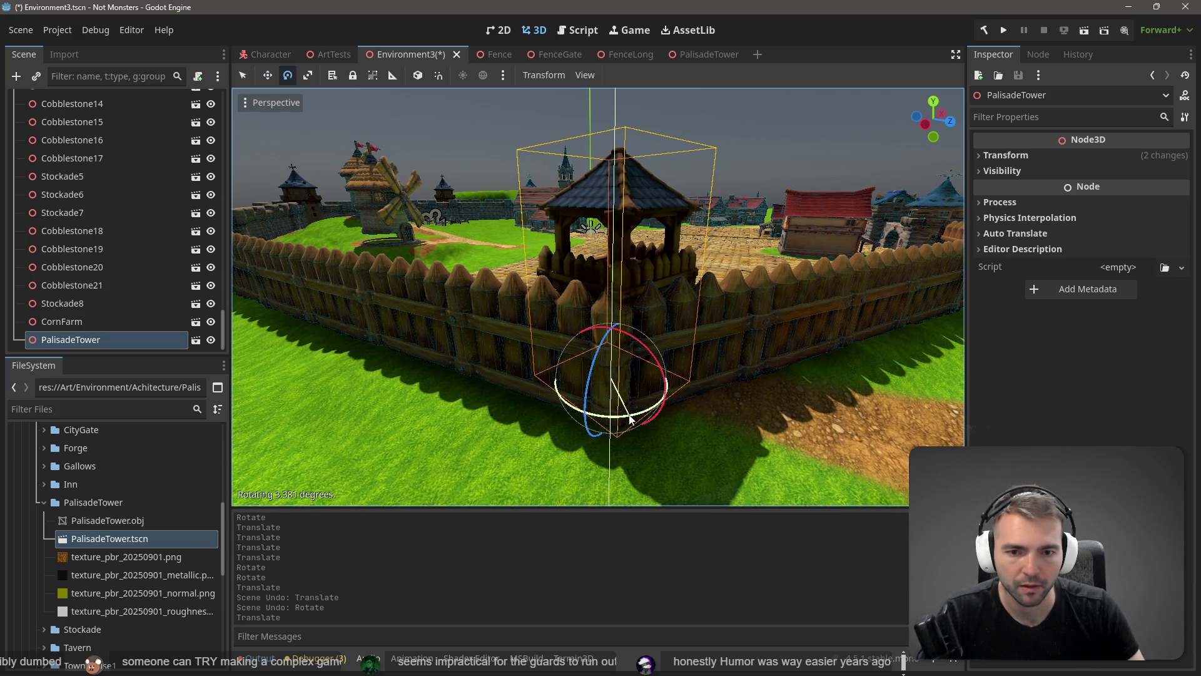
key(w)
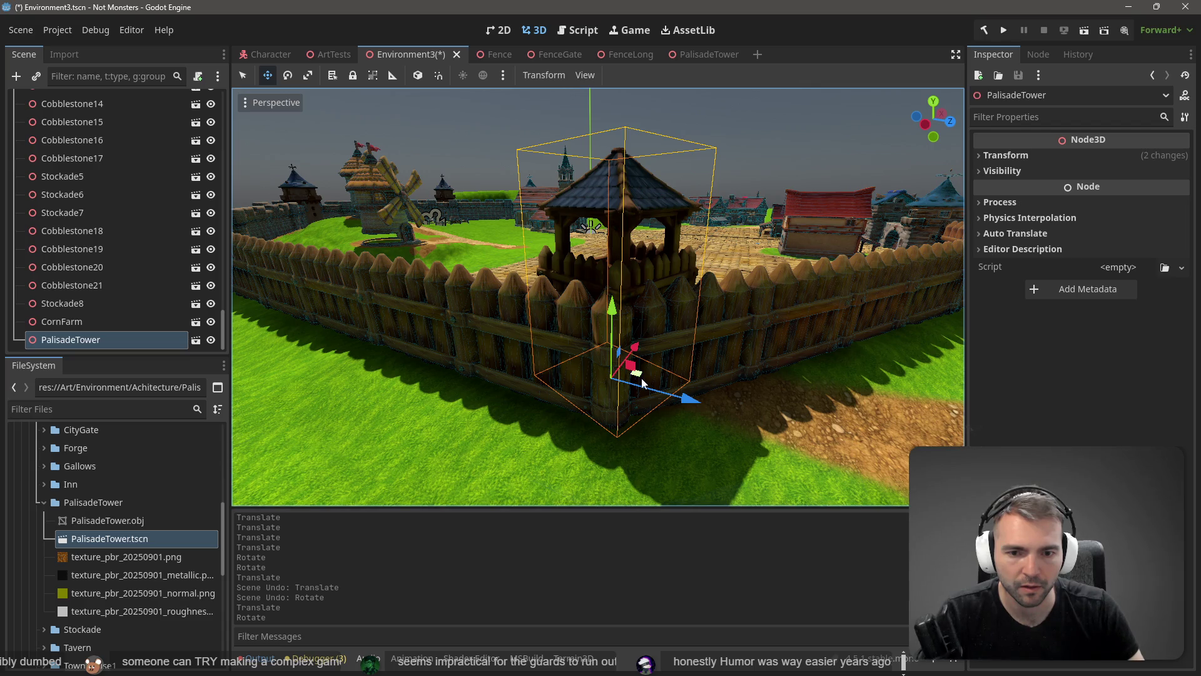
drag(641, 378, 638, 378)
key(f)
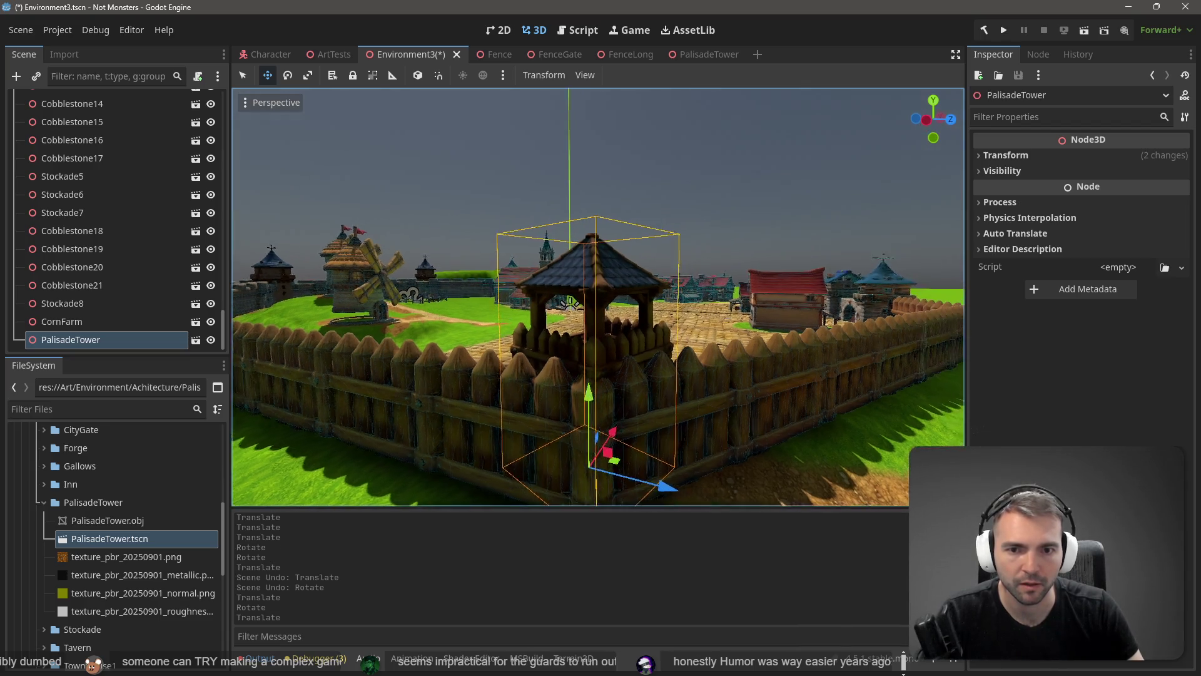
click(722, 155)
key(ctrl+s)
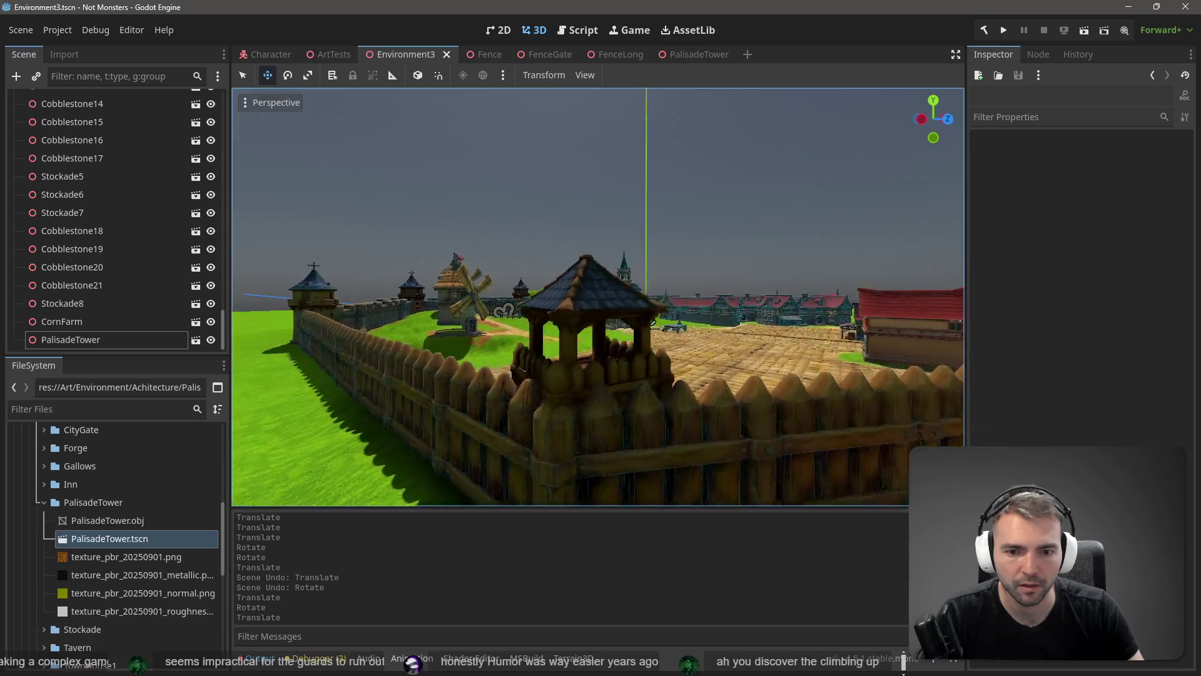
- Rotate the palisade tower about 41 degrees around vertical, save Environment3, and reselect it
key(w)
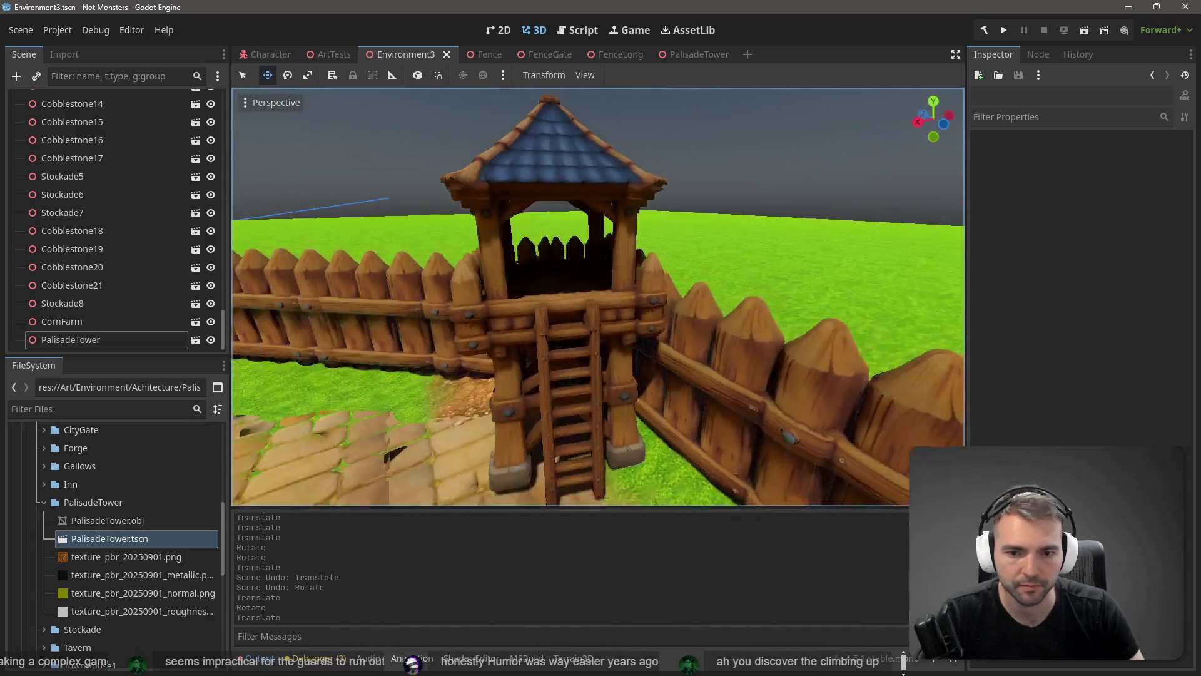
key(s)
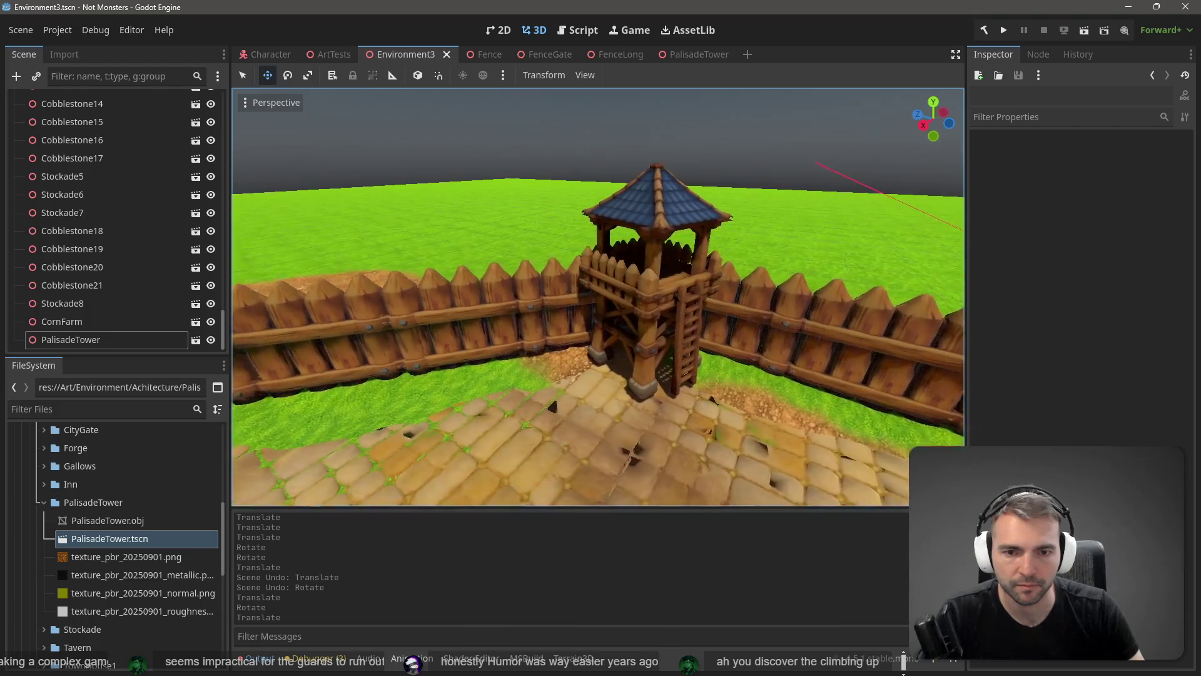
click(658, 281)
key(e)
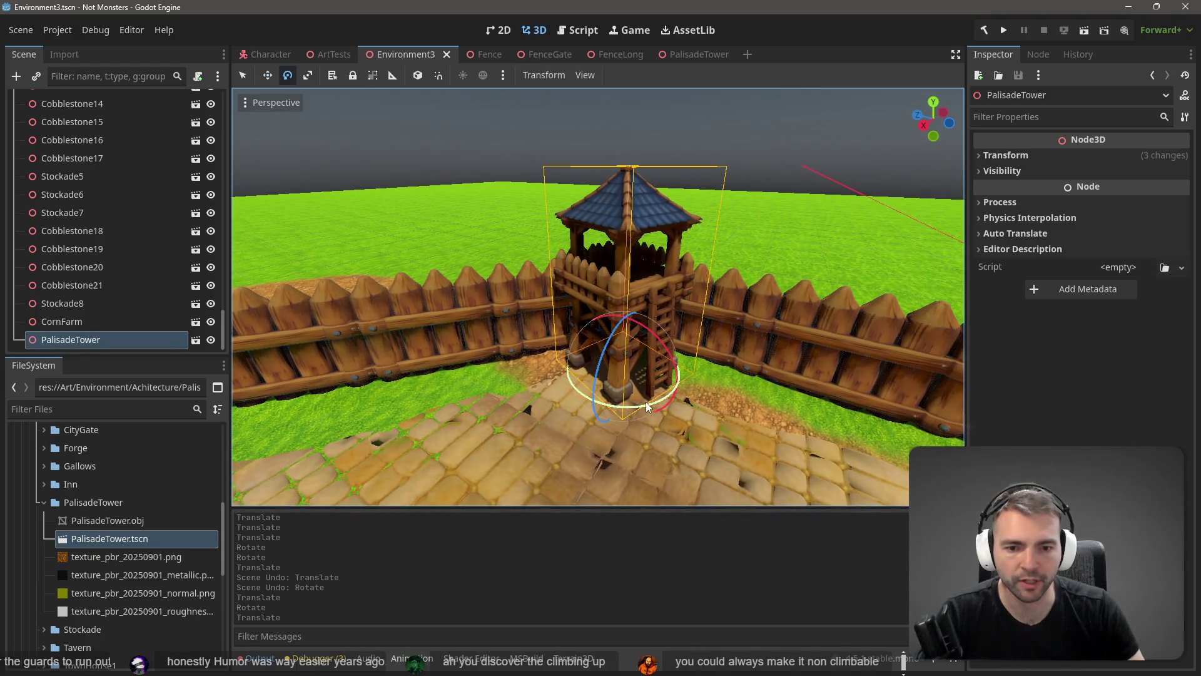
drag(648, 407, 616, 410)
click(614, 104)
key(ctrl+s)
scroll(614, 104, up, 2)
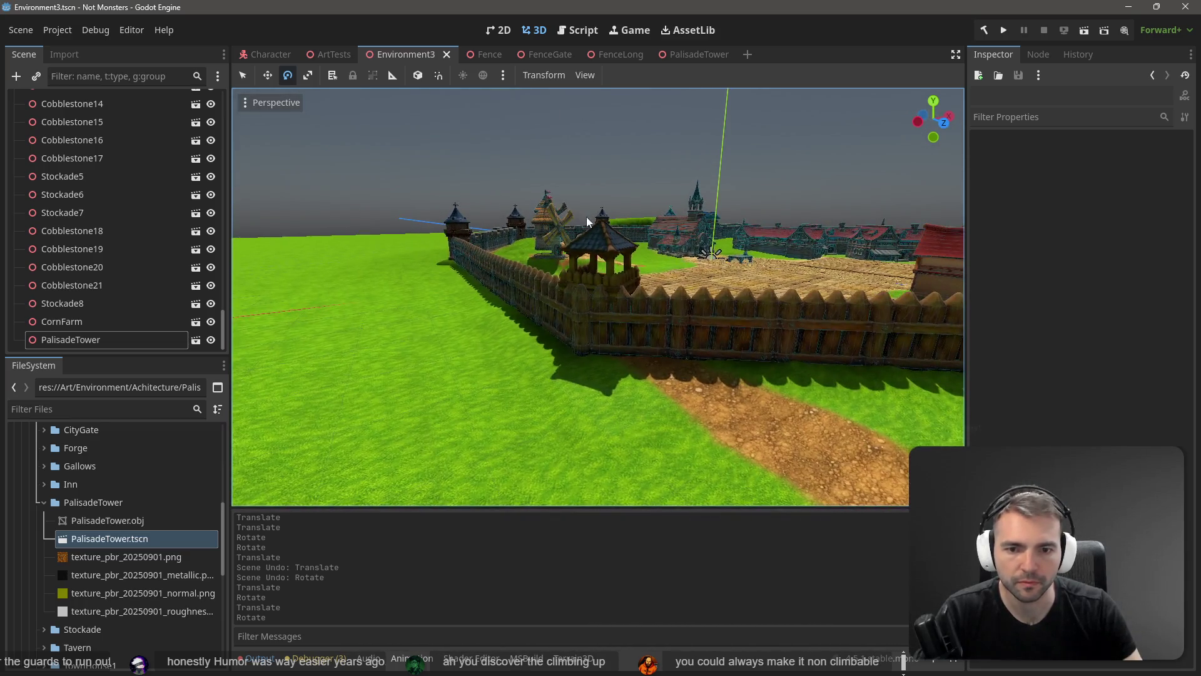
click(599, 236)
- Duplicate the palisade tower and paste another tower copy into the scene
key(ctrl+d)
click(733, 165)
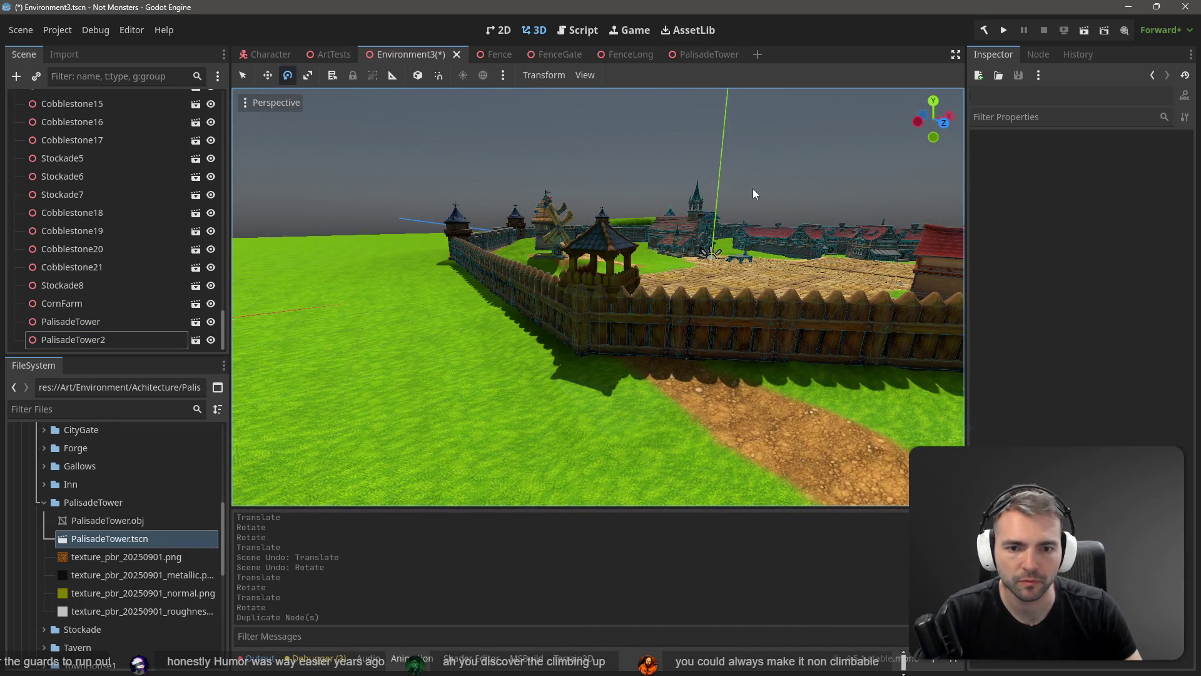
key(ctrl+v)
key(ctrl+z)
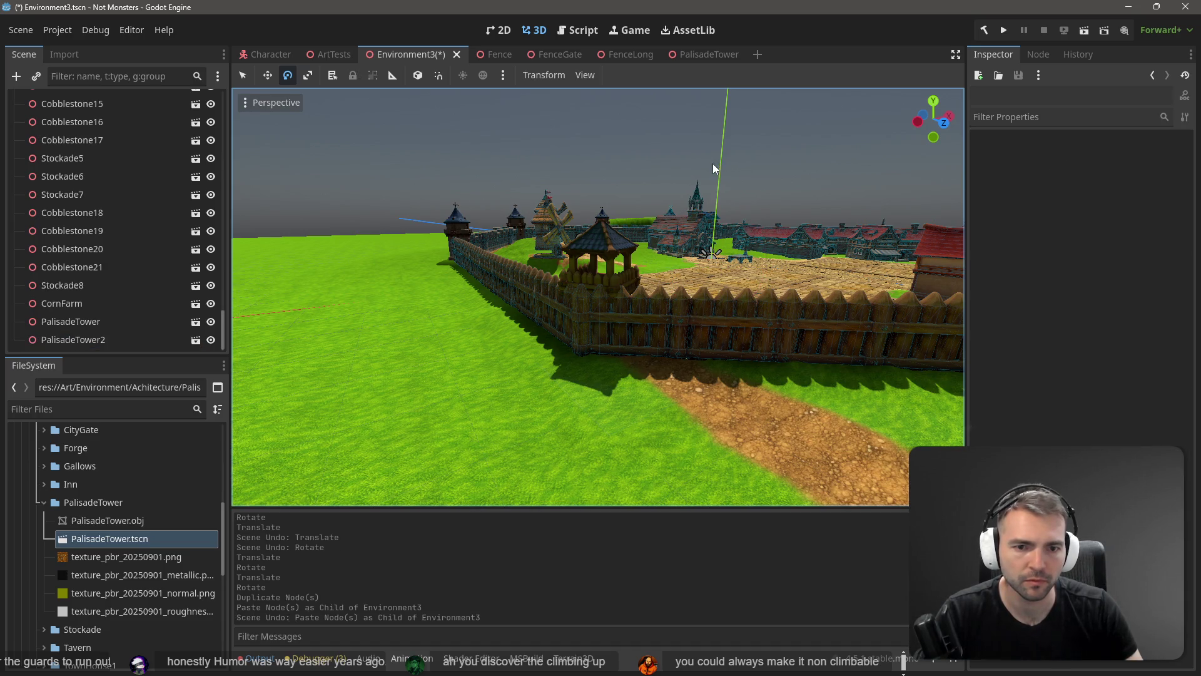
click(597, 253)
key(ctrl+v)
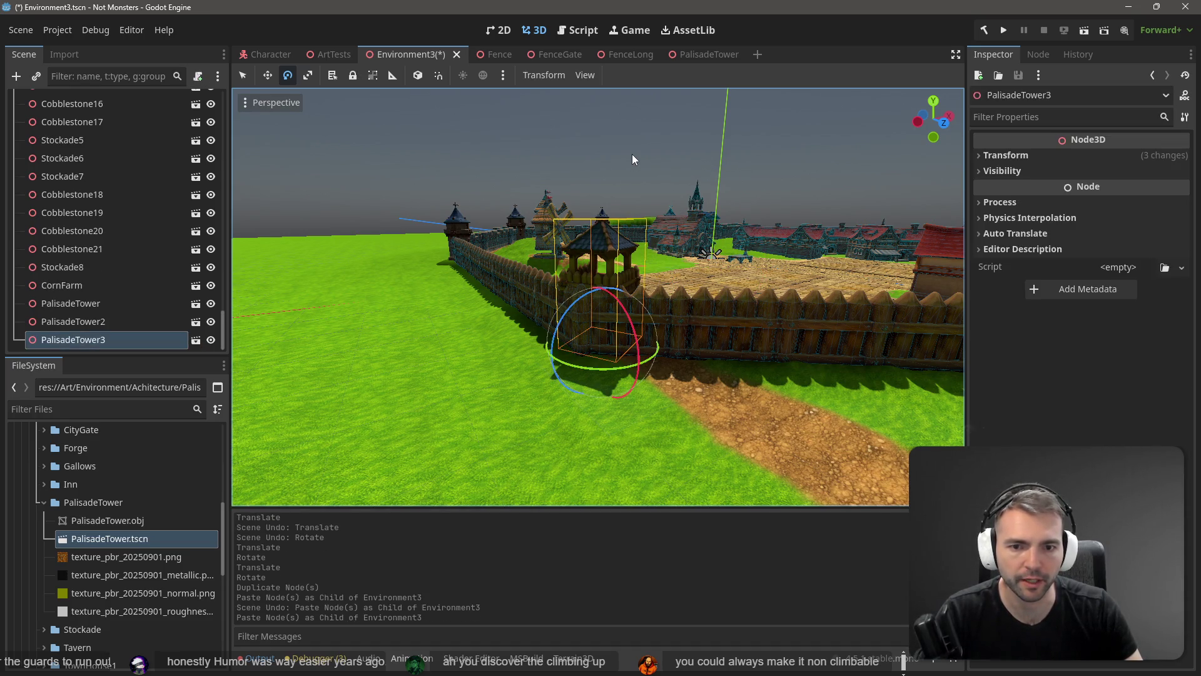
key(w)
- Move the new tower to the right wall corner and rotate it about 34 degrees
drag(763, 348, 785, 403)
drag(336, 316, 337, 317)
mouse_move(430, 338)
mouse_down()
mouse_move(857, 341)
mouse_move(854, 434)
mouse_up()
key(e)
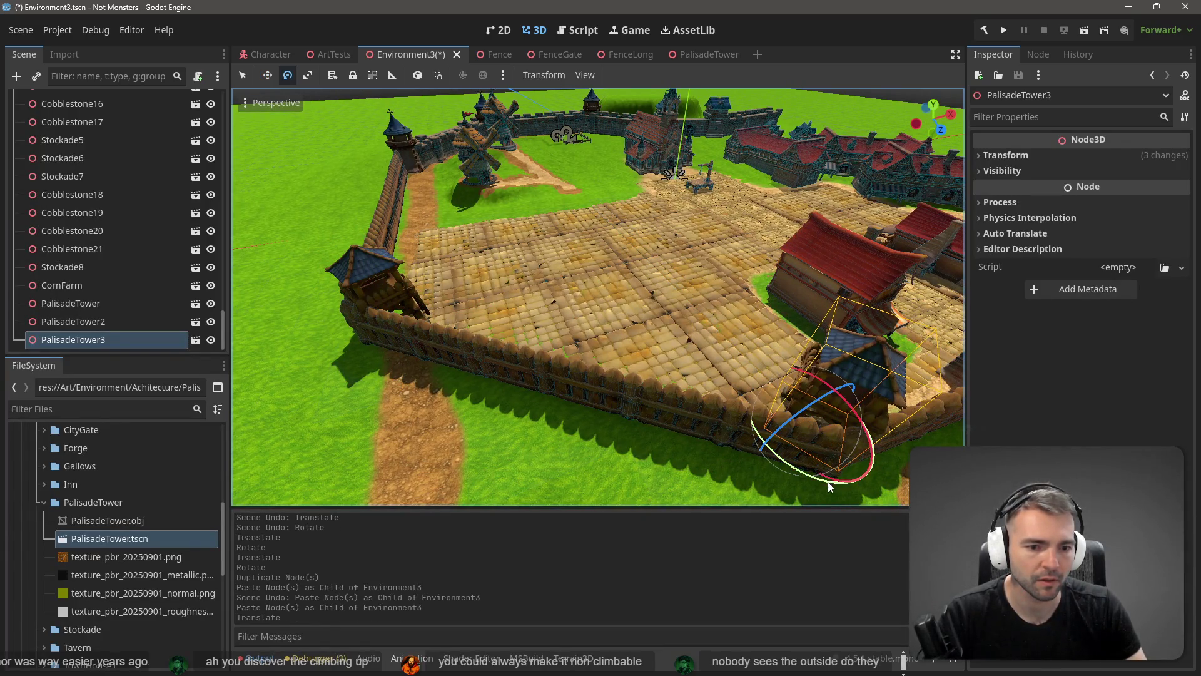
drag(825, 483, 870, 488)
- Lower the new tower slightly and nudge it into the corner
key(w)
key(f)
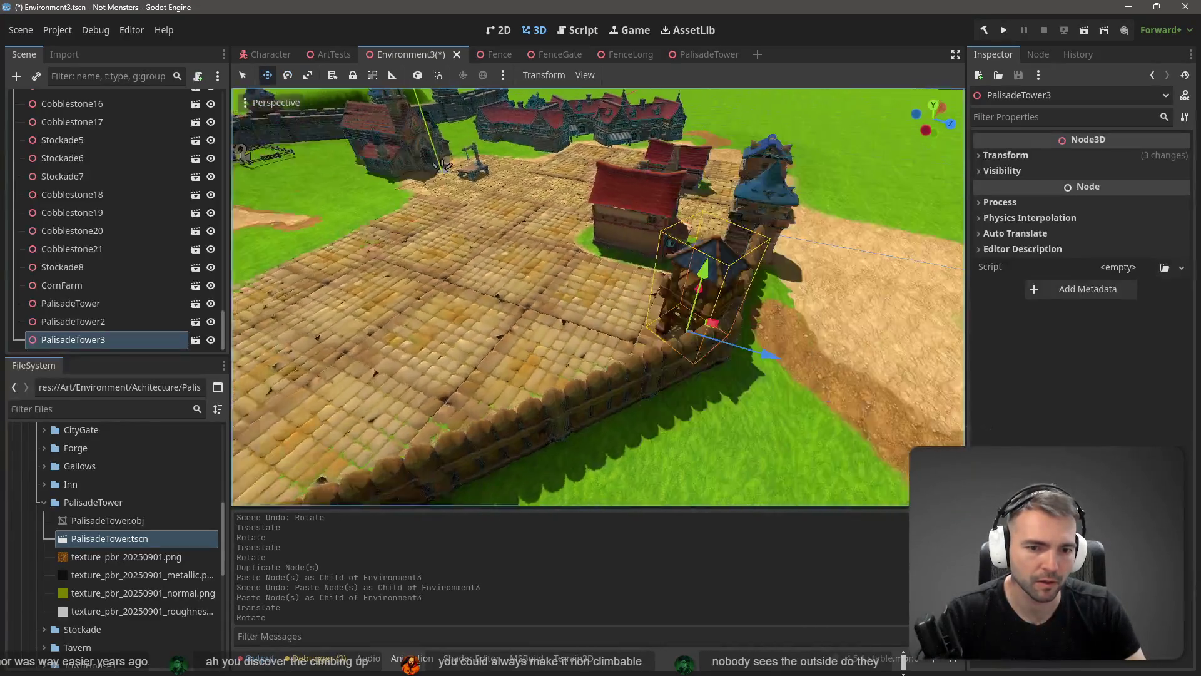
drag(632, 342, 519, 310)
mouse_move(639, 316)
mouse_down()
mouse_move(642, 336)
mouse_move(720, 369)
mouse_move(863, 375)
mouse_up()
drag(744, 369, 742, 368)
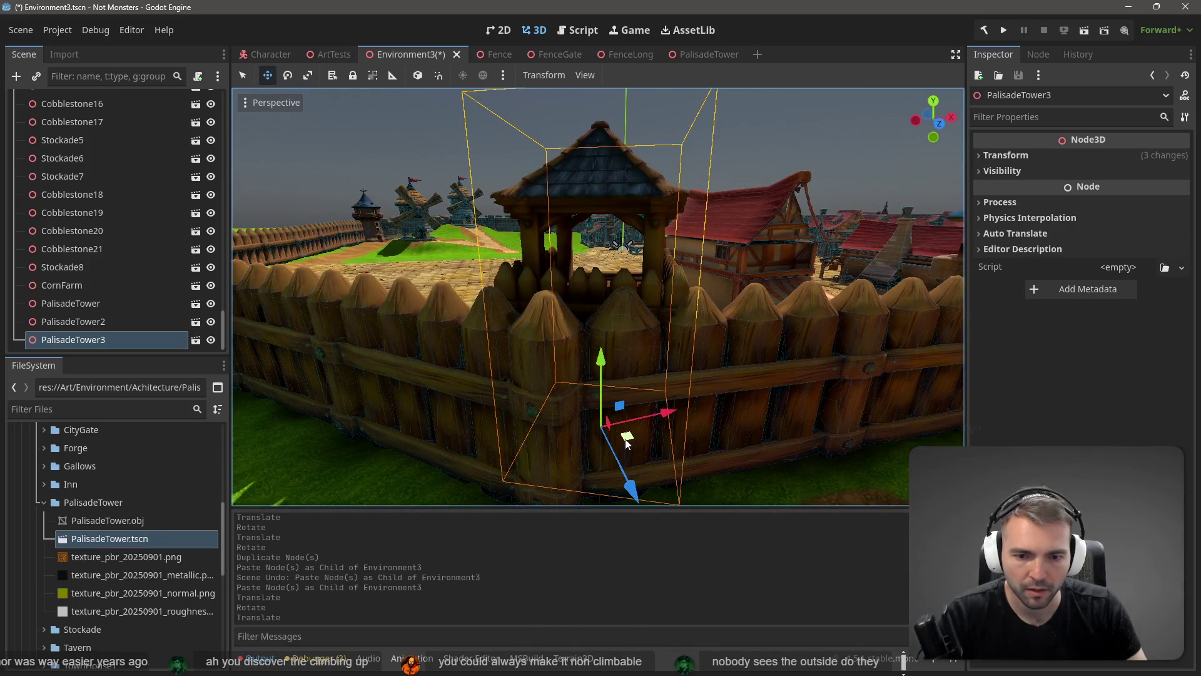
drag(626, 443, 613, 439)
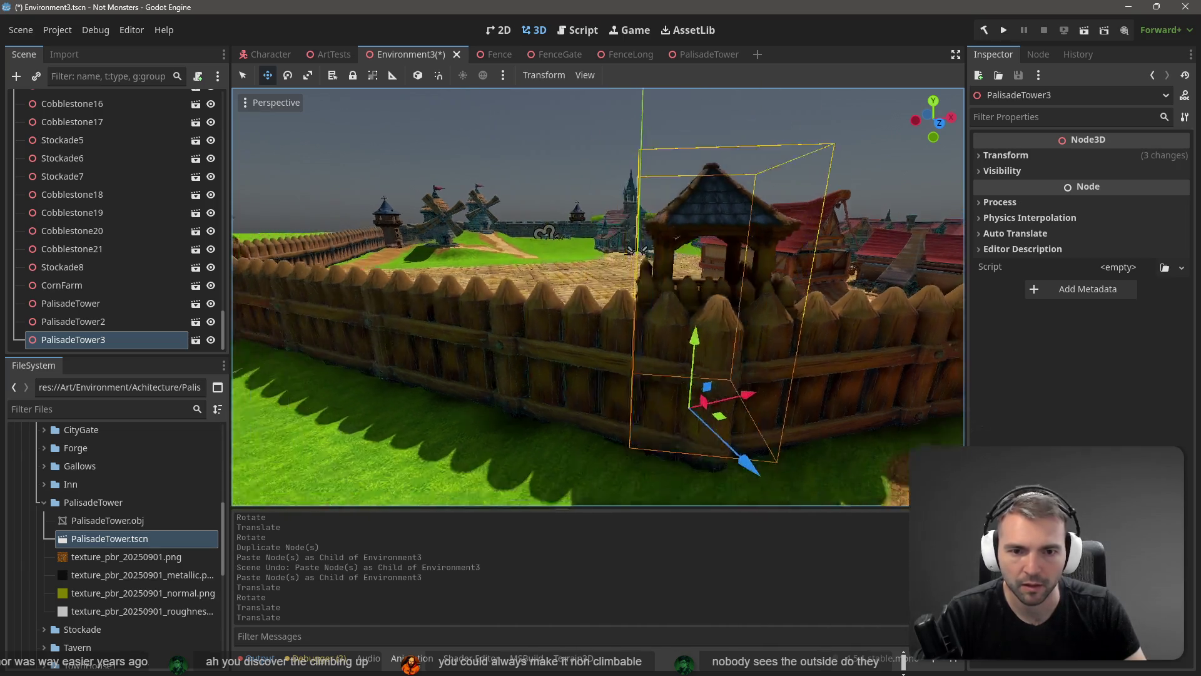
- Delete the extra PalisadeTower2 duplicate
key(w)
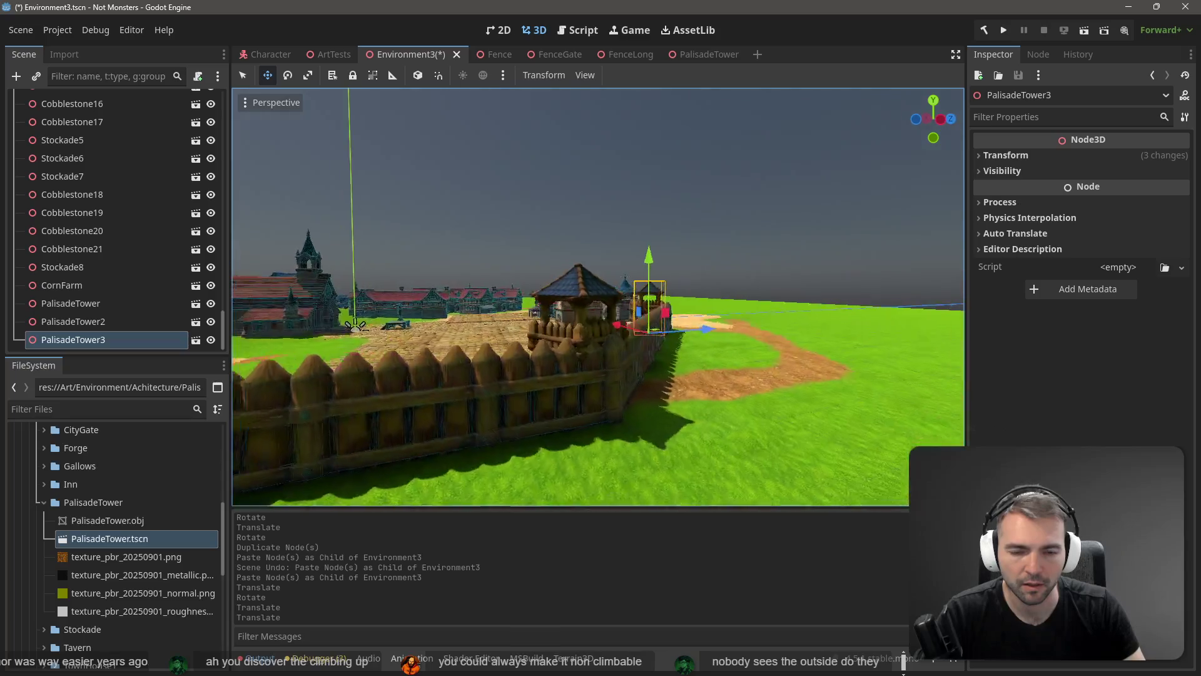
key(w)
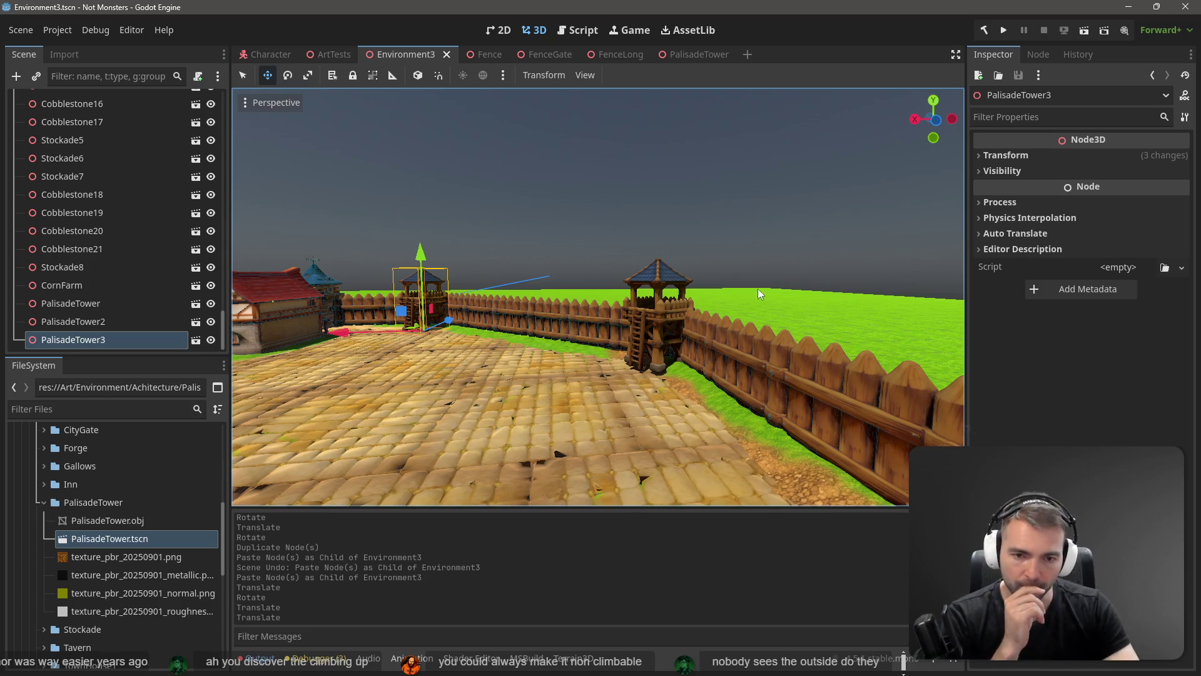
click(674, 277)
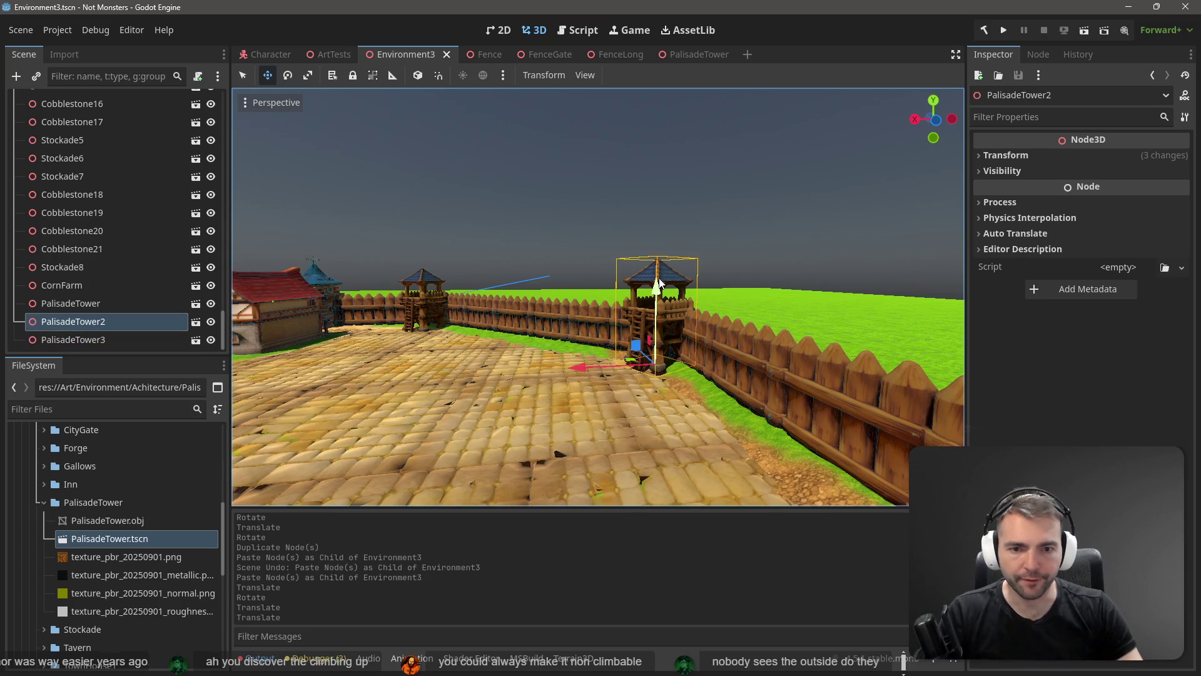
drag(658, 296, 658, 295)
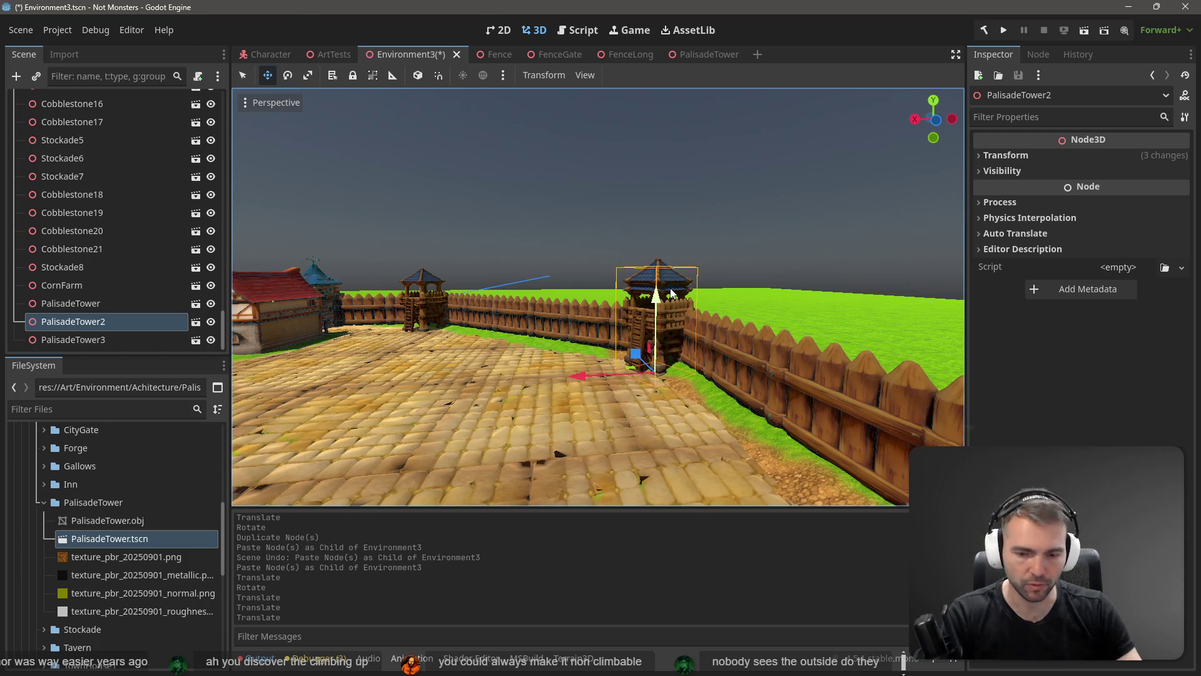
key(Delete)
key(Return)
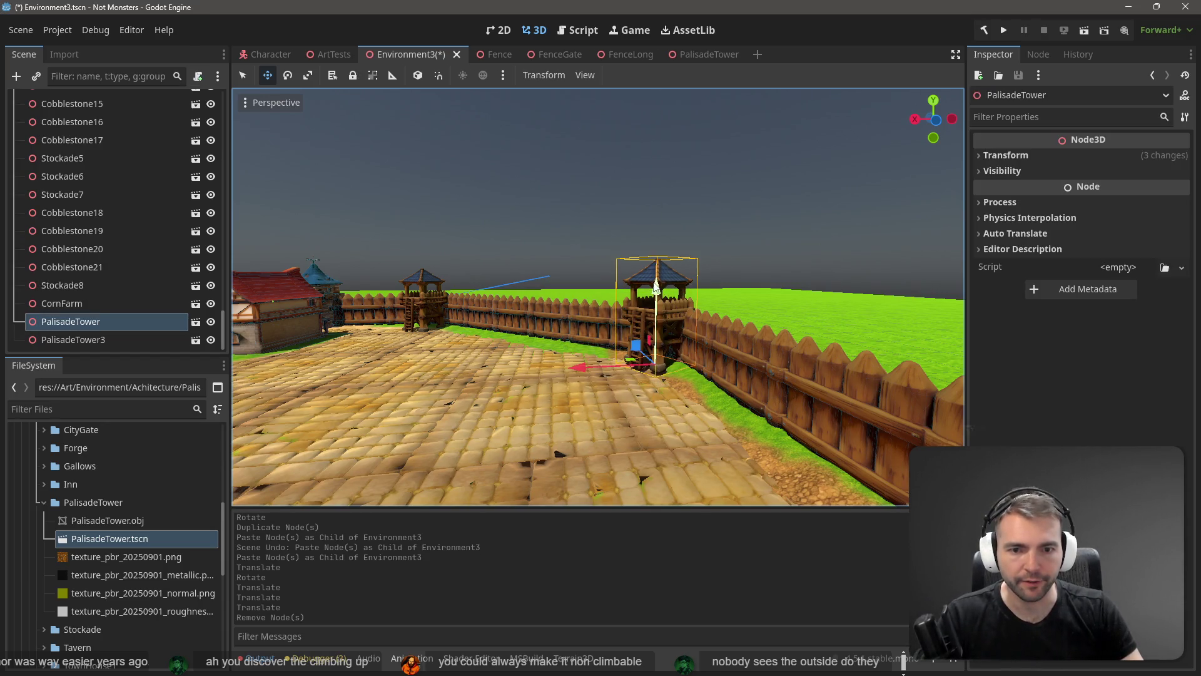
- Lower the original tower about one unit and save Environment3
drag(656, 286, 656, 297)
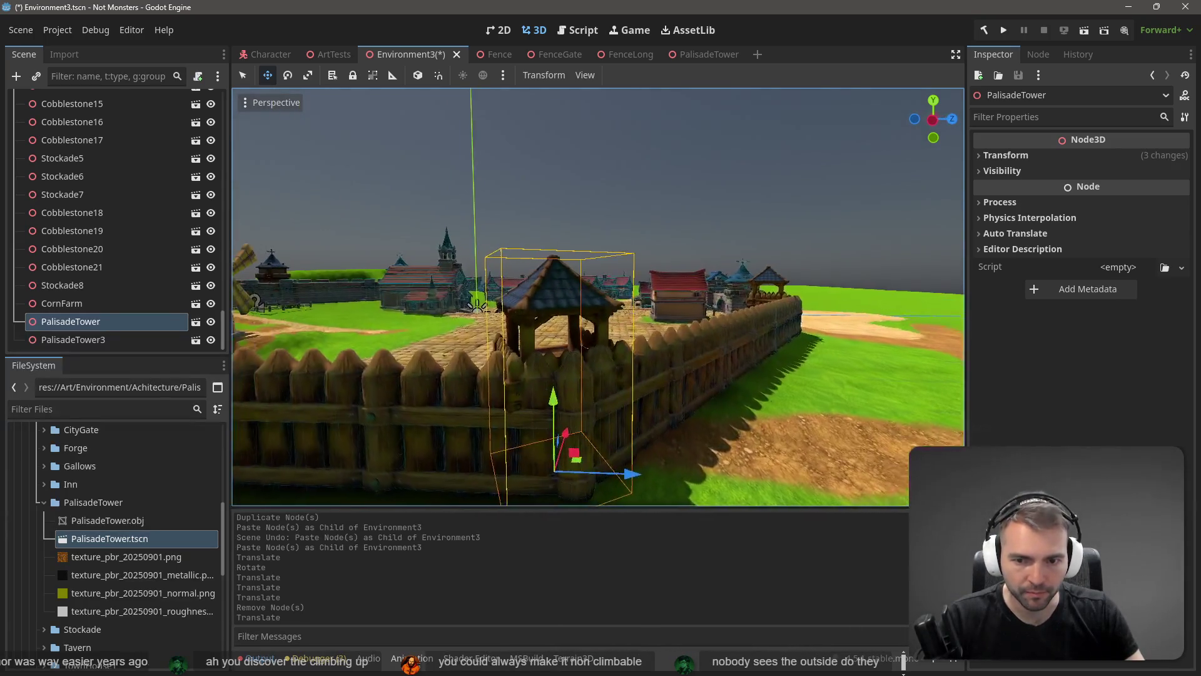
key(a)
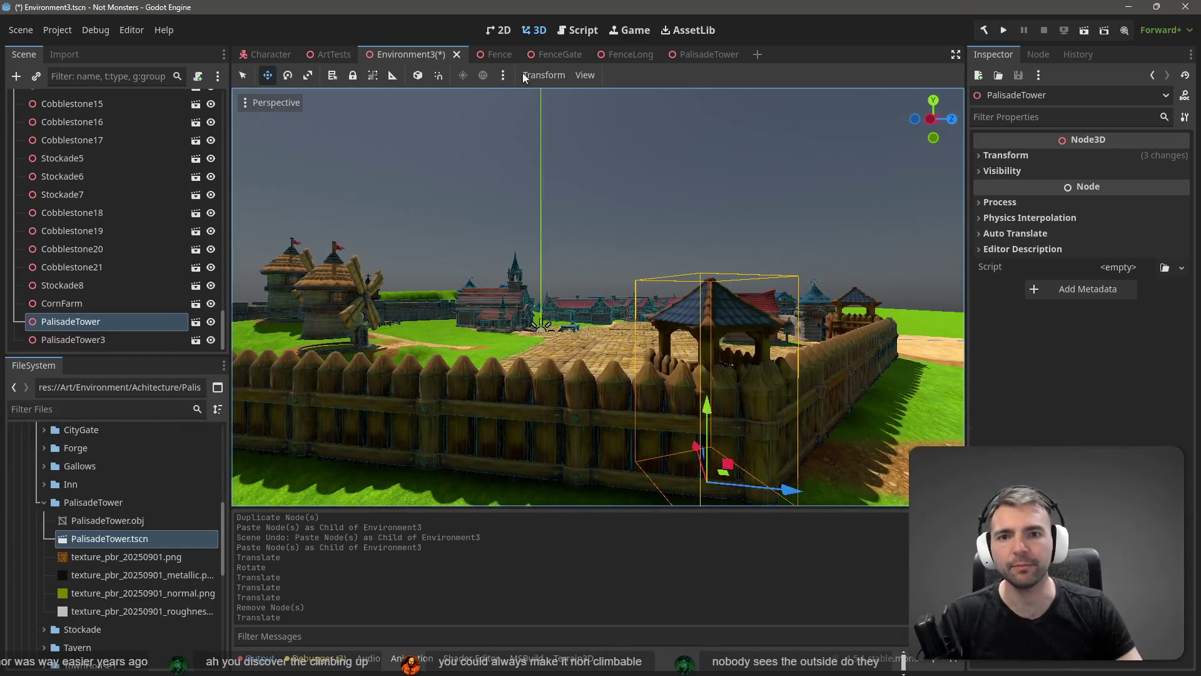
key(ctrl+s)
- Reimport PalisadeTower.obj with mesh scale 8 on x, y and z
click(704, 56)
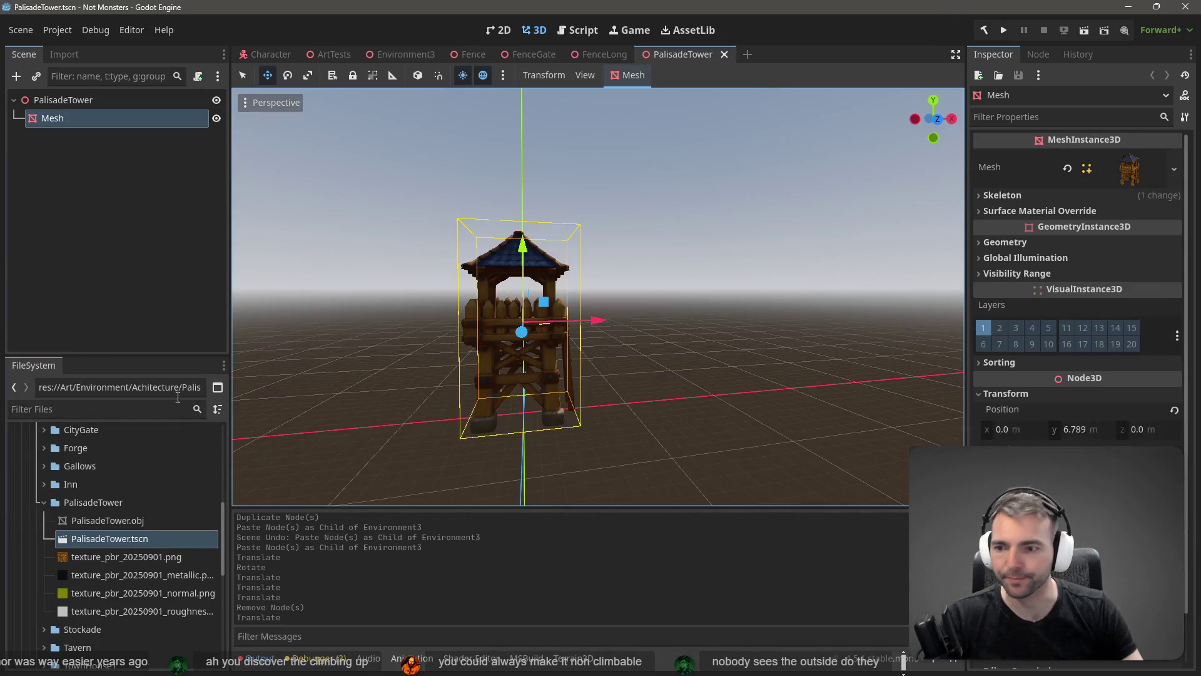
click(126, 520)
click(65, 55)
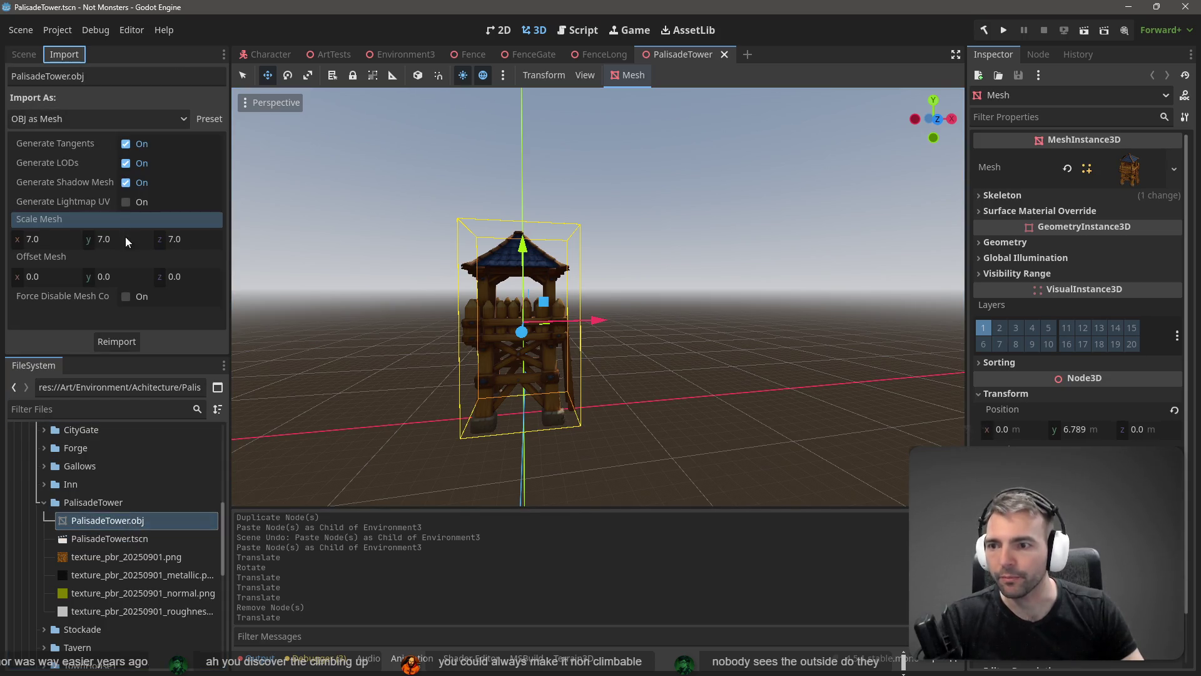
key(Tab)
text(8)
key(Tab)
text(8)
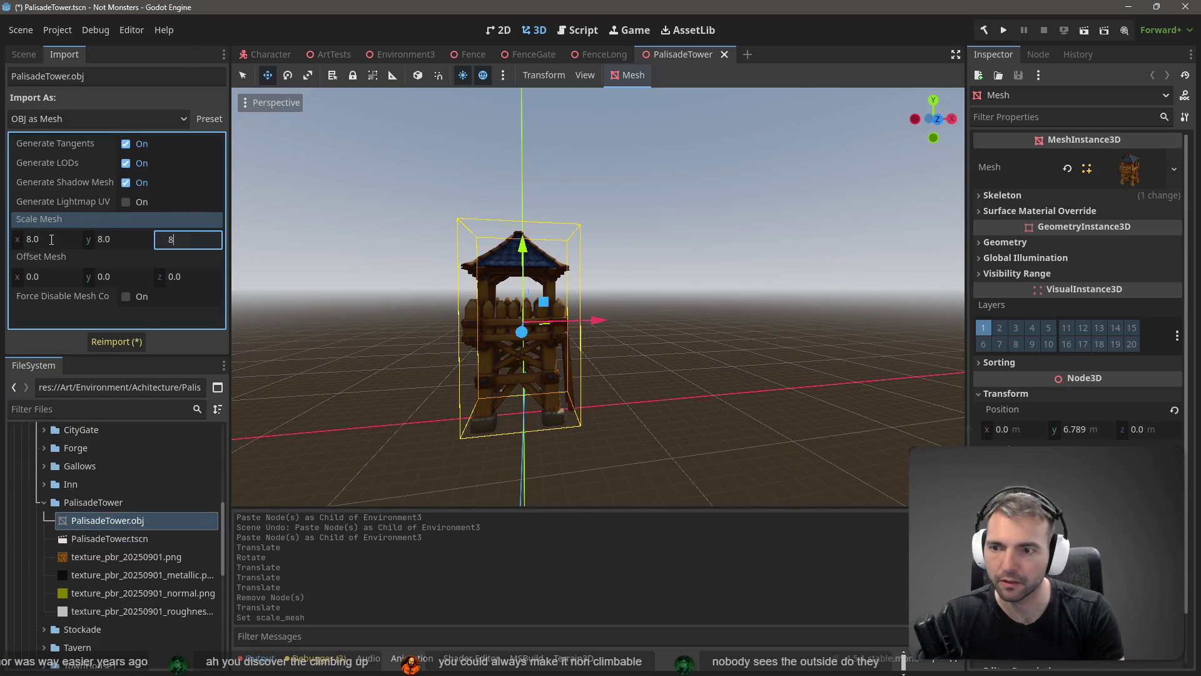
click(125, 342)
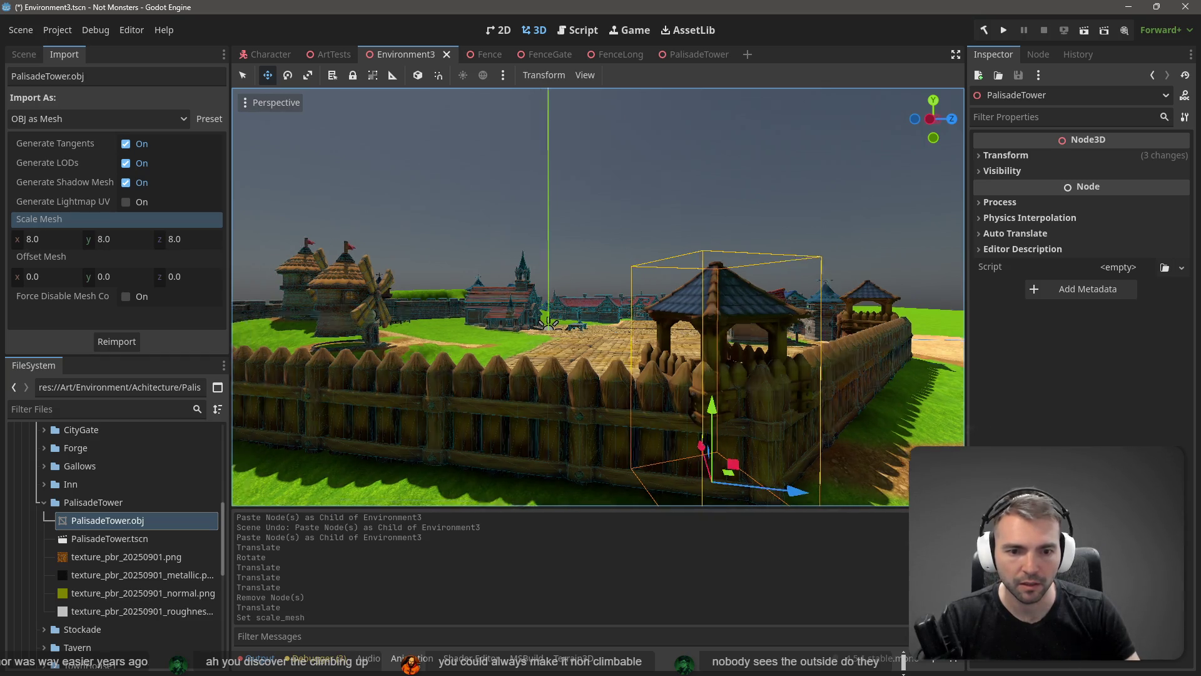
- Save the PalisadeTower scene and return to Environment3
click(699, 58)
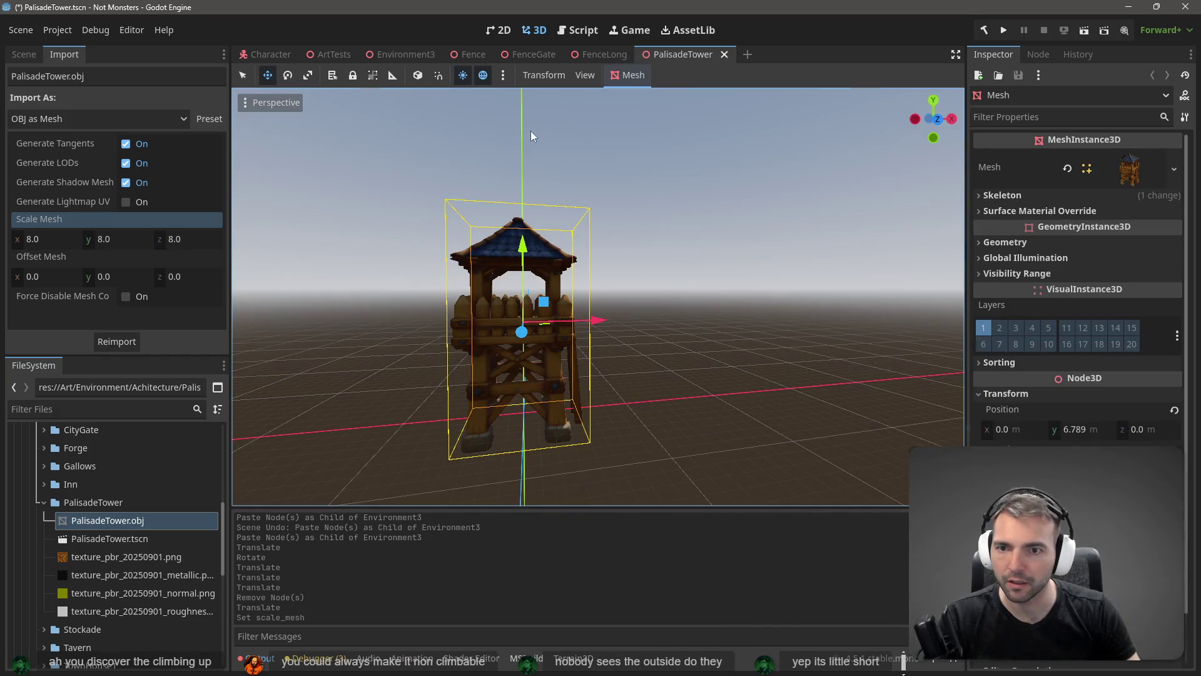
click(409, 145)
key(ctrl+s)
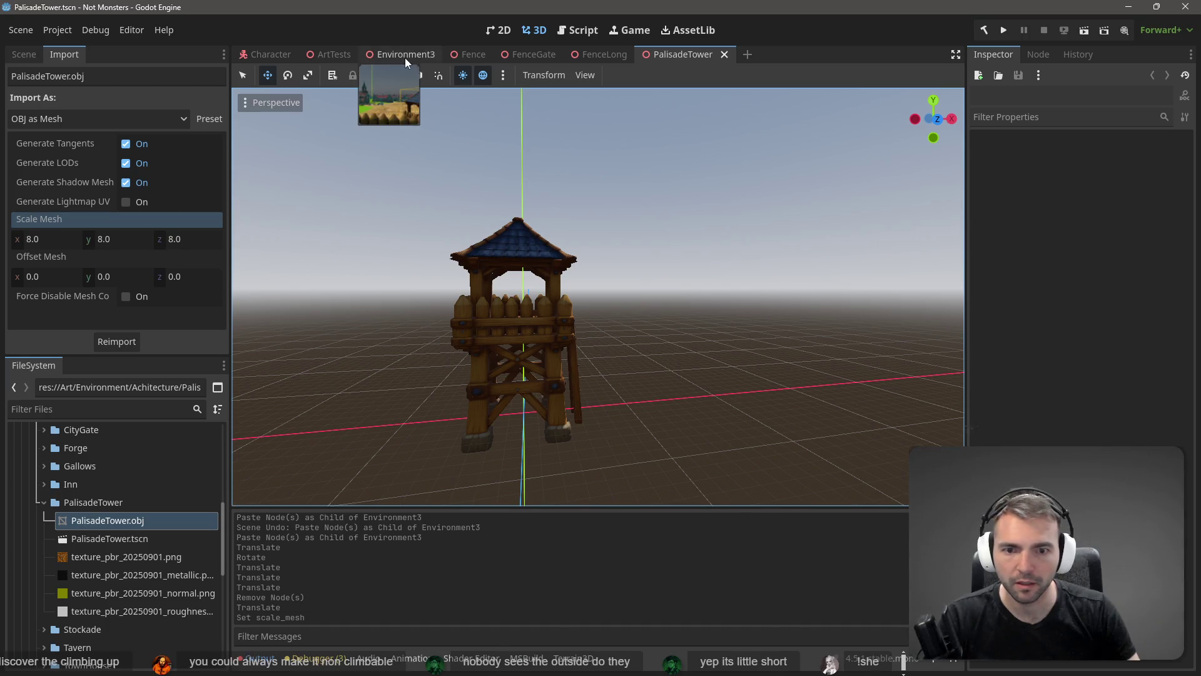
click(404, 55)
scroll(625, 285, up, 1)
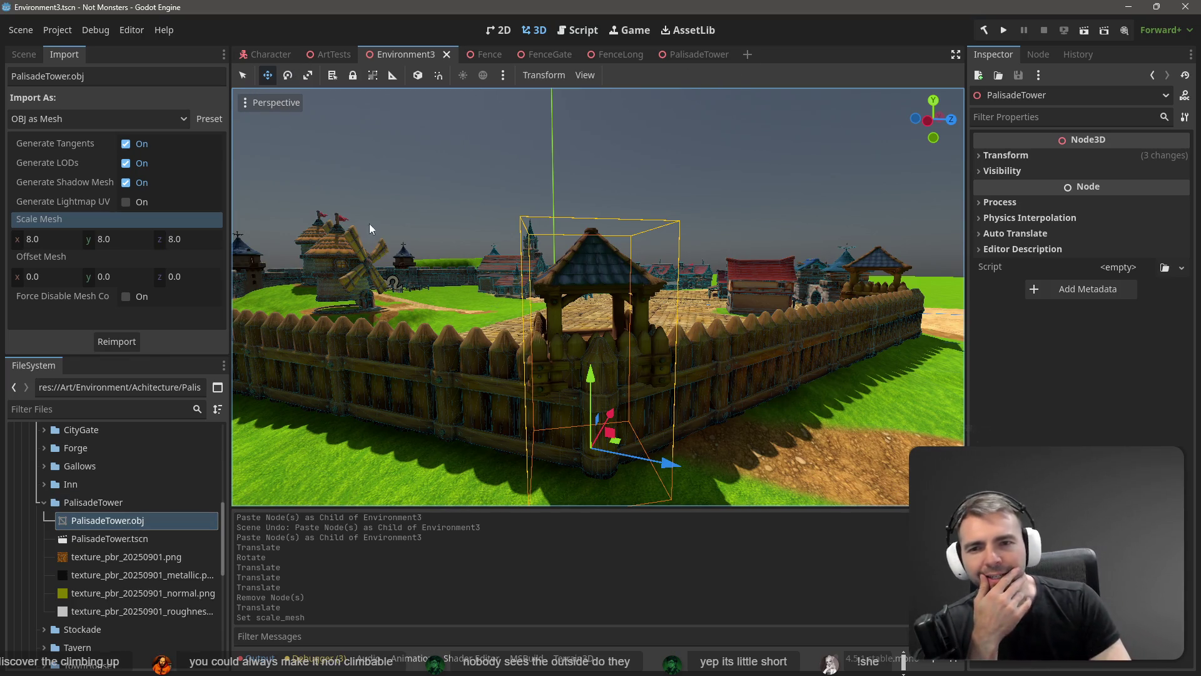
- Select the PalisadeTower node in the Scene tree and confirm its deletion
click(25, 55)
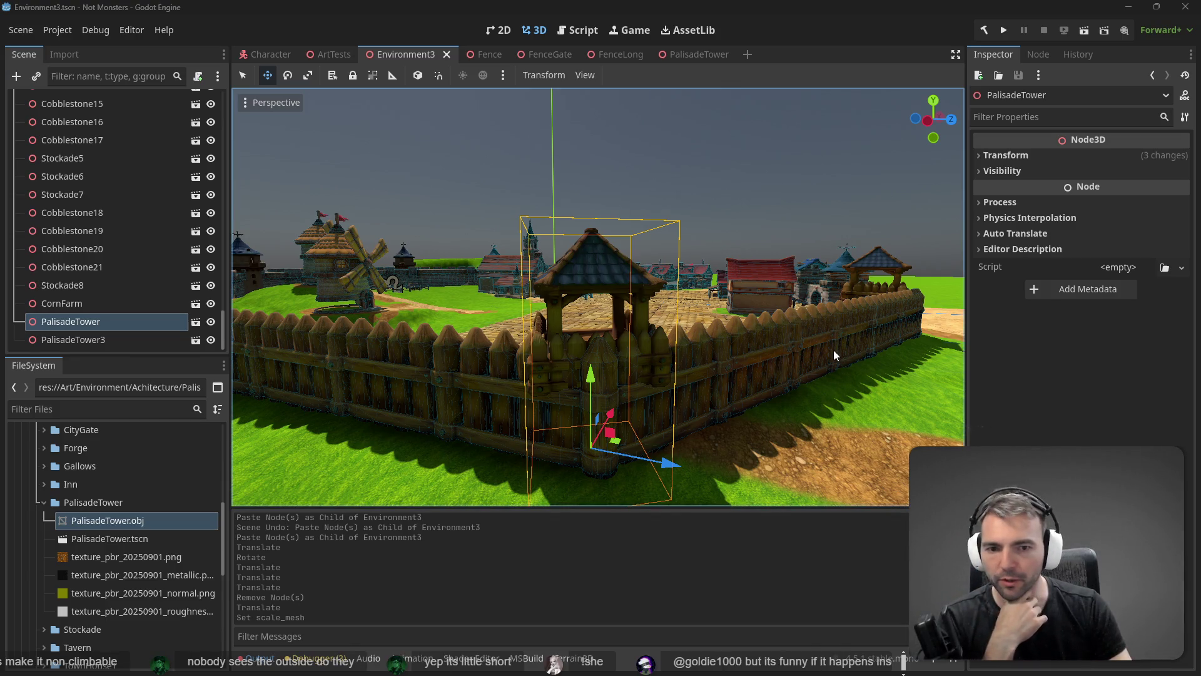
right_click(93, 321)
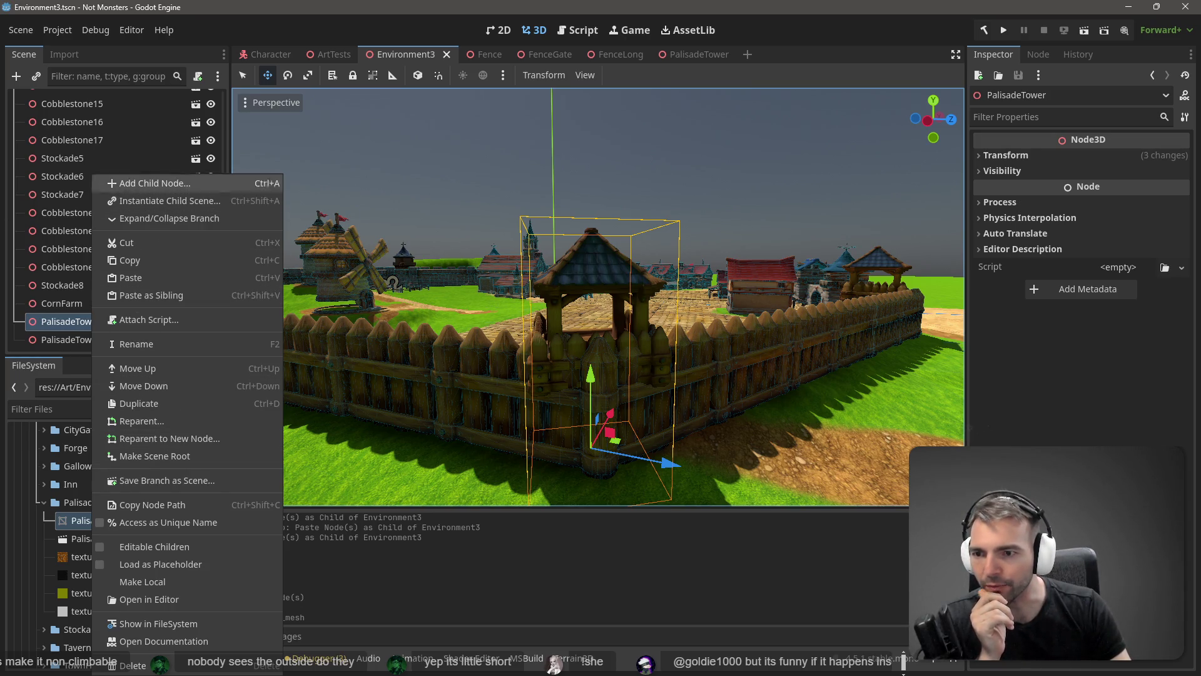
click(56, 312)
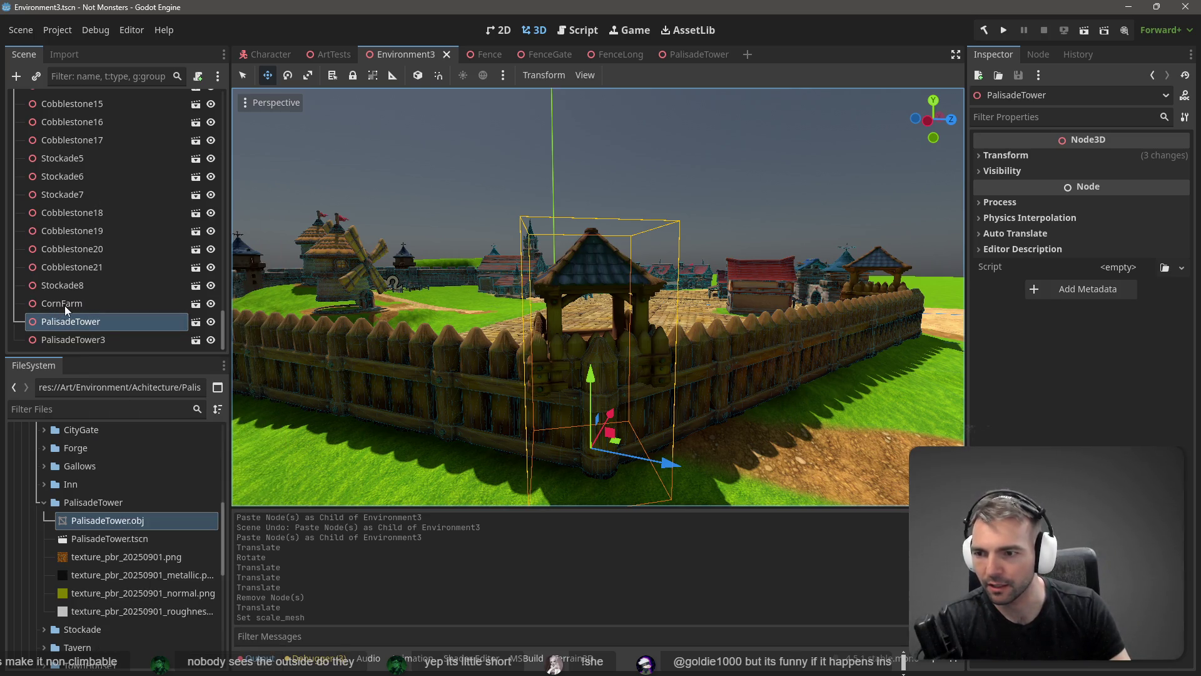
click(65, 305)
click(68, 320)
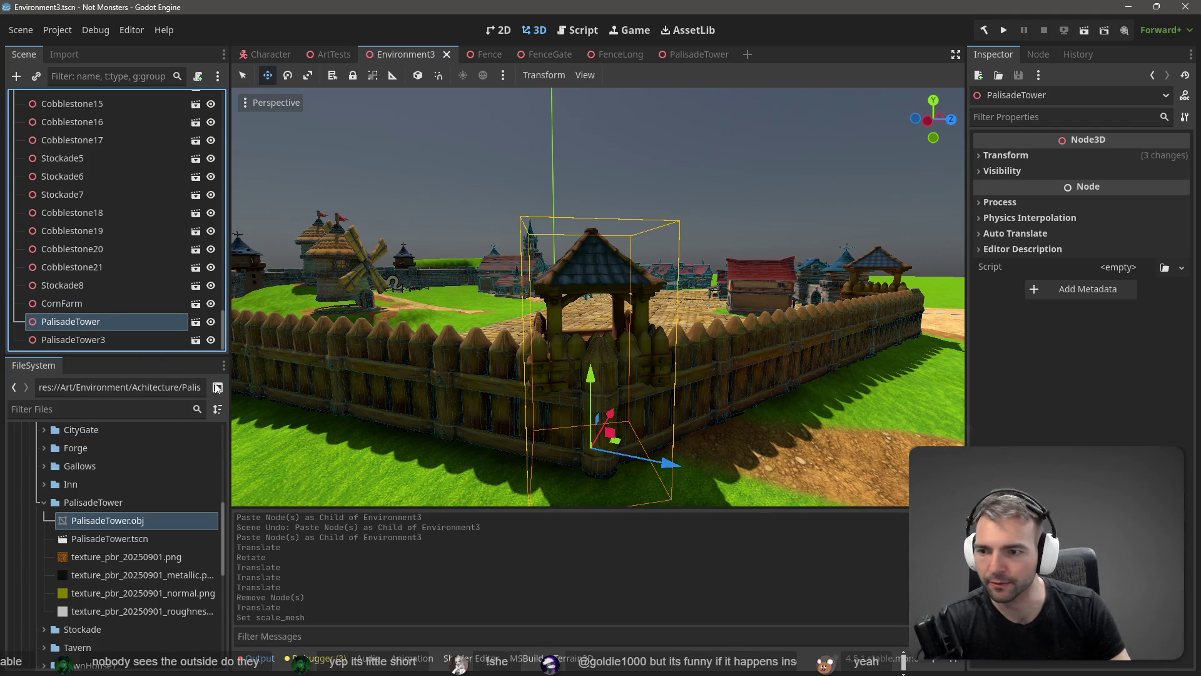
key(Delete)
click(592, 346)
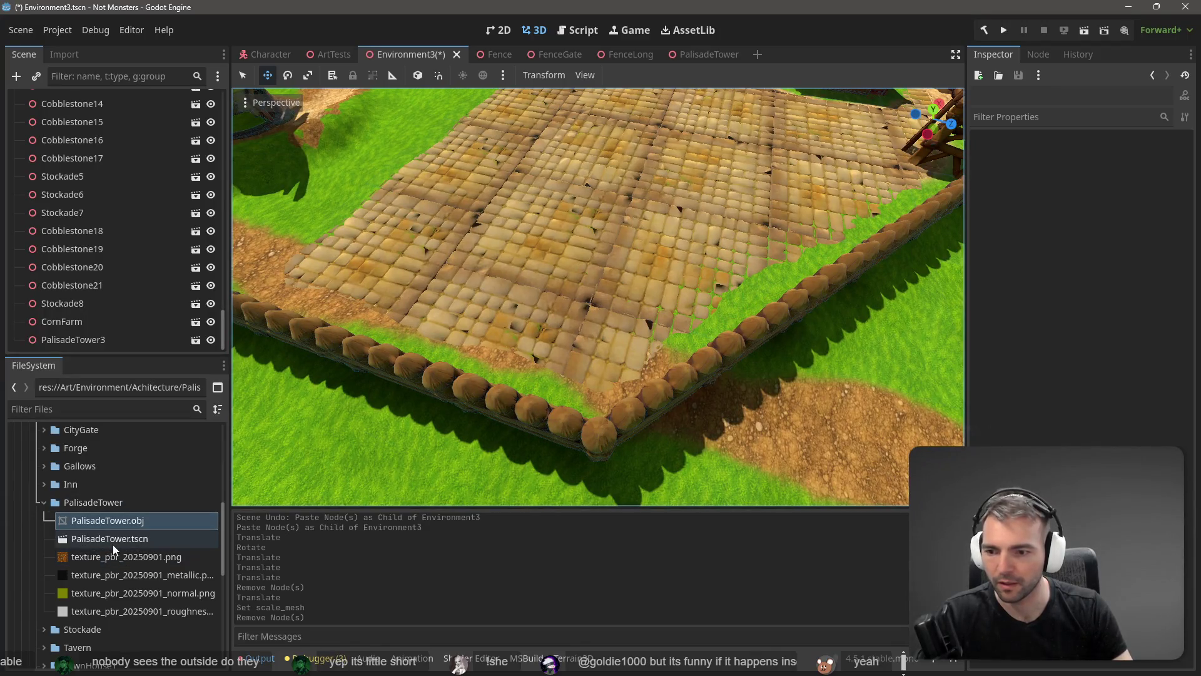
- Drop a fresh tower instance into the village and turn it about 29 degrees
mouse_move(112, 543)
mouse_down()
mouse_move(234, 535)
mouse_move(574, 398)
mouse_move(604, 369)
mouse_move(585, 378)
mouse_up()
key(f)
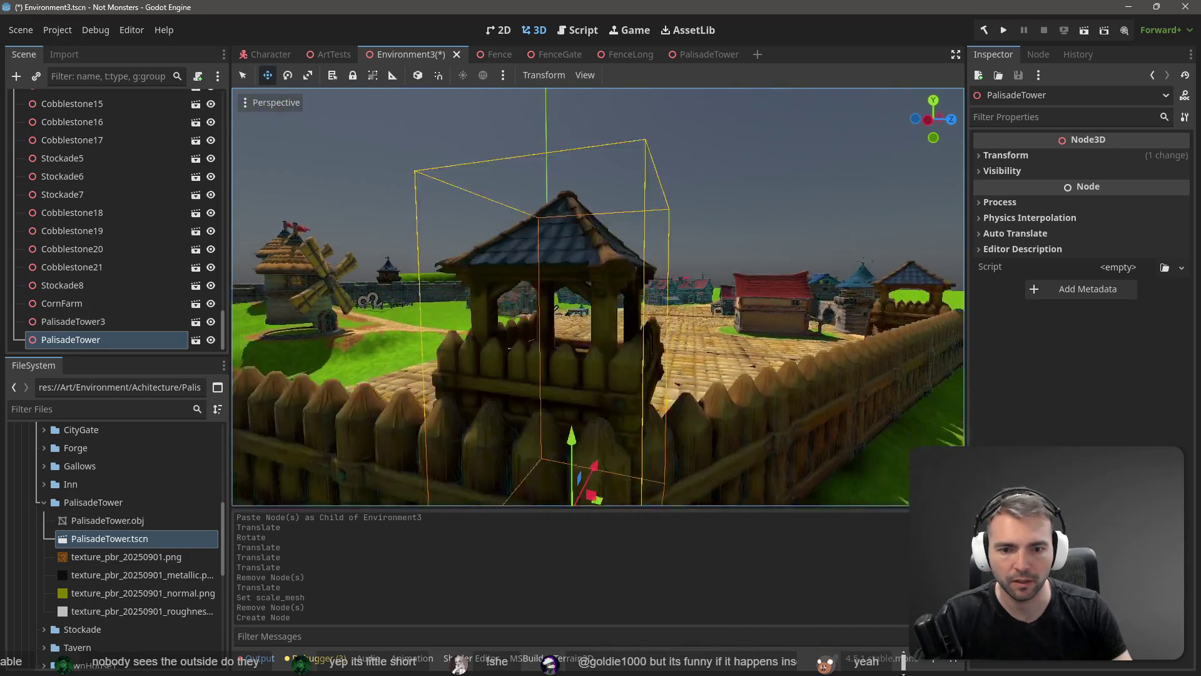
key(w)
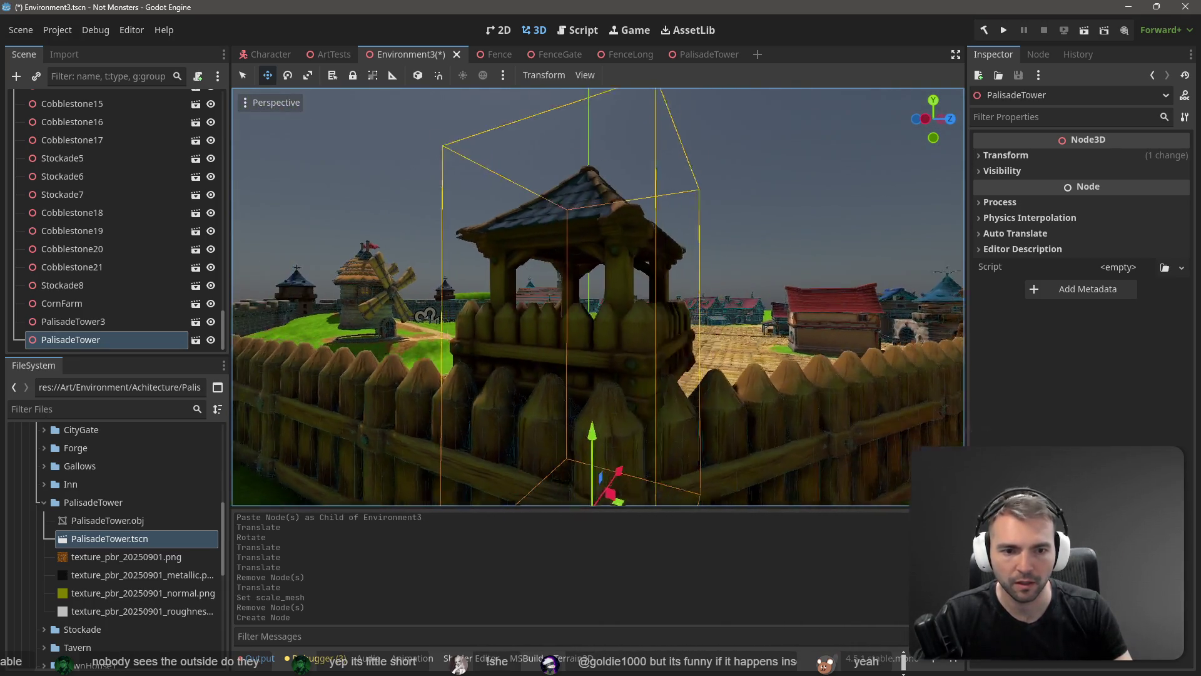
key(s)
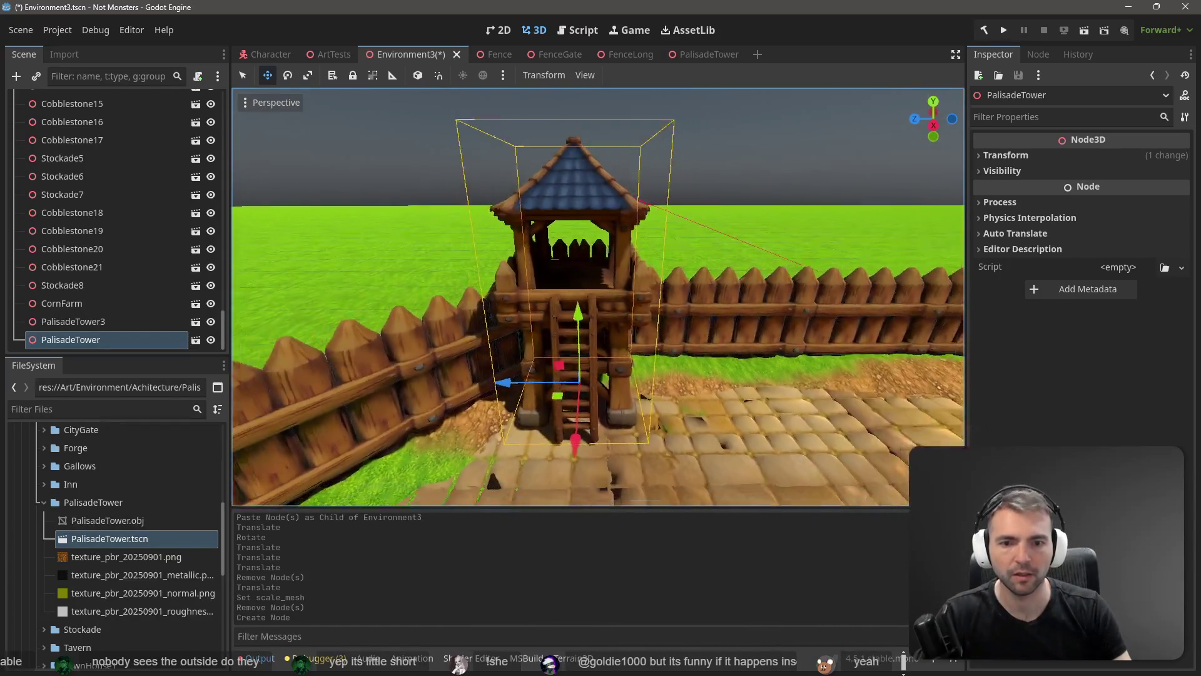
key(e)
drag(628, 436, 655, 441)
key(s)
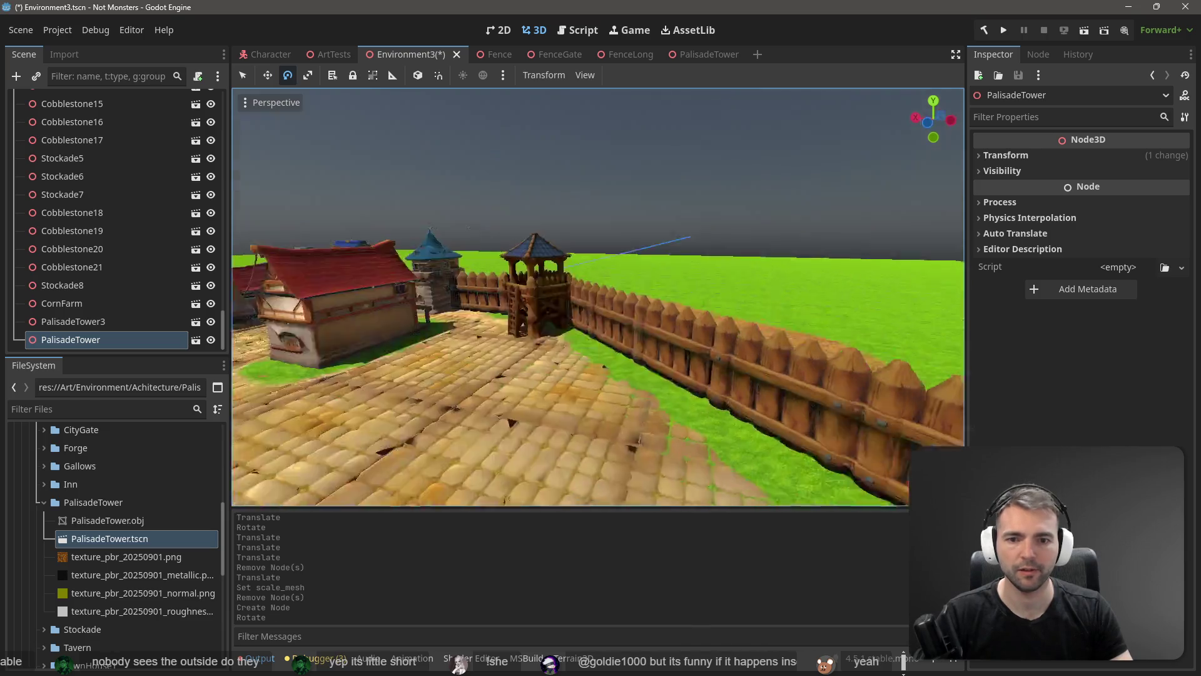
- Delete the PalisadeTower3 node
click(73, 321)
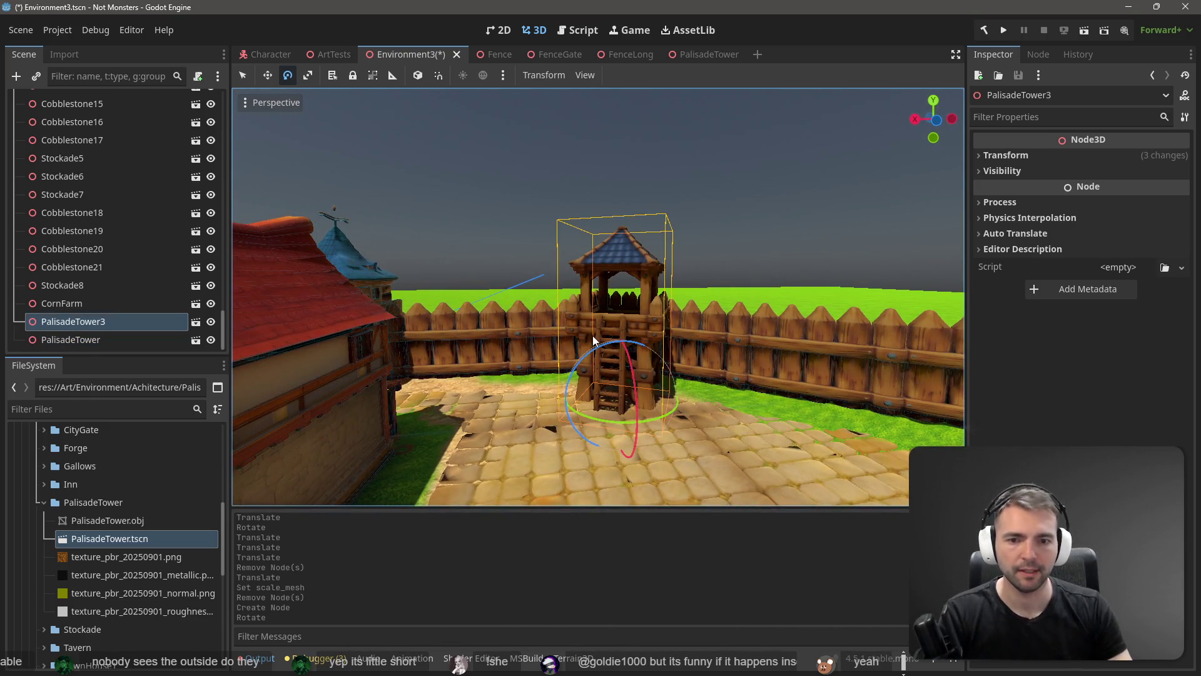
key(Delete)
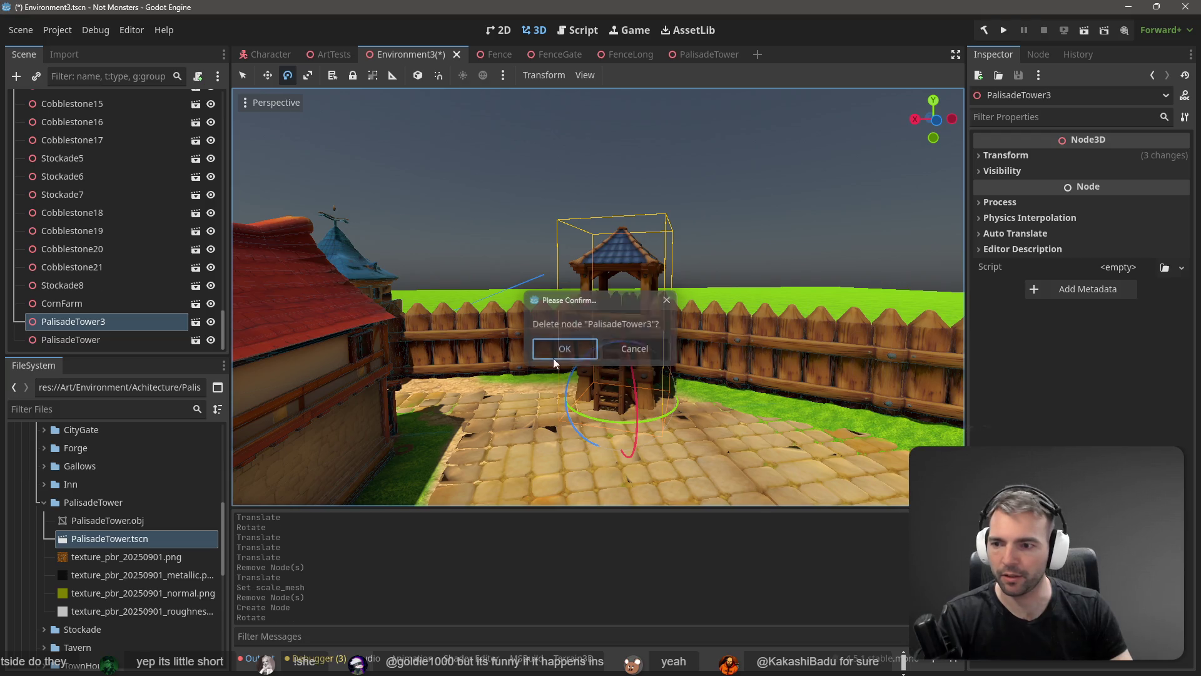
click(553, 358)
- Place another palisade tower, slide it into place along the fence, and save
mouse_move(109, 540)
mouse_down()
mouse_move(588, 388)
mouse_move(708, 390)
mouse_move(834, 362)
mouse_move(910, 207)
mouse_move(895, 175)
mouse_up()
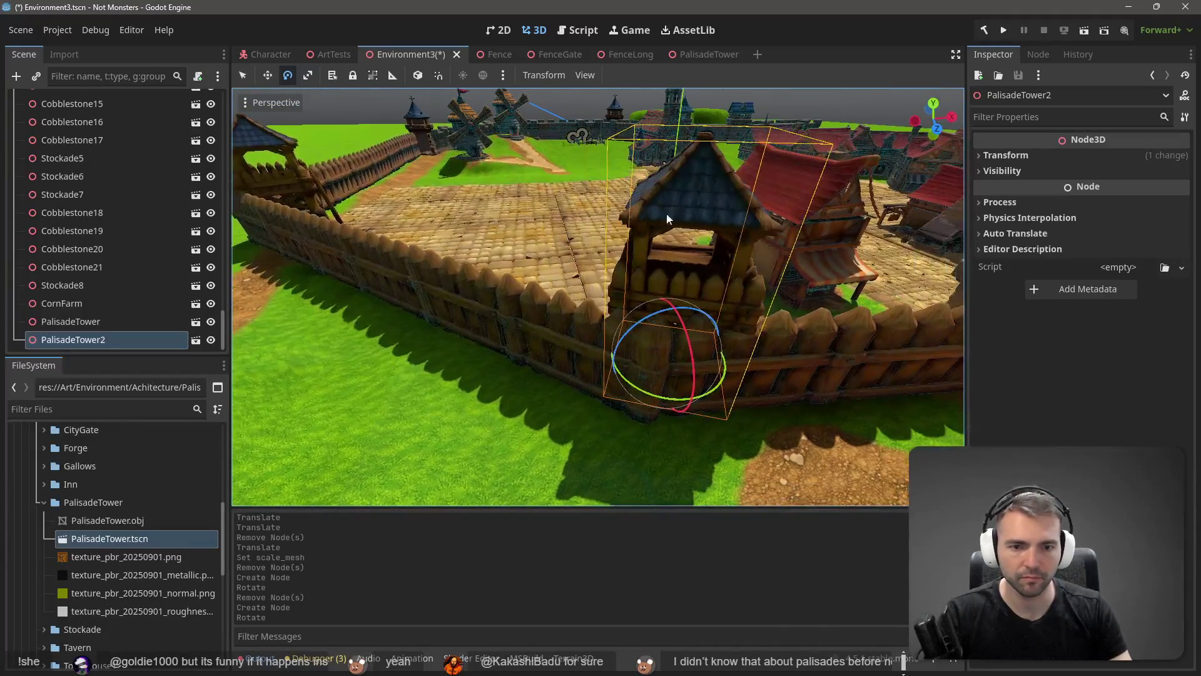
key(w)
drag(695, 369, 676, 359)
scroll(675, 359, down, 8)
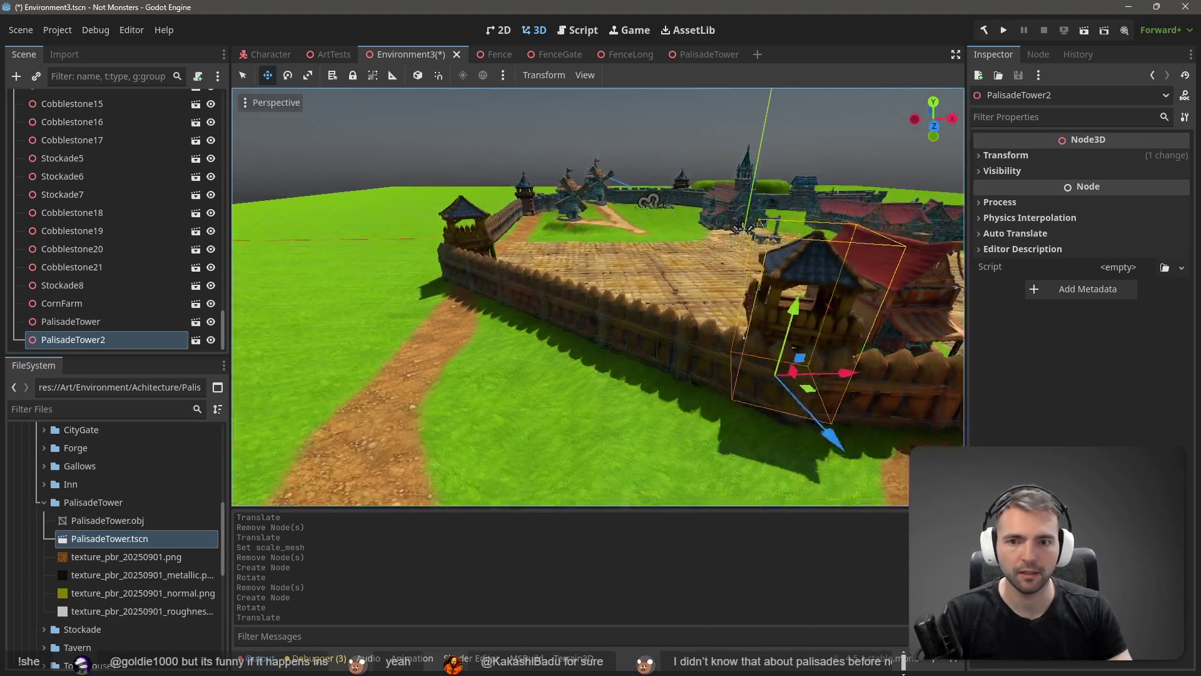
click(629, 207)
key(ctrl+s)
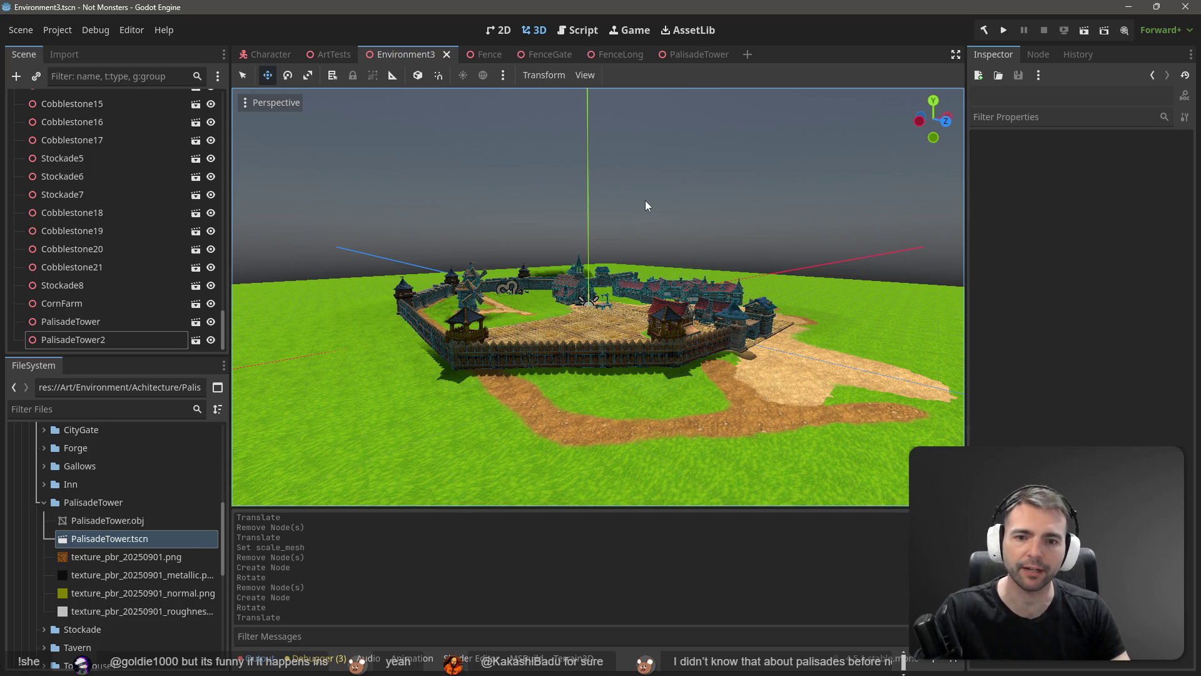
scroll(644, 200, up, 5)
scroll(598, 297, down, 3)
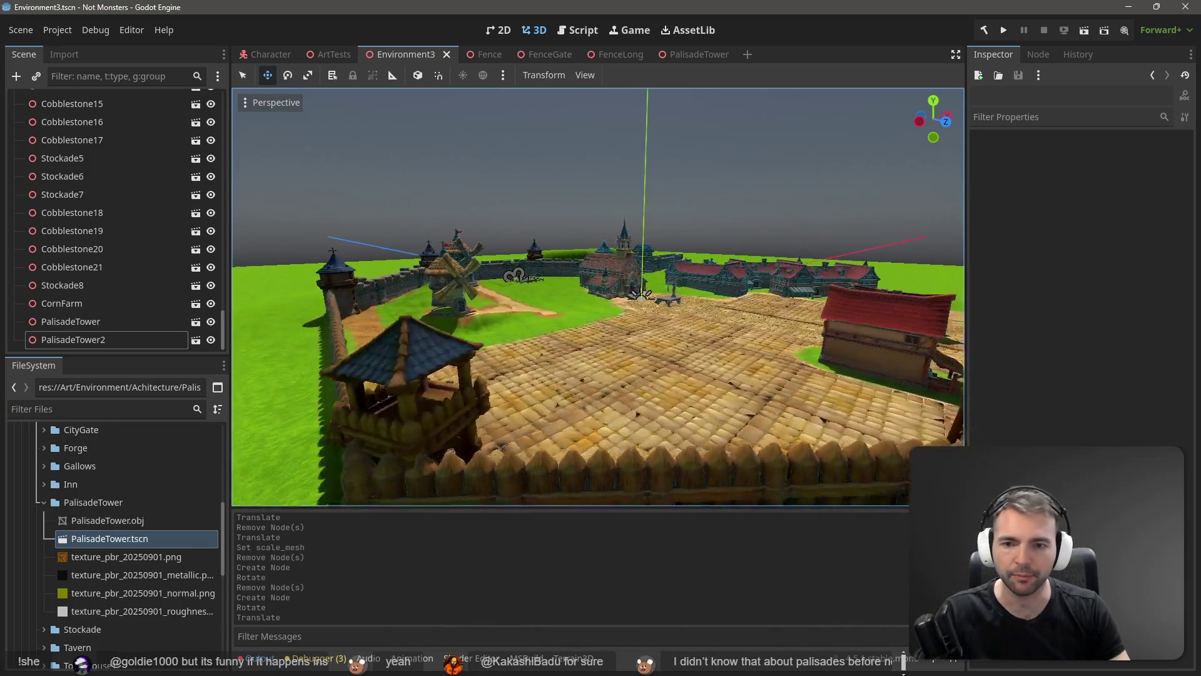
- Add a StaticBody3D child to the PalisadeTower root node
click(693, 55)
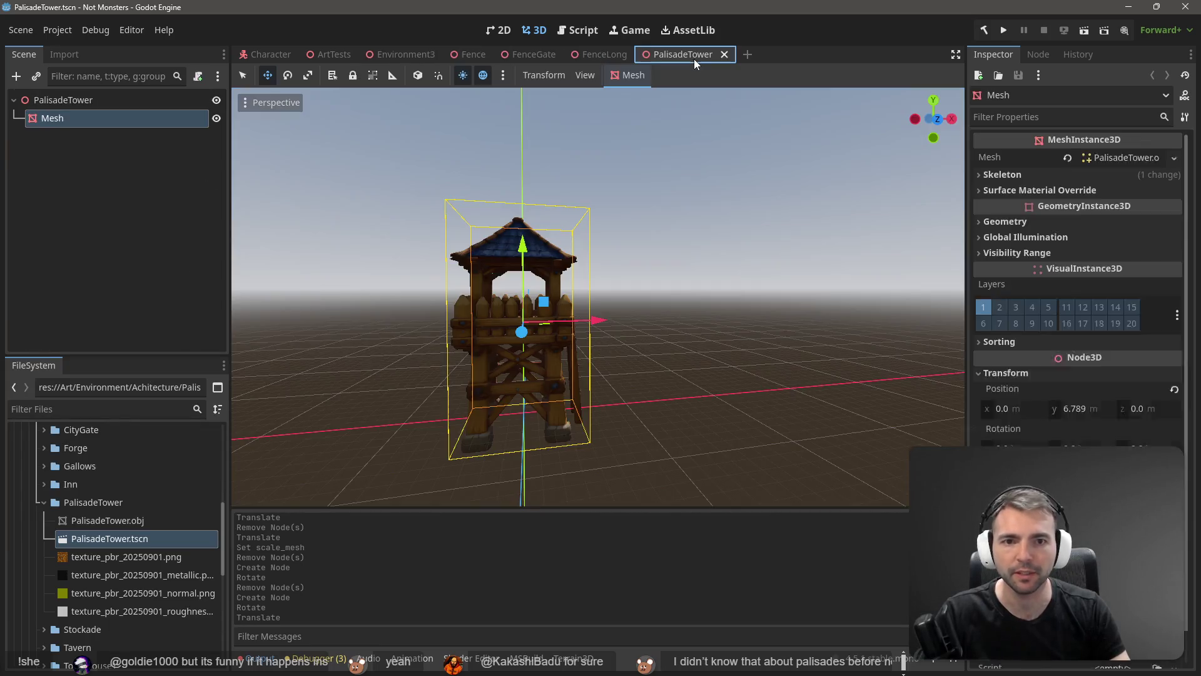
click(659, 215)
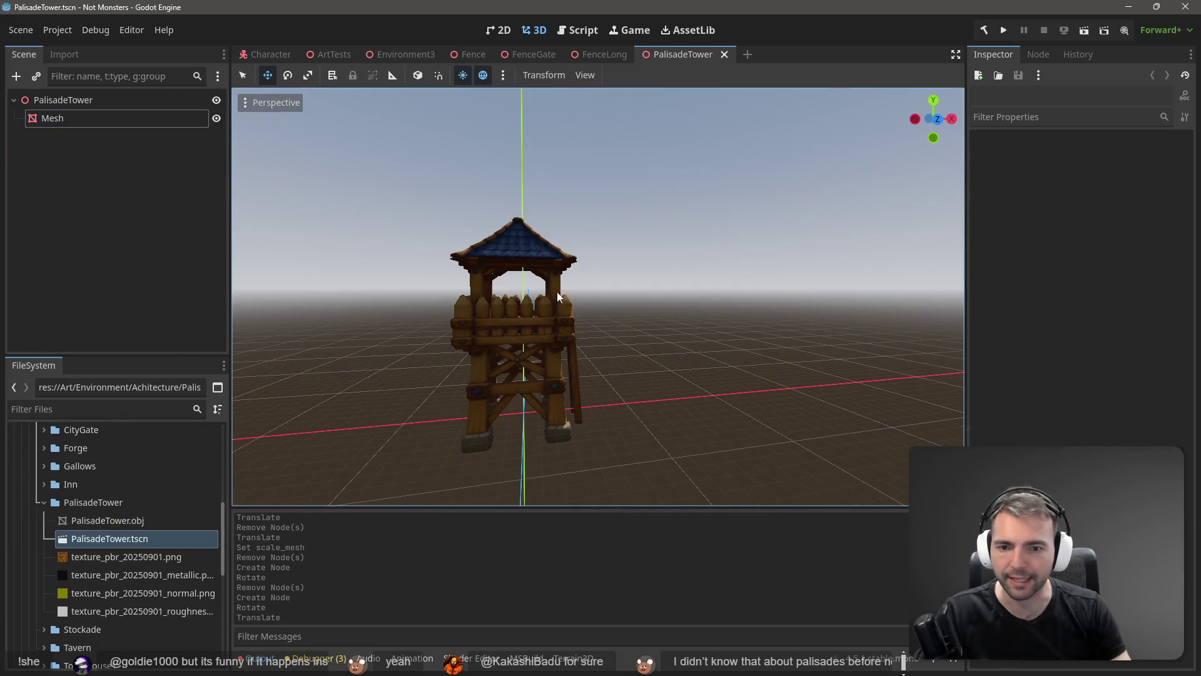
right_click(65, 146)
click(145, 155)
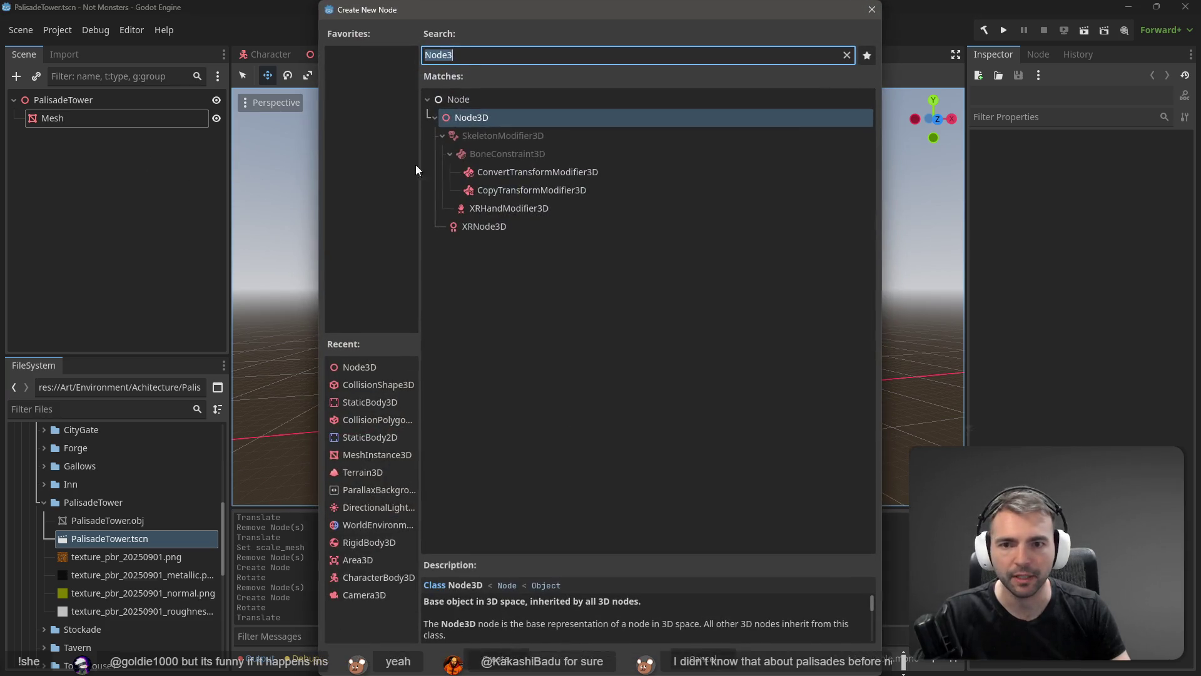
key(BackSpace)
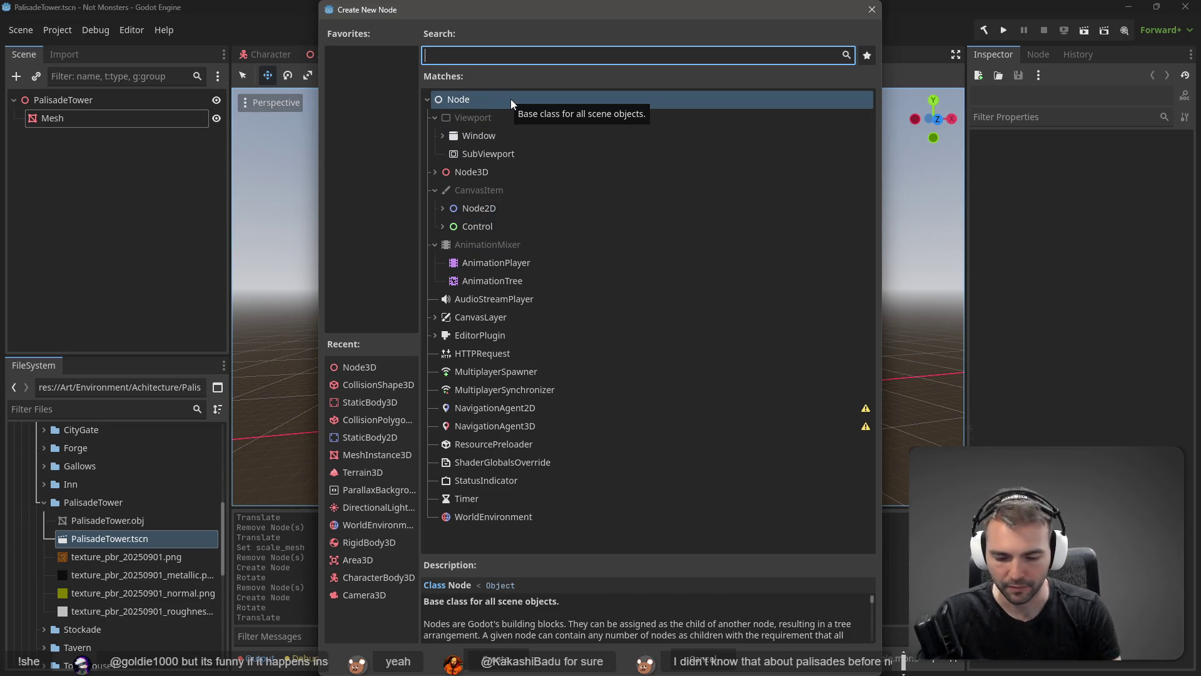
text(static)
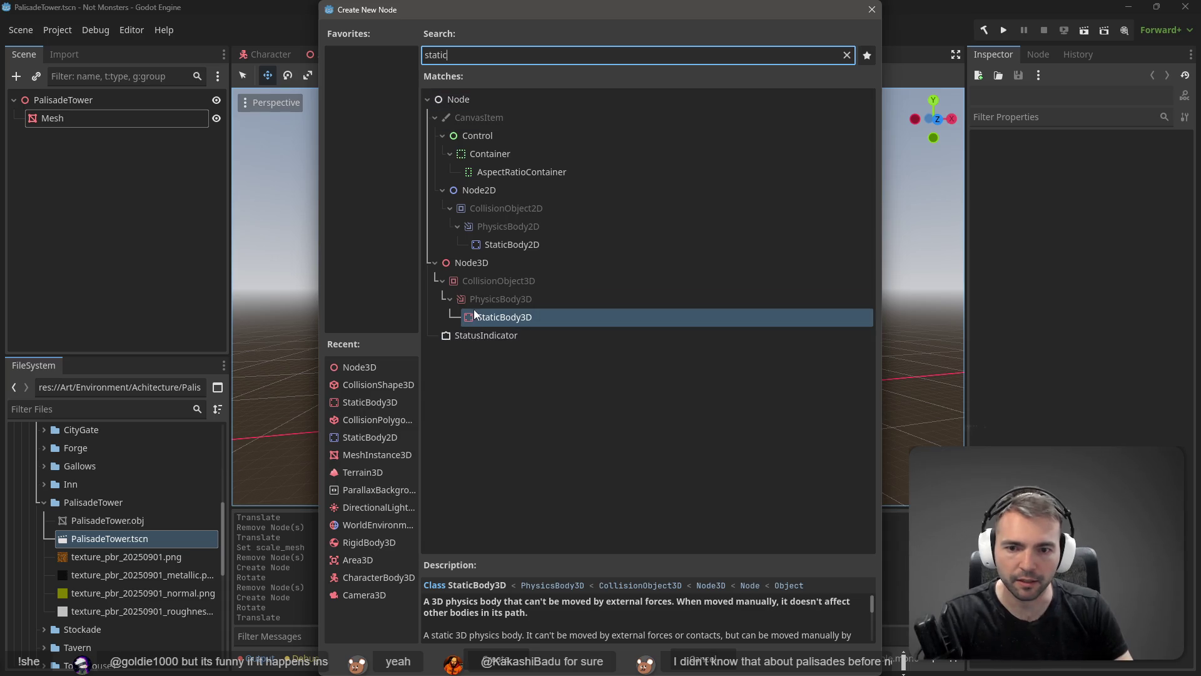
double_click(483, 312)
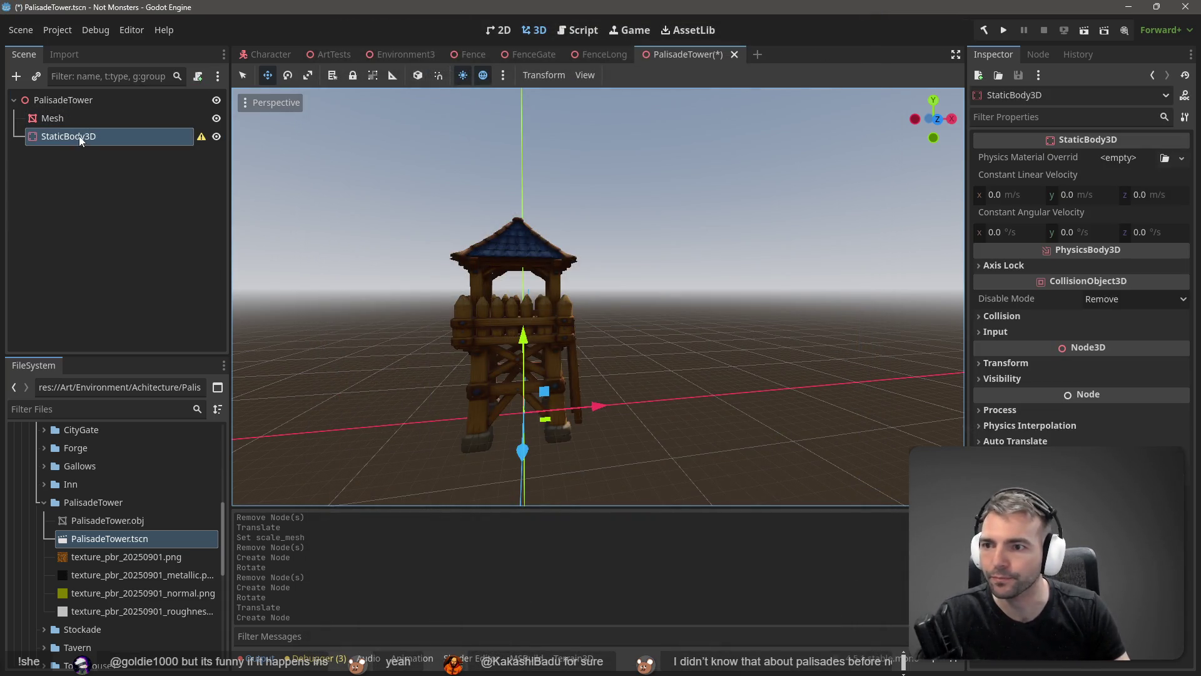
- Add a CollisionShape3D child under the StaticBody3D
right_click(84, 138)
click(130, 148)
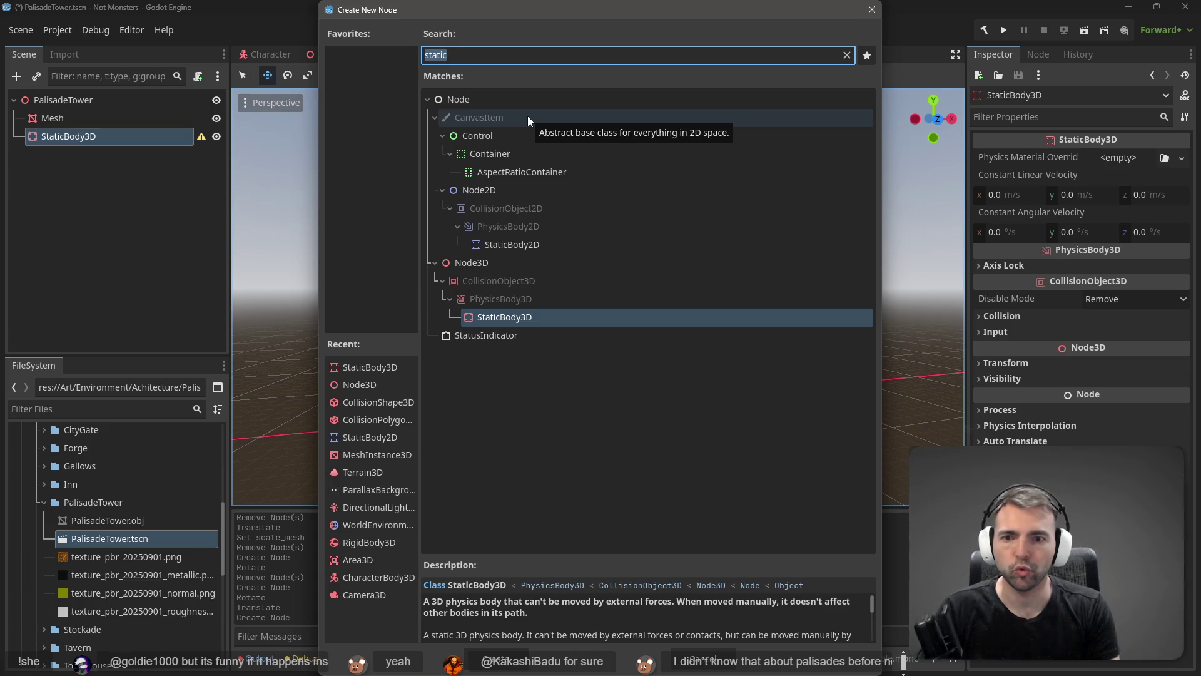
key(BackSpace)
text(Co)
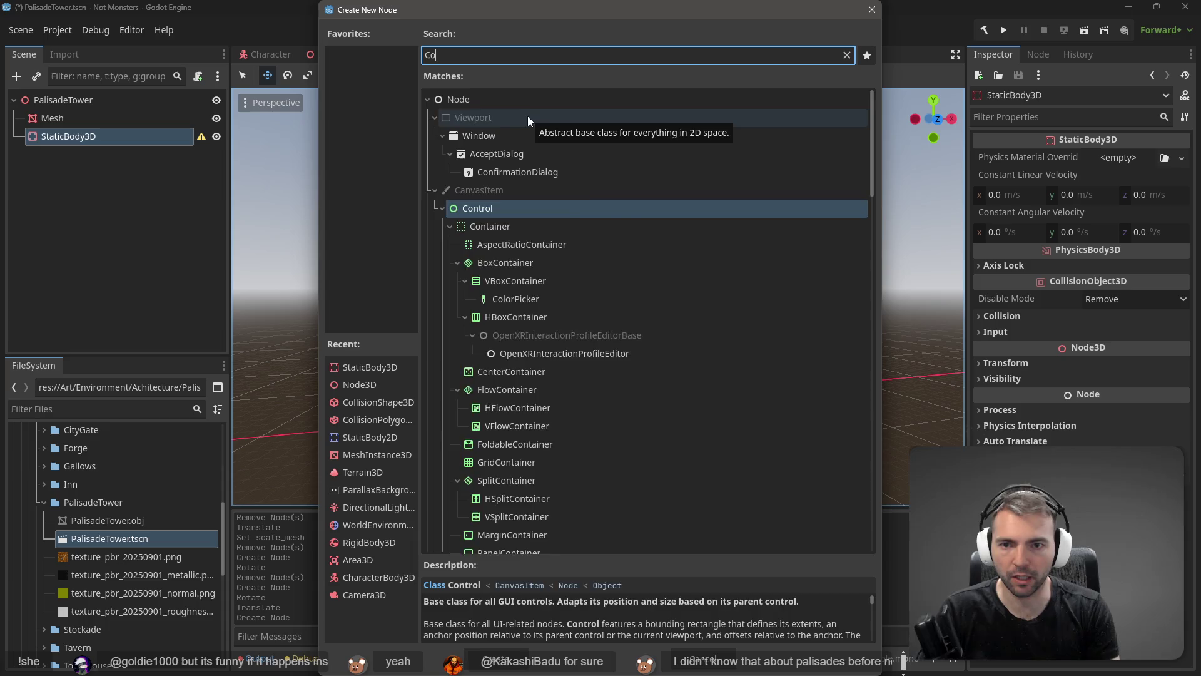
text(lision)
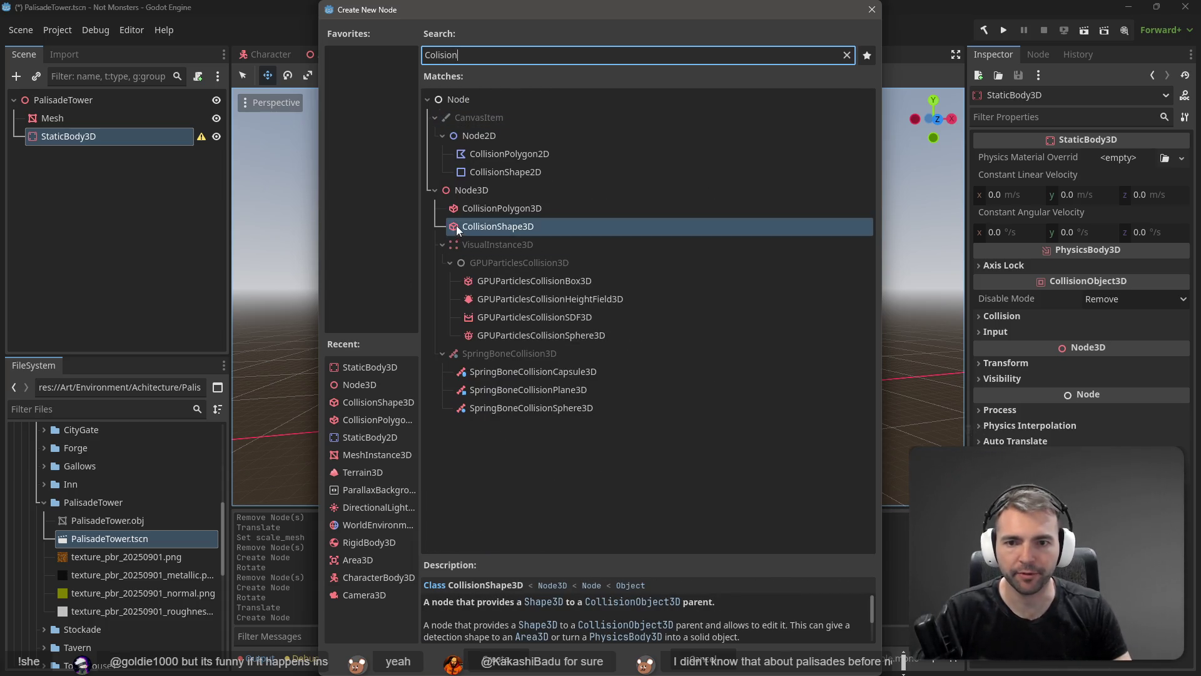
double_click(469, 224)
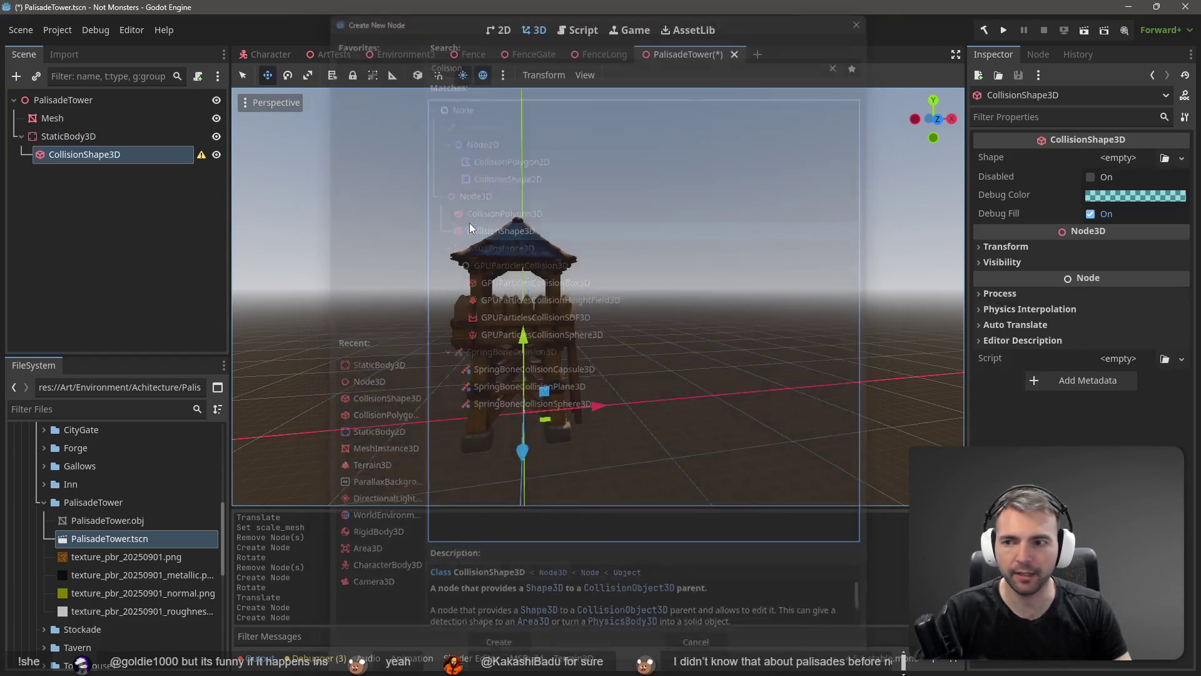
- Give the CollisionShape3D a BoxShape3D and stretch it up the tower's height and across its width
click(1181, 159)
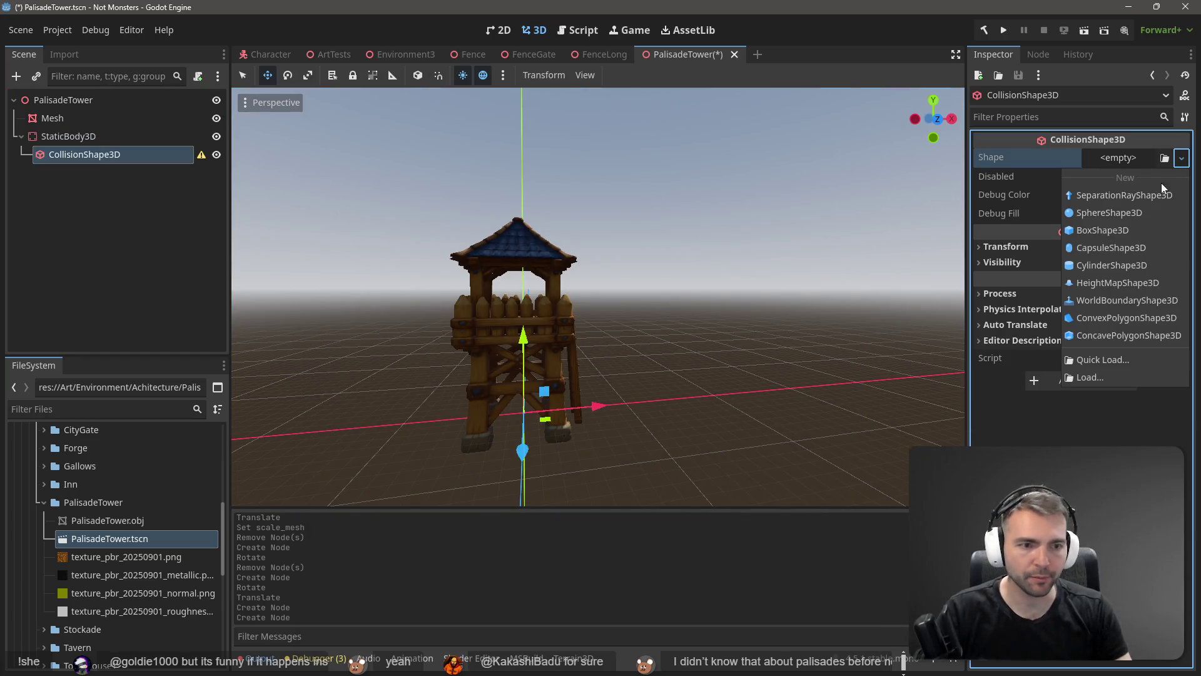
click(1110, 231)
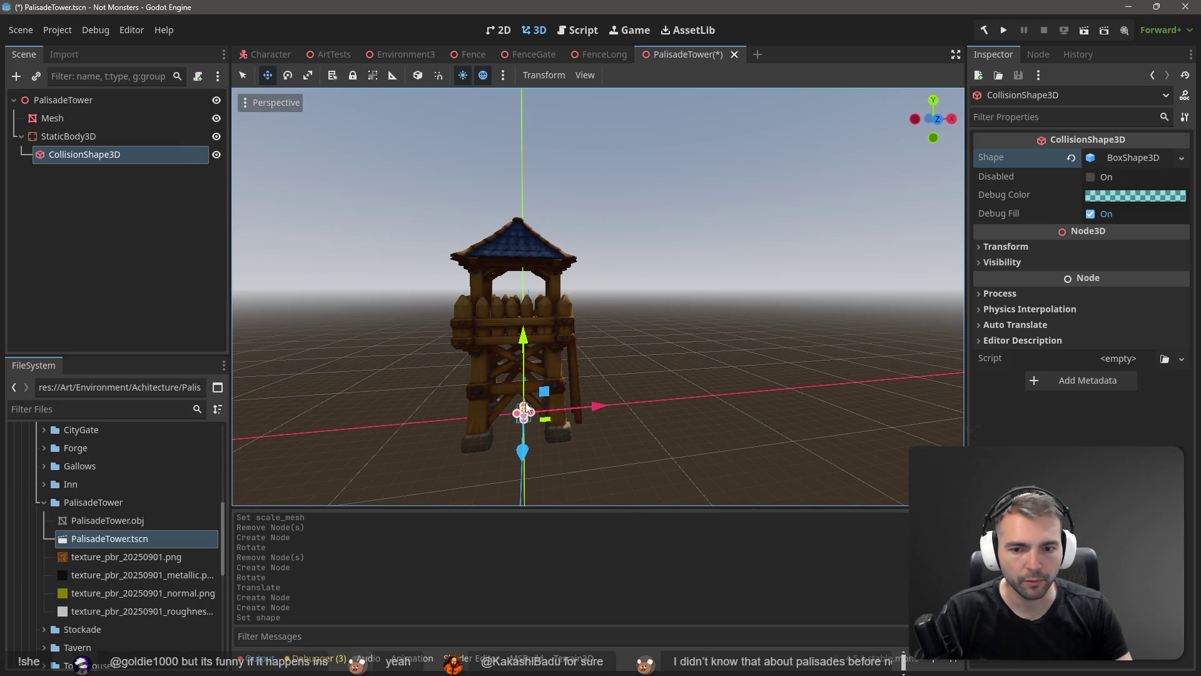
mouse_move(524, 408)
mouse_down()
mouse_move(515, 220)
mouse_move(524, 261)
mouse_up()
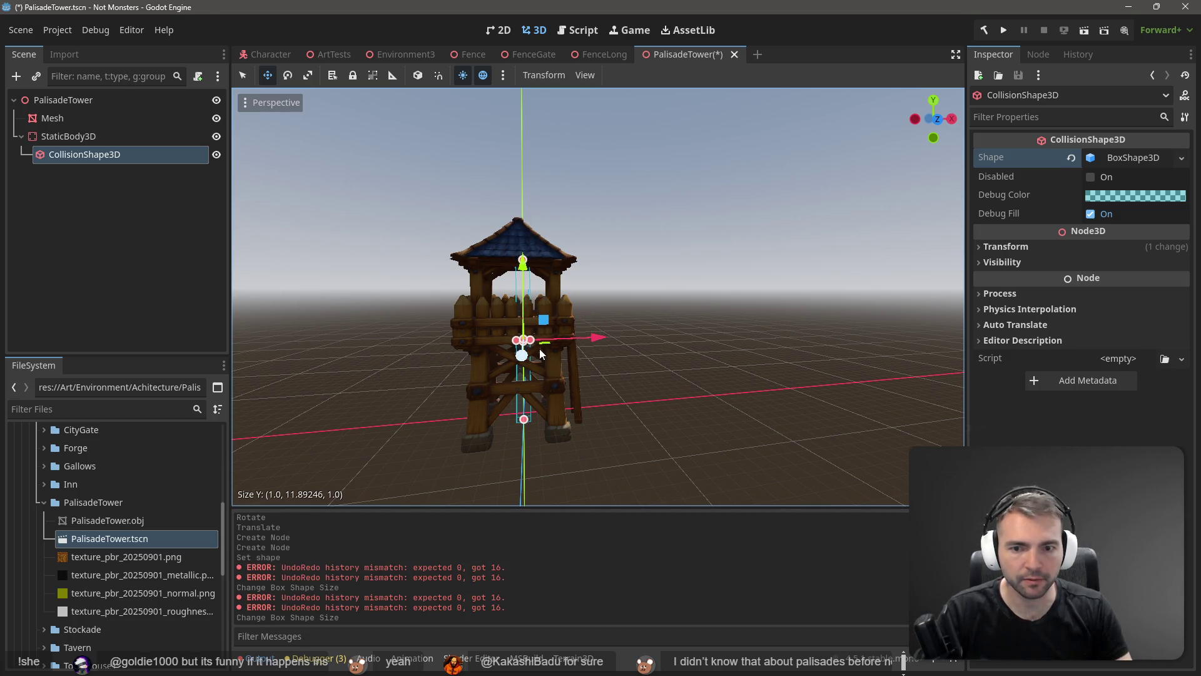
drag(533, 342, 581, 352)
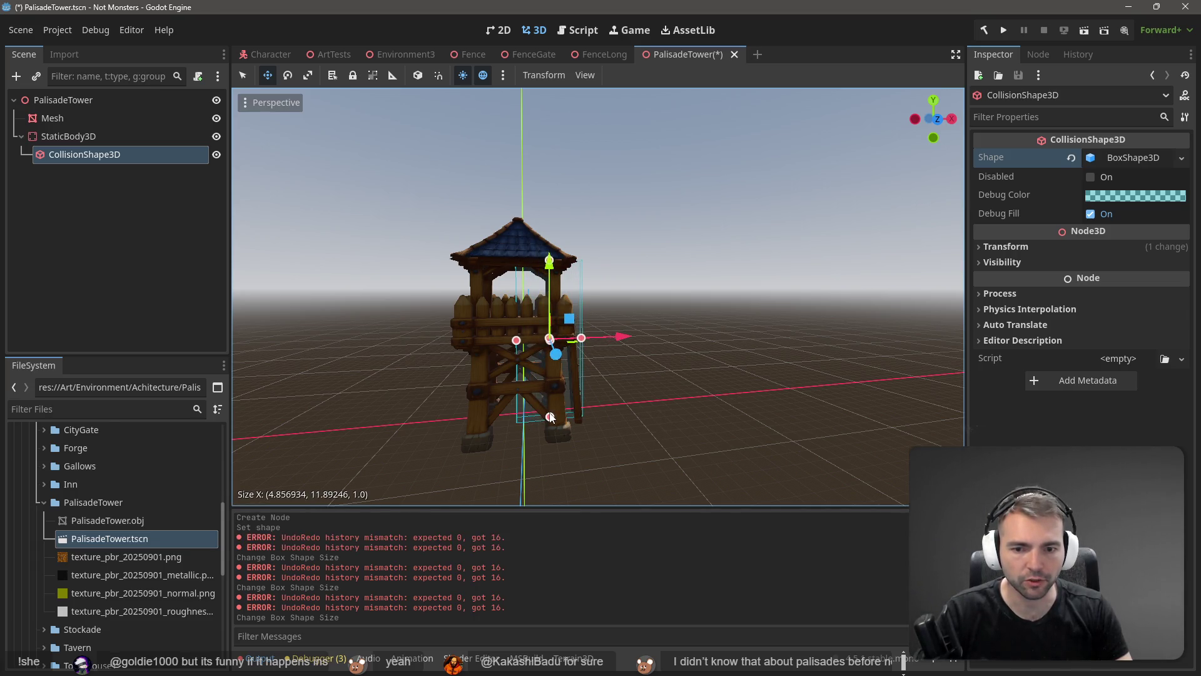
drag(546, 416, 553, 428)
- Undo the overshoot, then adjust the box's top, depth and width to cover the tower
key(ctrl+z)
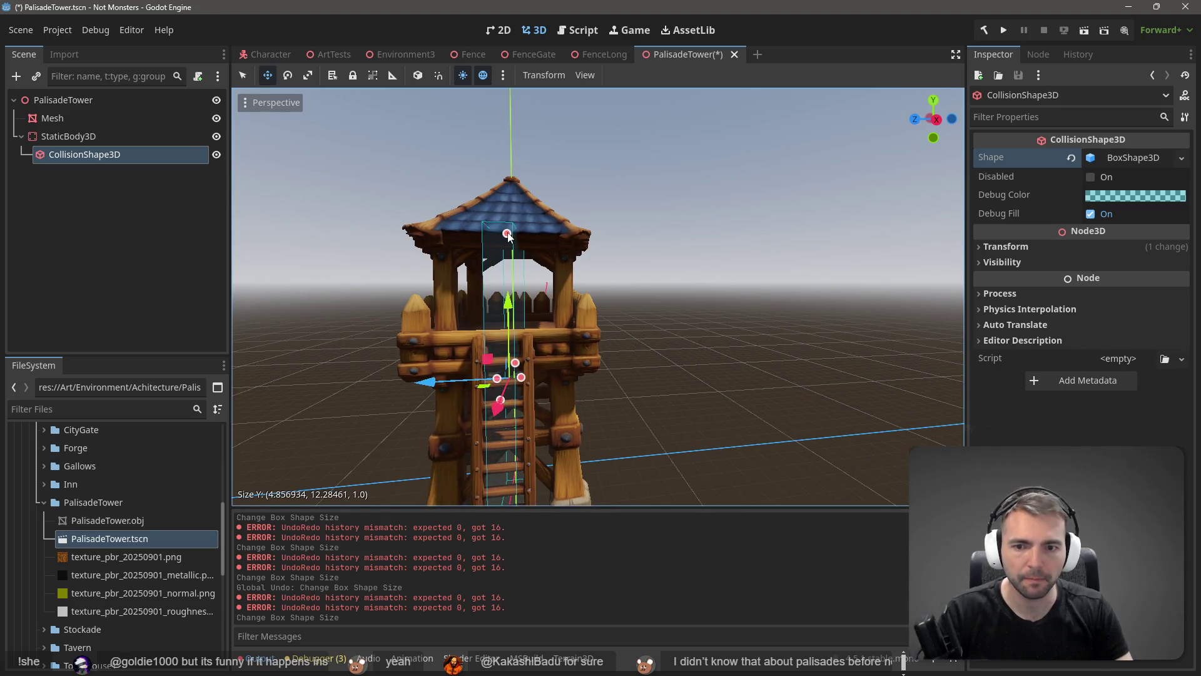
drag(510, 237, 519, 341)
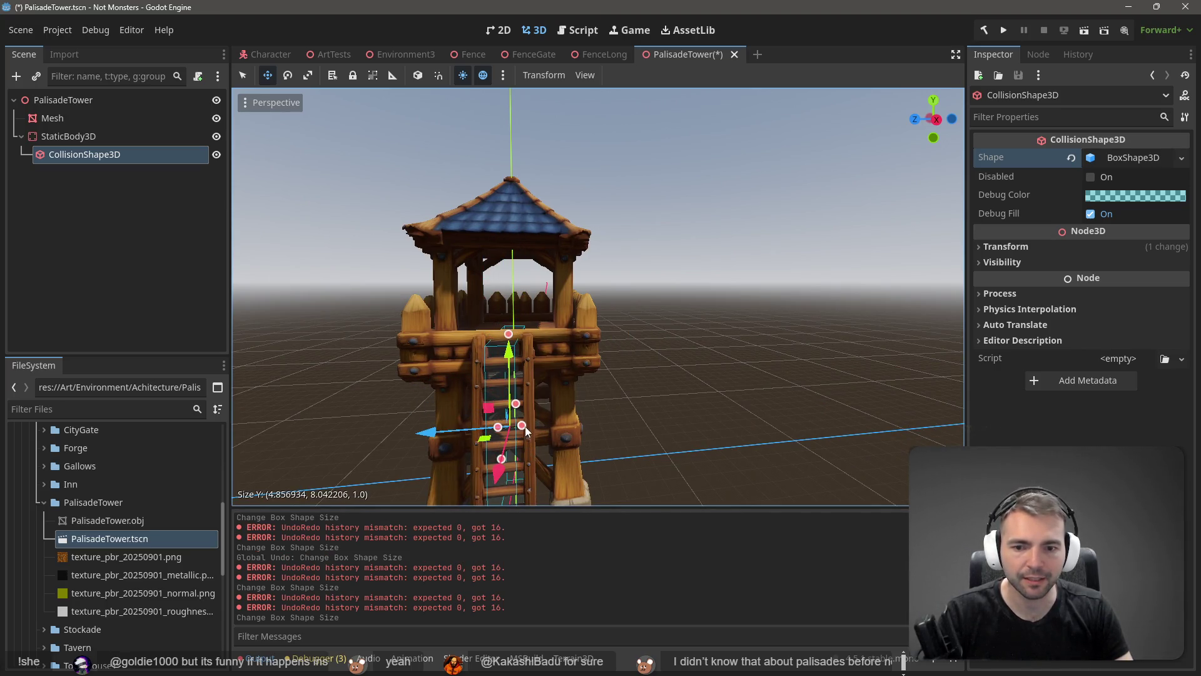
mouse_move(531, 432)
mouse_down()
mouse_move(595, 412)
mouse_move(588, 420)
mouse_up()
drag(543, 336, 543, 332)
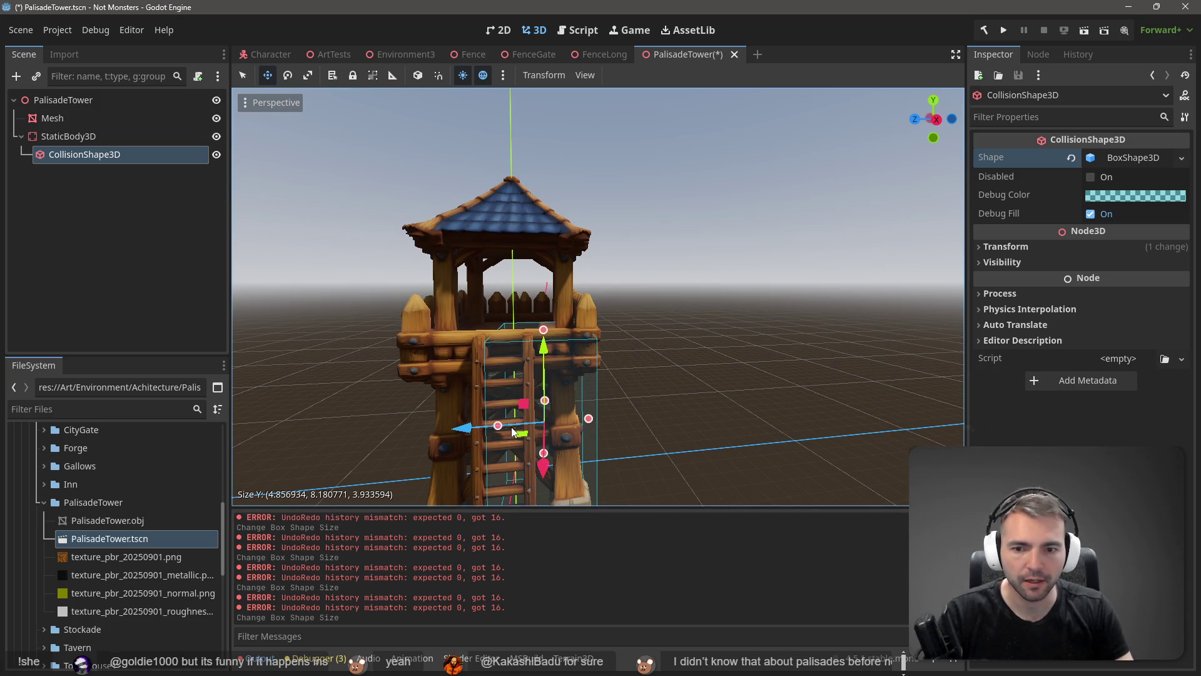
mouse_move(498, 426)
mouse_down()
mouse_move(418, 428)
mouse_move(511, 427)
mouse_up()
drag(576, 409, 562, 411)
scroll(608, 380, up, 5)
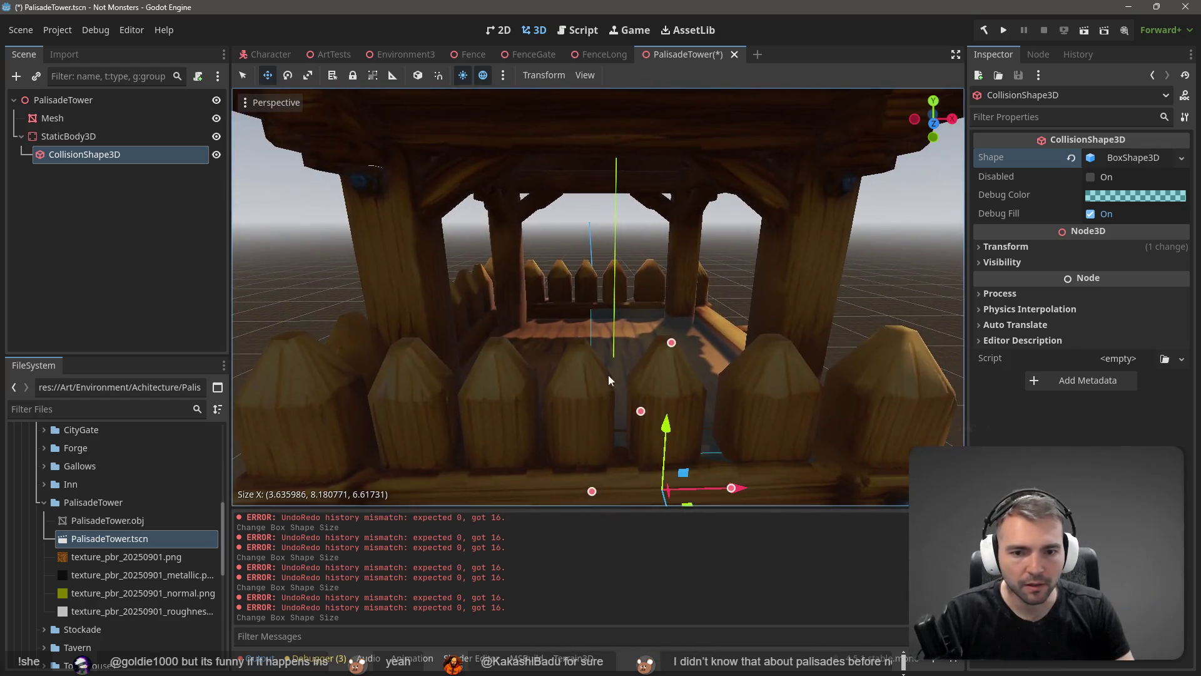
- Bring the box top down to the platform floor and refine its width and depth
drag(673, 343, 678, 355)
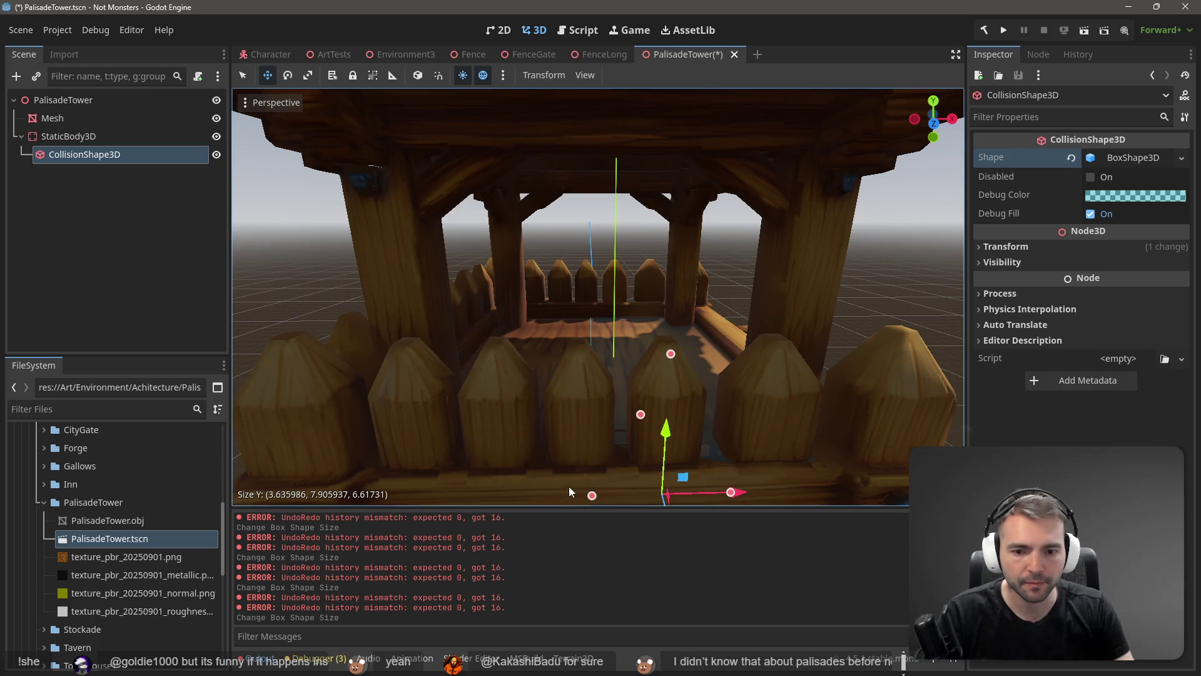
mouse_move(592, 495)
mouse_down()
mouse_move(389, 481)
mouse_move(409, 495)
mouse_up()
scroll(424, 444, down, 8)
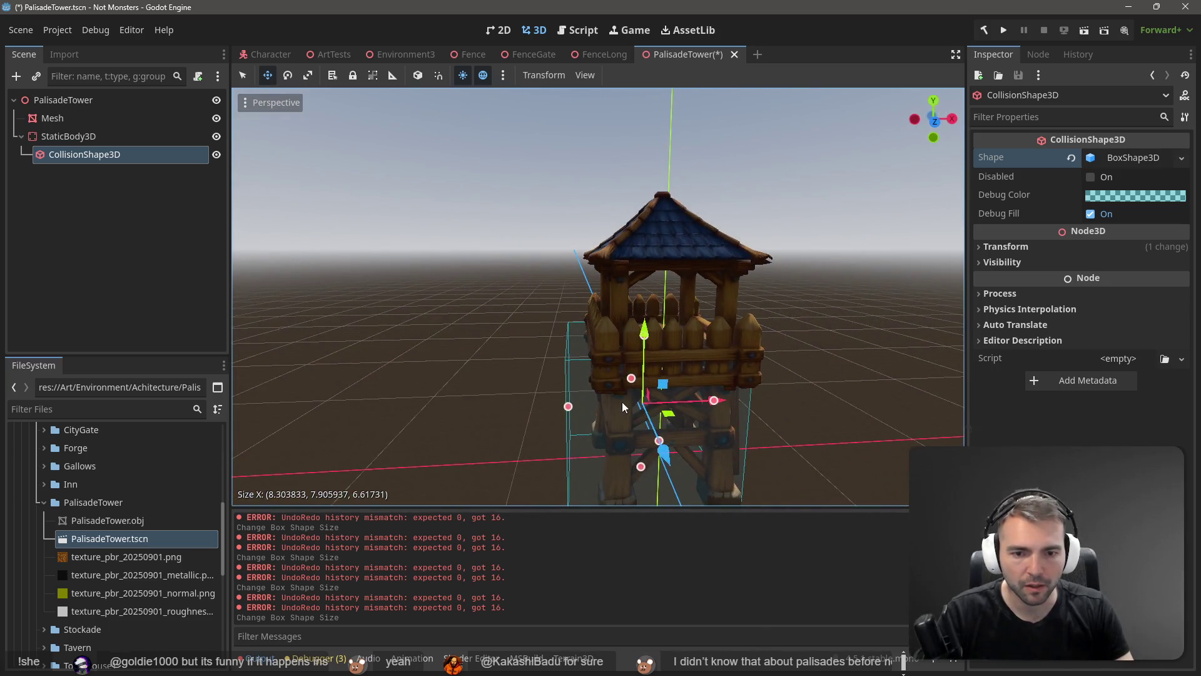
drag(633, 390, 640, 385)
key(ctrl+z)
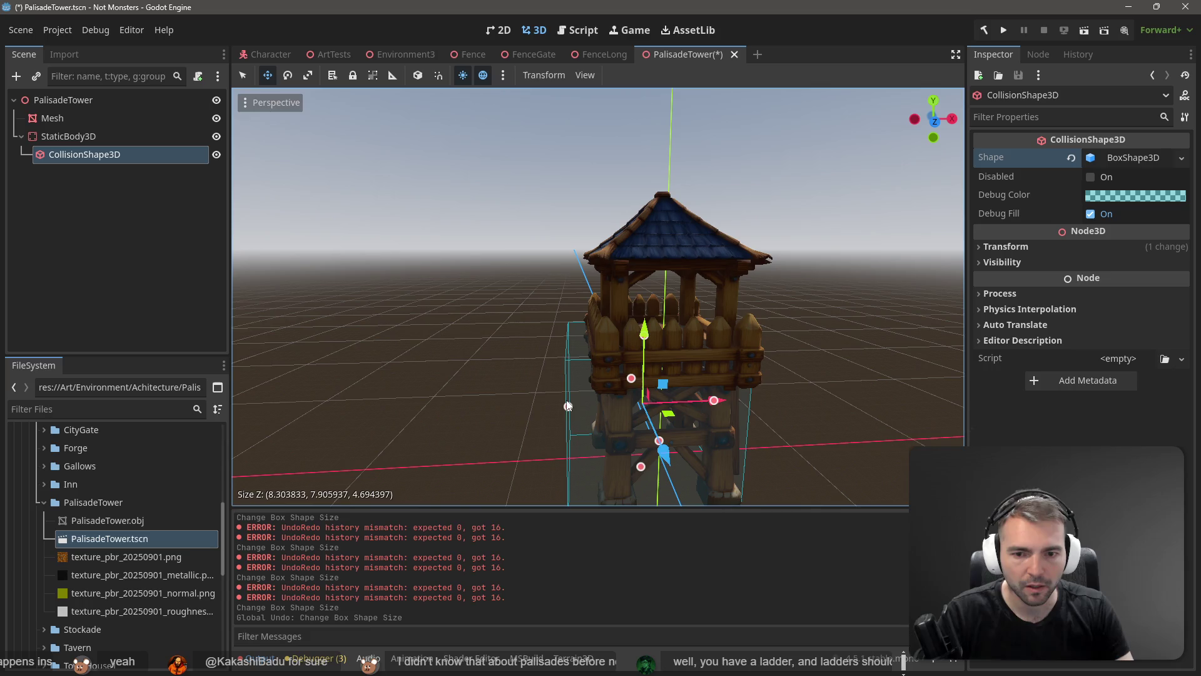
mouse_move(568, 409)
mouse_down()
mouse_move(590, 410)
mouse_move(563, 401)
mouse_move(634, 403)
mouse_up()
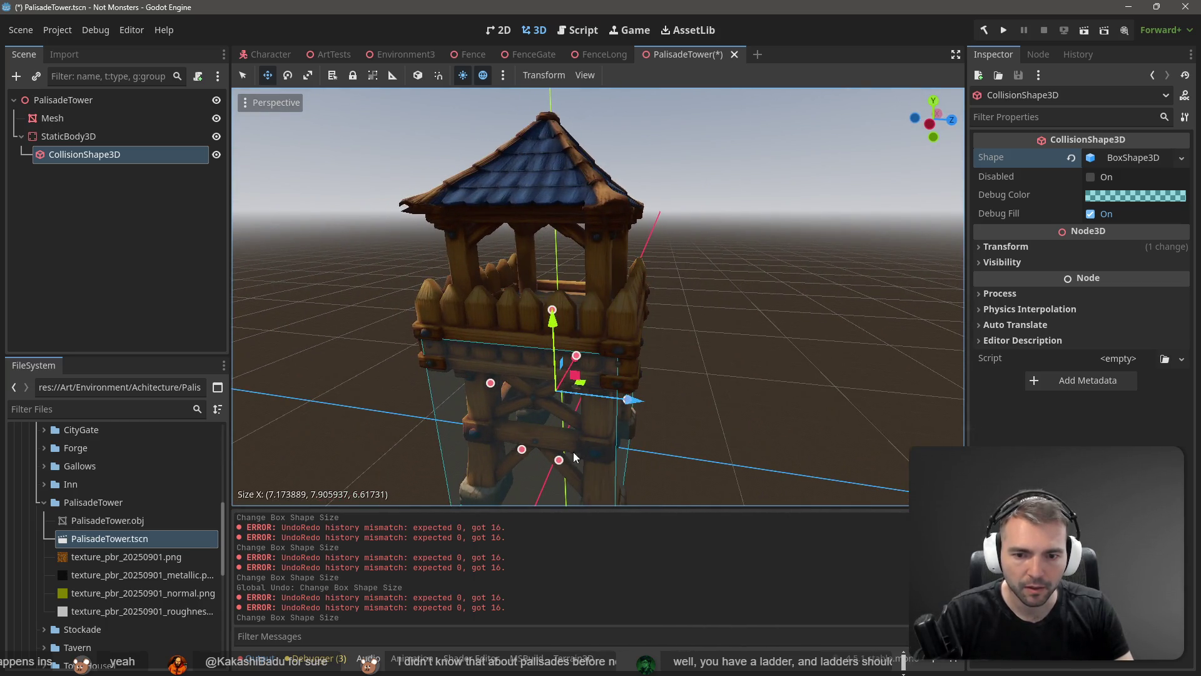
- Check the collision box from another angle, undoing a final resize, and deselect it
drag(496, 391, 606, 399)
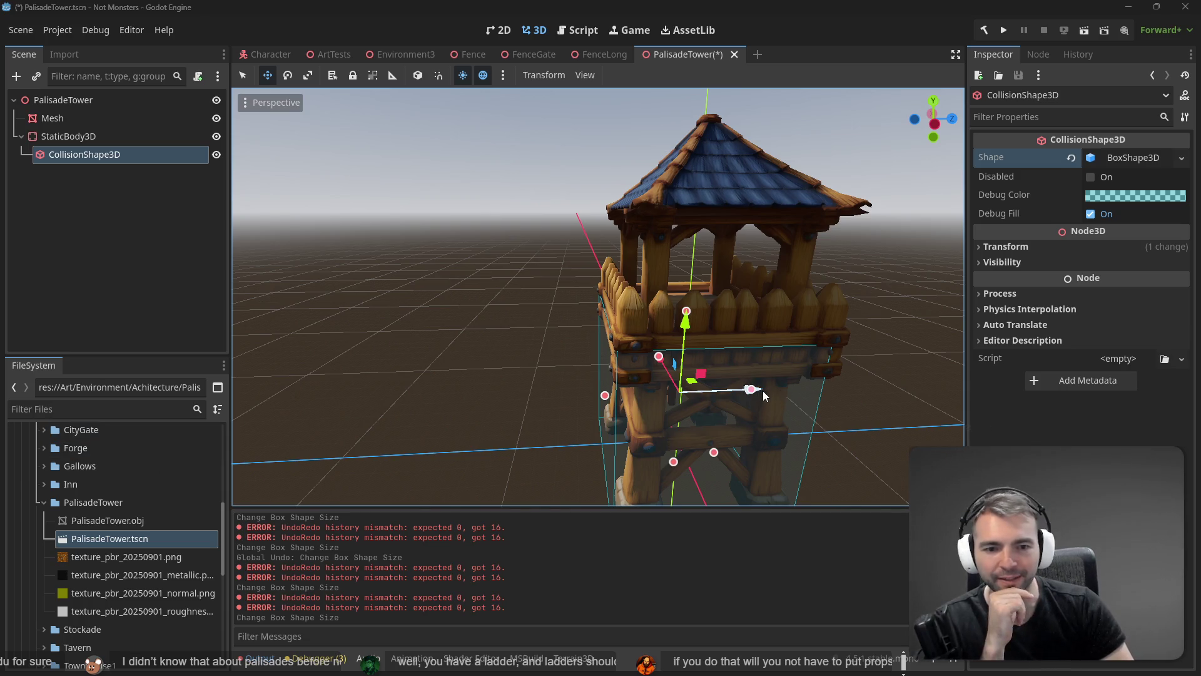
drag(760, 389, 760, 389)
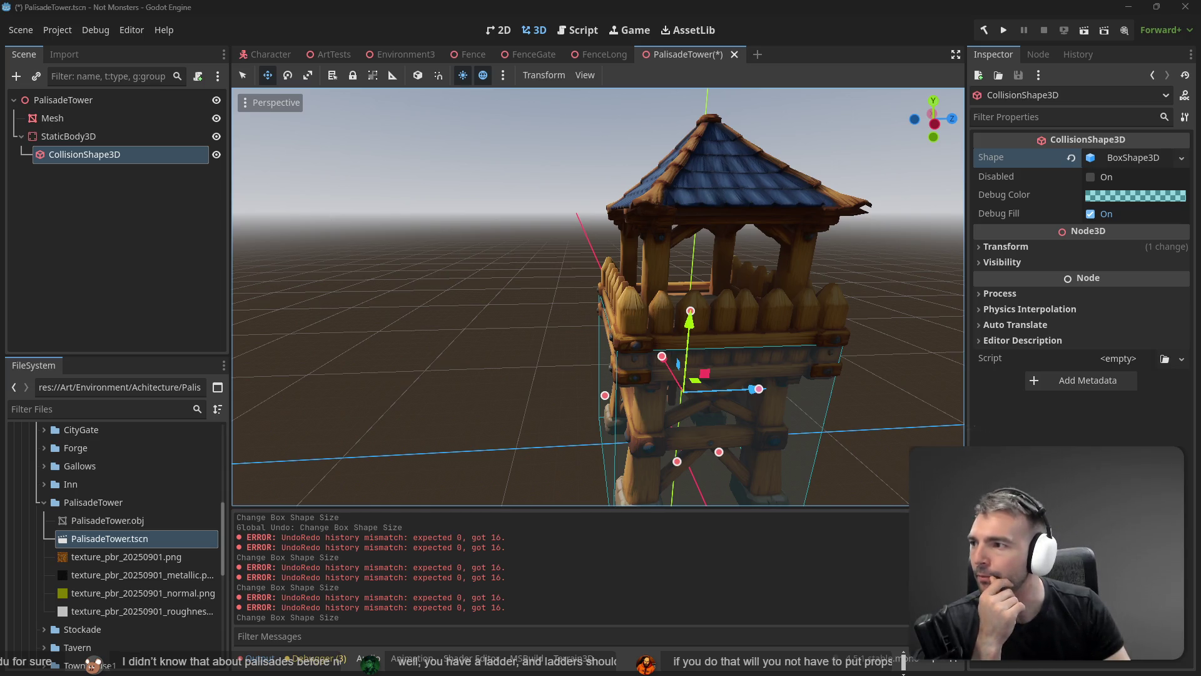
key(ctrl+z)
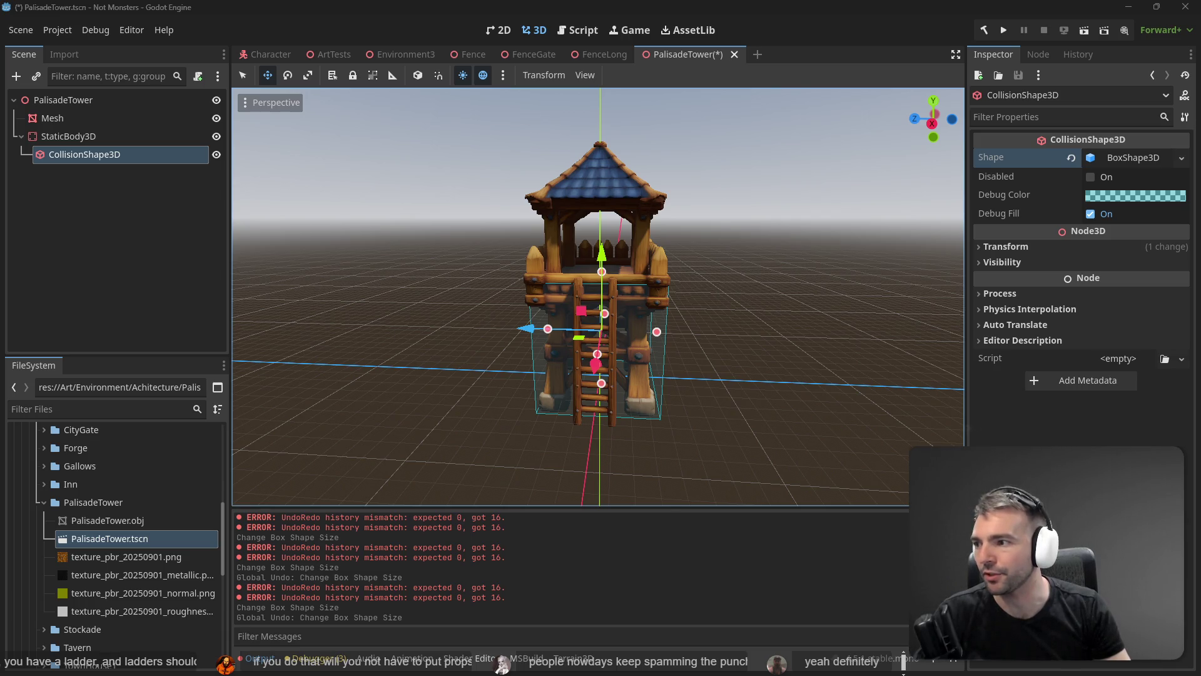
click(699, 229)
- Save the PalisadeTower scene and select the placed tower in the Environment3 scene
key(ctrl+s)
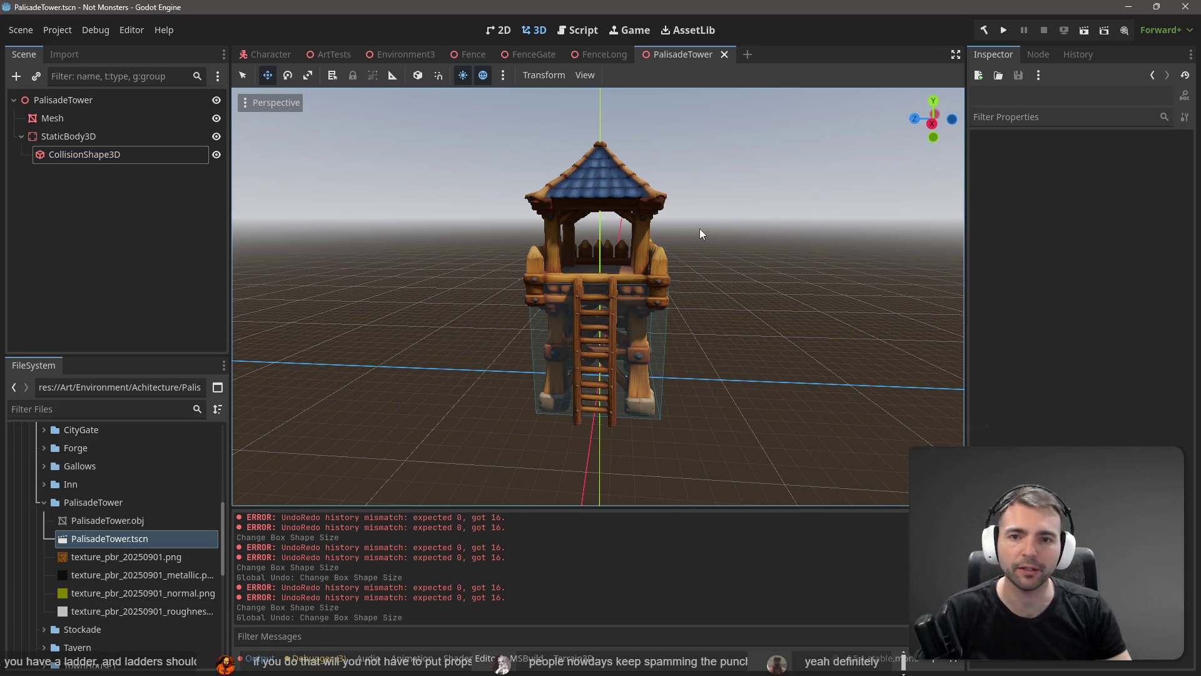
click(414, 54)
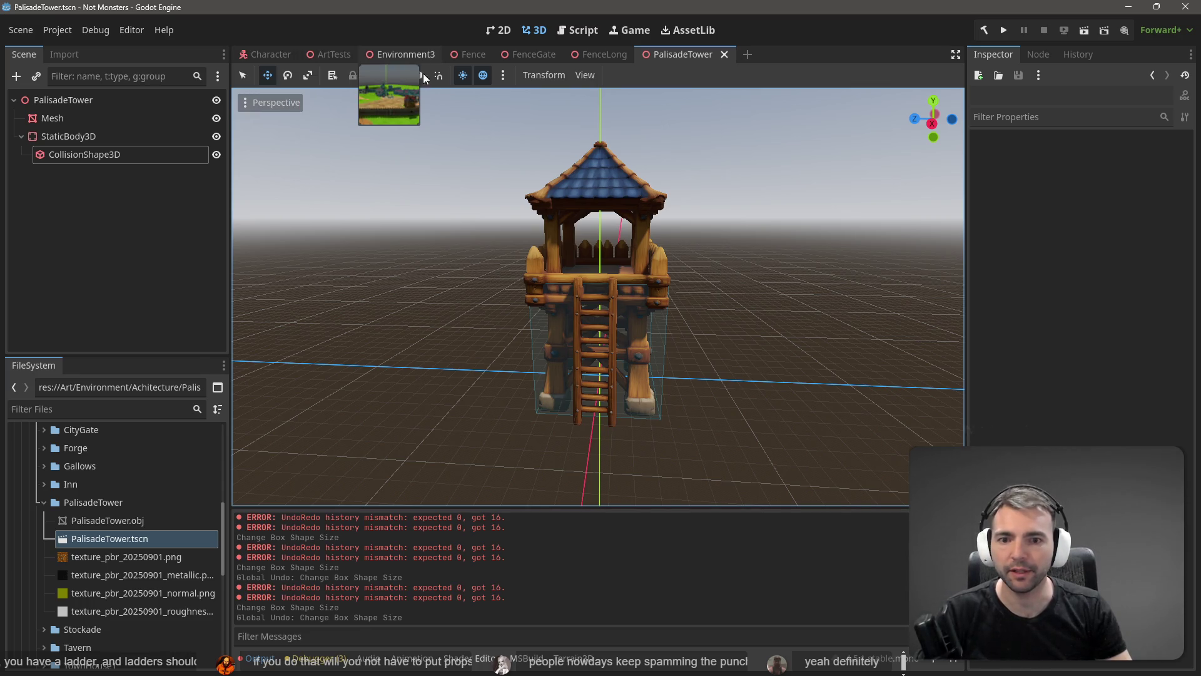
key(w)
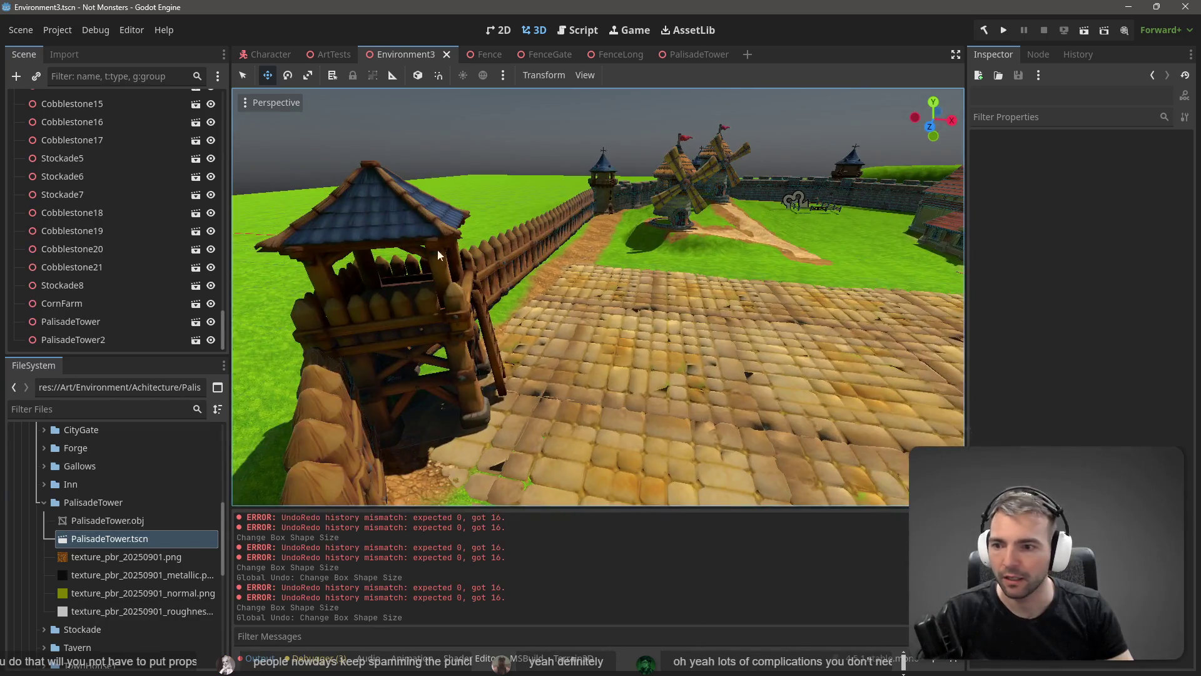
click(435, 276)
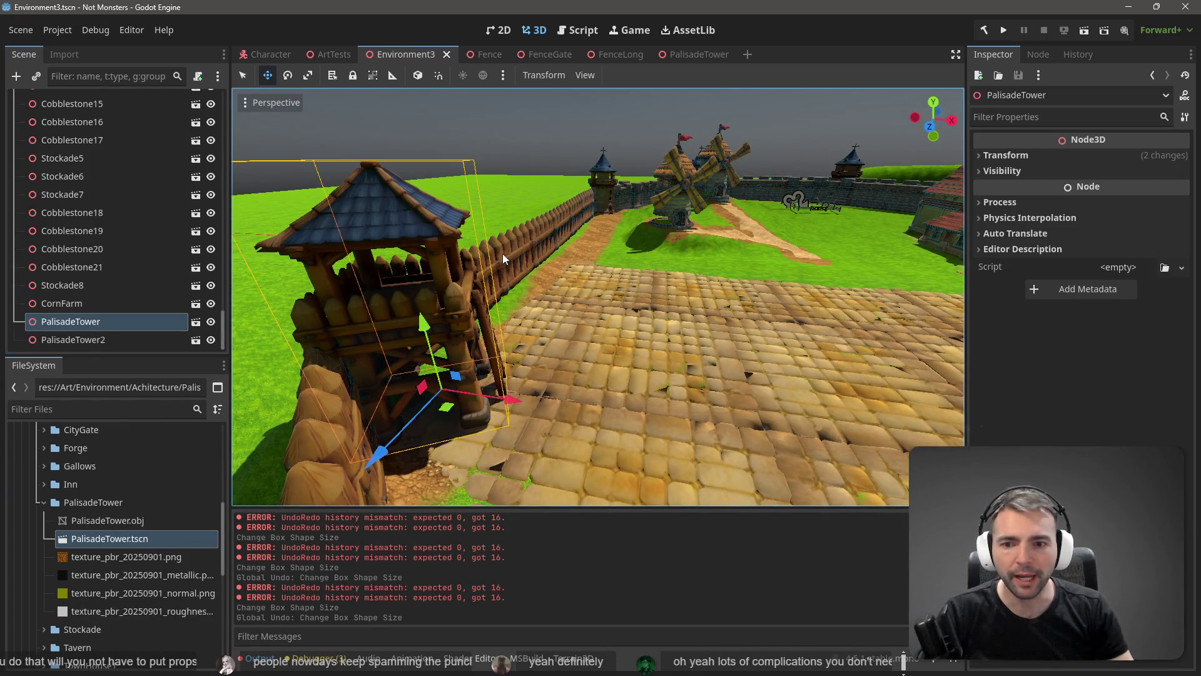
- Compare against the PalisadeTower scene, then look over the village and select the Character node
click(673, 54)
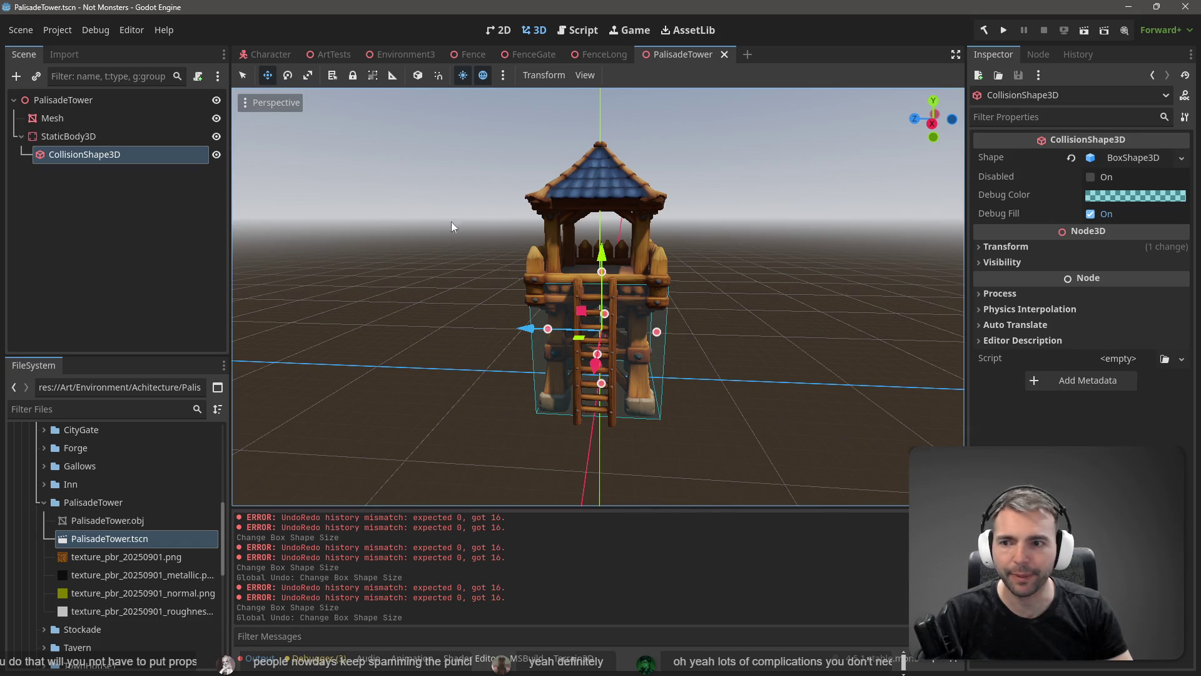
click(418, 57)
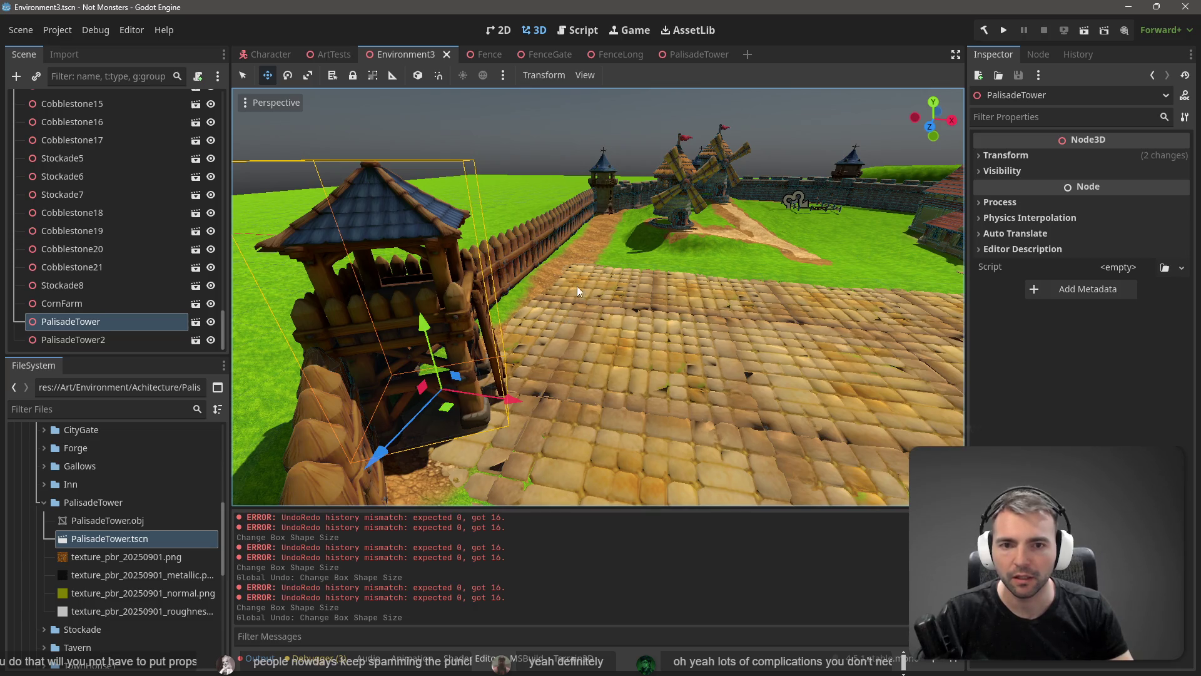
drag(576, 287, 625, 289)
scroll(149, 198, up, 5)
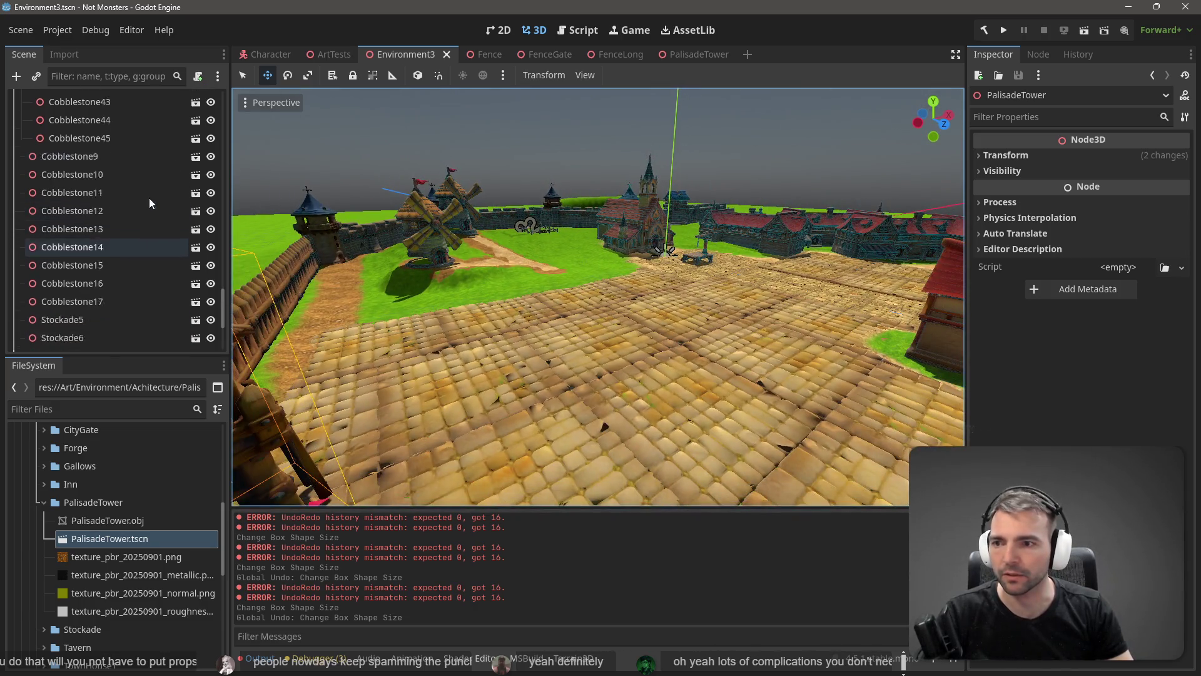
scroll(156, 136, up, 10)
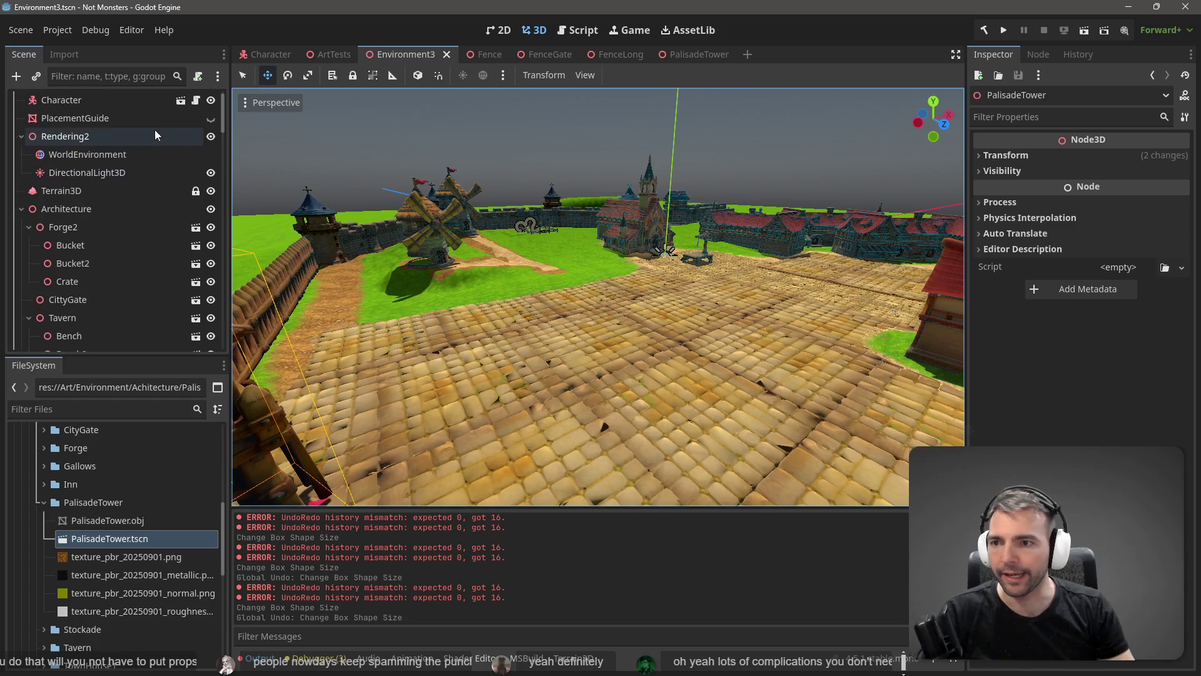
click(130, 118)
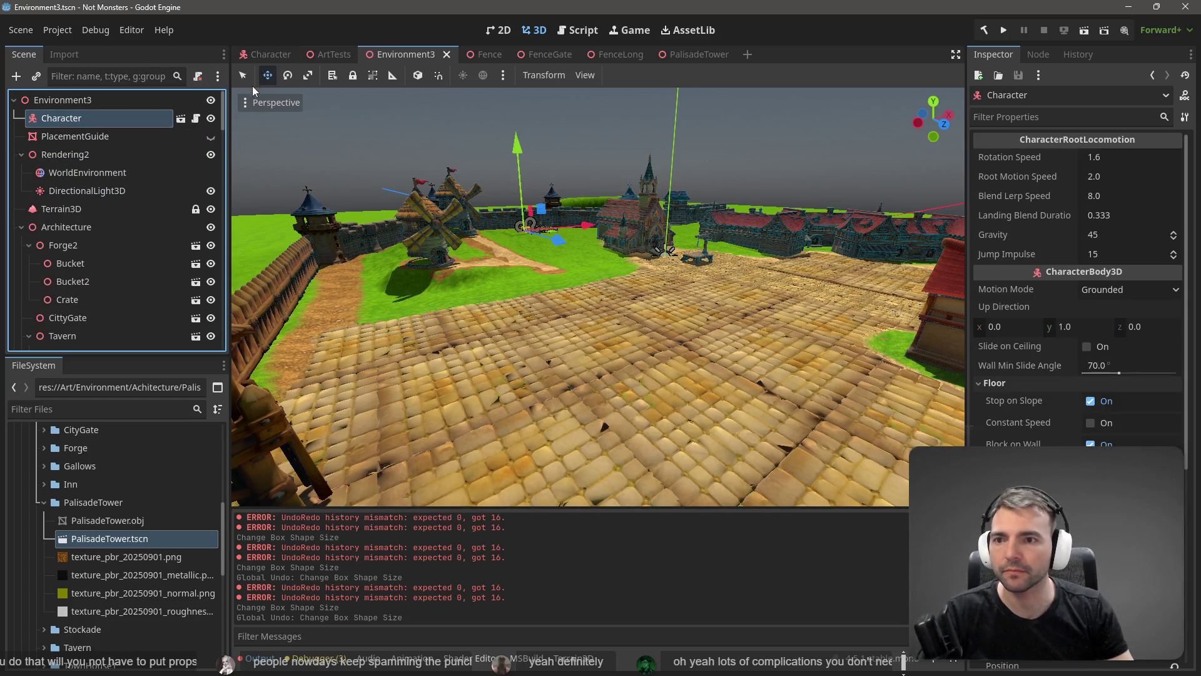
- Move the Character to the camera position with Align Transform with View
click(246, 104)
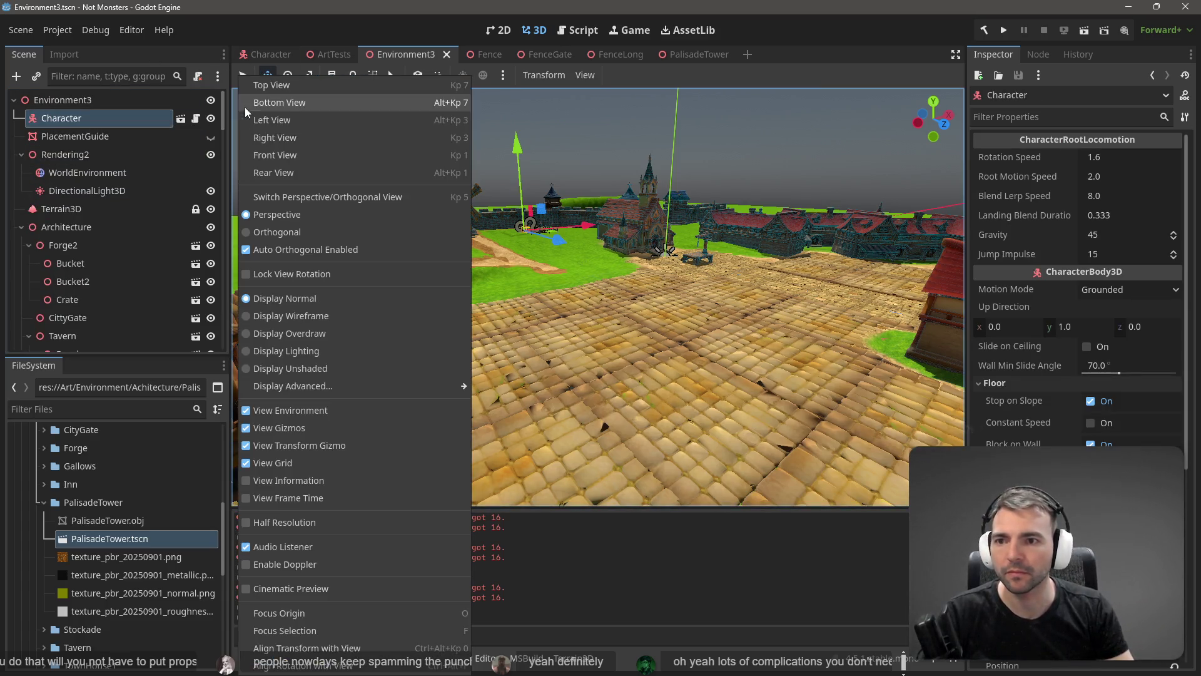
click(386, 650)
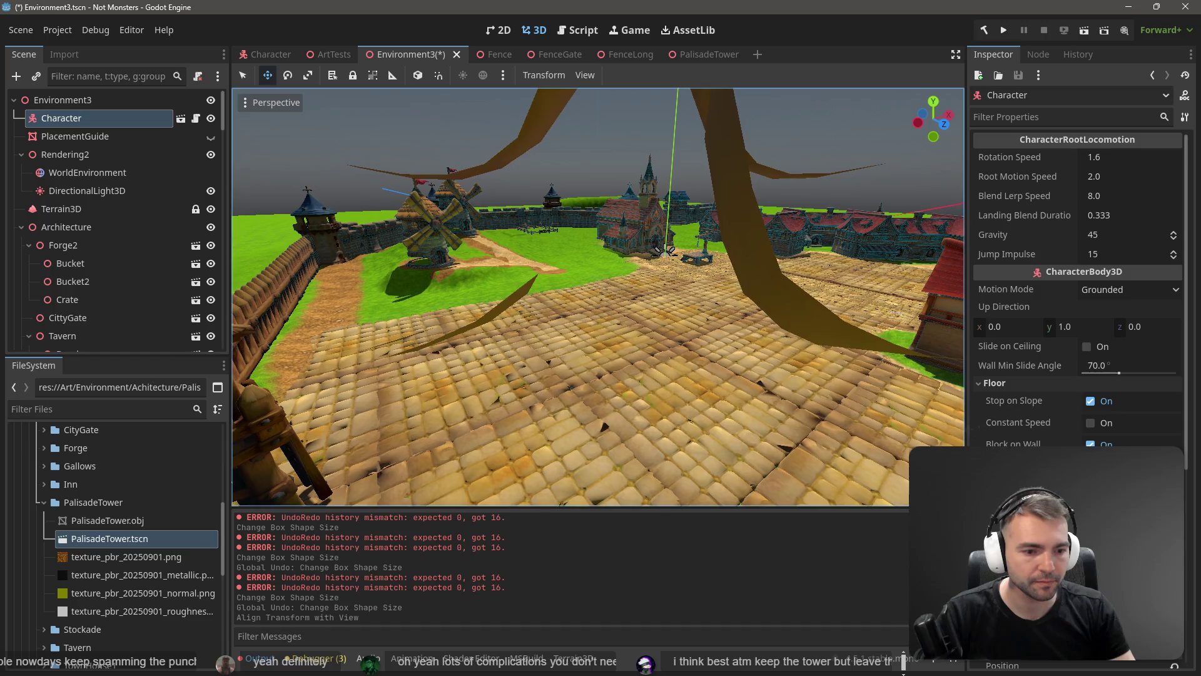
click(1001, 647)
scroll(1019, 443, down, 3)
scroll(1018, 443, down, 3)
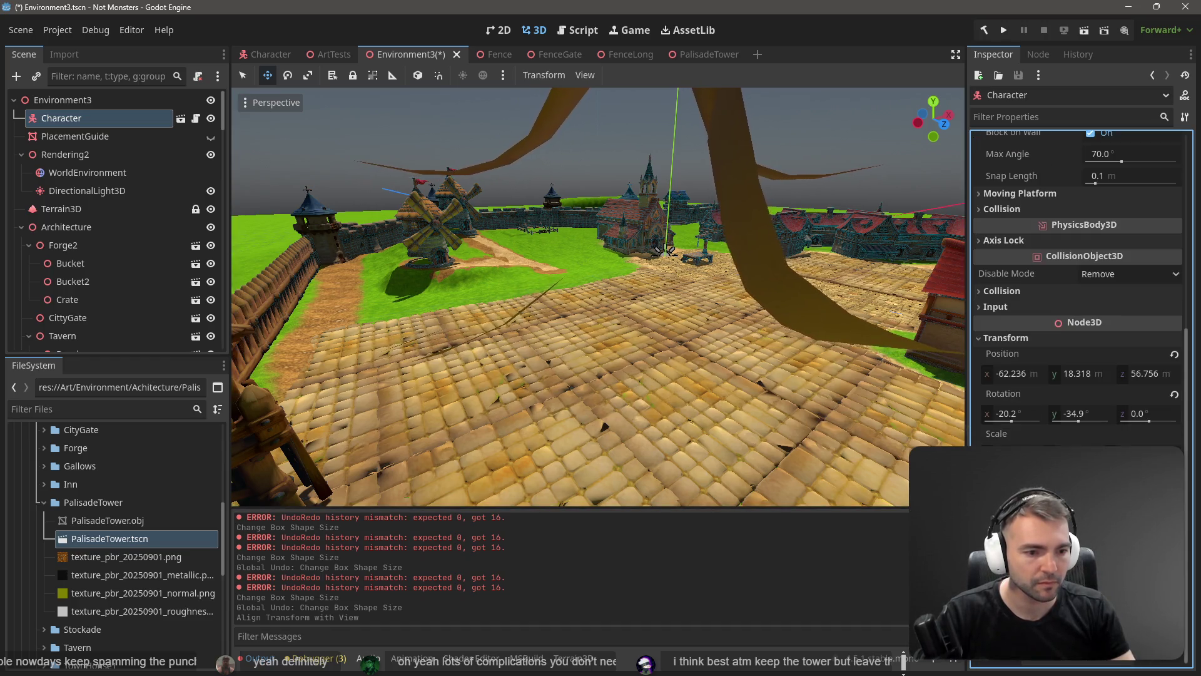
- Set the Character's rotation to 0, 0, 0 in the Inspector
click(1008, 414)
text(0)
key(Tab)
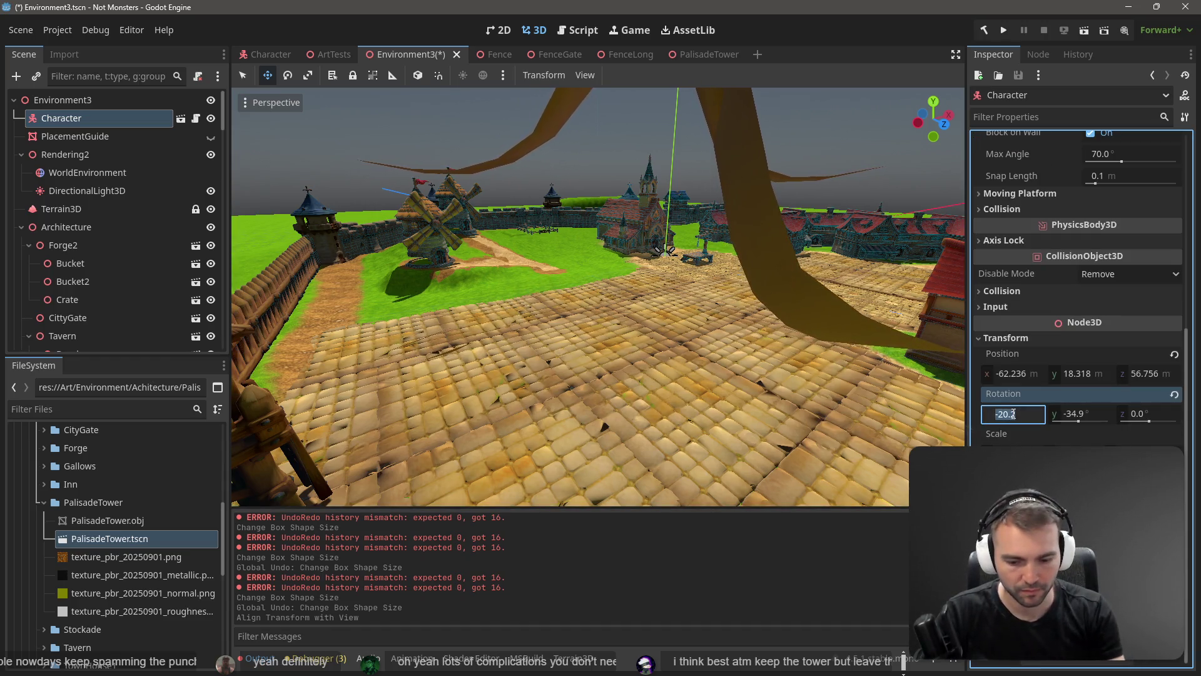
text(0)
key(Tab)
text(0)
key(Tab)
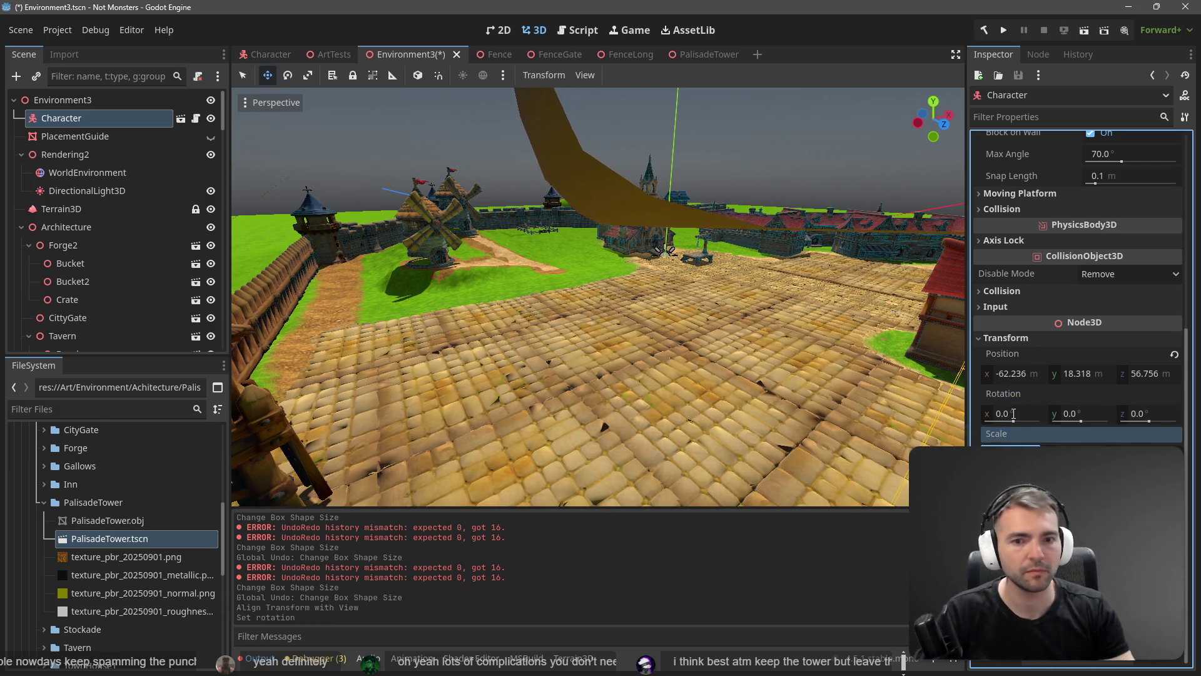
- Place the Character on the cobblestones beside the palisade tower and launch the game with F5
key(f)
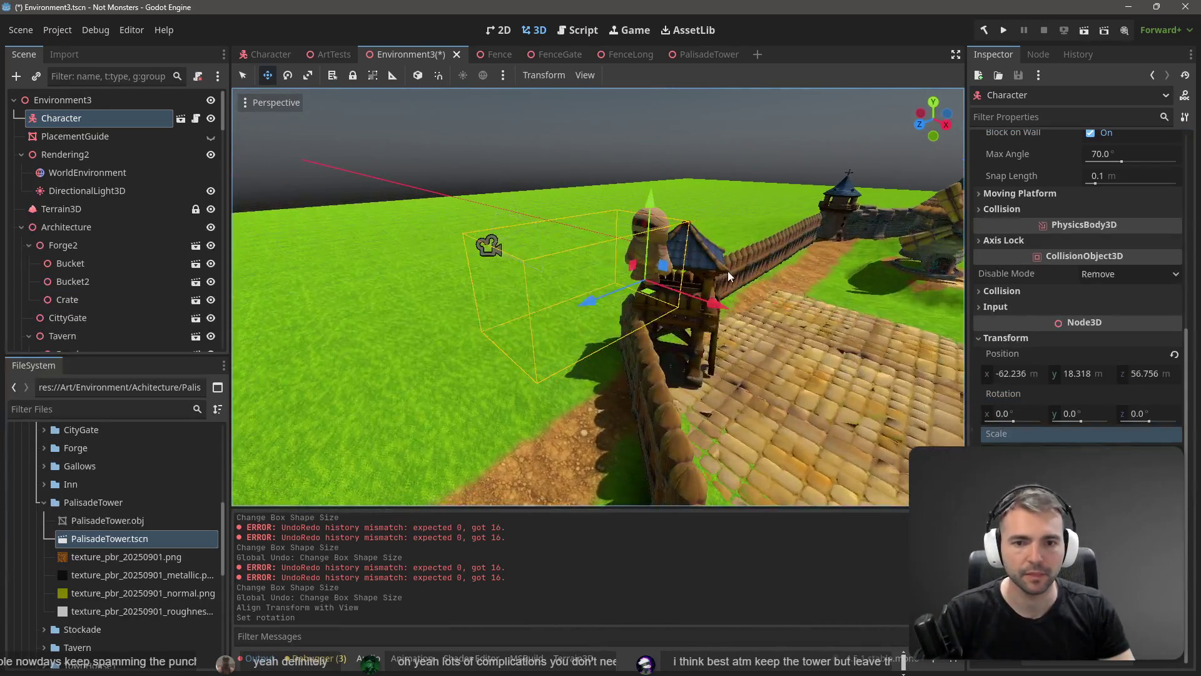
mouse_move(648, 295)
mouse_down()
mouse_move(798, 302)
mouse_move(821, 192)
mouse_move(719, 263)
mouse_move(816, 188)
mouse_up()
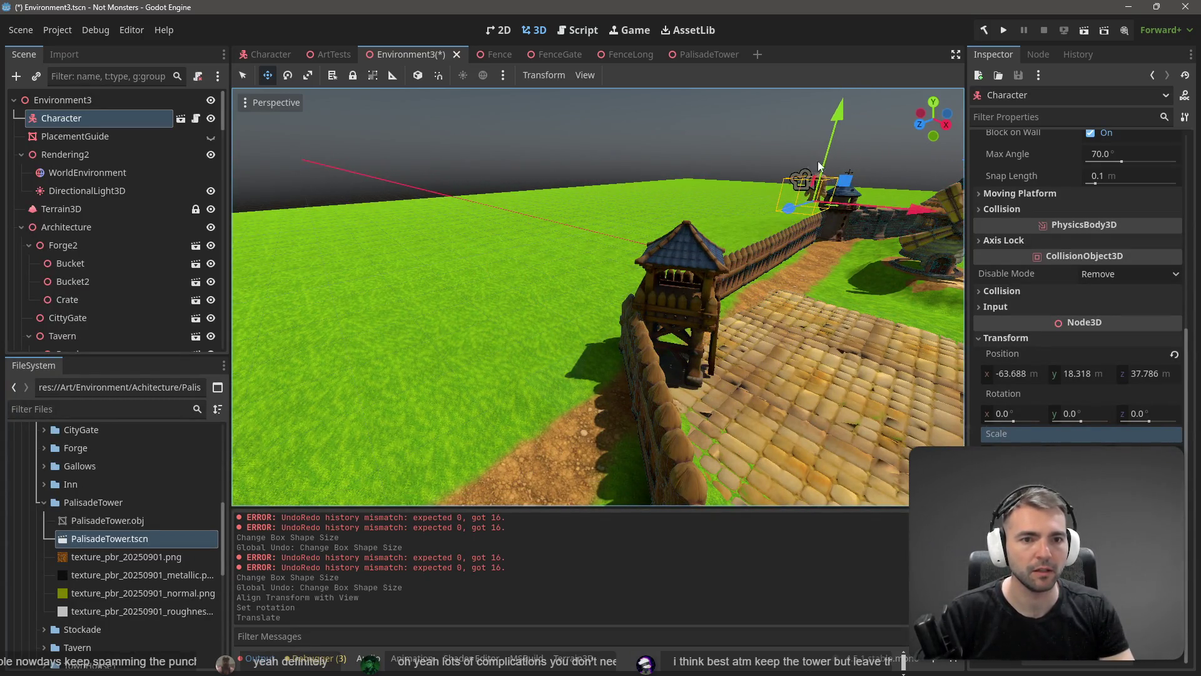
drag(838, 113, 817, 326)
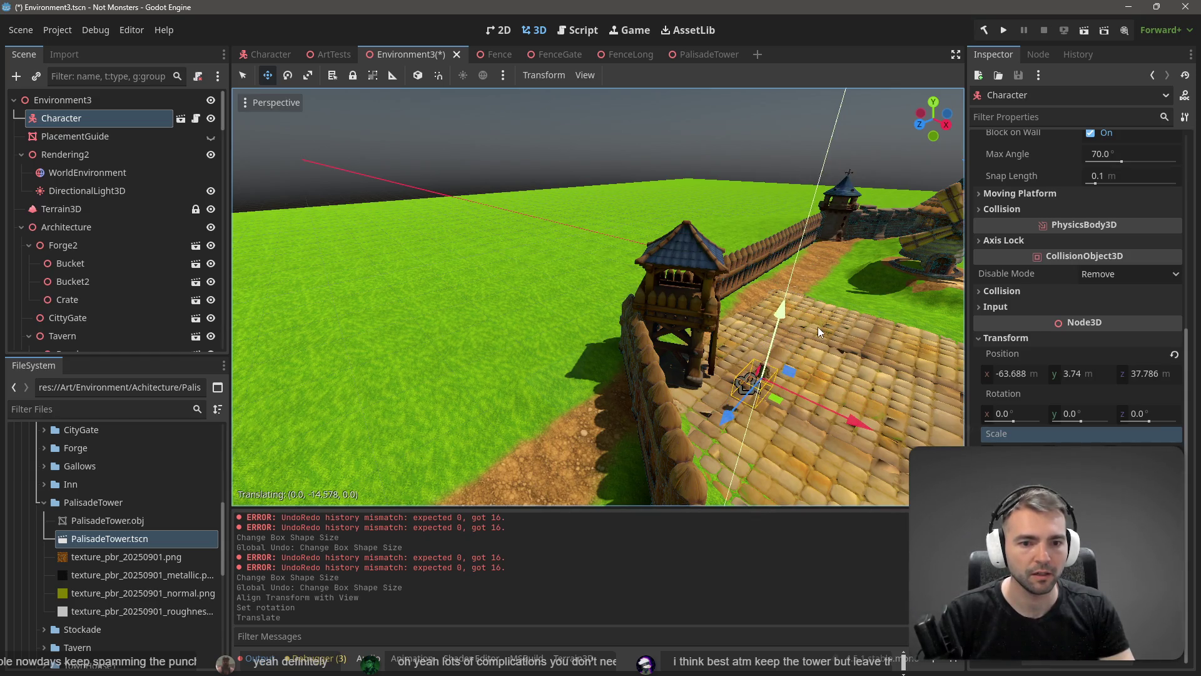
key(F5)
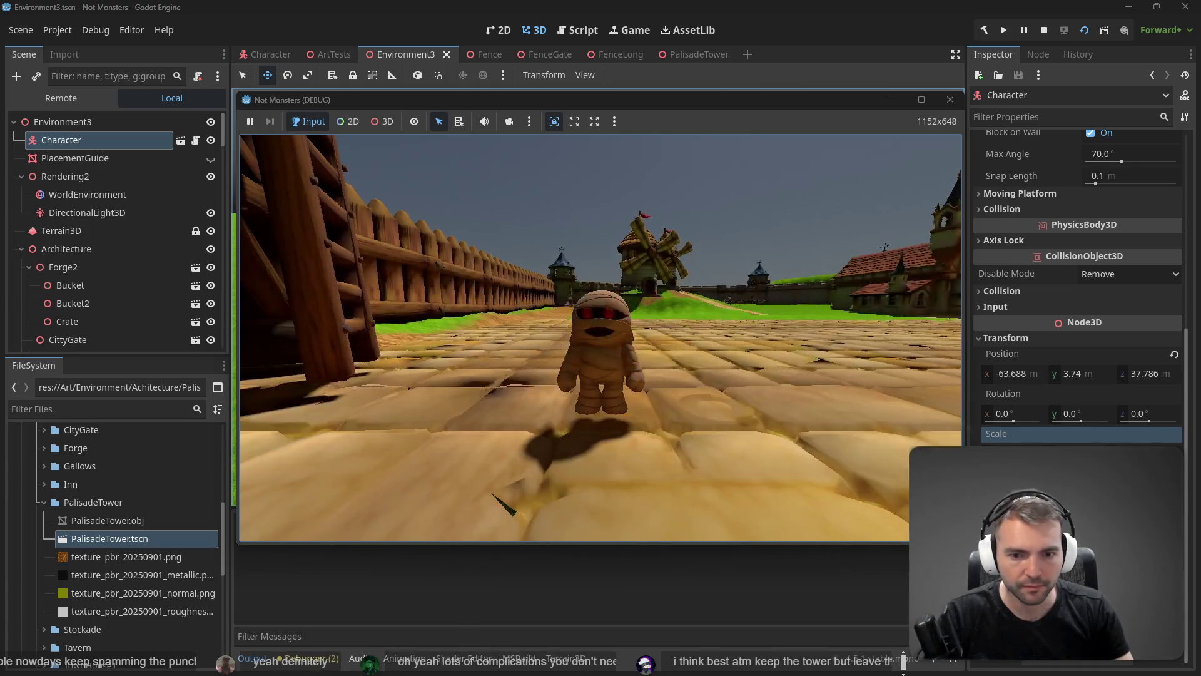
- Walk the character along the palisade, under the tower and up to the ladder, then stop with F8
key(w)
key(a)
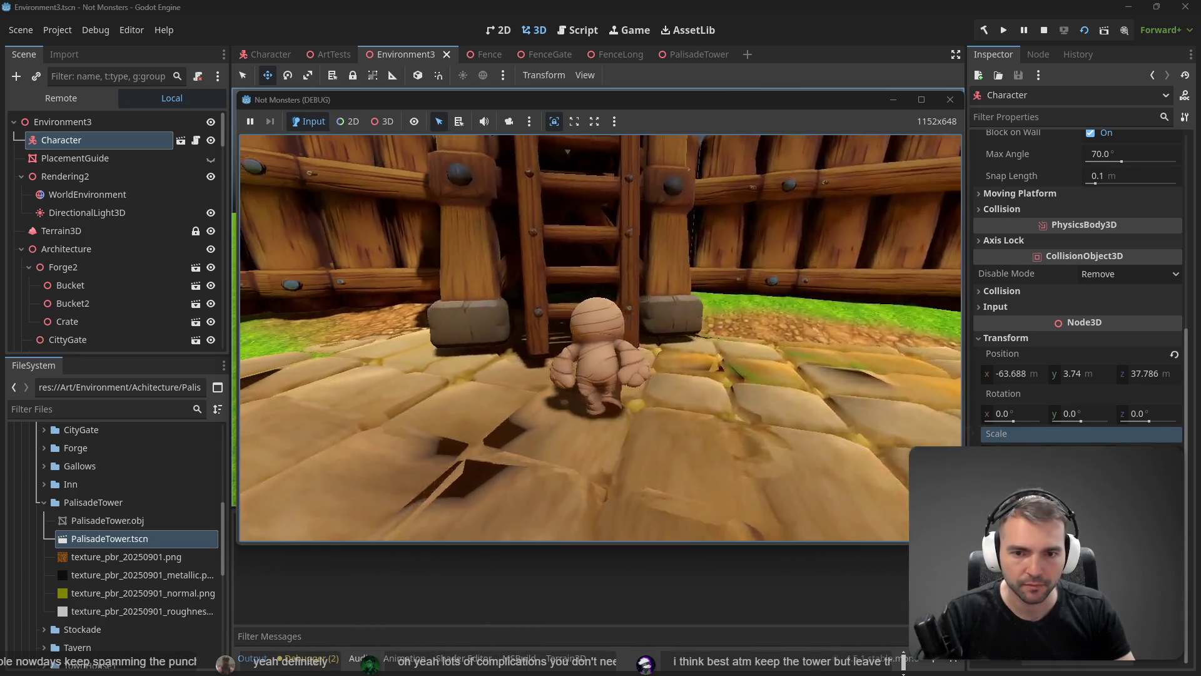
key(a)
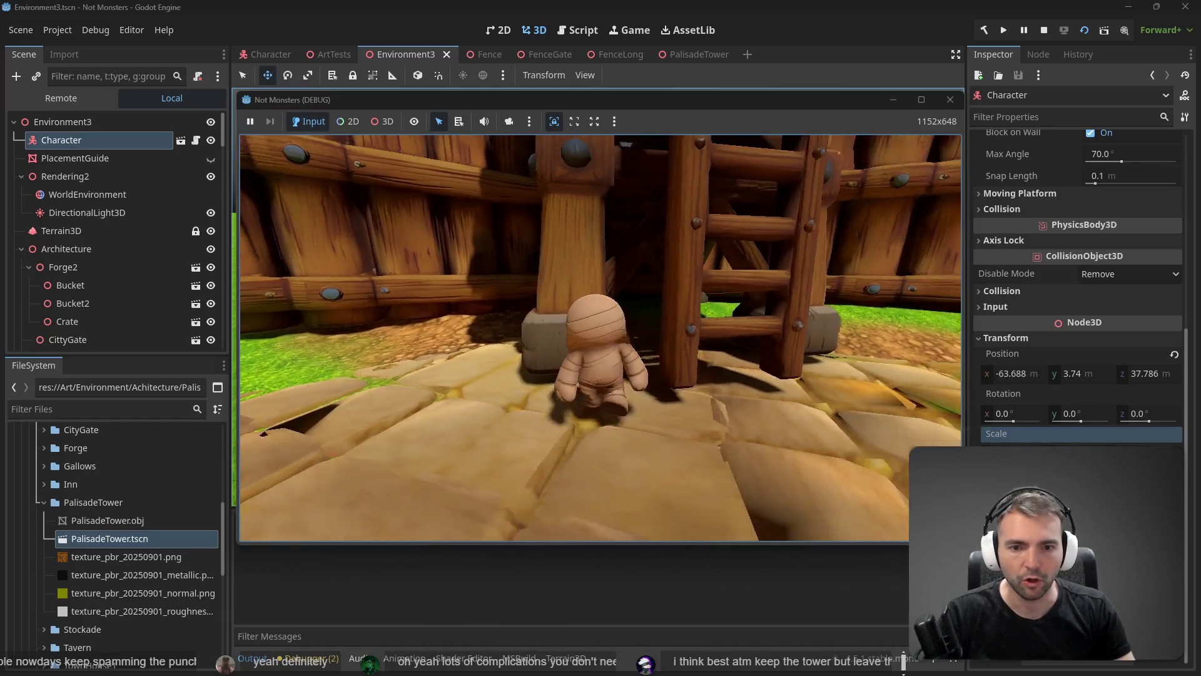
key(d)
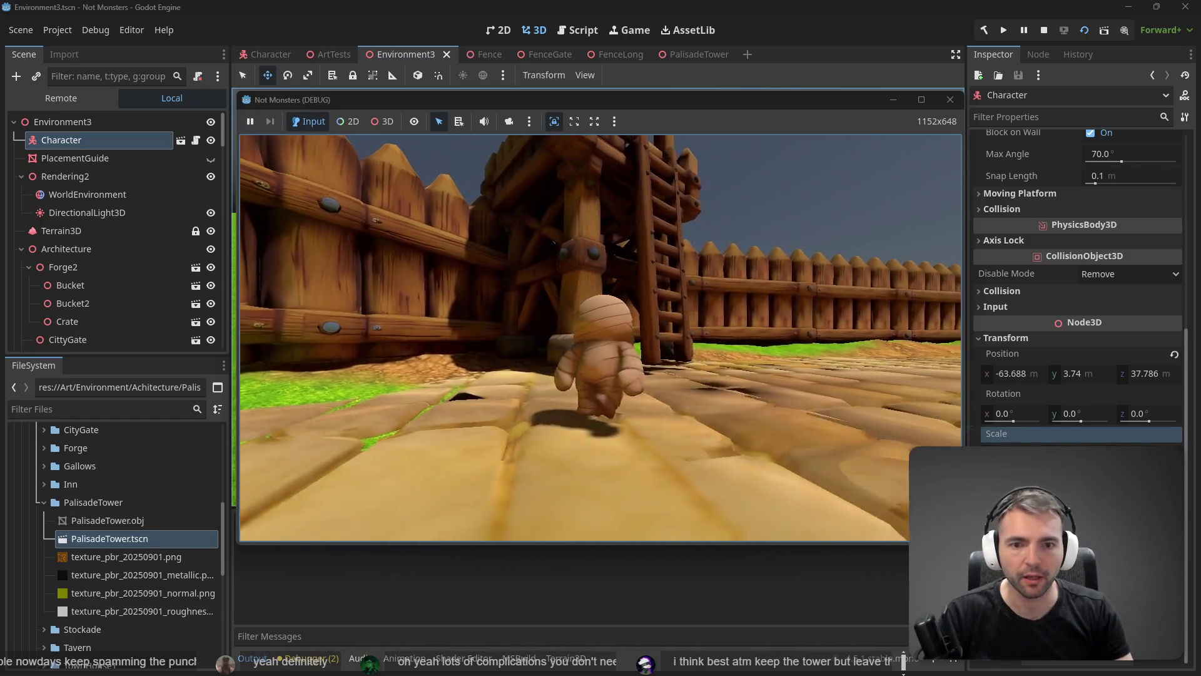
key(w)
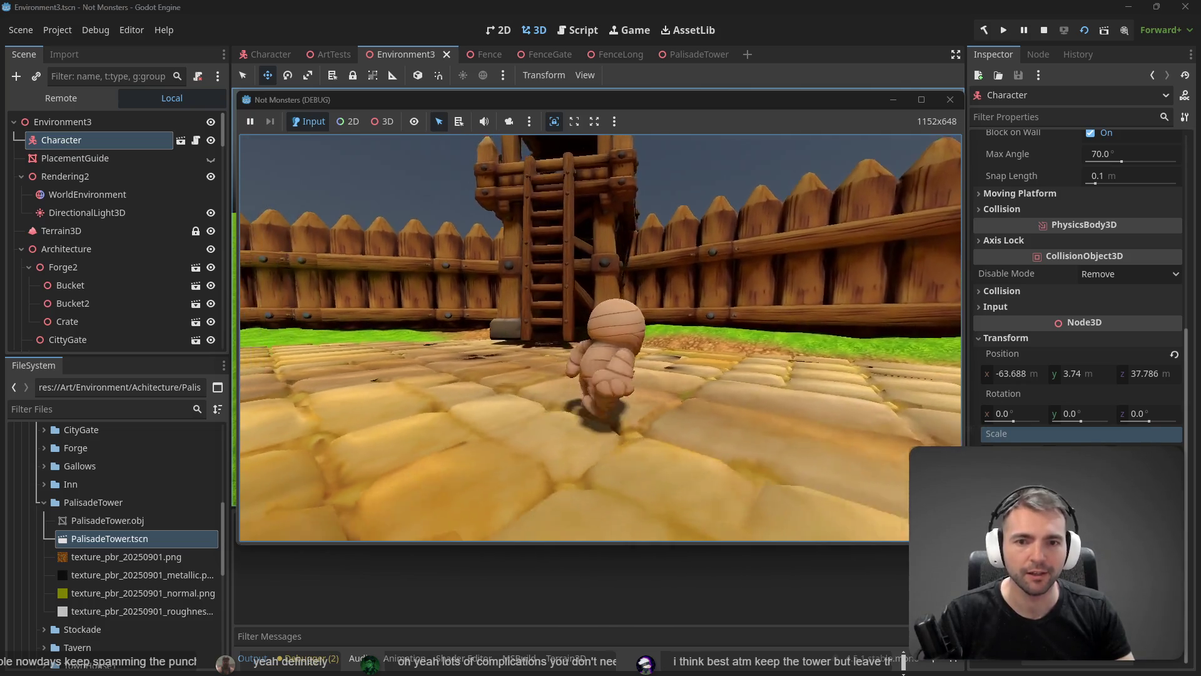
key(a)
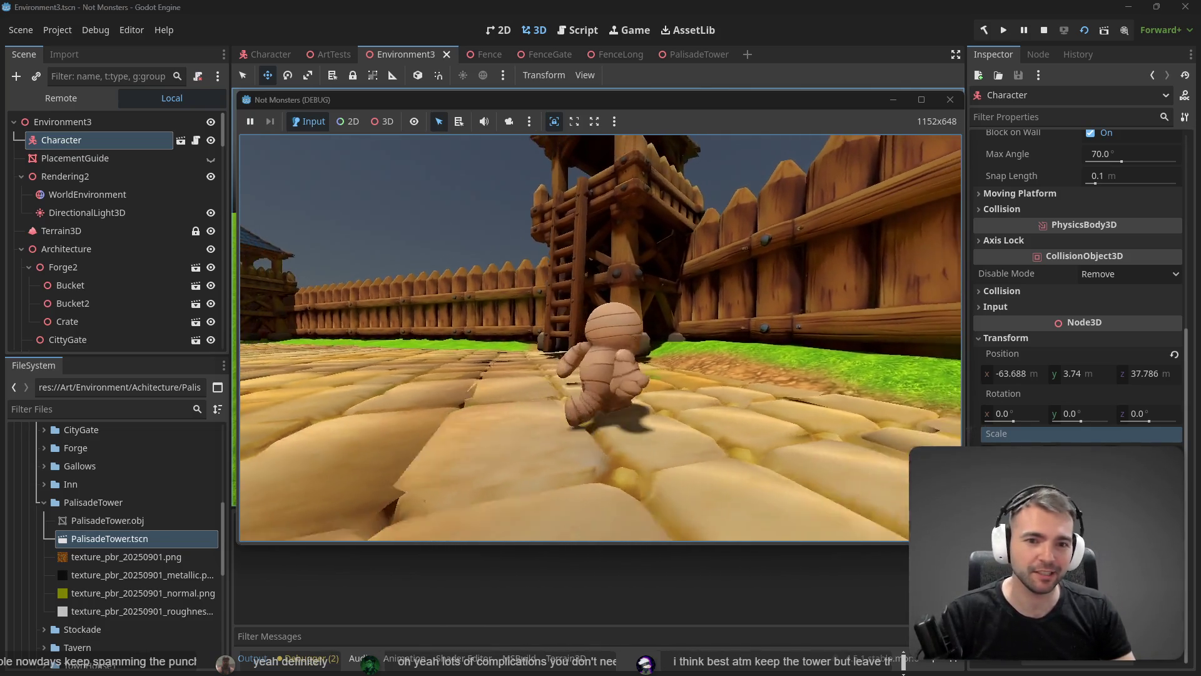
key(d)
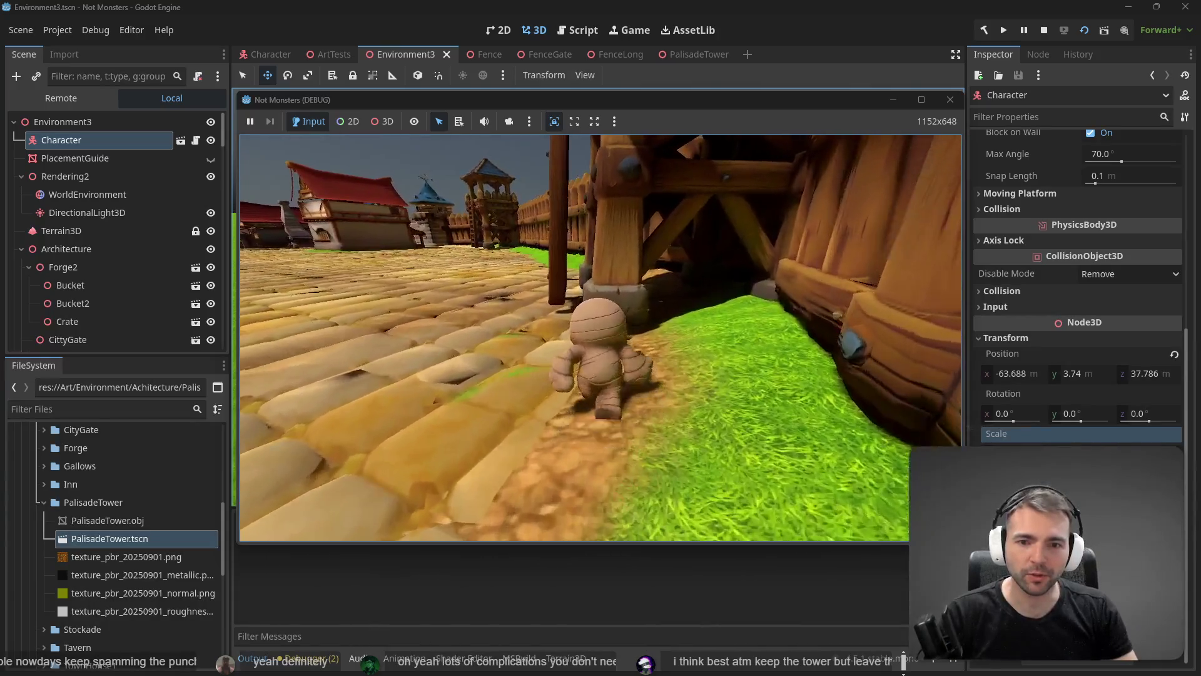
key(w)
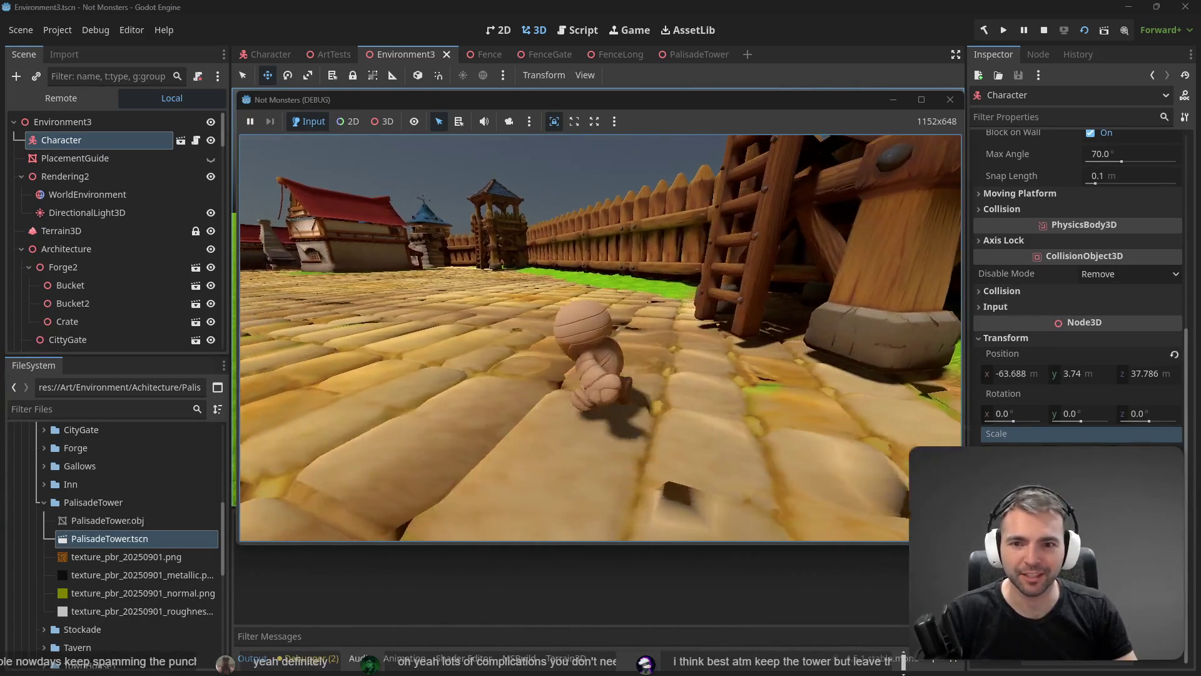
key(d)
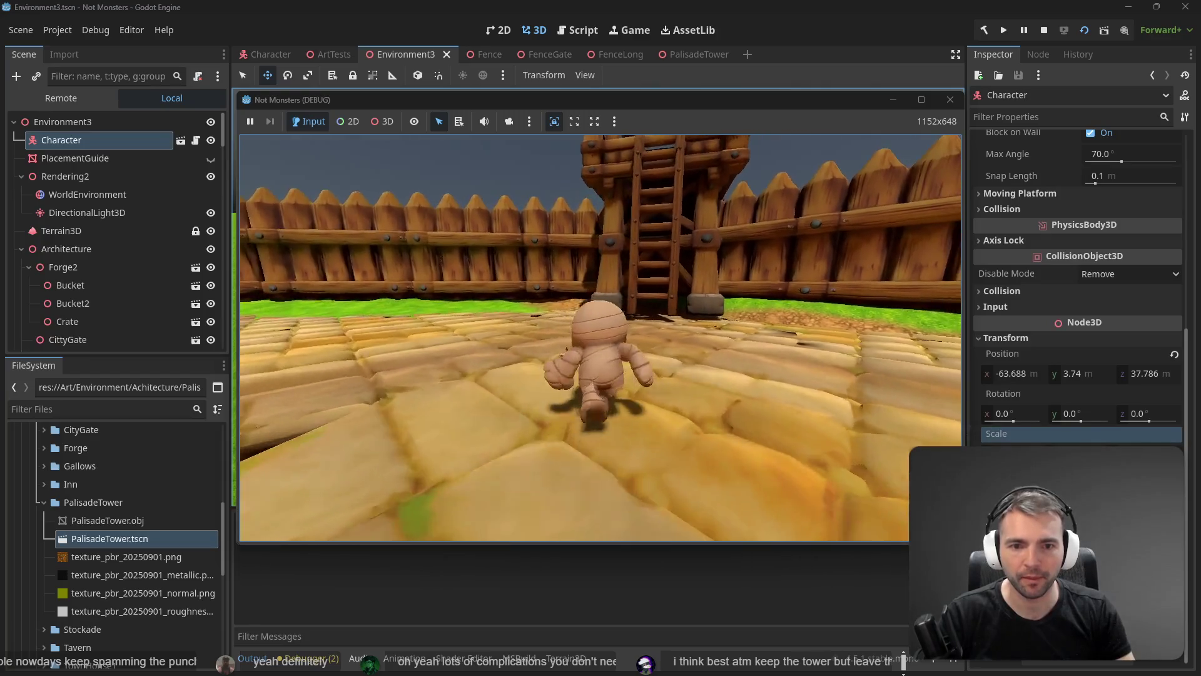
key(w)
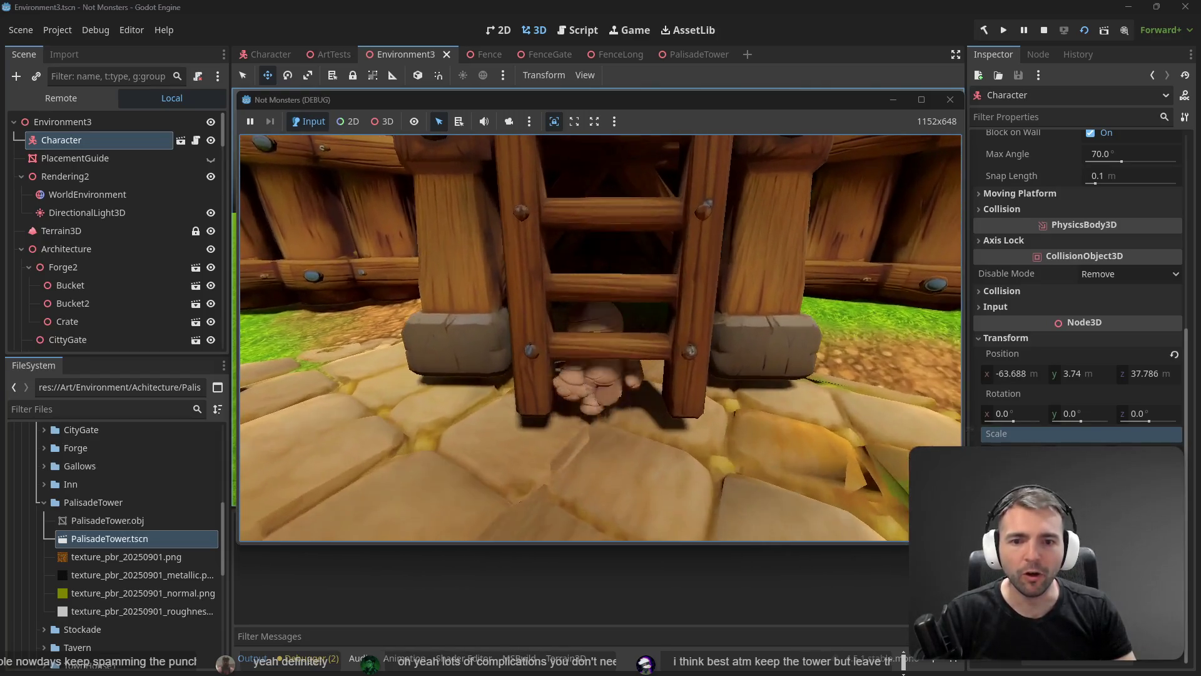
key(F8)
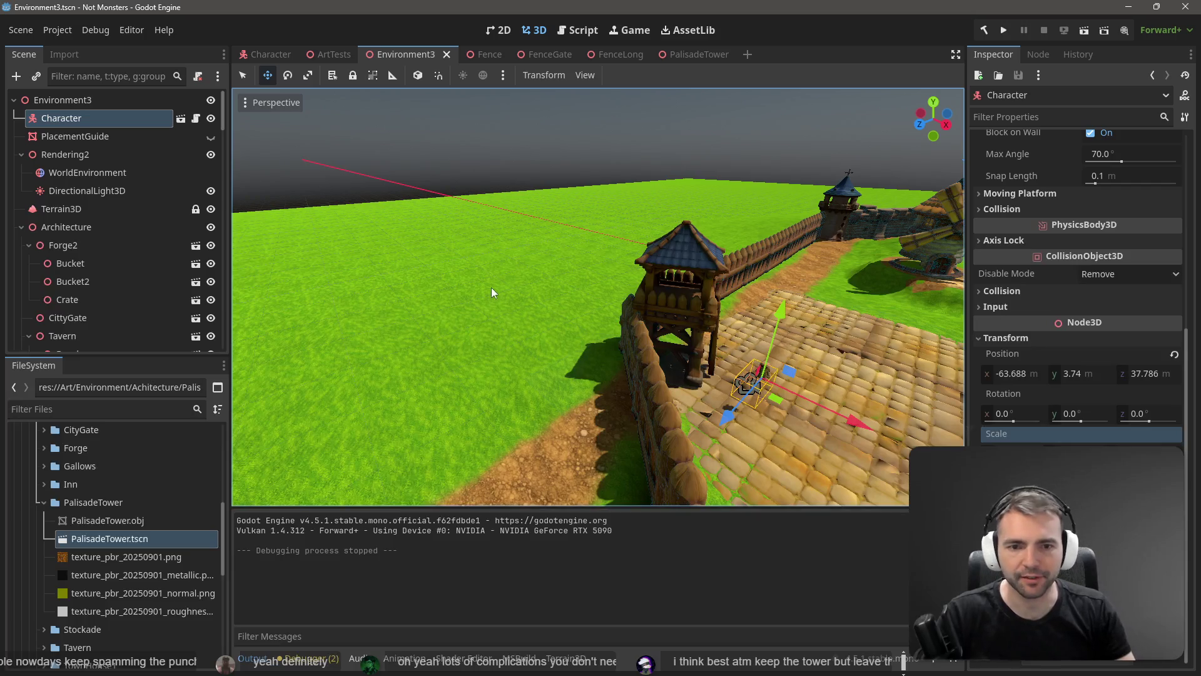
- Open the PalisadeTower scene and show the import settings for PalisadeTower.obj
click(710, 295)
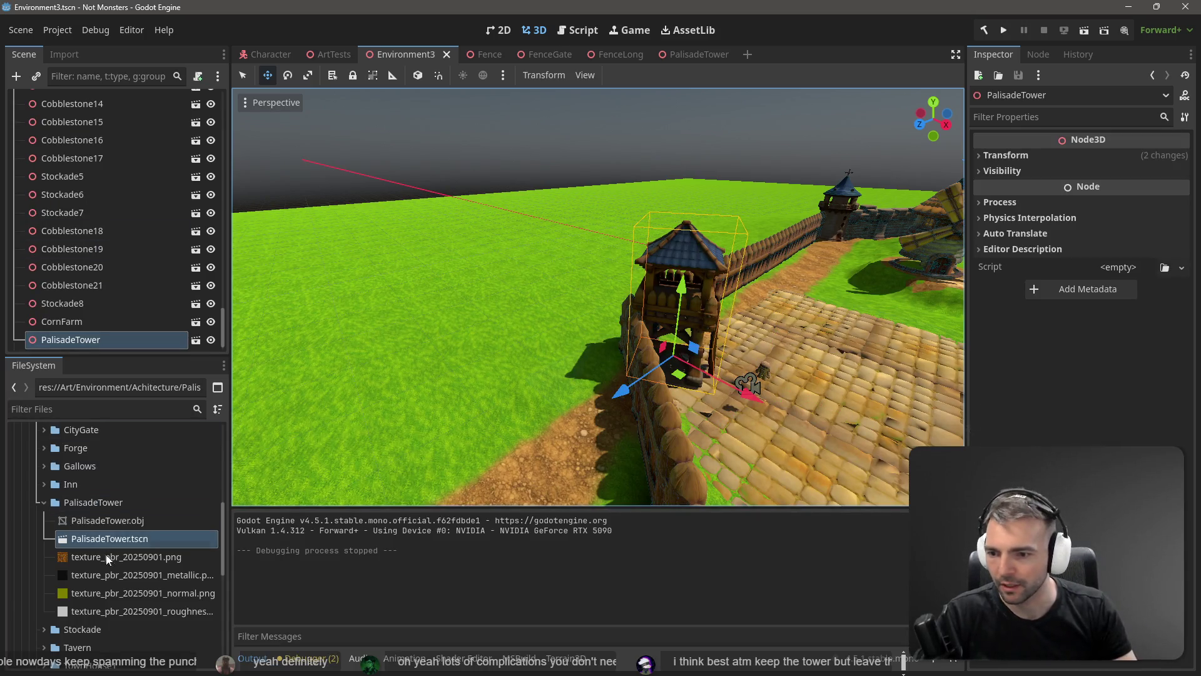
click(122, 524)
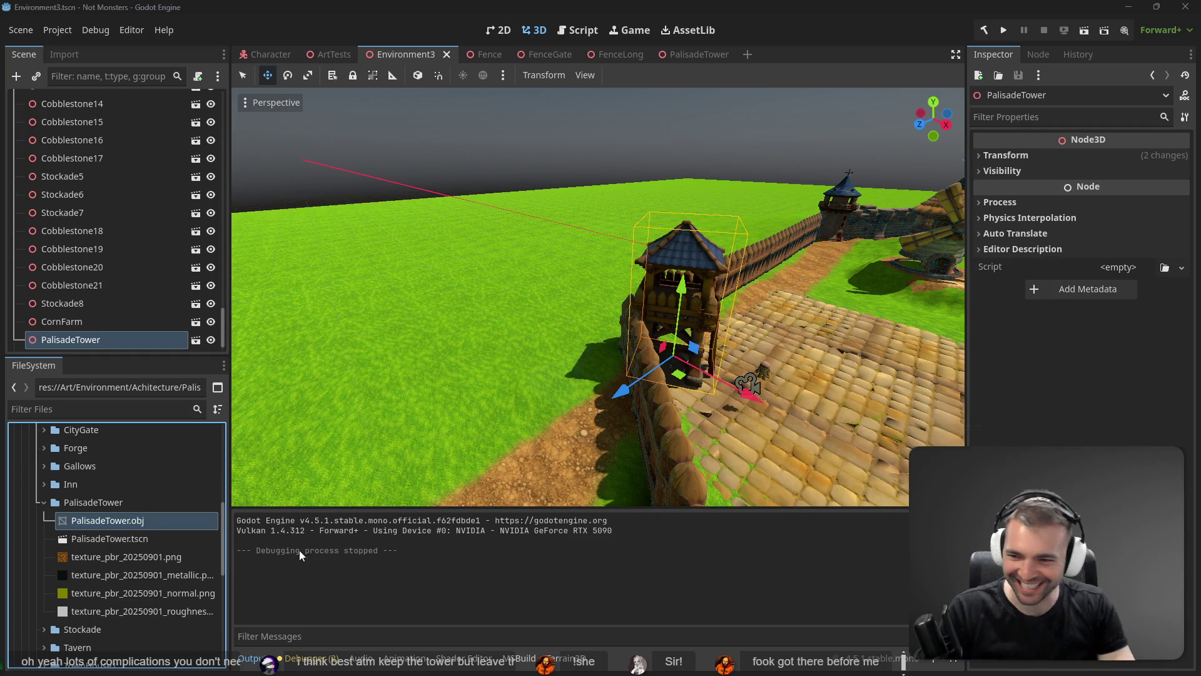
double_click(145, 536)
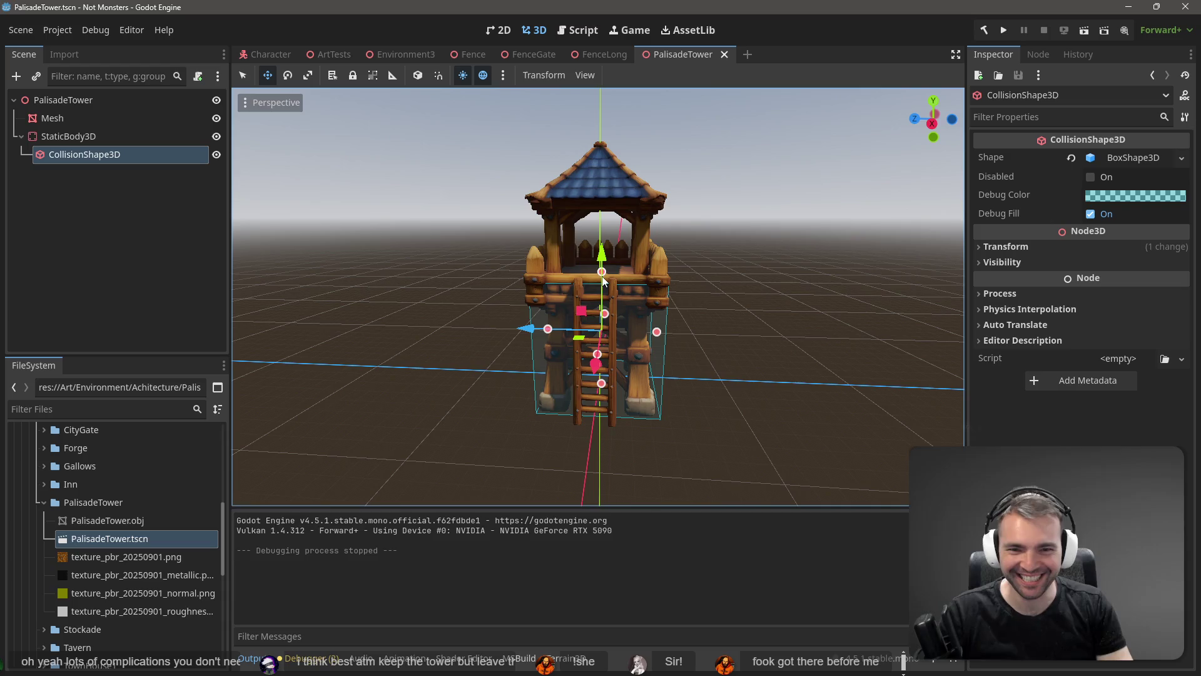
click(58, 118)
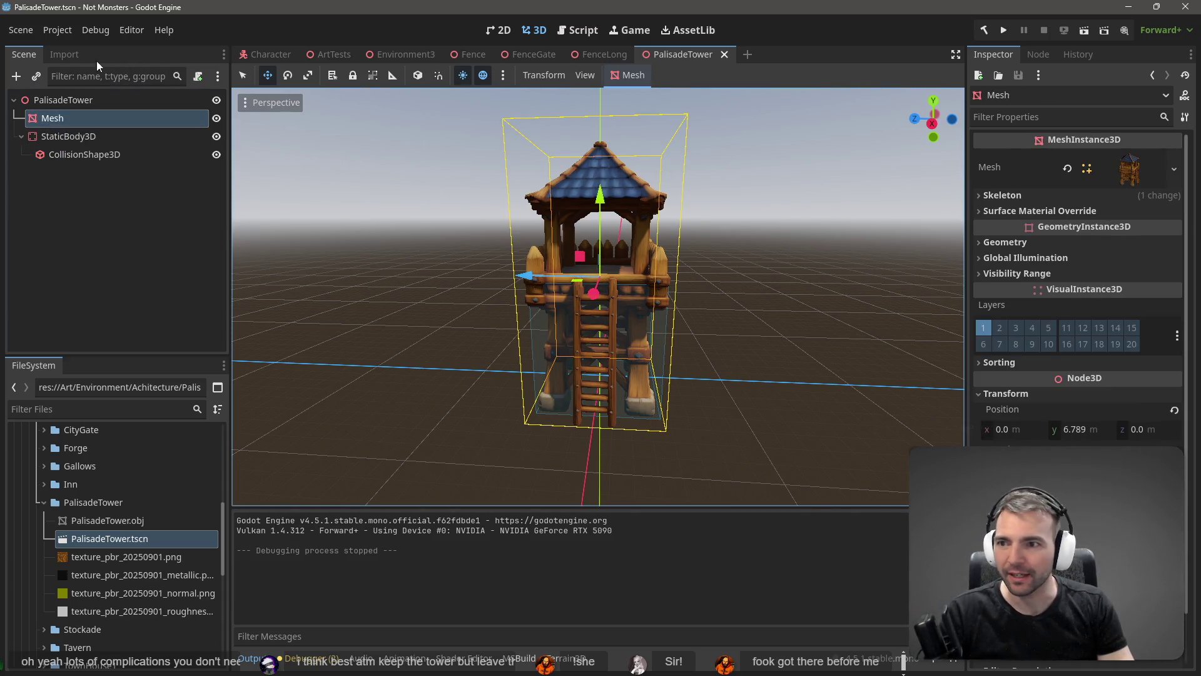
click(63, 55)
click(101, 520)
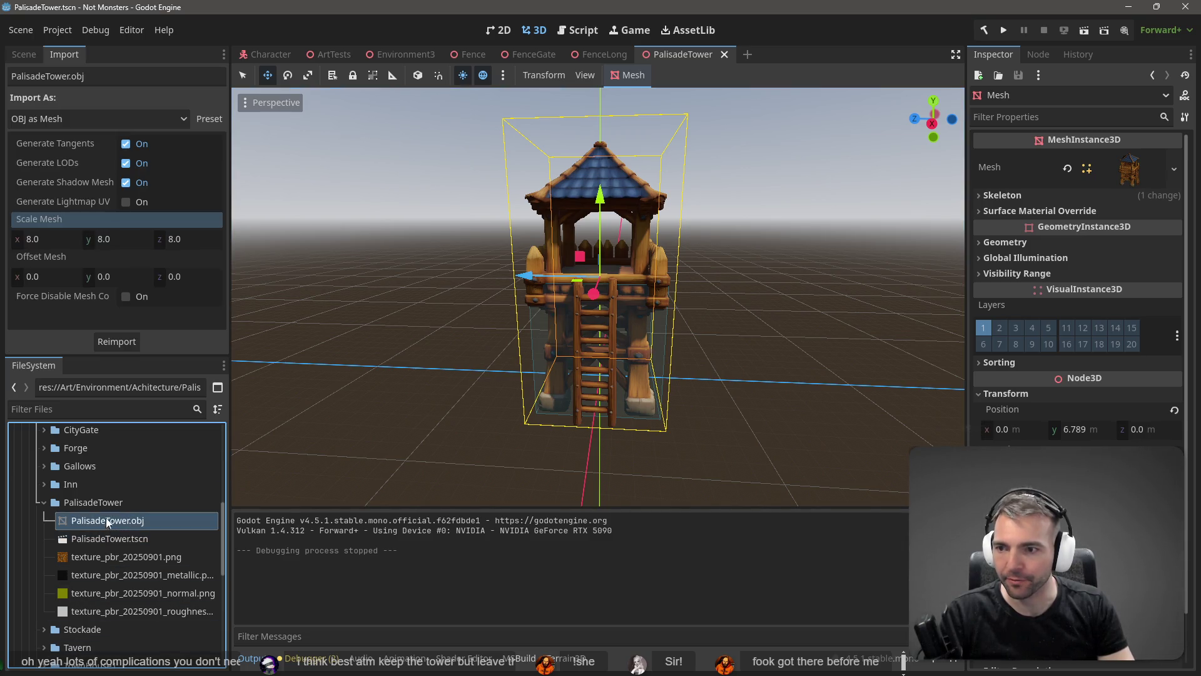
- Try a Scale Mesh of 5 on x and z and reimport the model
click(51, 239)
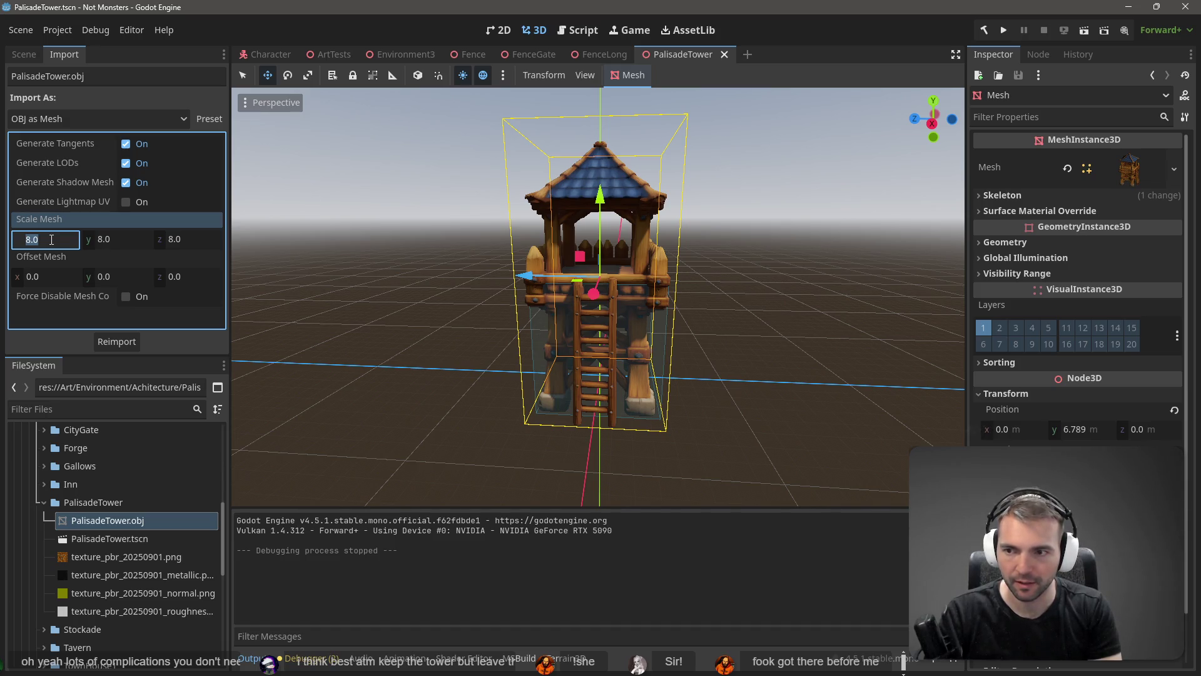
text(5)
key(Tab)
key(Tab)
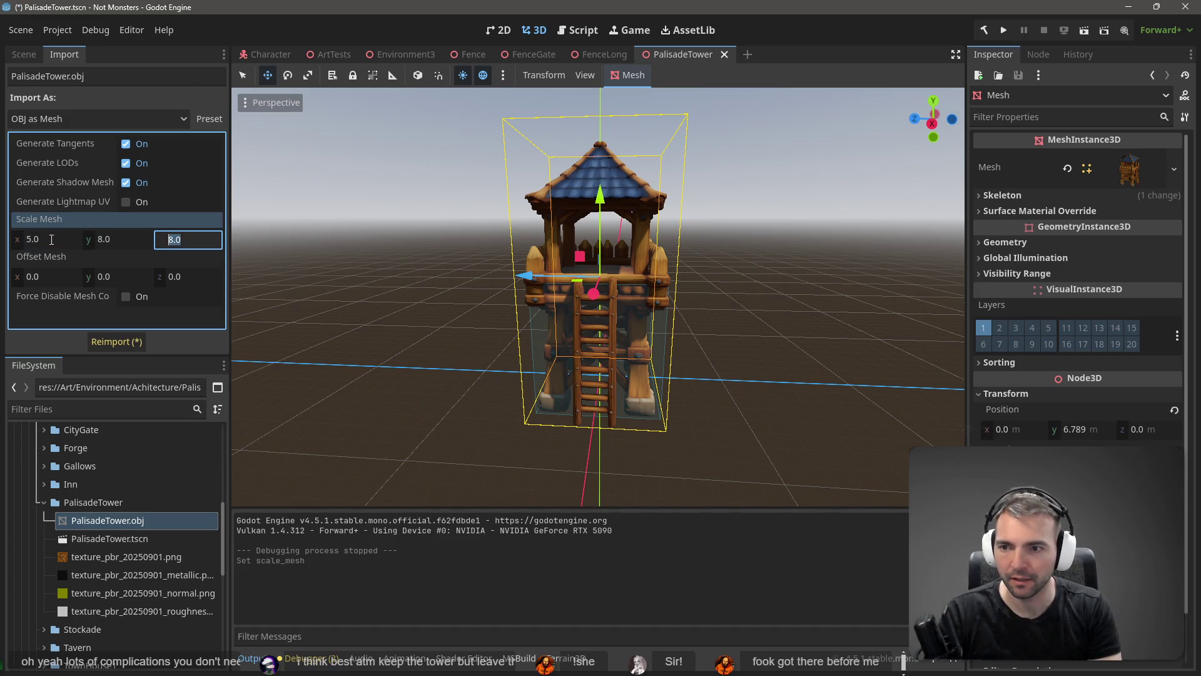
text(5)
key(Return)
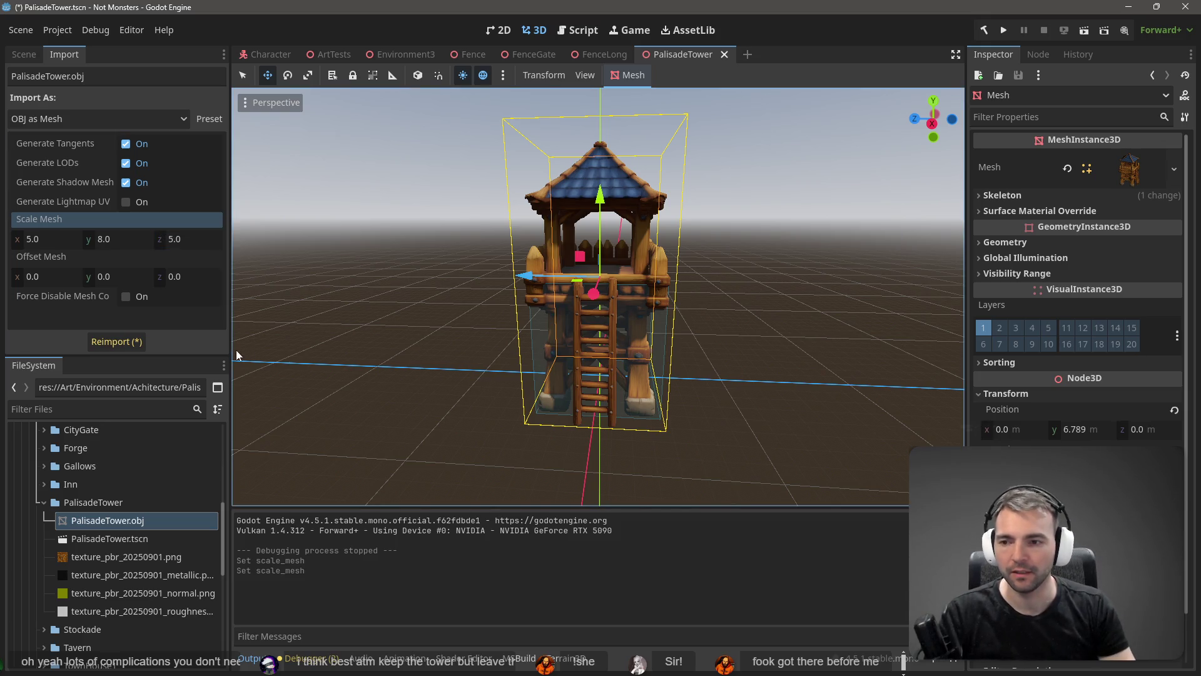
click(114, 345)
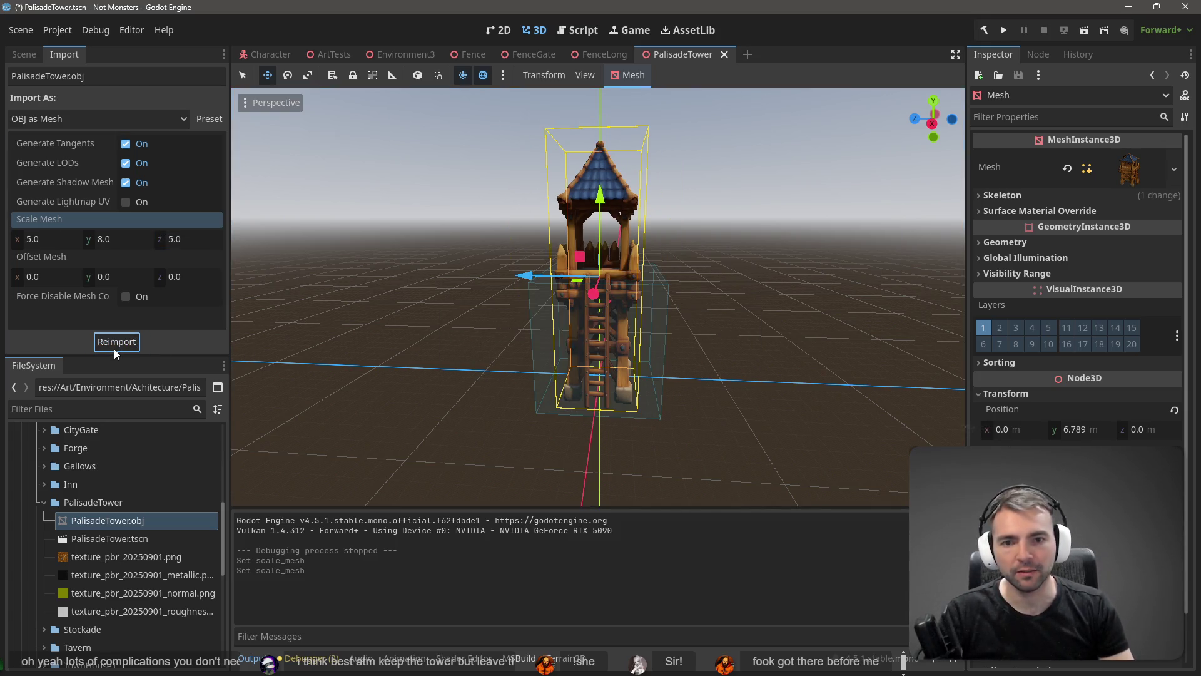
- Set Scale Mesh to 6, 7, 6 and reimport the tower model
click(130, 241)
text(7)
key(Return)
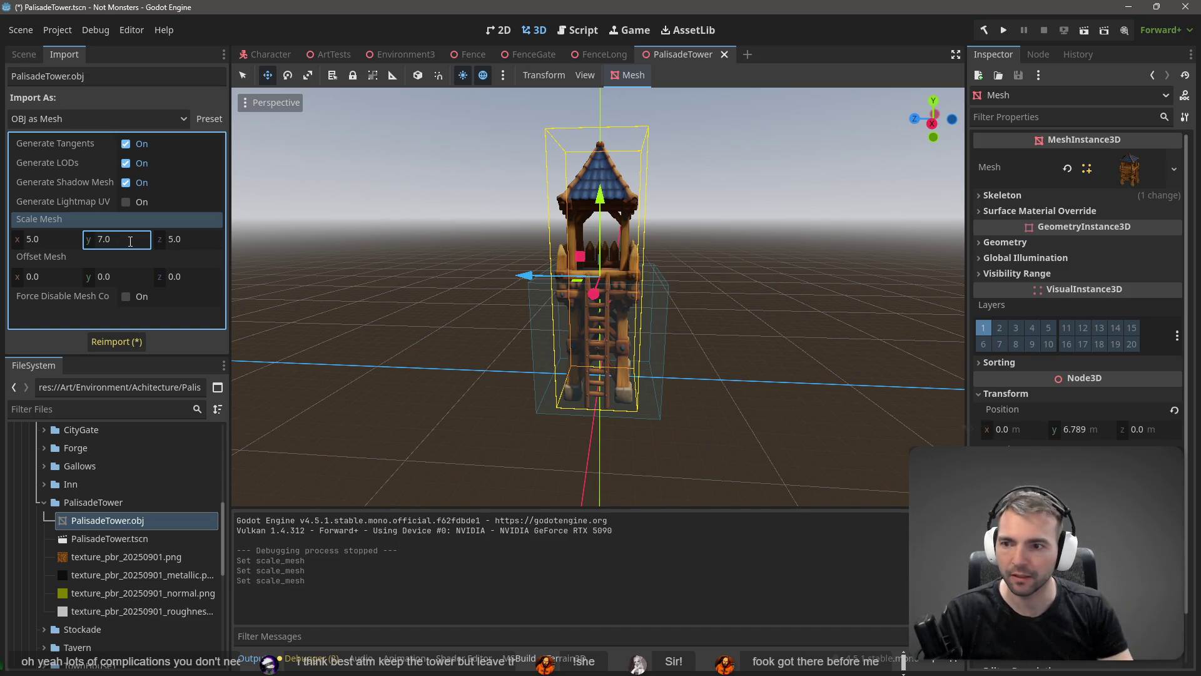
key(shift+Tab)
text(6)
key(Tab)
text(6)
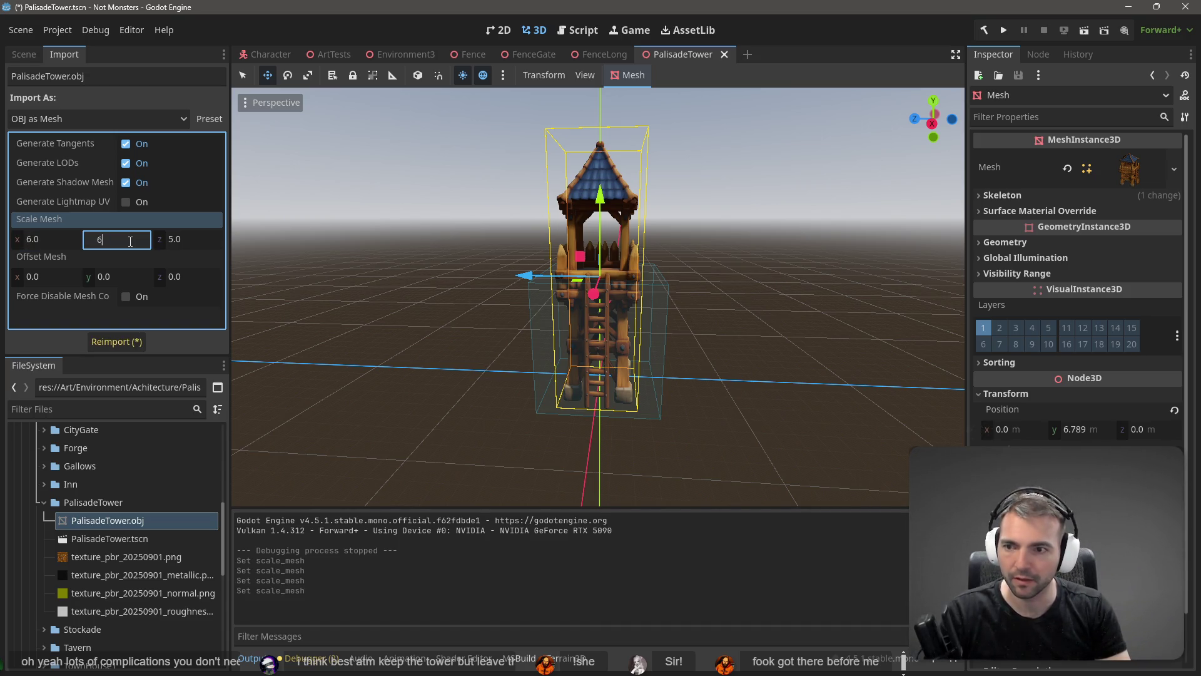
key(BackSpace)
text(7)
key(Tab)
text(6)
key(Return)
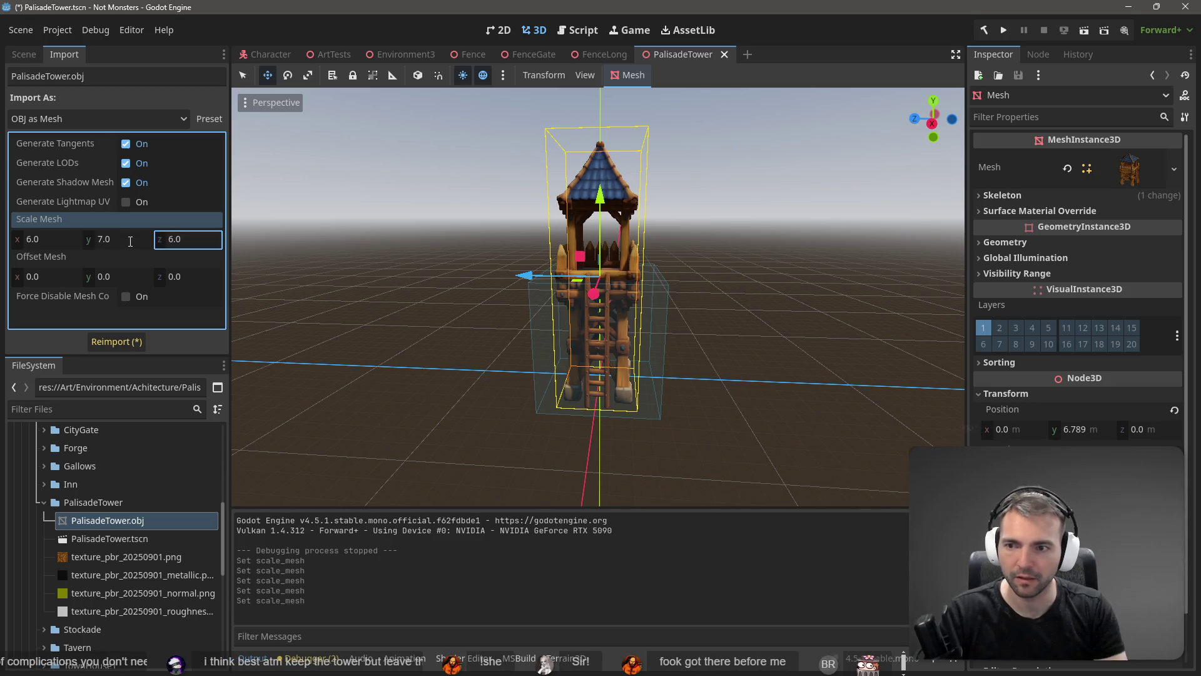
click(119, 341)
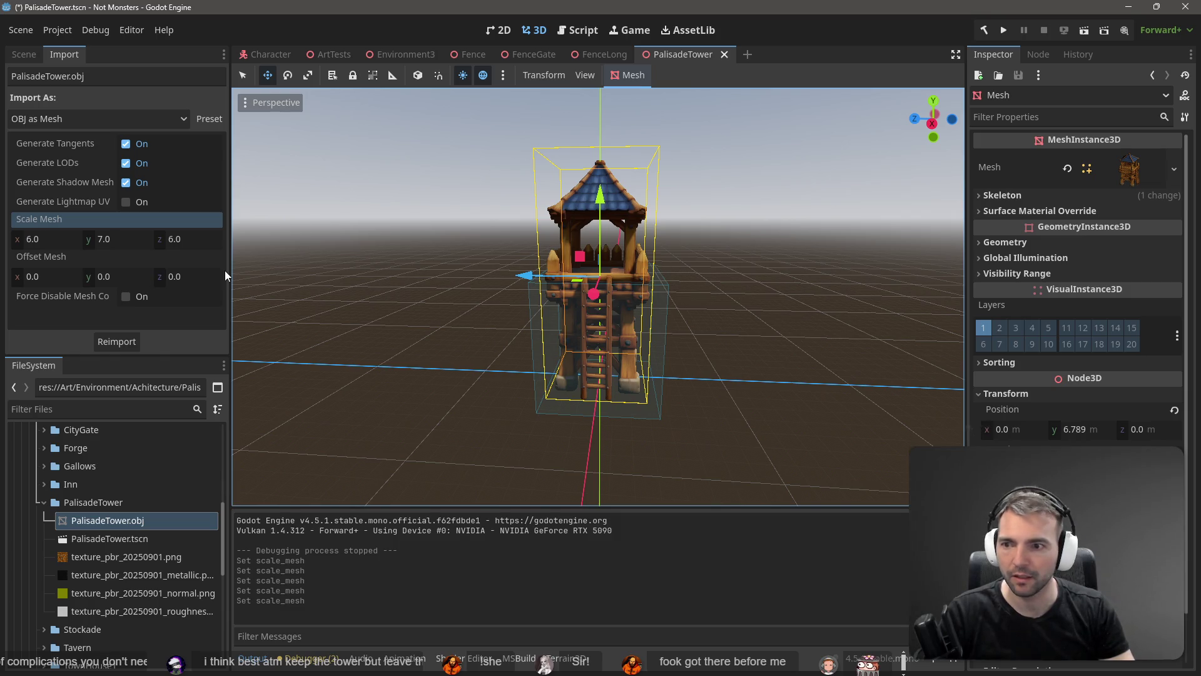
- Shrink the CollisionShape3D box's depth from both sides to match the smaller tower
click(24, 54)
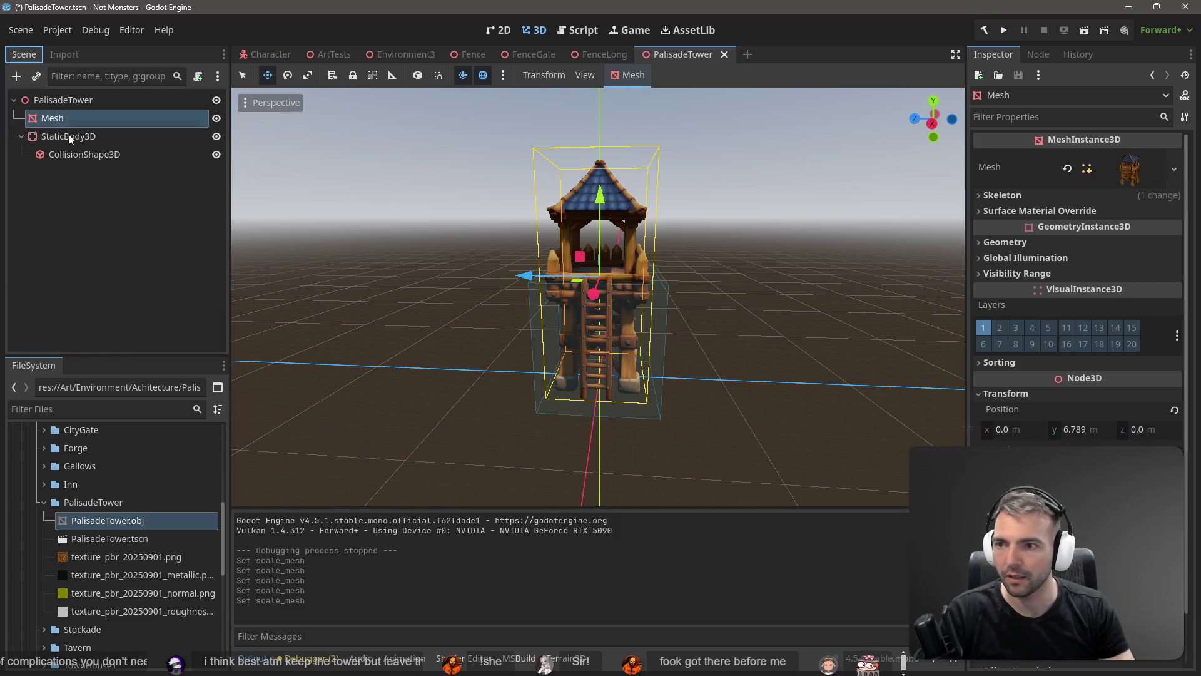
click(119, 154)
drag(656, 332, 642, 331)
drag(548, 329, 606, 349)
- Tighten the collision box's width, top and bottom to about 5.47 × 6.79 × 5.29
scroll(608, 355, up, 5)
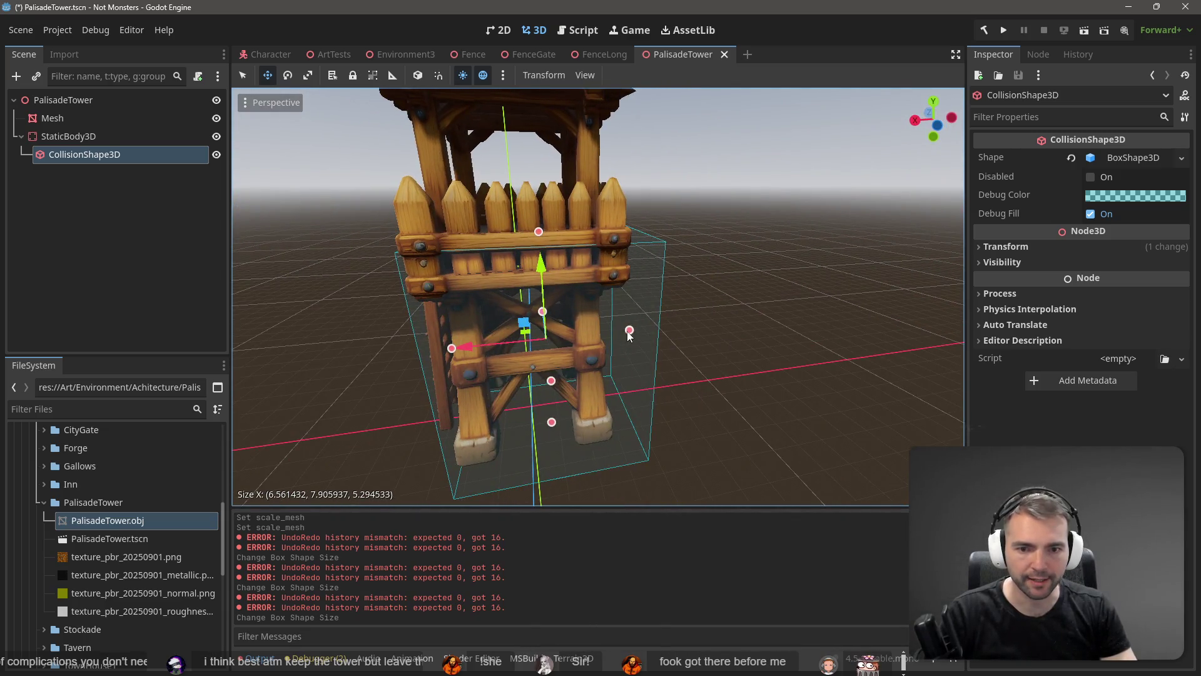
drag(629, 336, 611, 331)
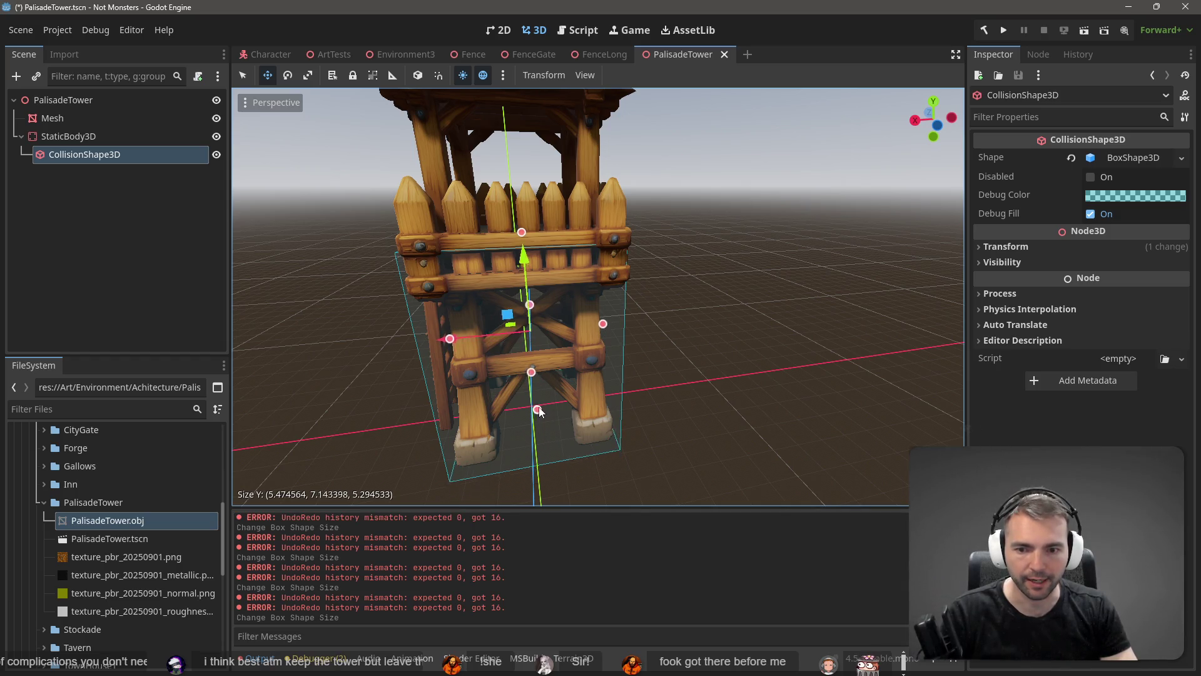
drag(539, 410, 539, 406)
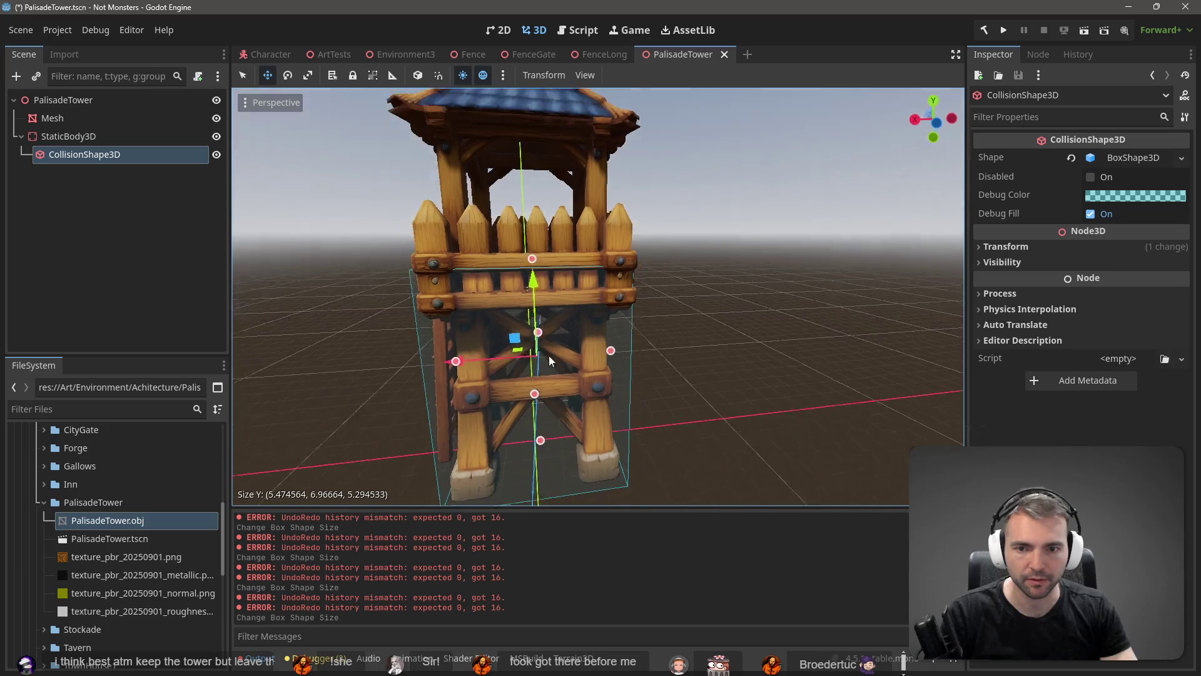
key(e)
key(f)
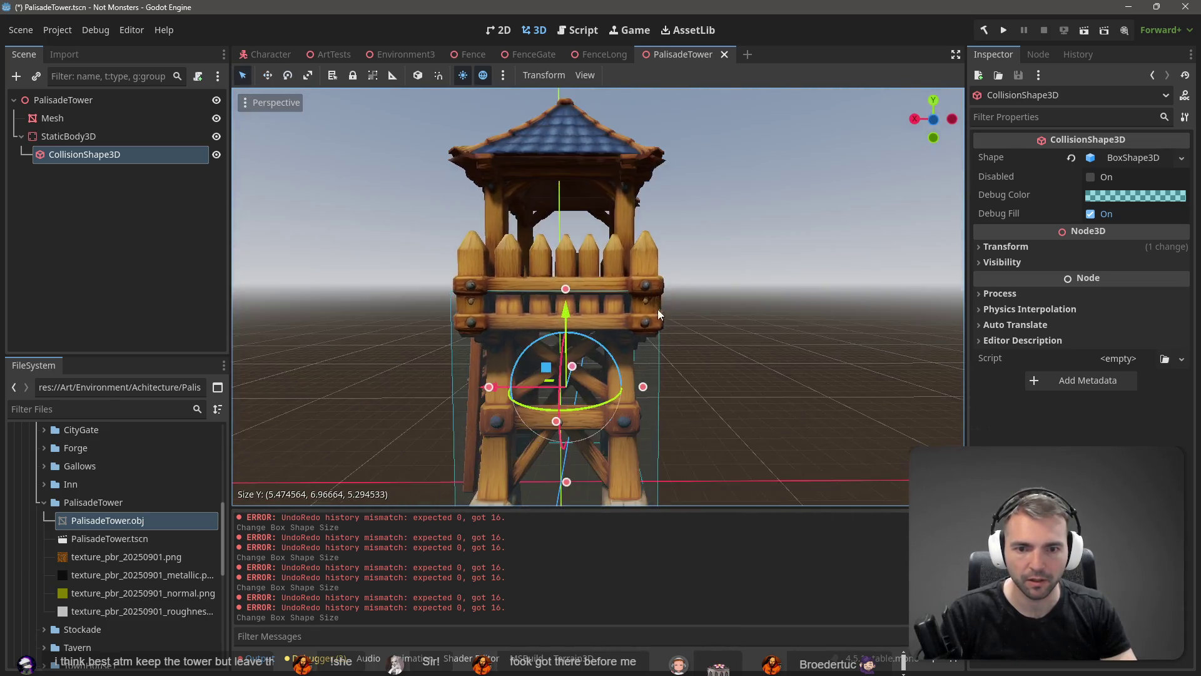
drag(690, 434, 716, 198)
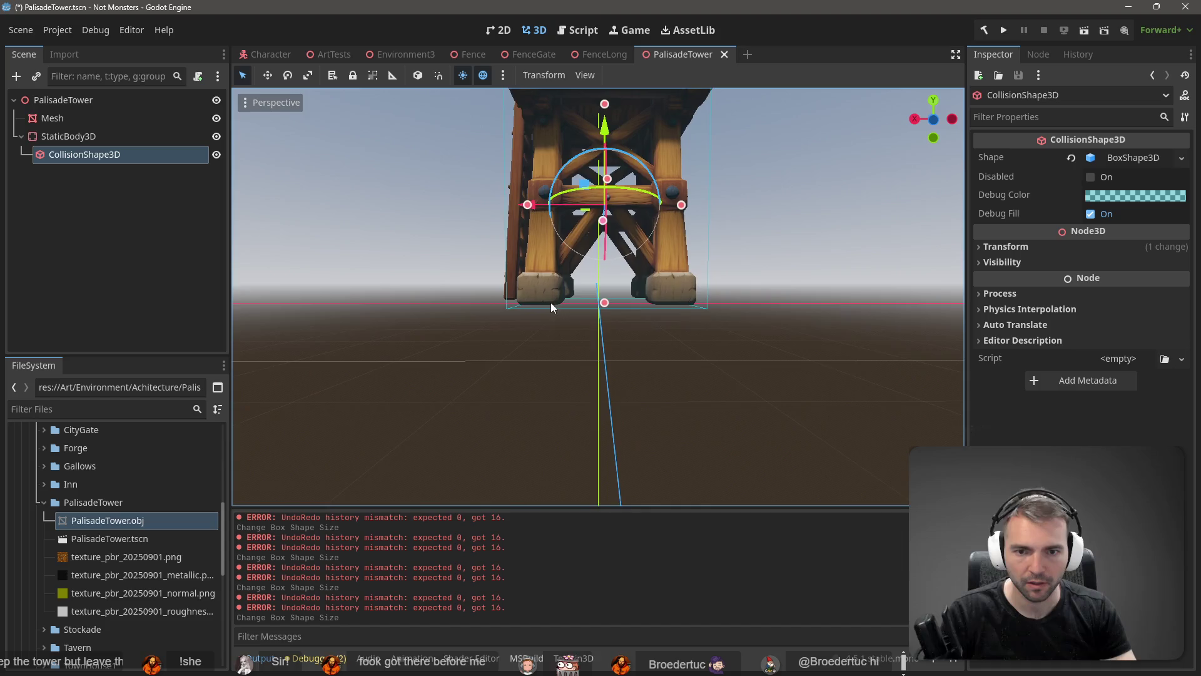
drag(603, 304, 605, 302)
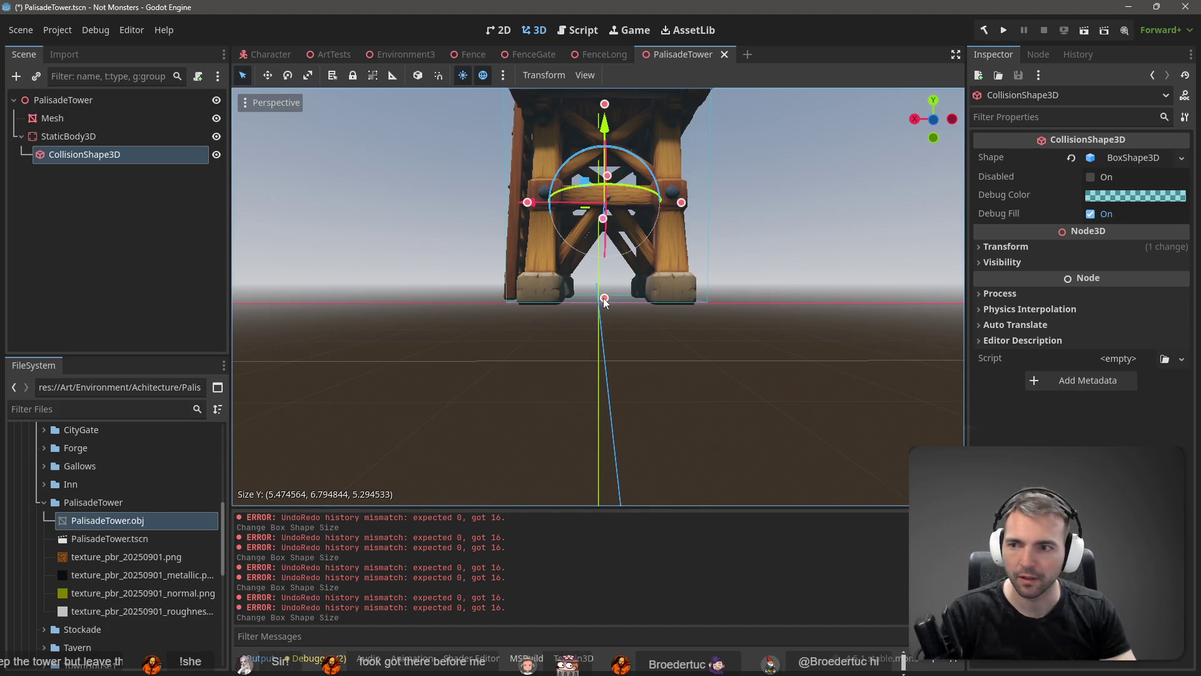
- Lower the mesh, body and collision shape together about 0.6 onto the ground, then save
shift+click(99, 123)
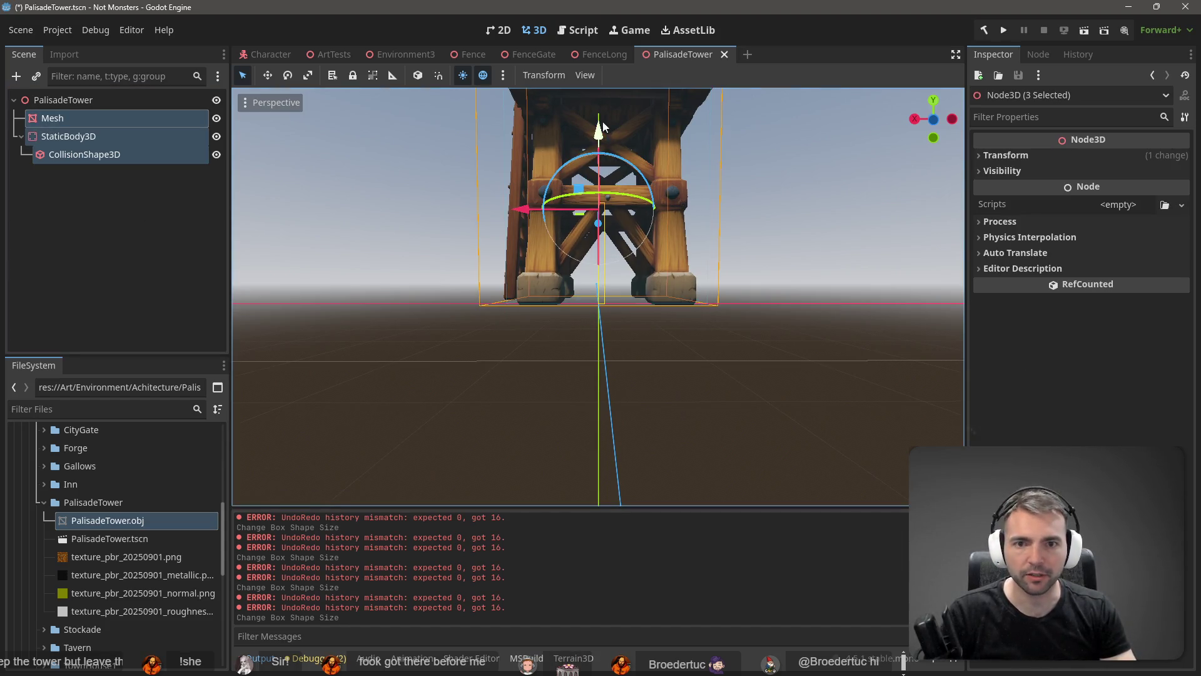
drag(601, 132, 605, 151)
mouse_move(584, 350)
mouse_down()
mouse_move(819, 370)
mouse_move(758, 342)
mouse_up()
mouse_move(544, 336)
mouse_down()
mouse_move(460, 335)
mouse_move(602, 337)
mouse_move(707, 355)
mouse_move(738, 385)
mouse_up()
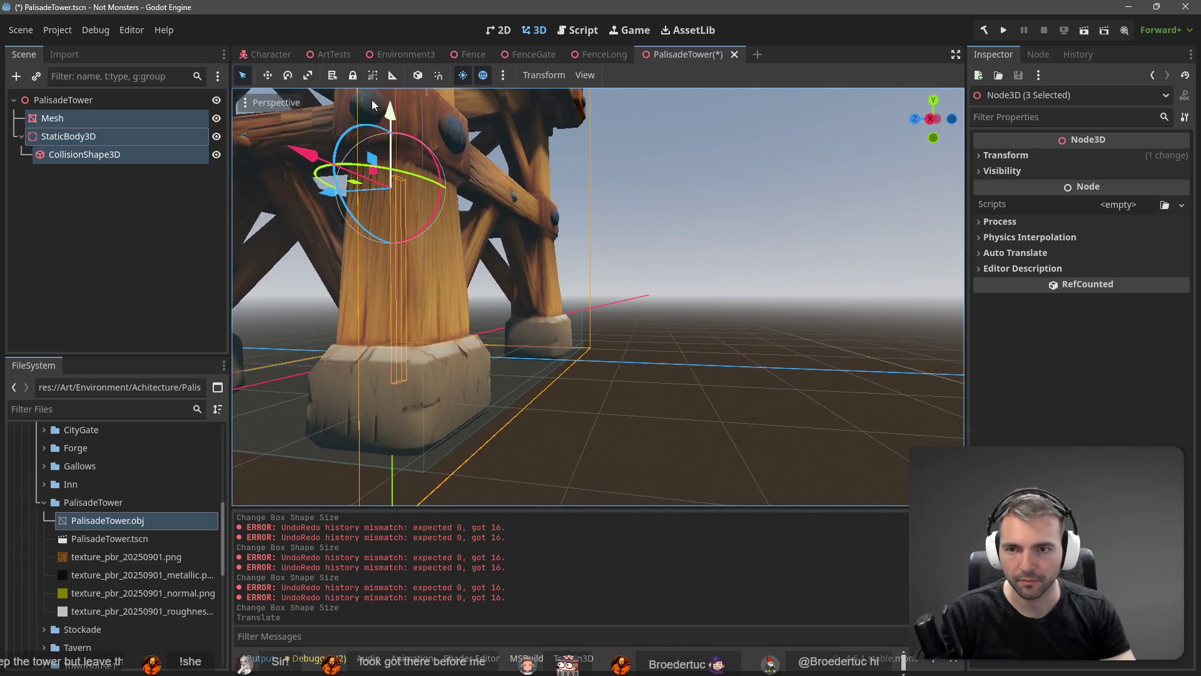
drag(390, 112, 393, 110)
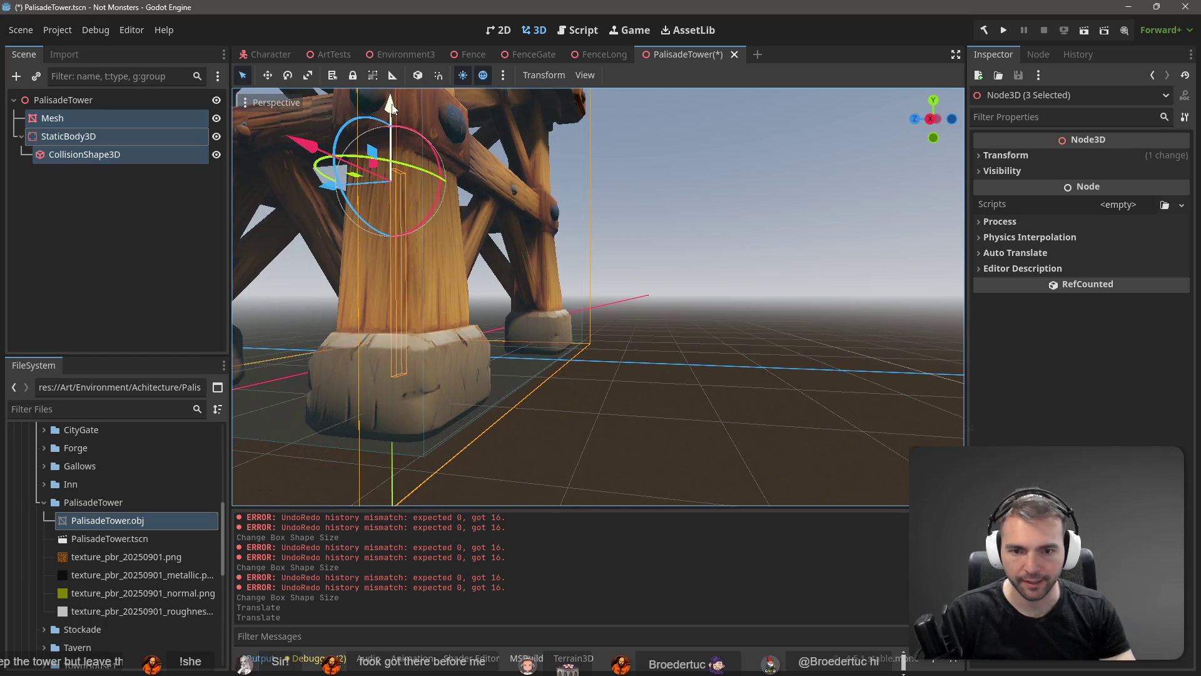
click(844, 210)
key(ctrl+s)
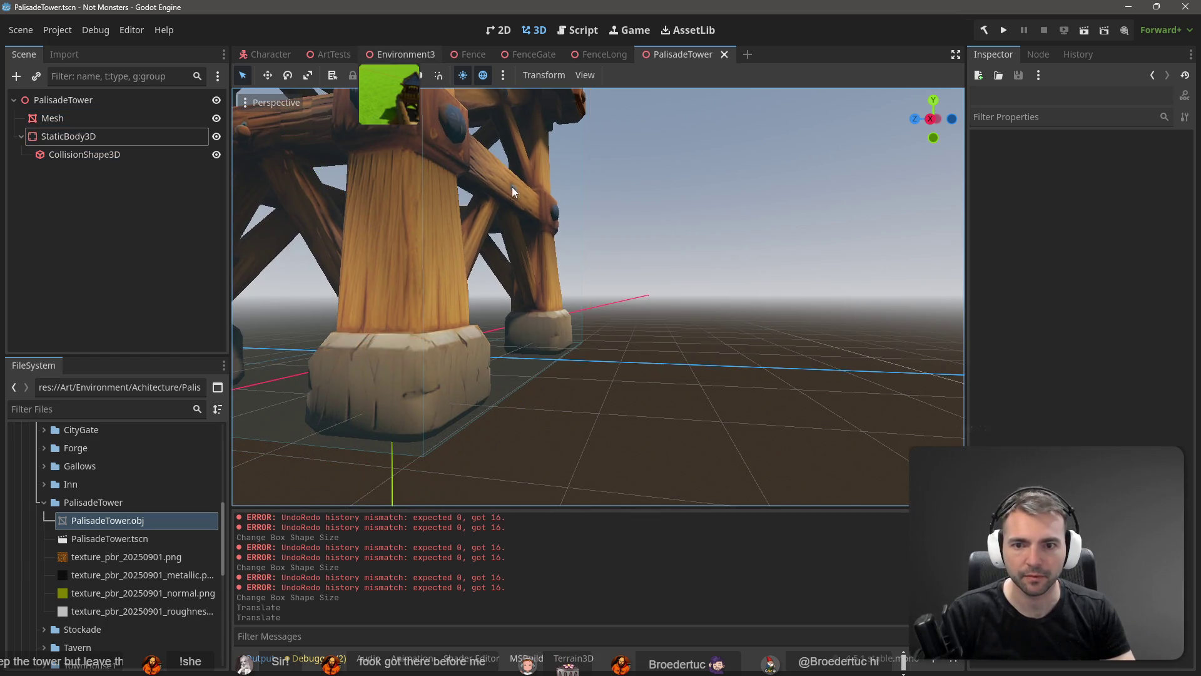
- Face the tower in Environment3, run the current scene with F6, then stop with F8
click(406, 54)
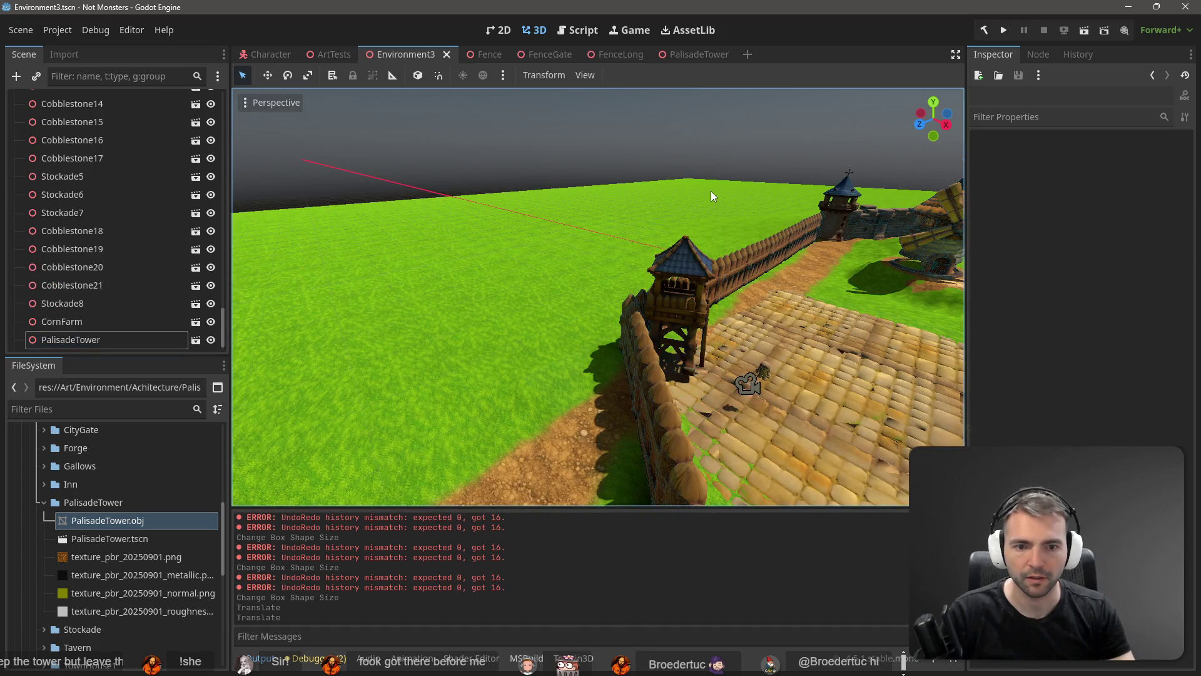
drag(711, 190, 576, 202)
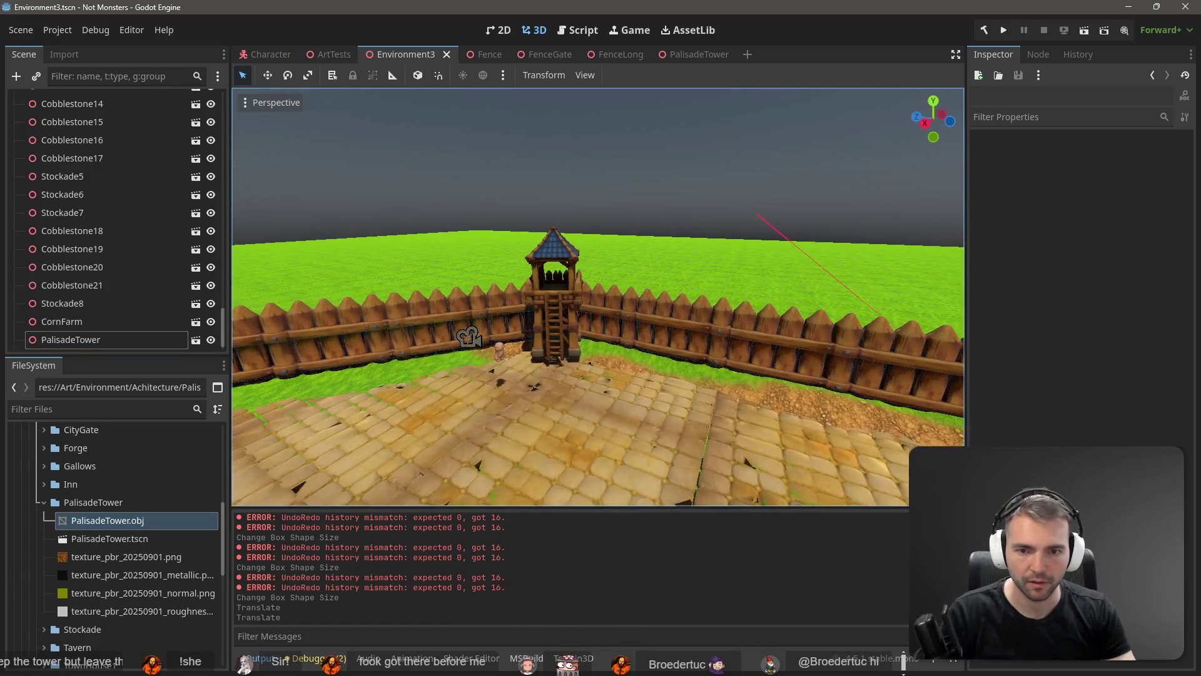
key(F6)
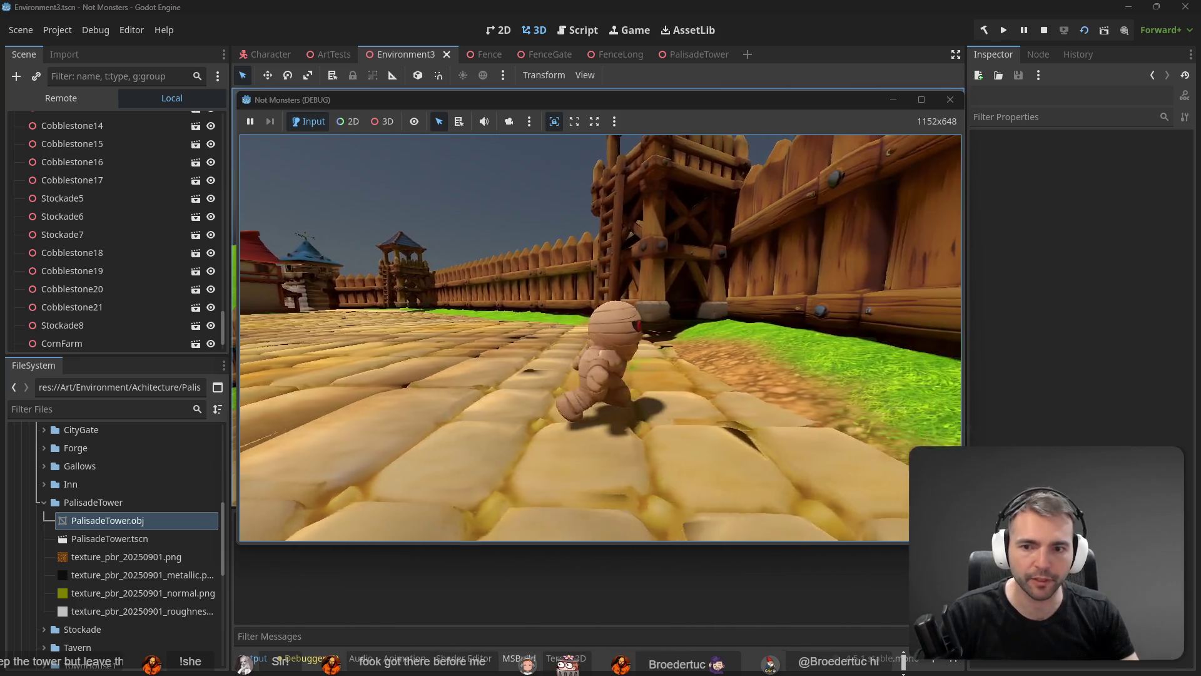
key(F8)
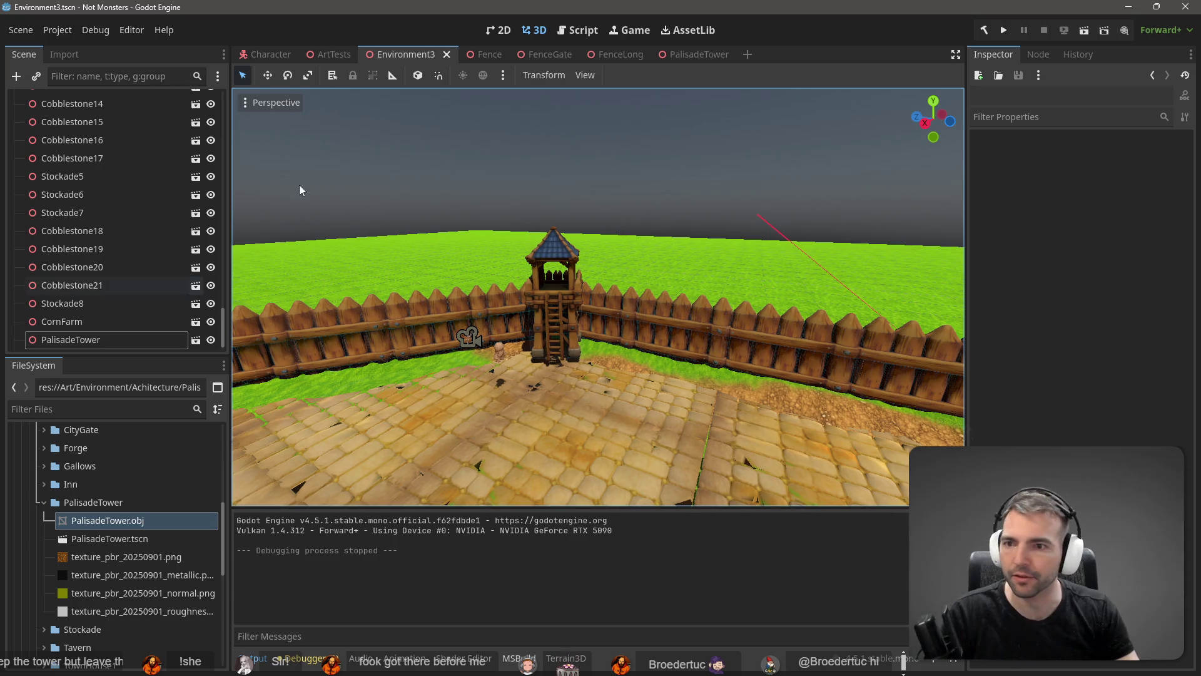
- Select the Terrain3D, pick the ground height and paint dirt under one tower pillar
scroll(114, 200, up, 15)
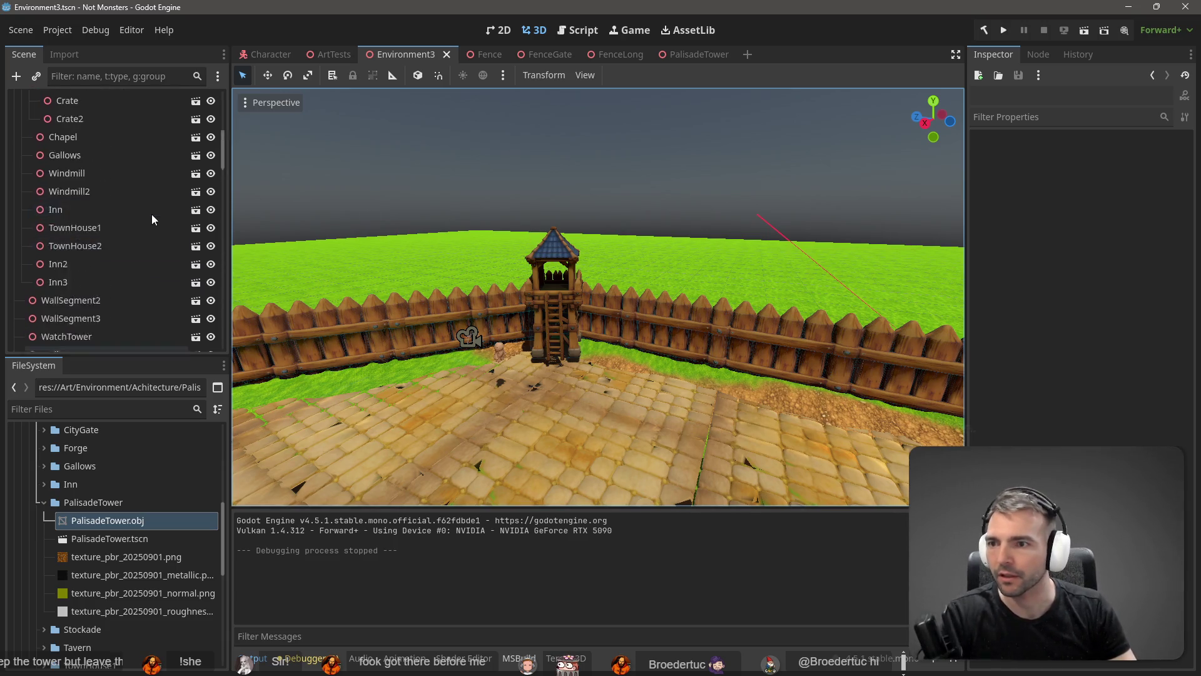
scroll(148, 239, up, 2)
click(67, 211)
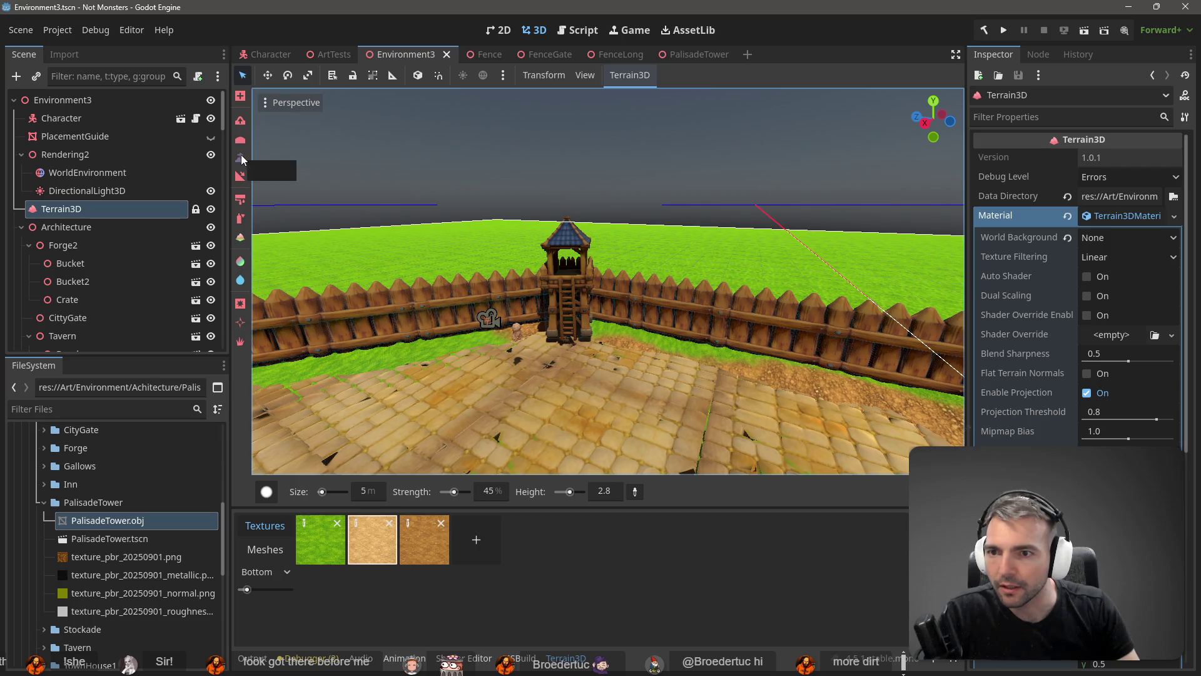
scroll(607, 281, up, 5)
scroll(607, 281, up, 4)
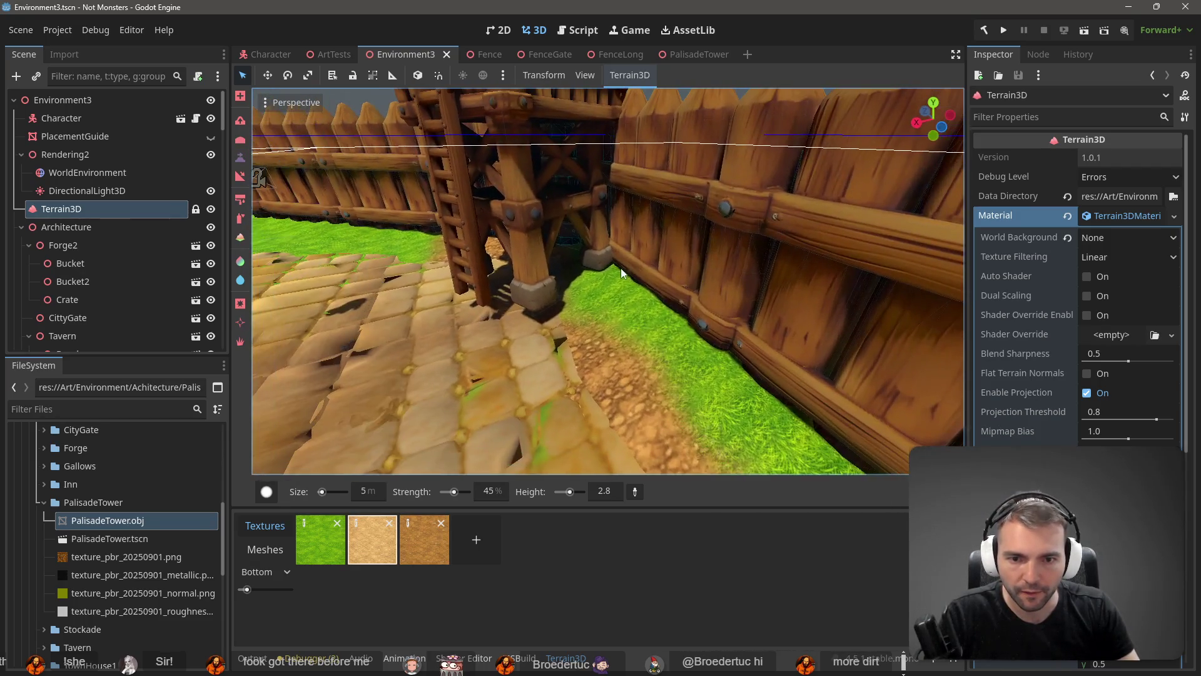
click(635, 491)
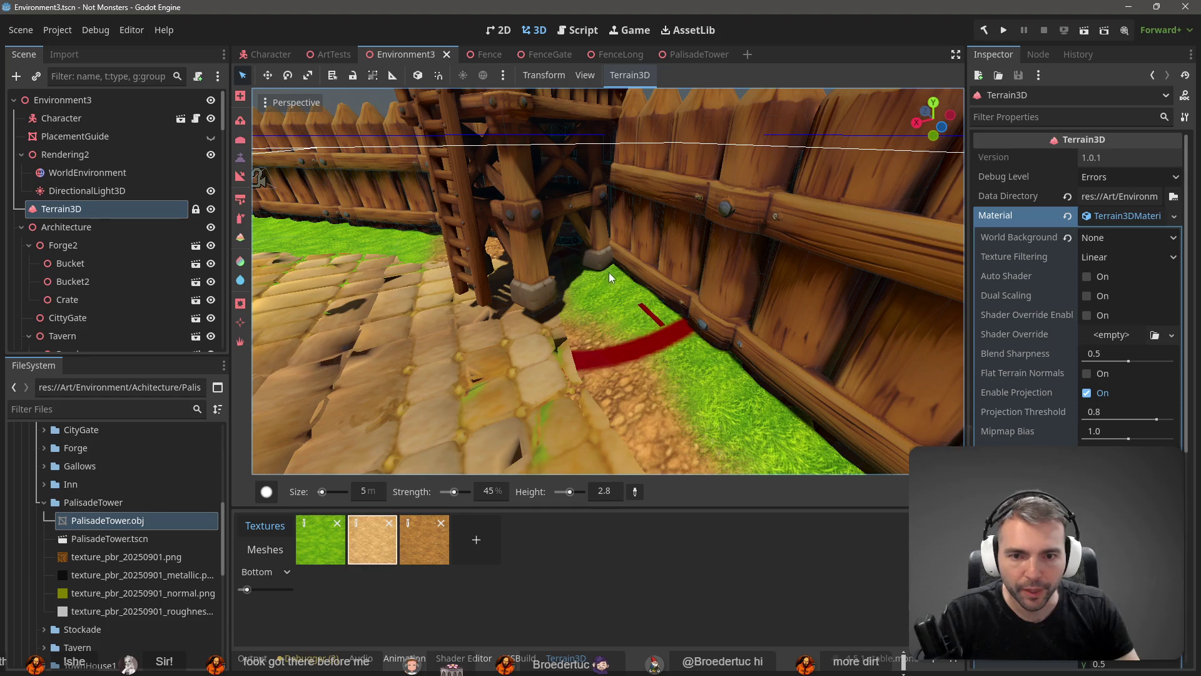
click(581, 271)
mouse_move(580, 266)
mouse_down()
mouse_move(535, 276)
mouse_move(535, 291)
mouse_move(513, 282)
mouse_move(622, 299)
mouse_up()
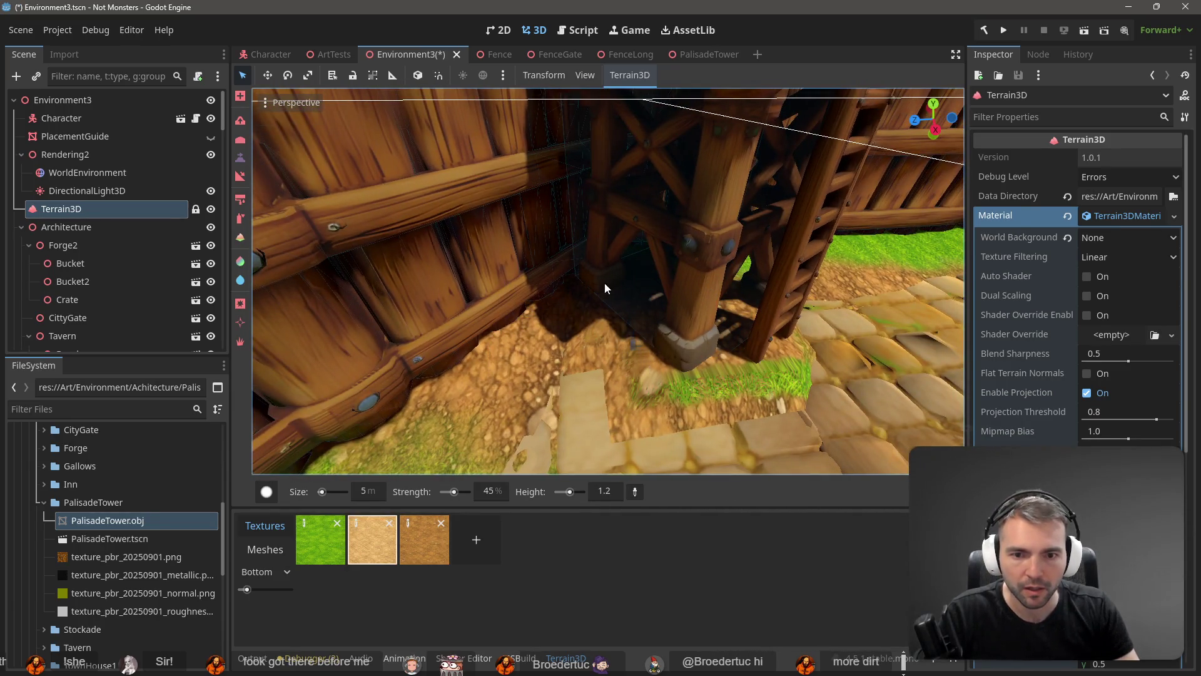
- Paint dirt near another pillar base from a different angle and inspect the dirt mound
drag(726, 315, 643, 310)
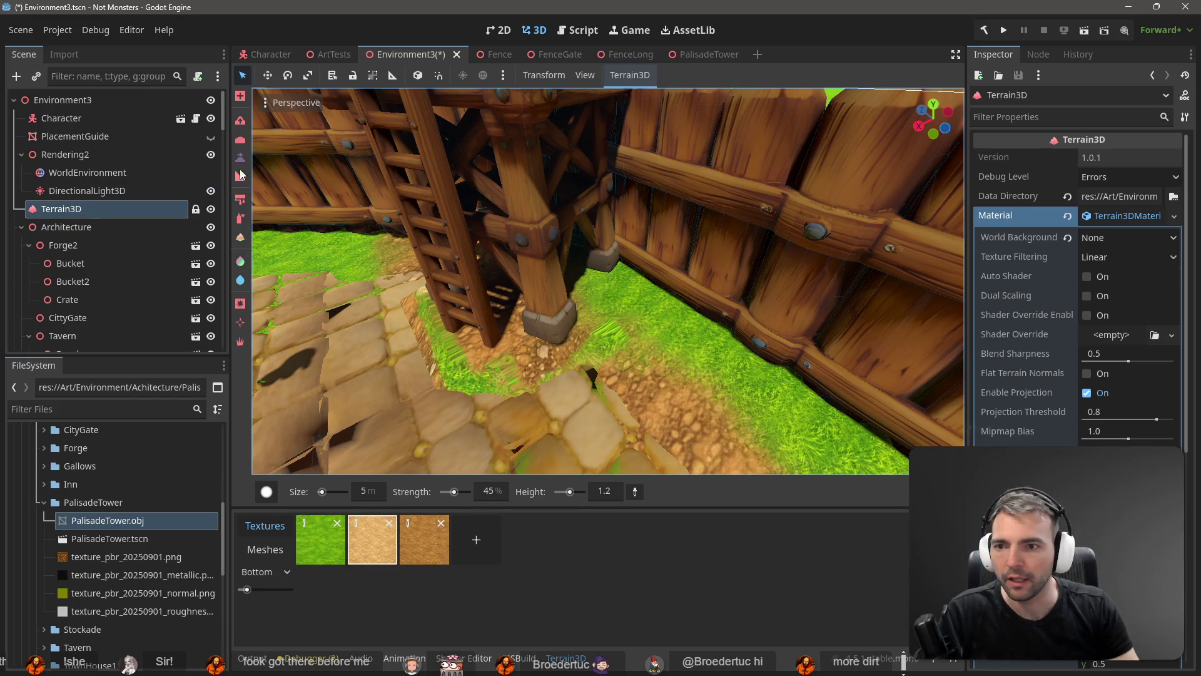
click(241, 140)
mouse_move(362, 266)
mouse_down()
mouse_move(563, 362)
mouse_move(480, 434)
mouse_move(346, 365)
mouse_move(329, 318)
mouse_up()
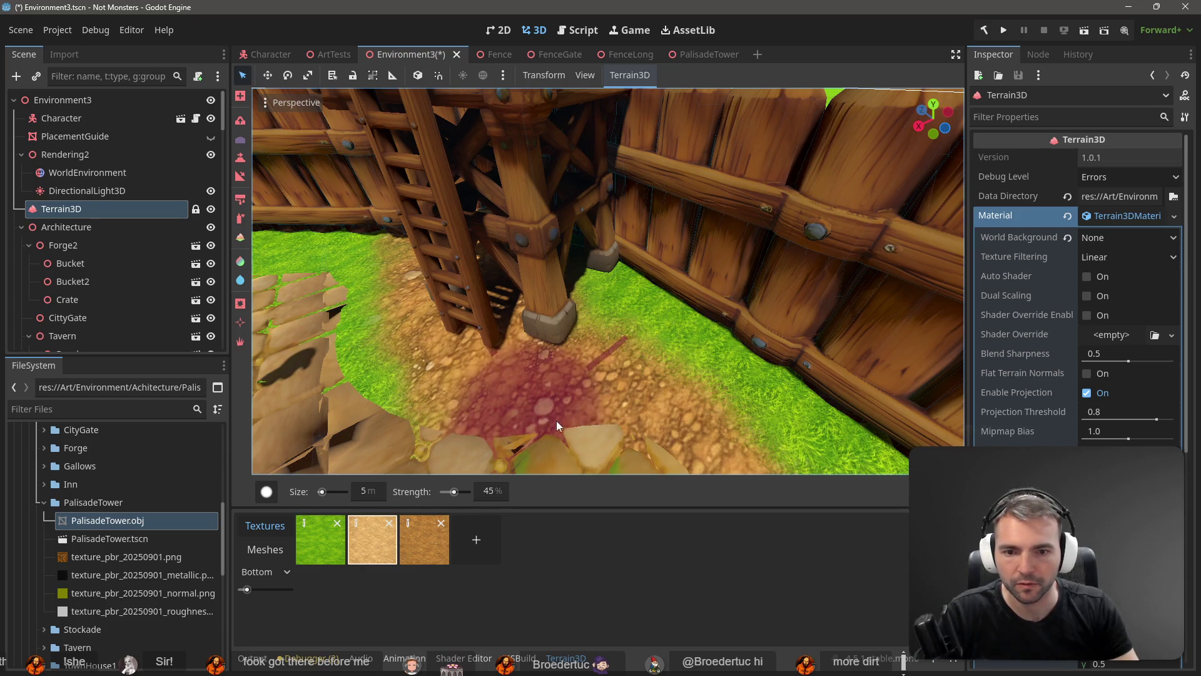
scroll(668, 406, down, 10)
mouse_move(485, 299)
mouse_down()
mouse_move(403, 281)
mouse_move(457, 287)
mouse_up()
scroll(644, 290, up, 8)
scroll(645, 289, up, 10)
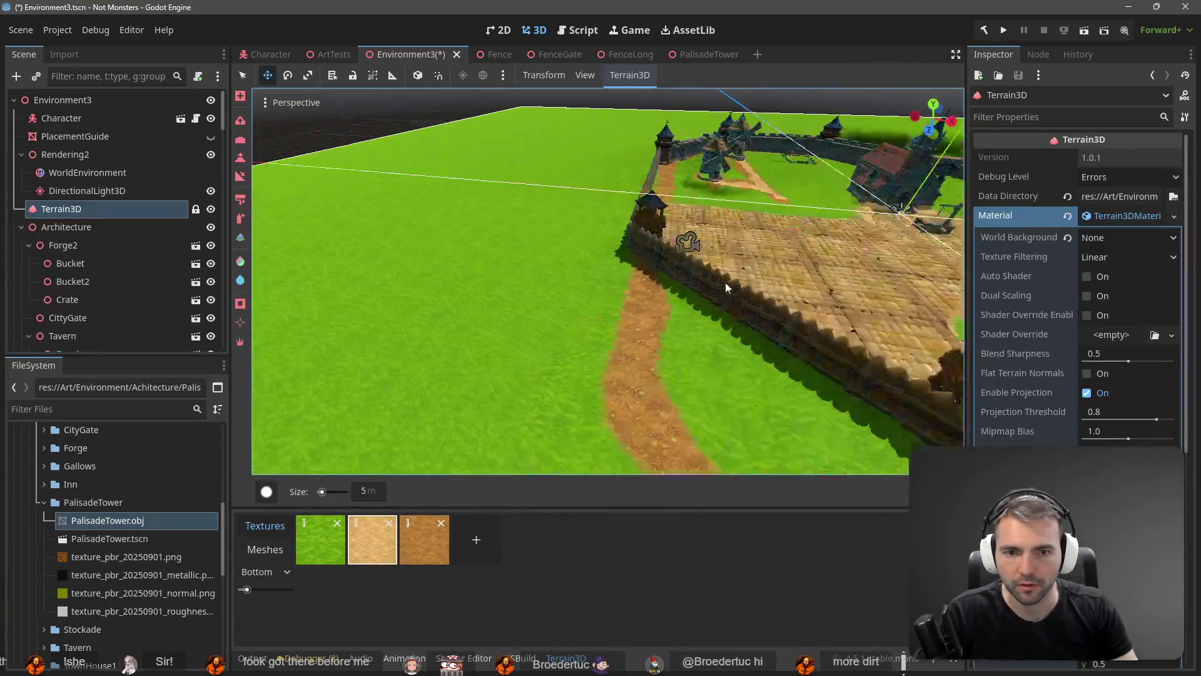
mouse_move(700, 253)
mouse_down()
mouse_move(716, 182)
mouse_move(730, 194)
mouse_move(752, 170)
mouse_up()
scroll(715, 186, up, 5)
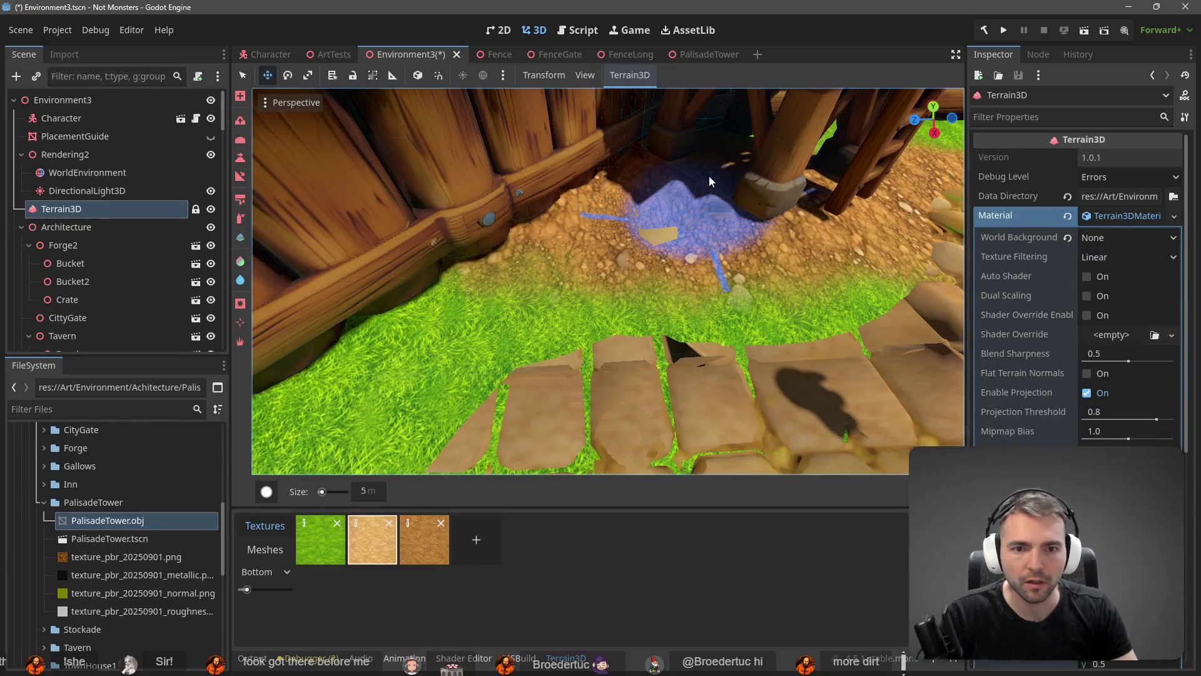
- Switch Terrain3D brush tools, freelook close to the ladder posts and fence, and sample the ground height
click(241, 140)
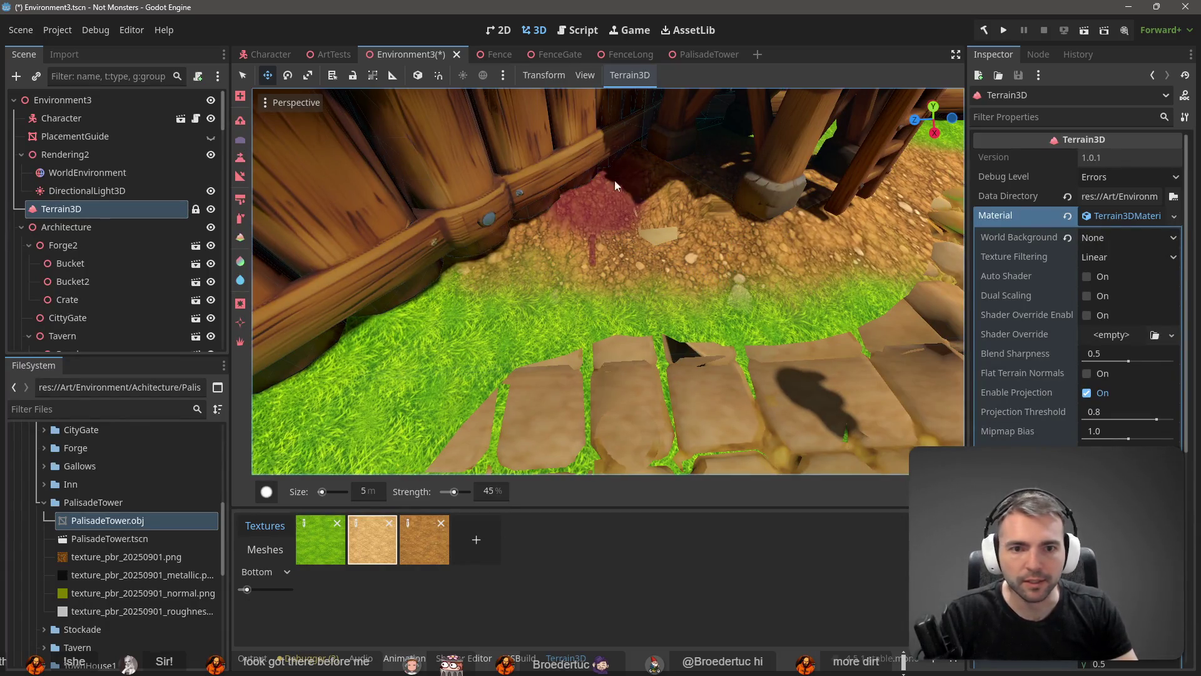
scroll(721, 295, up, 2)
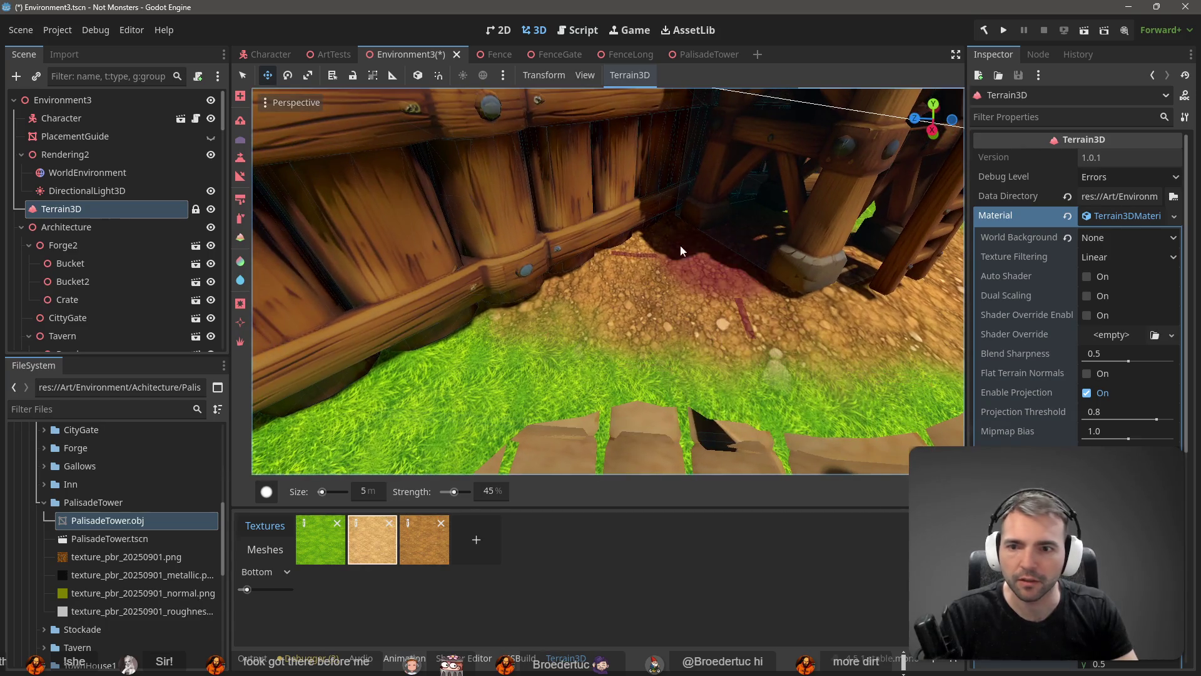
click(242, 120)
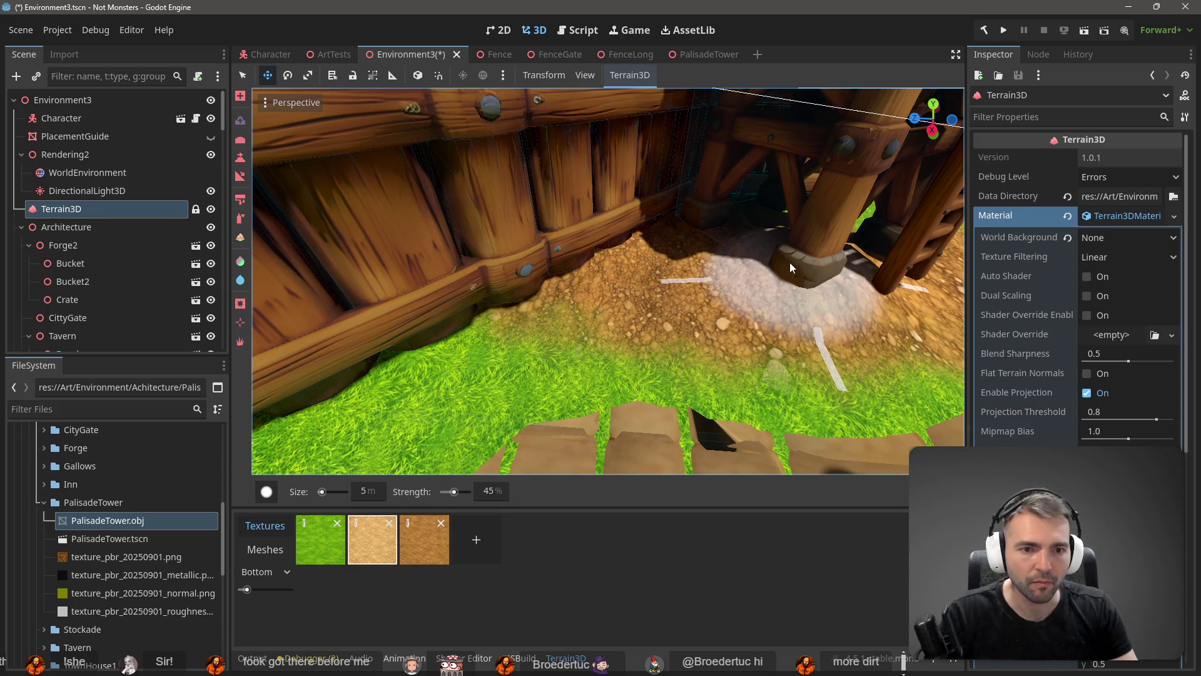
mouse_move(757, 231)
mouse_down()
mouse_move(707, 230)
mouse_move(757, 230)
mouse_up()
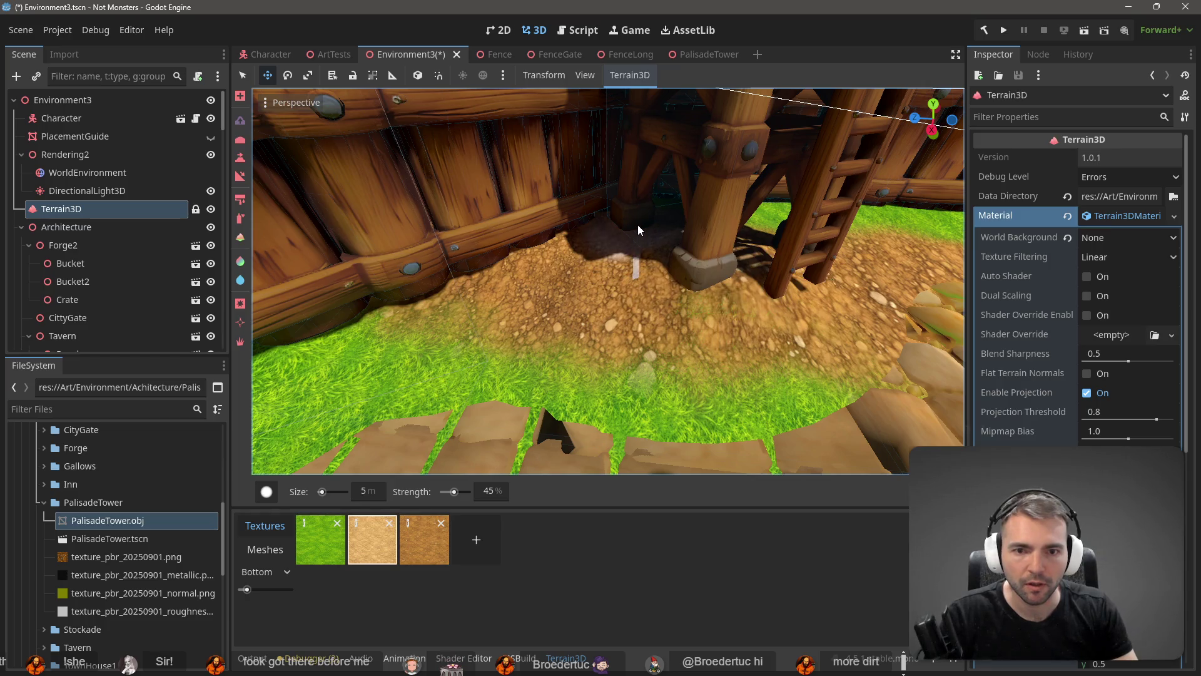
click(244, 139)
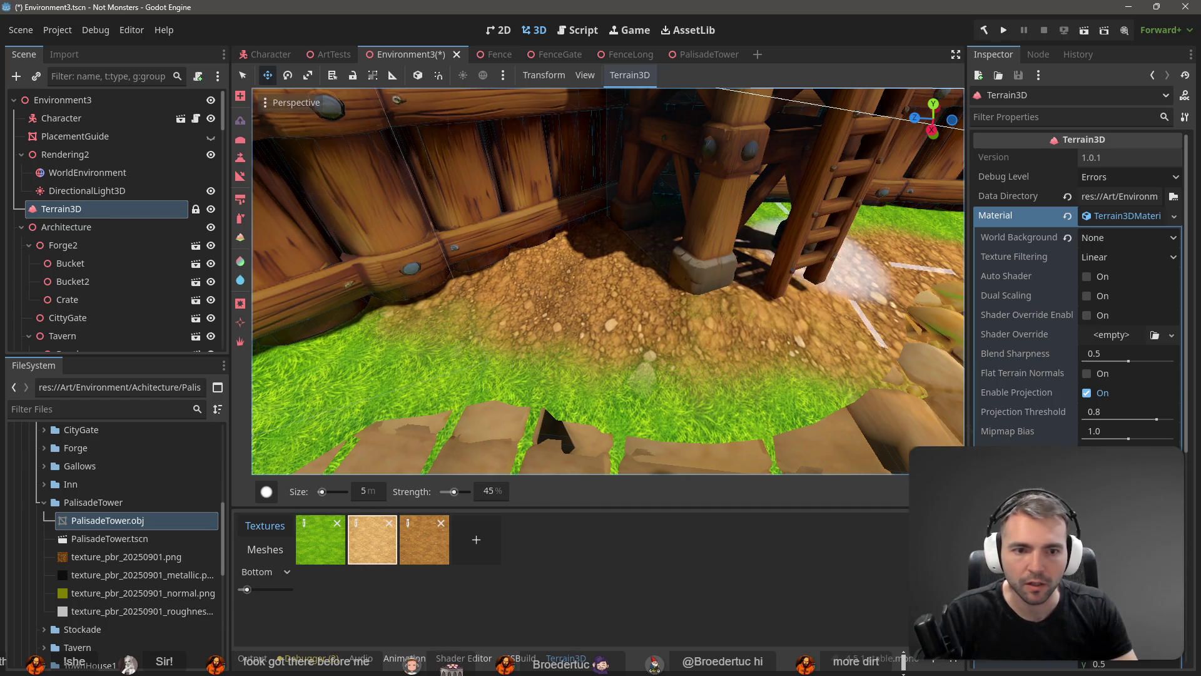
drag(746, 252, 655, 313)
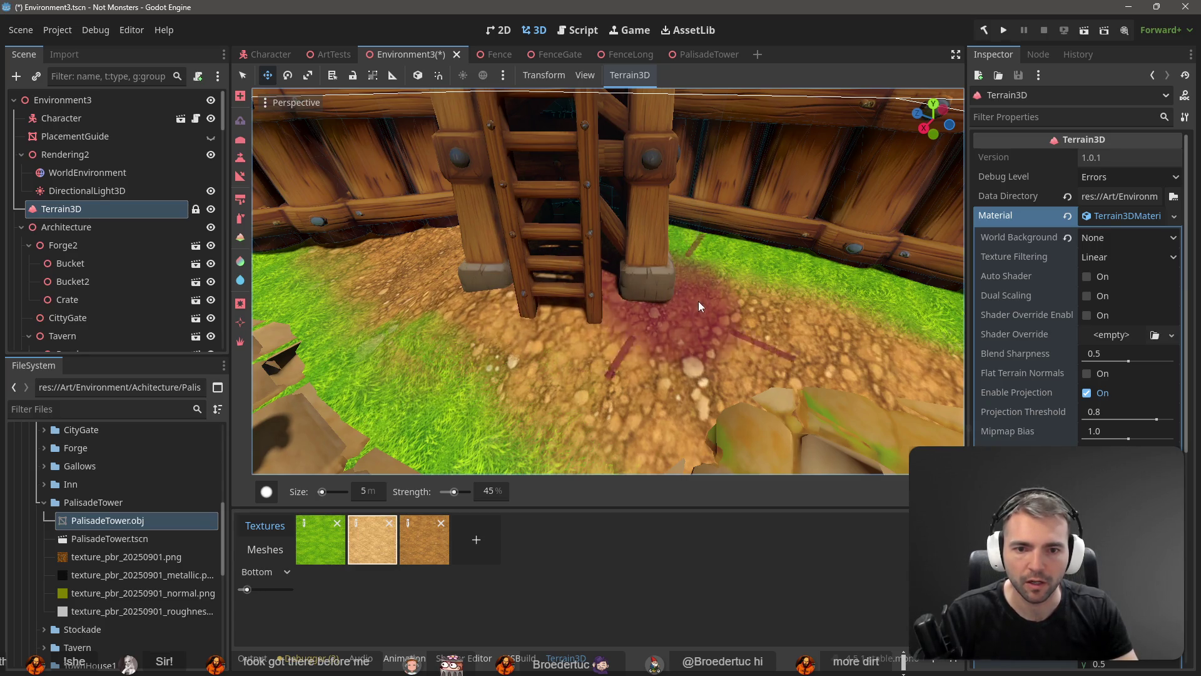
right_click(654, 291)
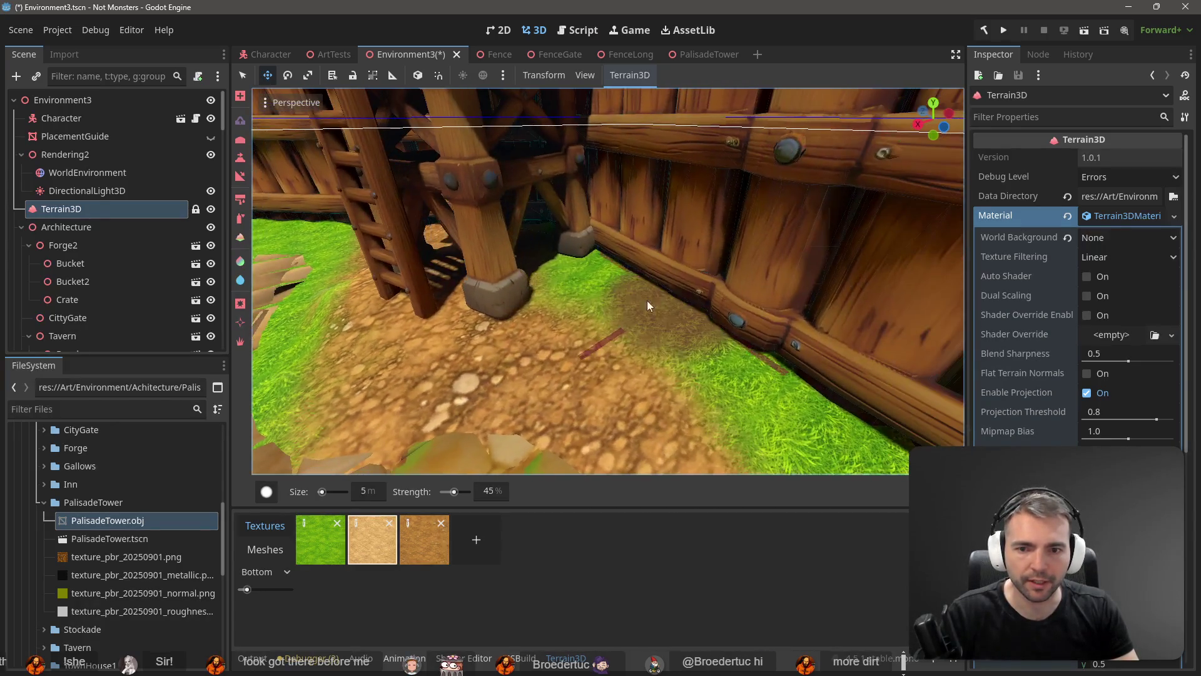
right_click(552, 296)
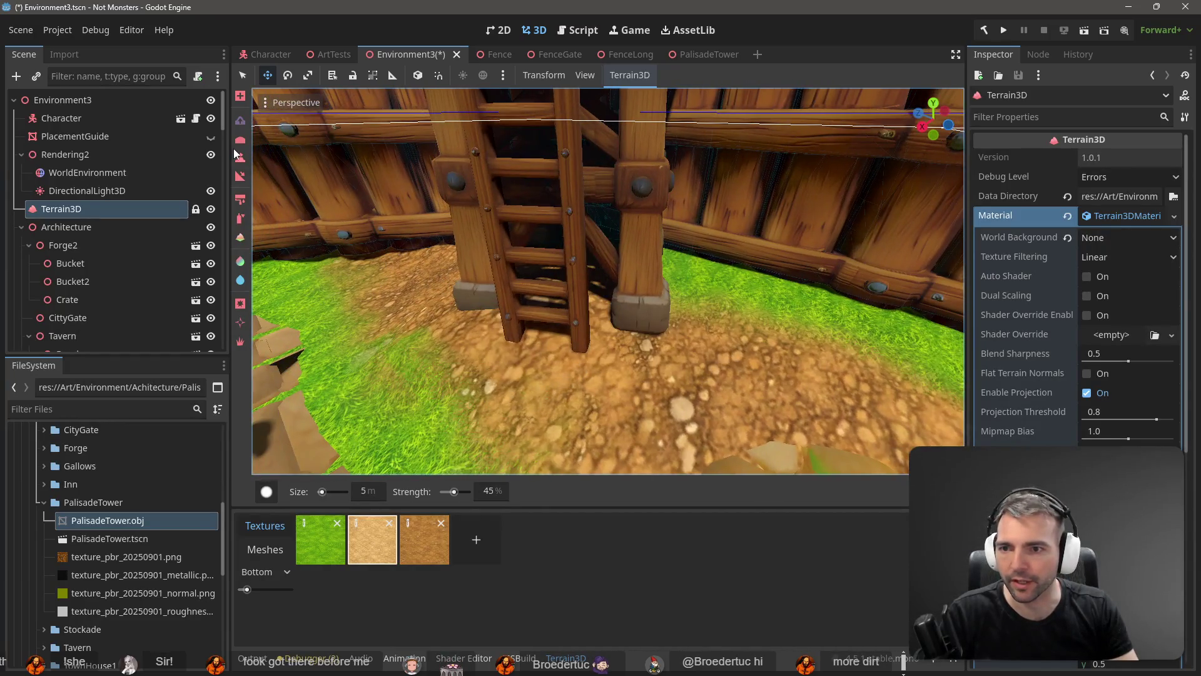
right_click(476, 257)
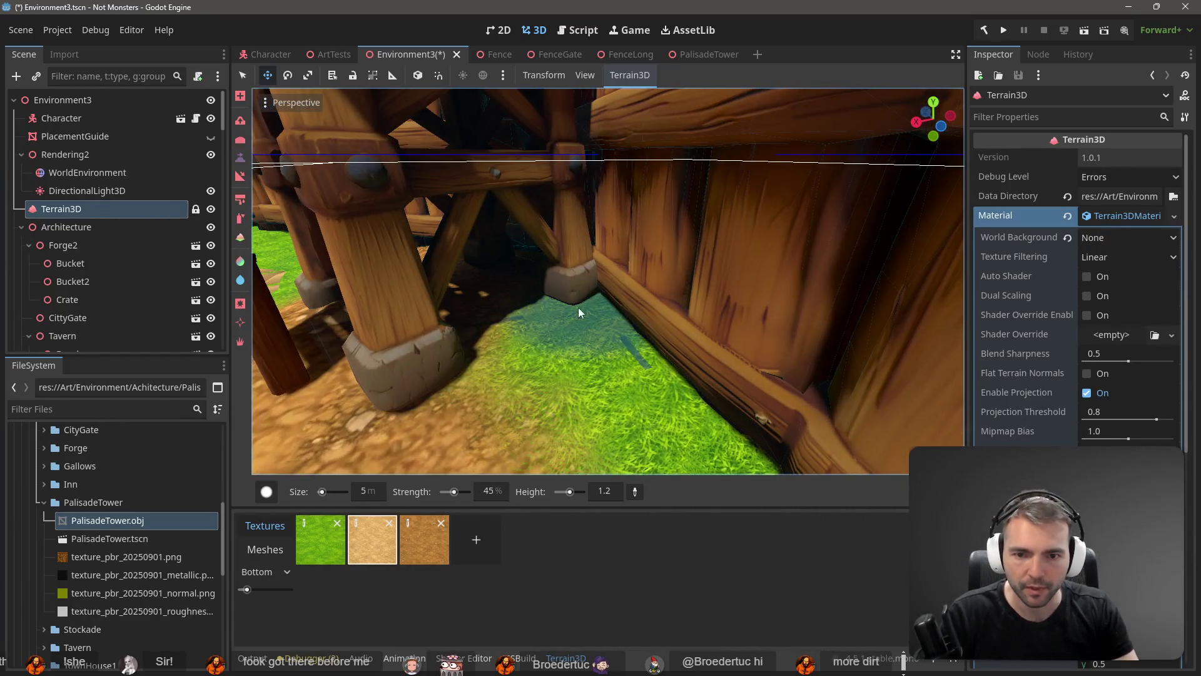
click(636, 492)
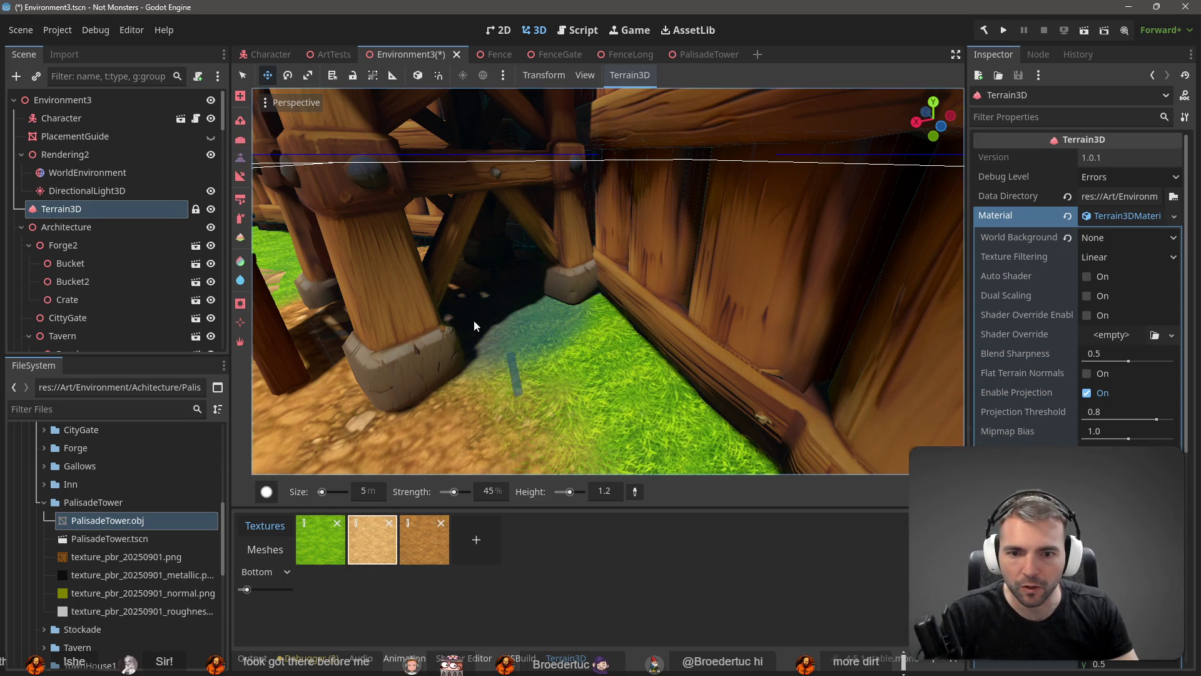
right_click(377, 306)
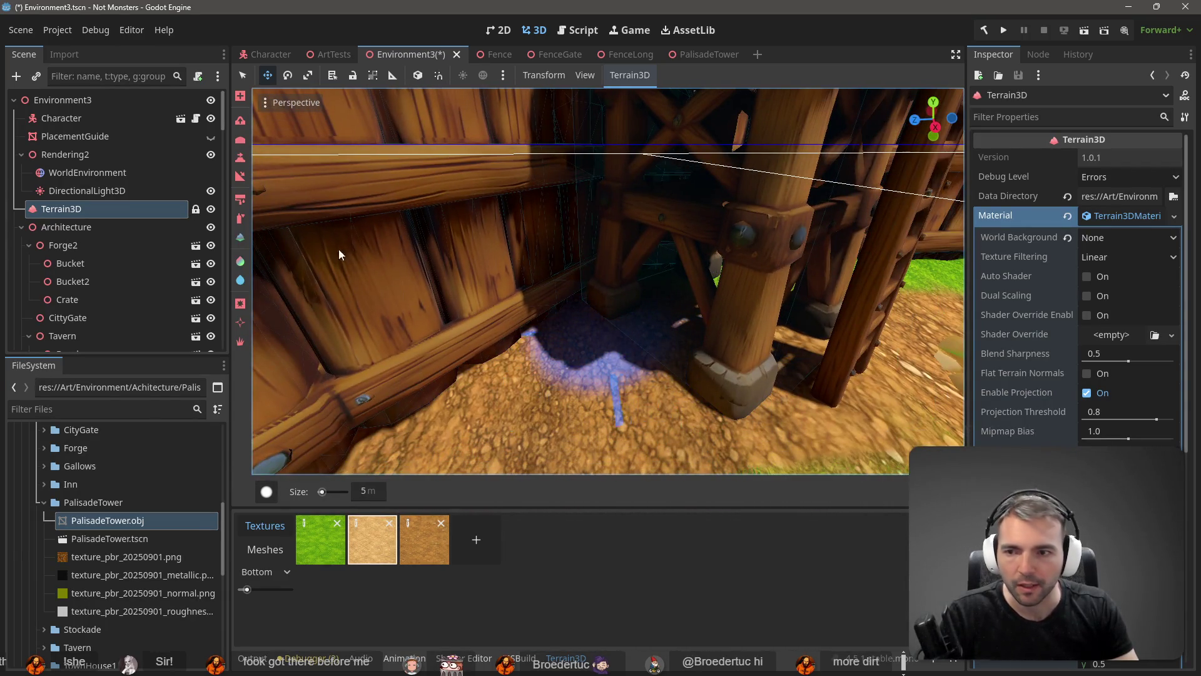
- Keep the brush size at 5 m, choose the Height sculpt tool, and set target height 1.3
click(266, 492)
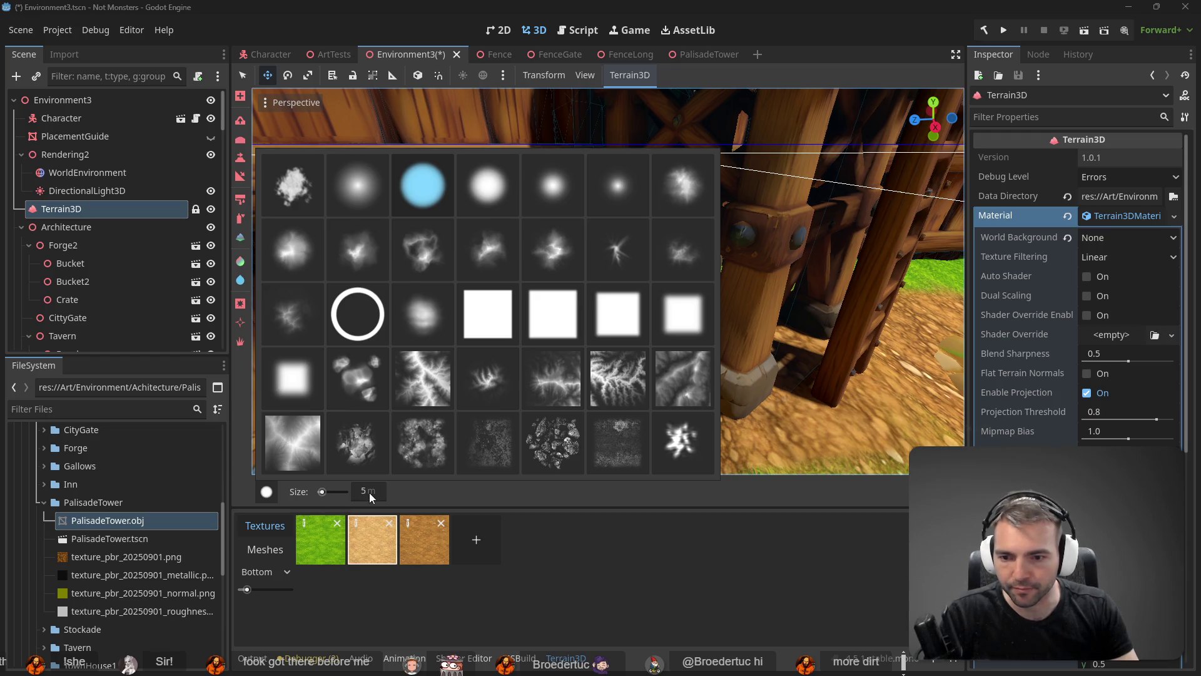
click(369, 493)
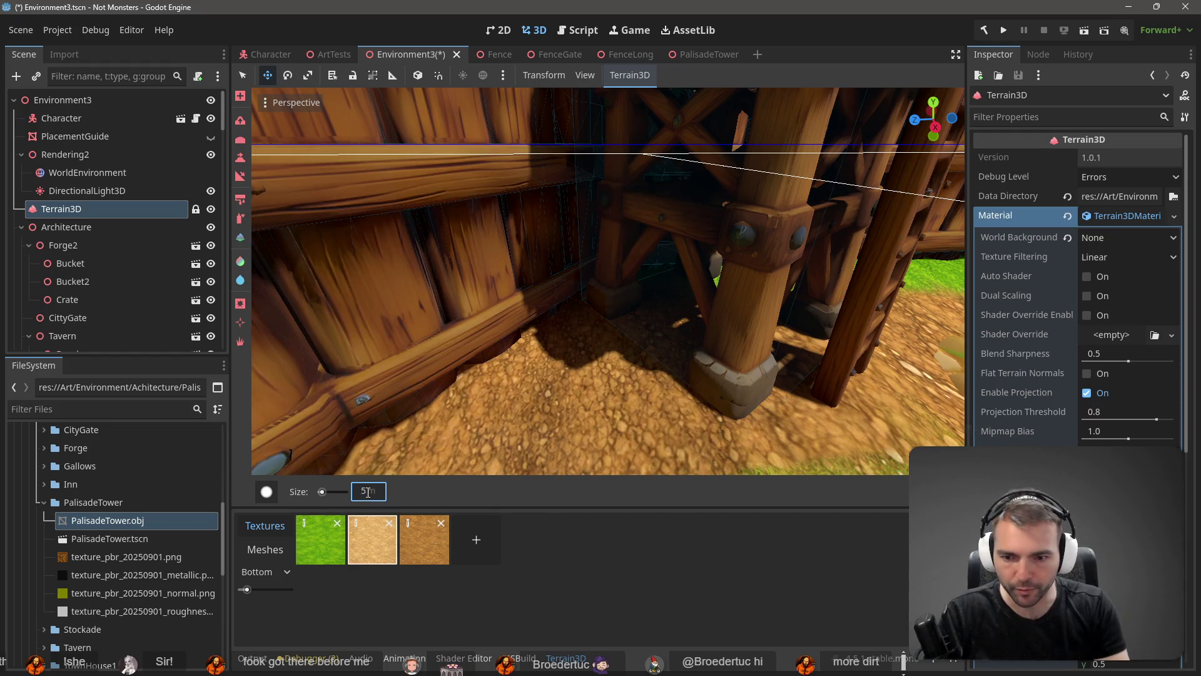
key(Return)
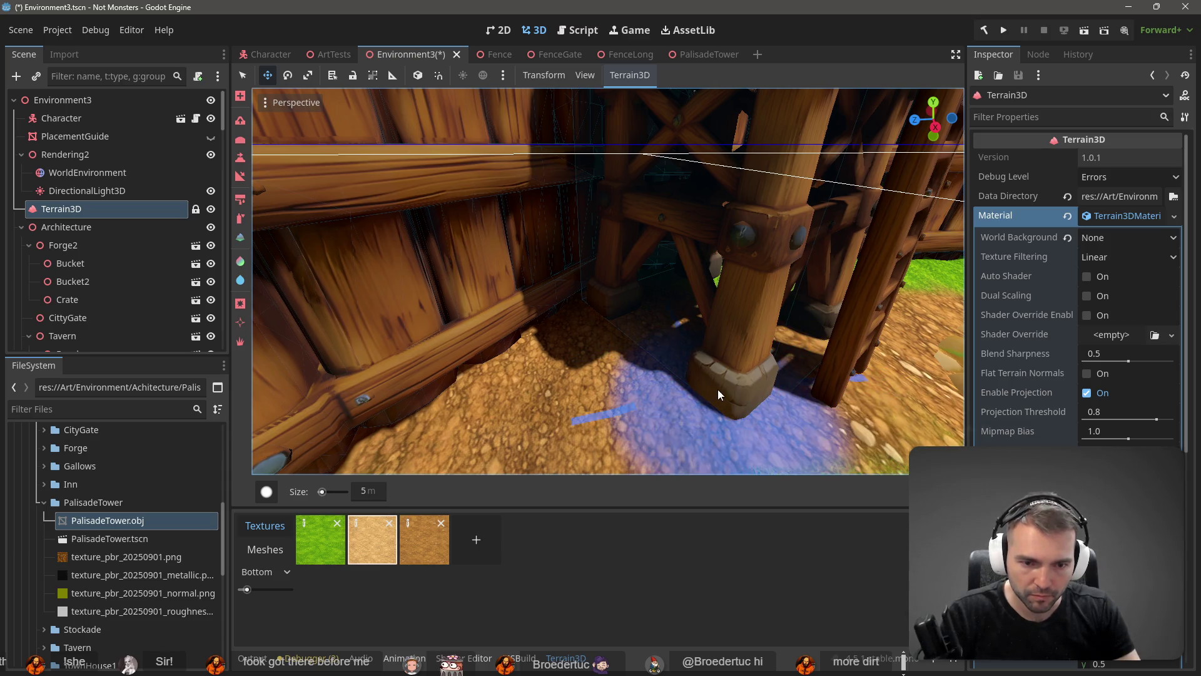
click(371, 492)
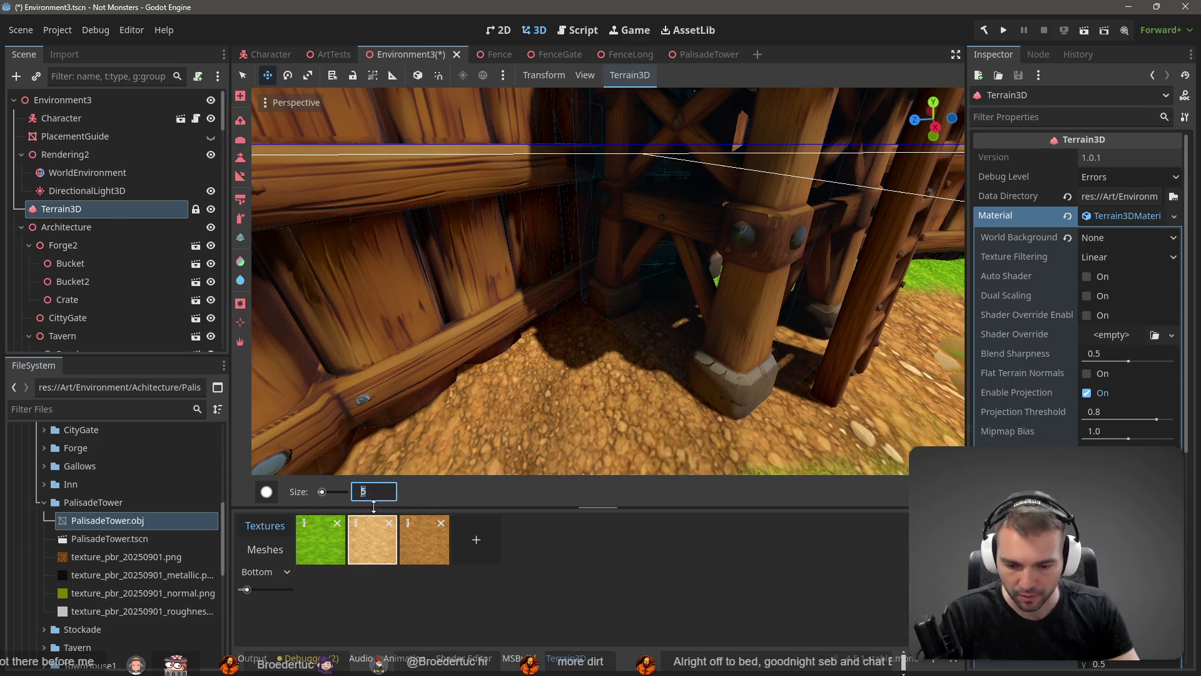
key(Return)
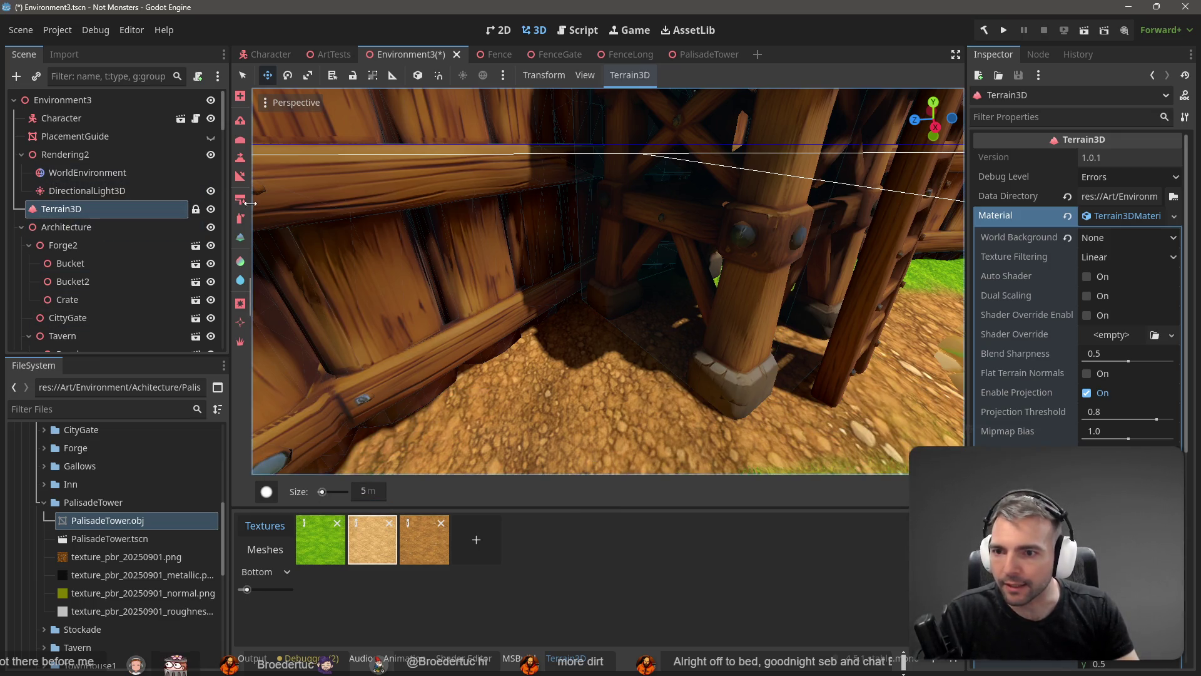
click(241, 195)
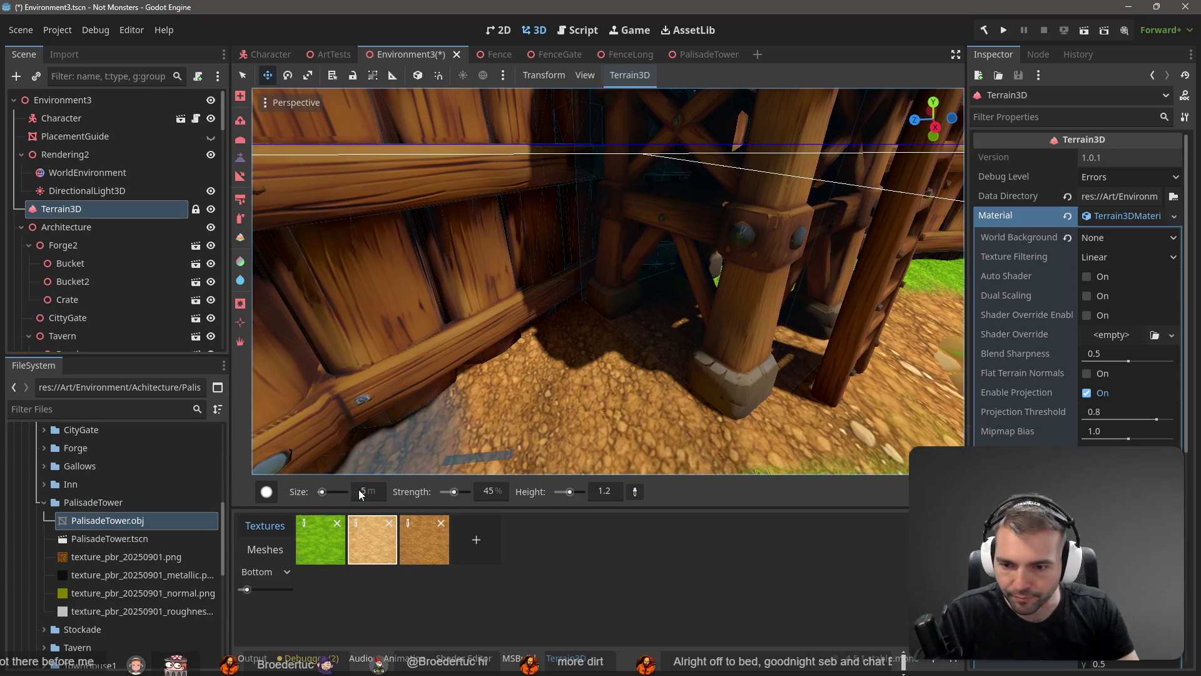
click(614, 493)
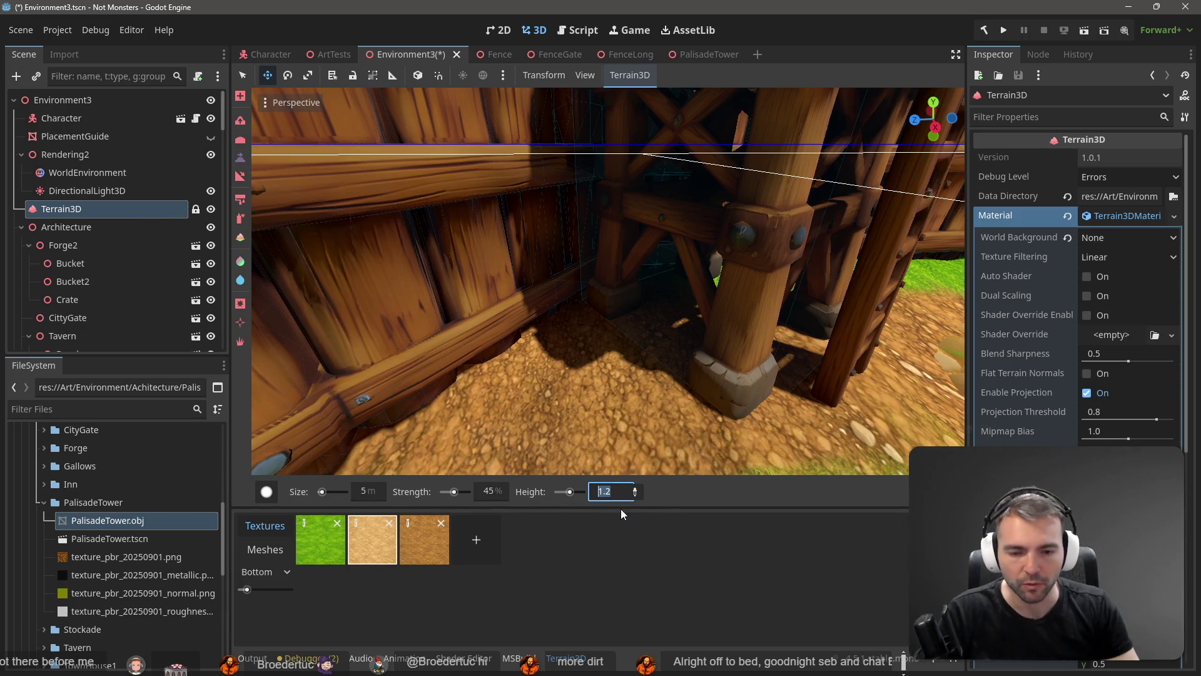
text(1.3)
key(Return)
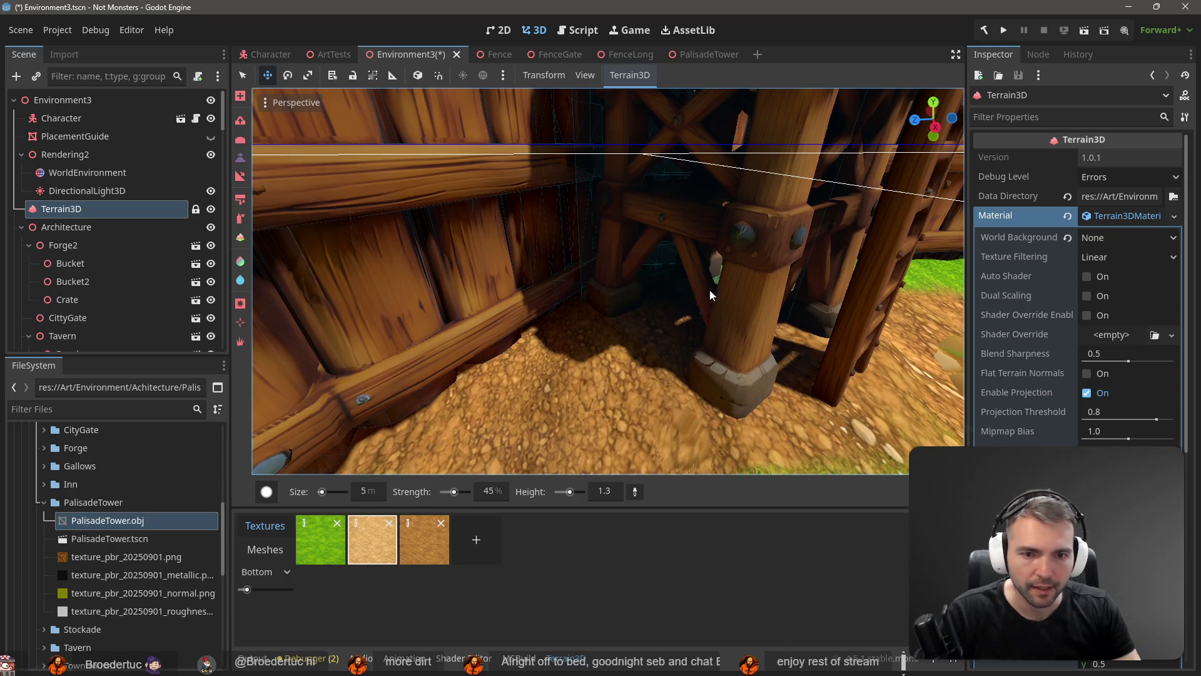
- Raise and reshape the ground into a mound around the tower post's base
scroll(713, 334, down, 10)
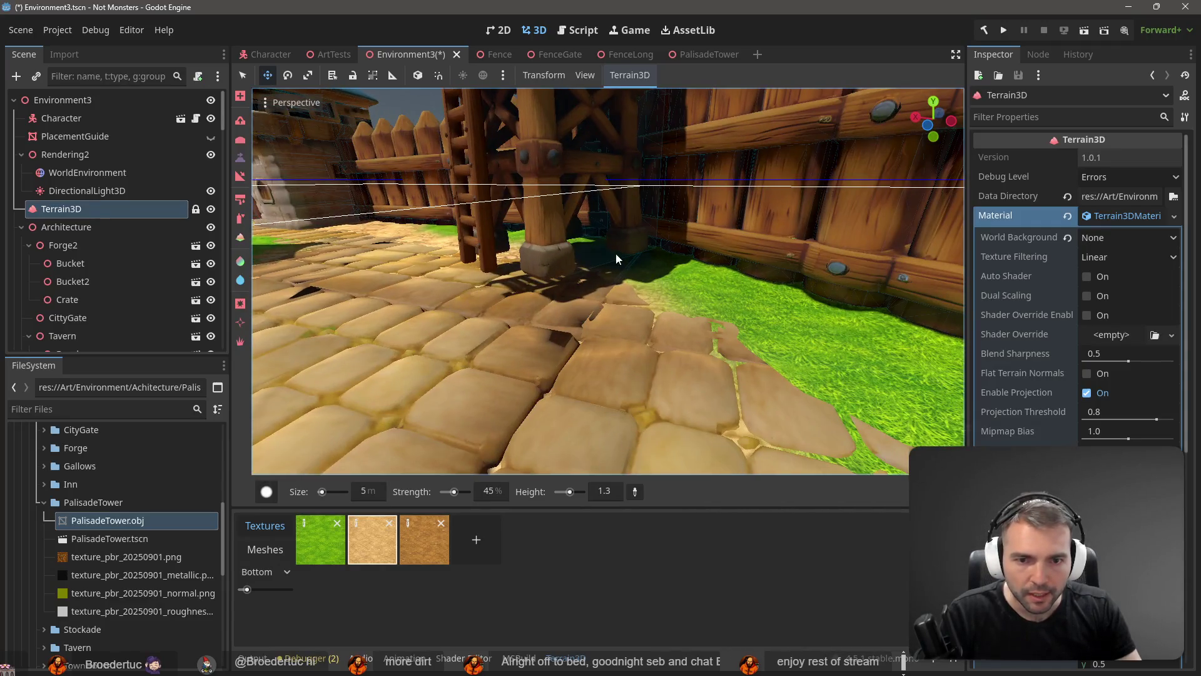
mouse_move(624, 266)
mouse_down()
mouse_move(629, 244)
mouse_move(550, 262)
mouse_move(659, 233)
mouse_move(728, 235)
mouse_move(733, 246)
mouse_move(718, 250)
mouse_move(742, 243)
mouse_move(580, 239)
mouse_move(705, 221)
mouse_move(563, 313)
mouse_move(550, 336)
mouse_move(642, 197)
mouse_move(610, 231)
mouse_move(681, 211)
mouse_move(695, 249)
mouse_move(513, 276)
mouse_move(455, 215)
mouse_up()
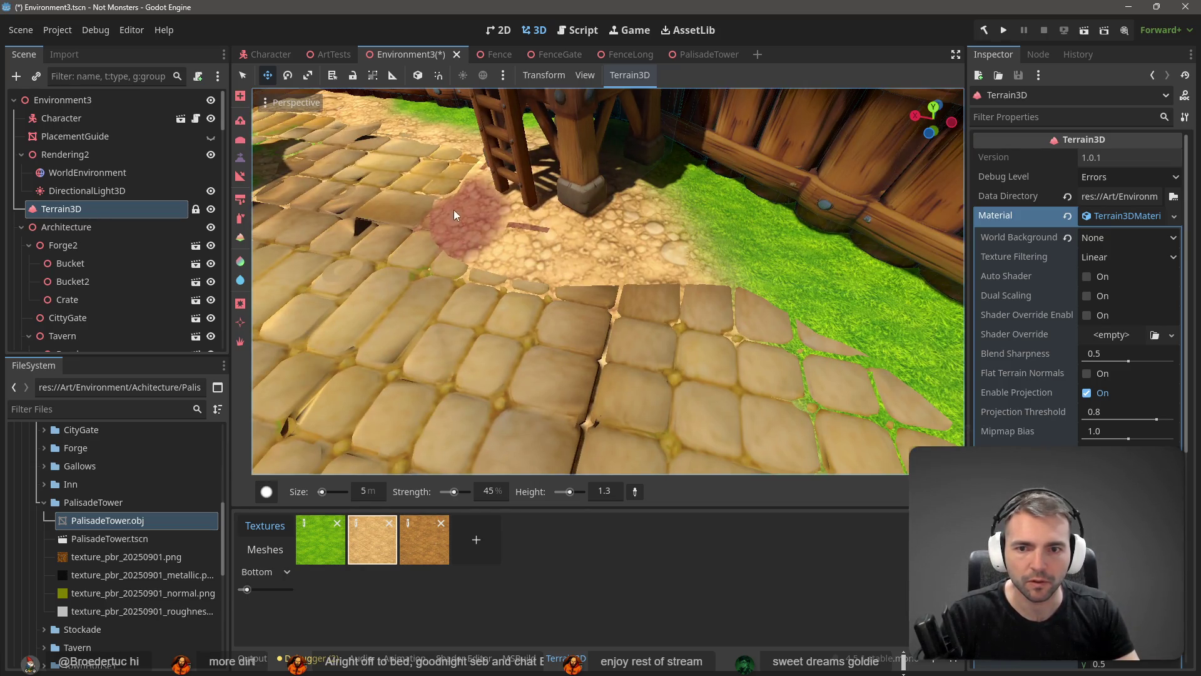
mouse_move(593, 169)
mouse_down()
mouse_move(576, 178)
mouse_move(638, 164)
mouse_up()
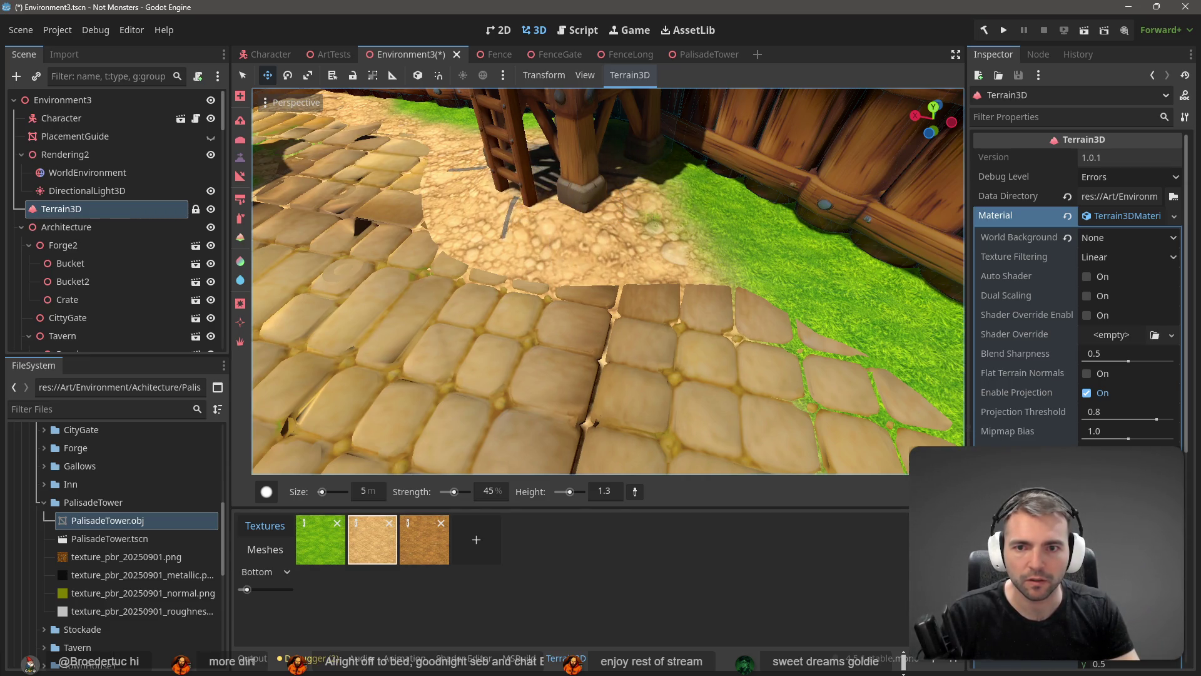
mouse_move(554, 164)
mouse_down()
mouse_move(401, 169)
mouse_move(612, 151)
mouse_move(658, 178)
mouse_move(575, 194)
mouse_move(458, 438)
mouse_move(484, 348)
mouse_move(383, 233)
mouse_up()
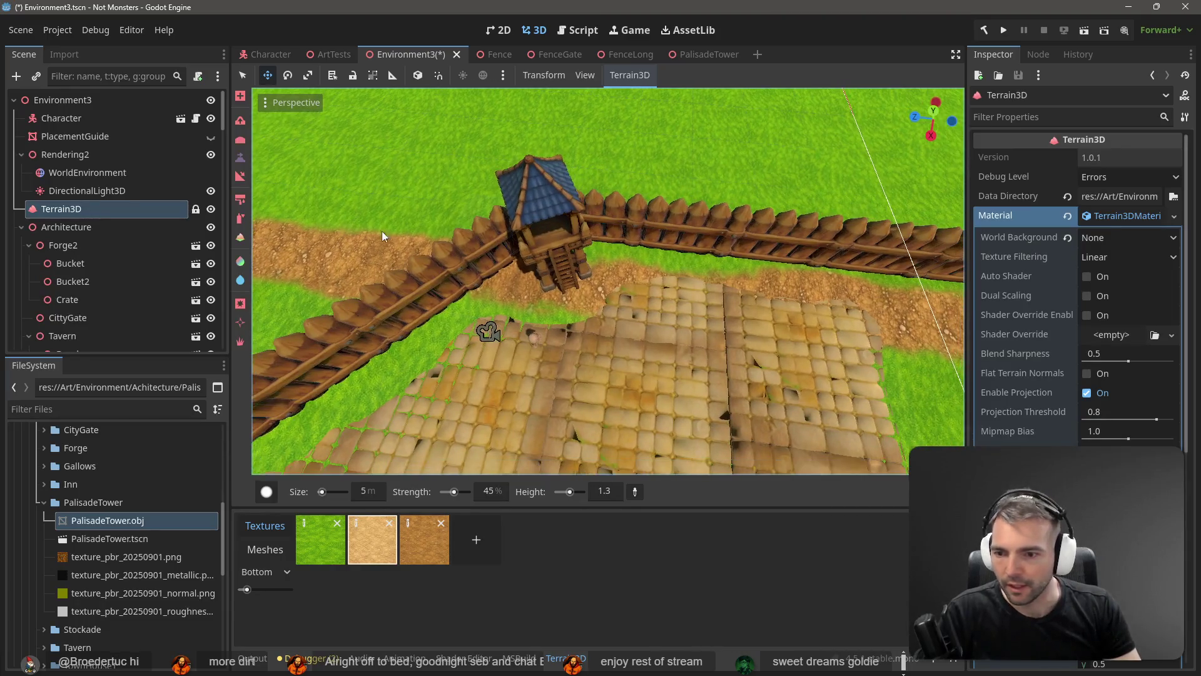
- Undo the earlier sand patch, then repaint sand around the tower base at 86% strength
click(380, 554)
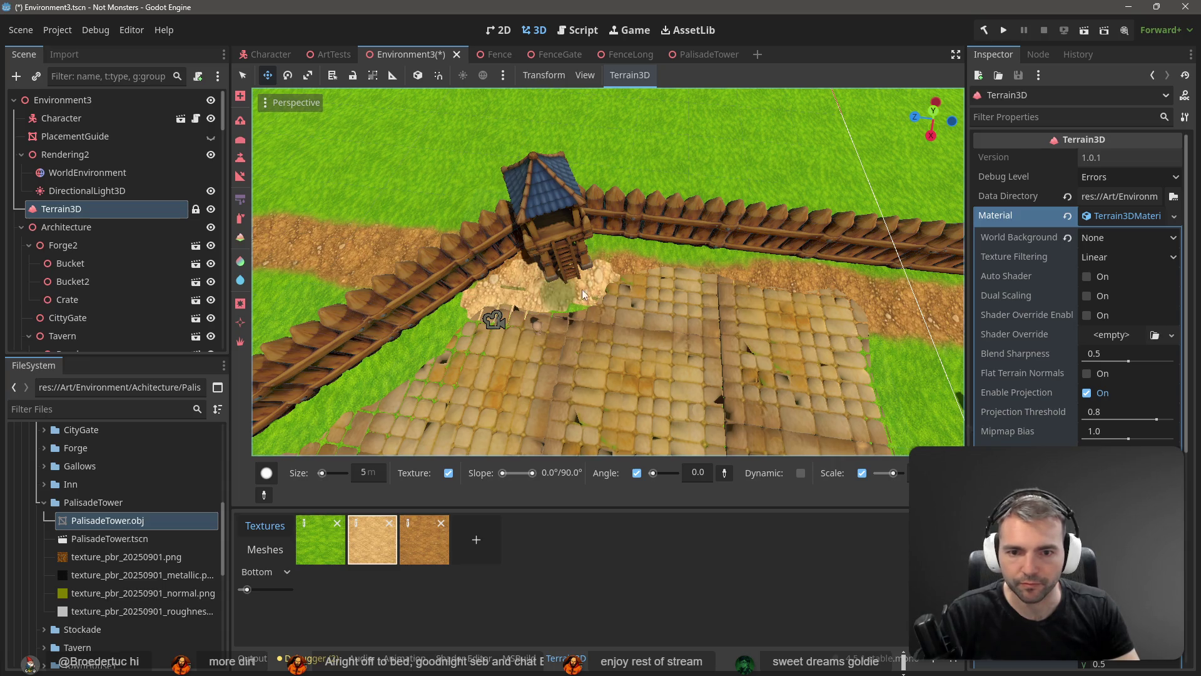
key(ctrl+z)
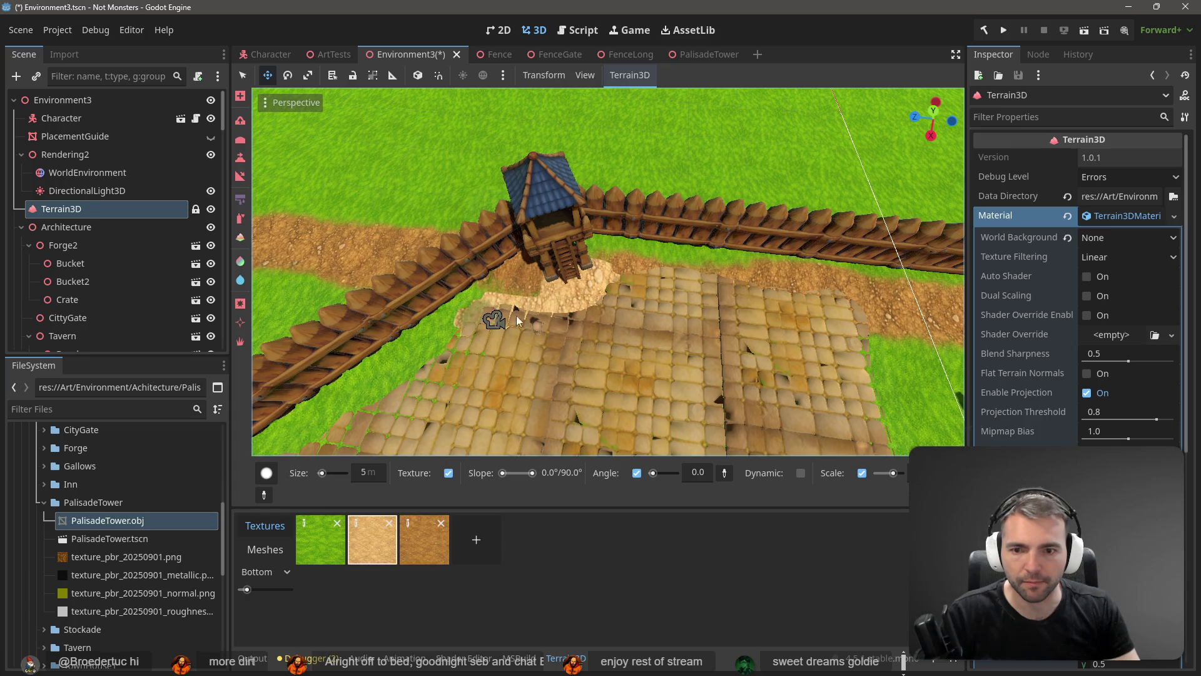
key(ctrl+z)
drag(530, 328, 397, 450)
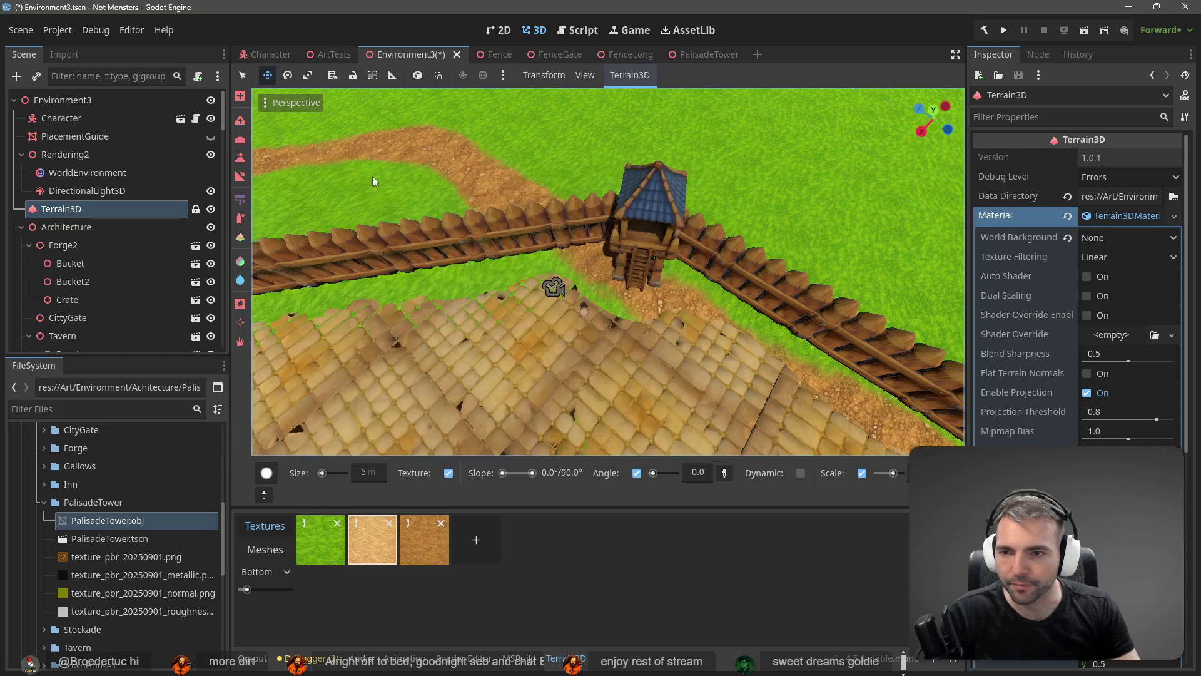
click(239, 218)
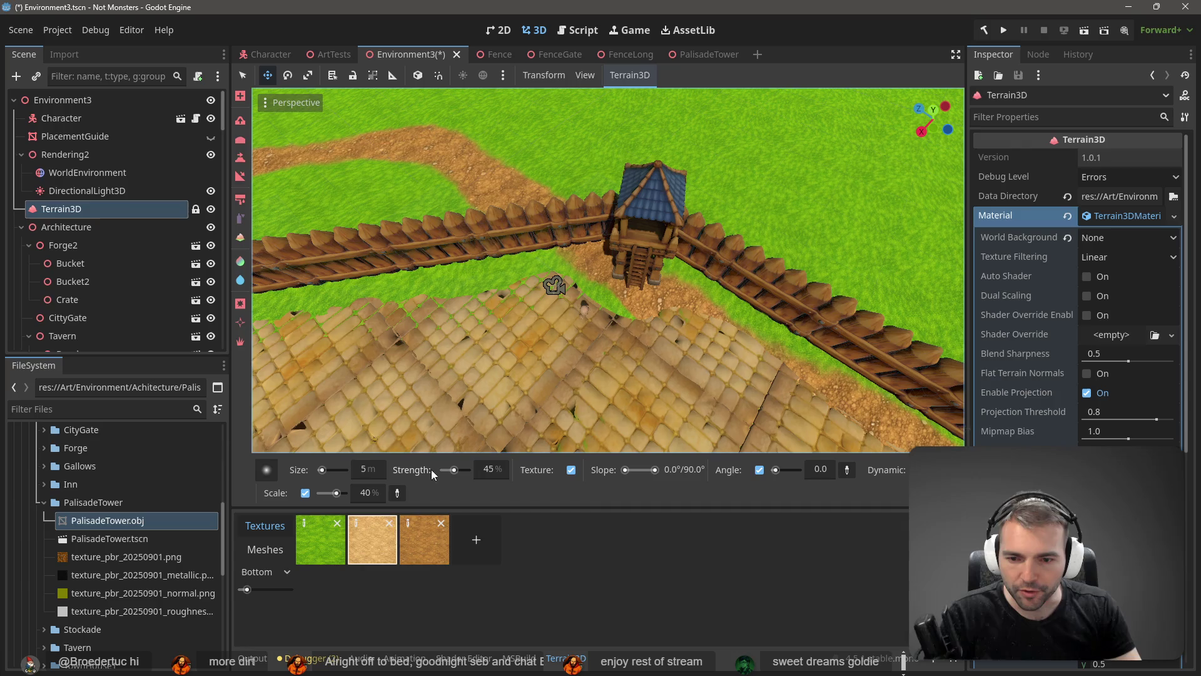
drag(454, 470, 463, 471)
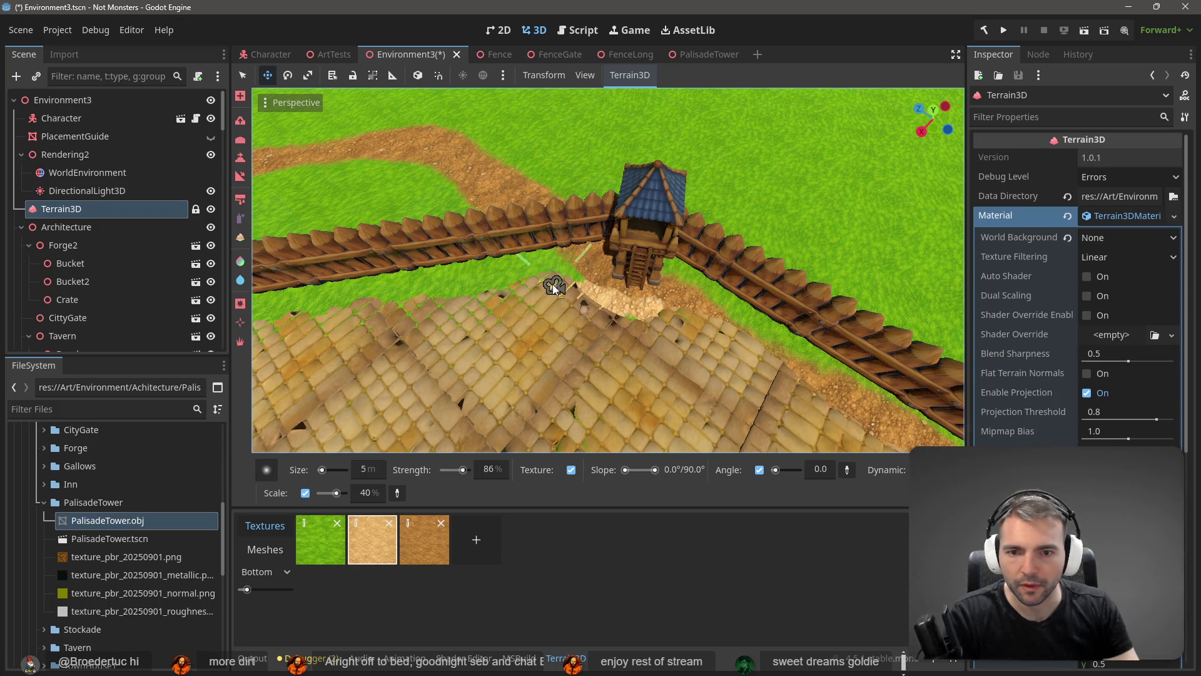
drag(598, 318, 695, 315)
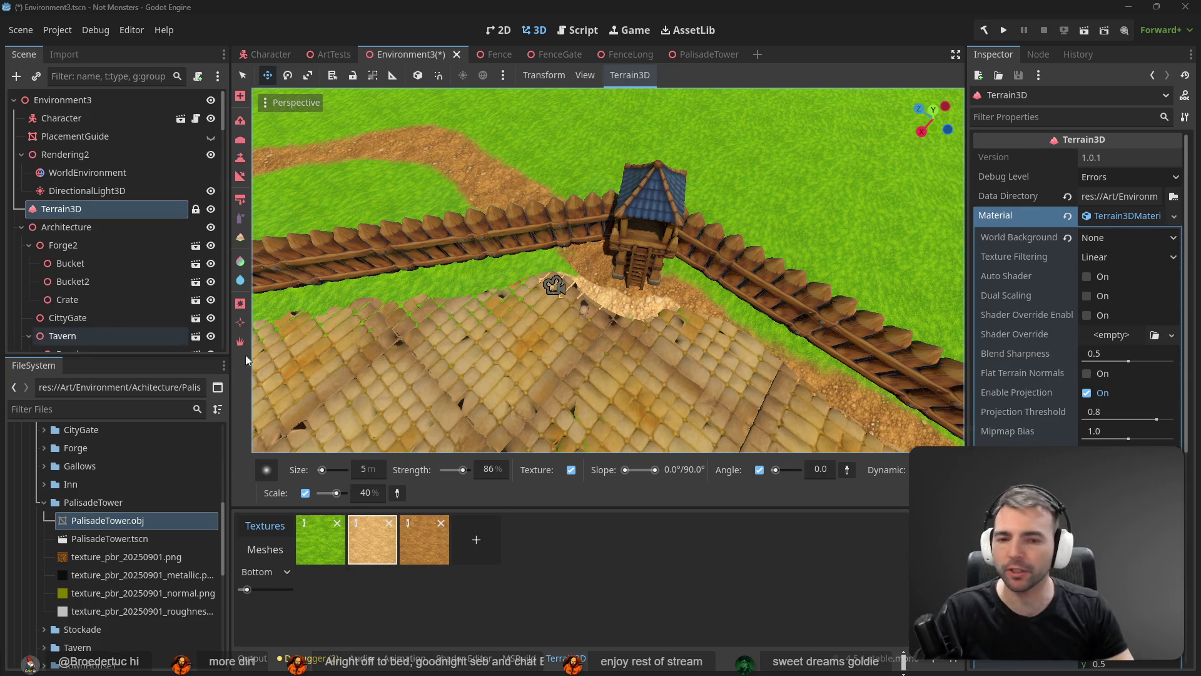
- Fly toward the palisade tower and switch the terrain brush to the soft cloud shape
key(w)
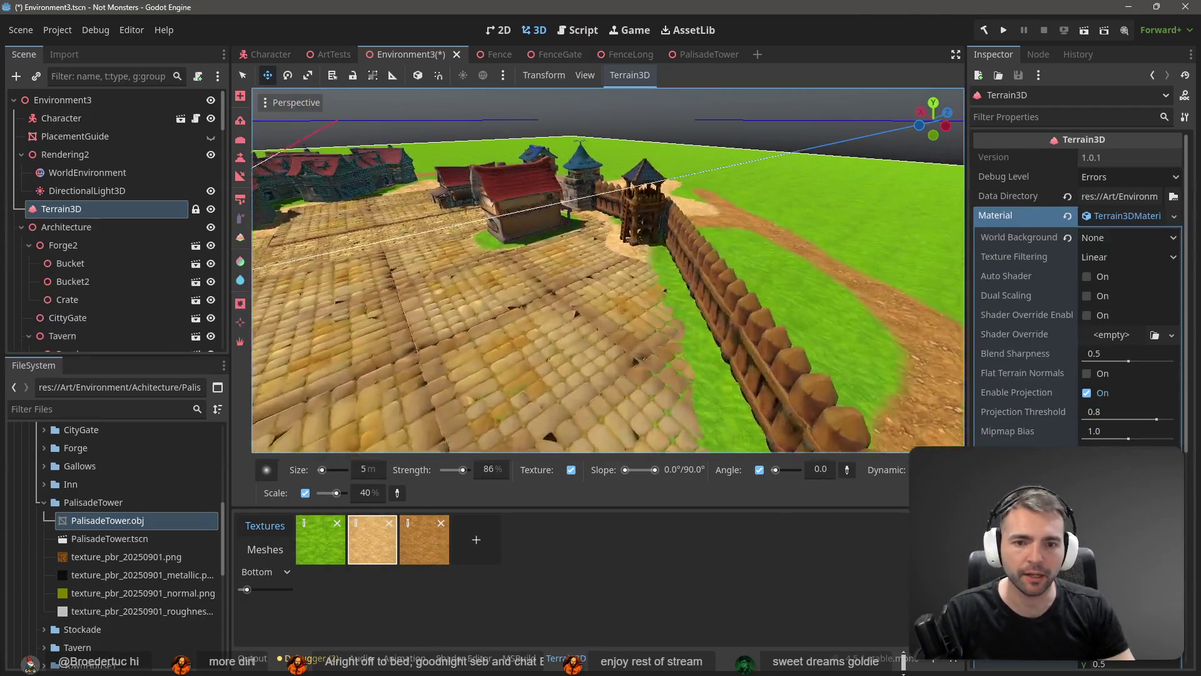
key(s)
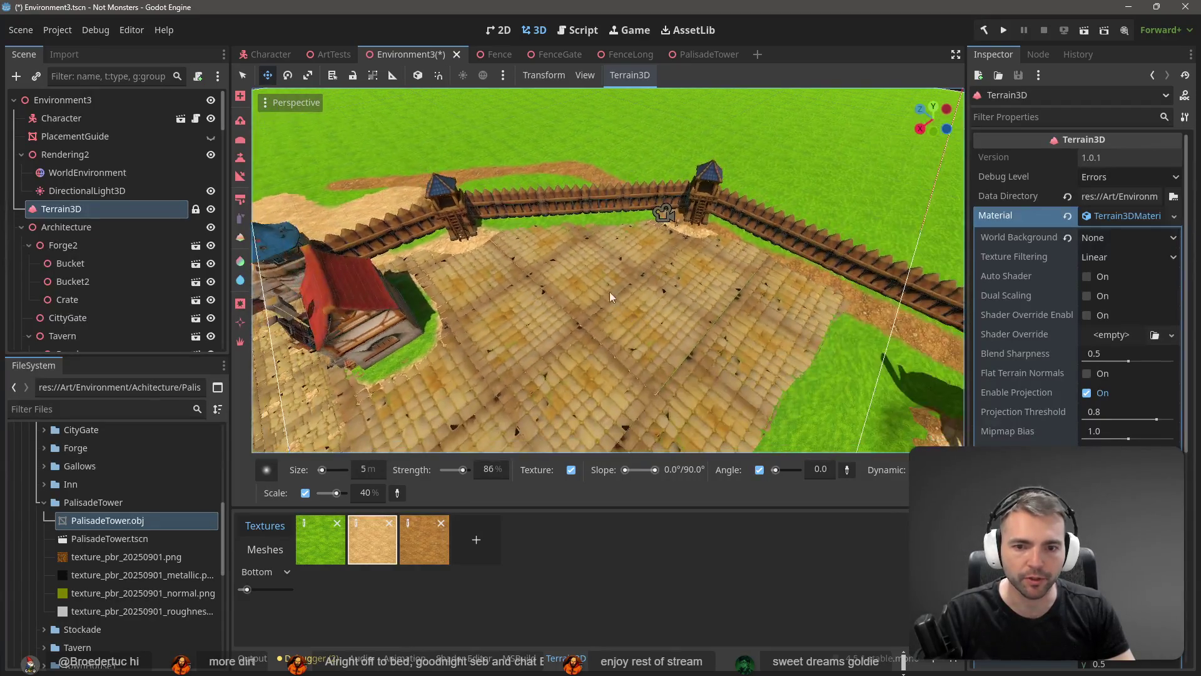
key(w)
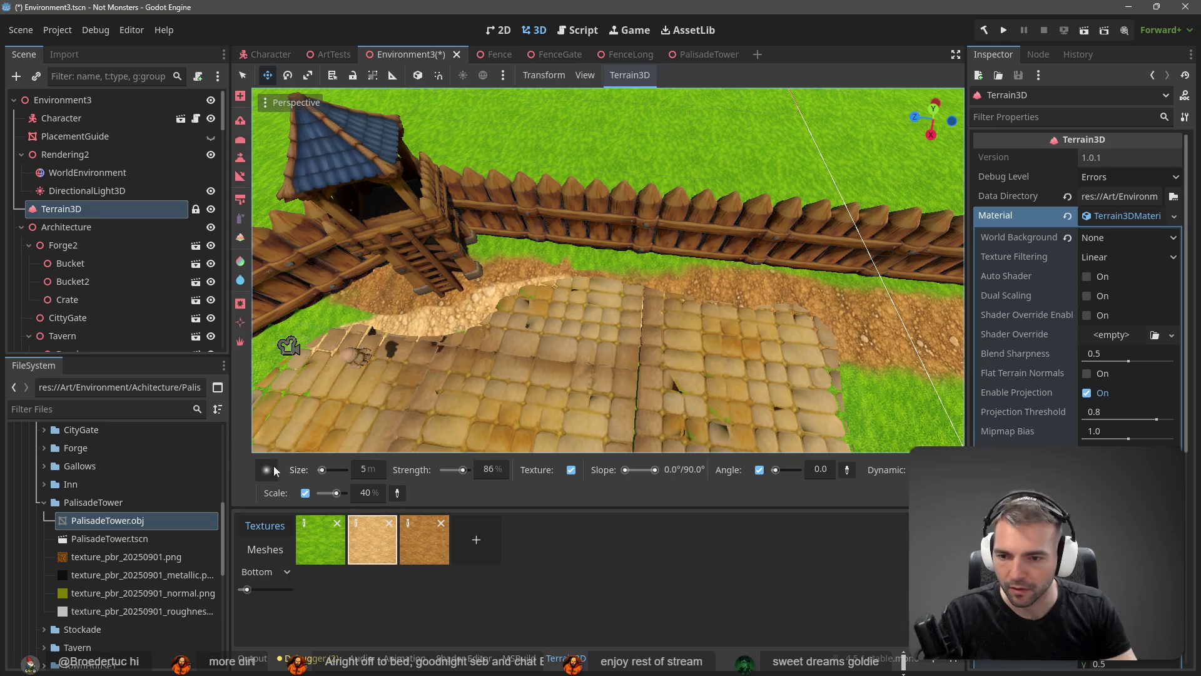
mouse_move(266, 469)
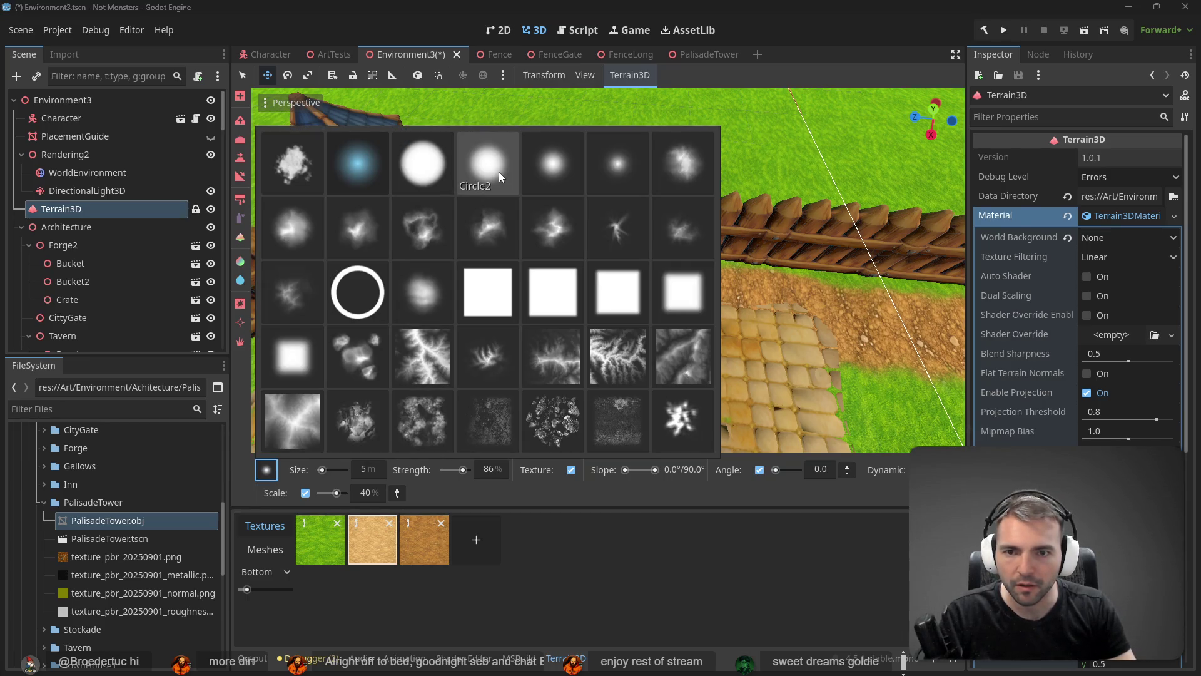
click(667, 167)
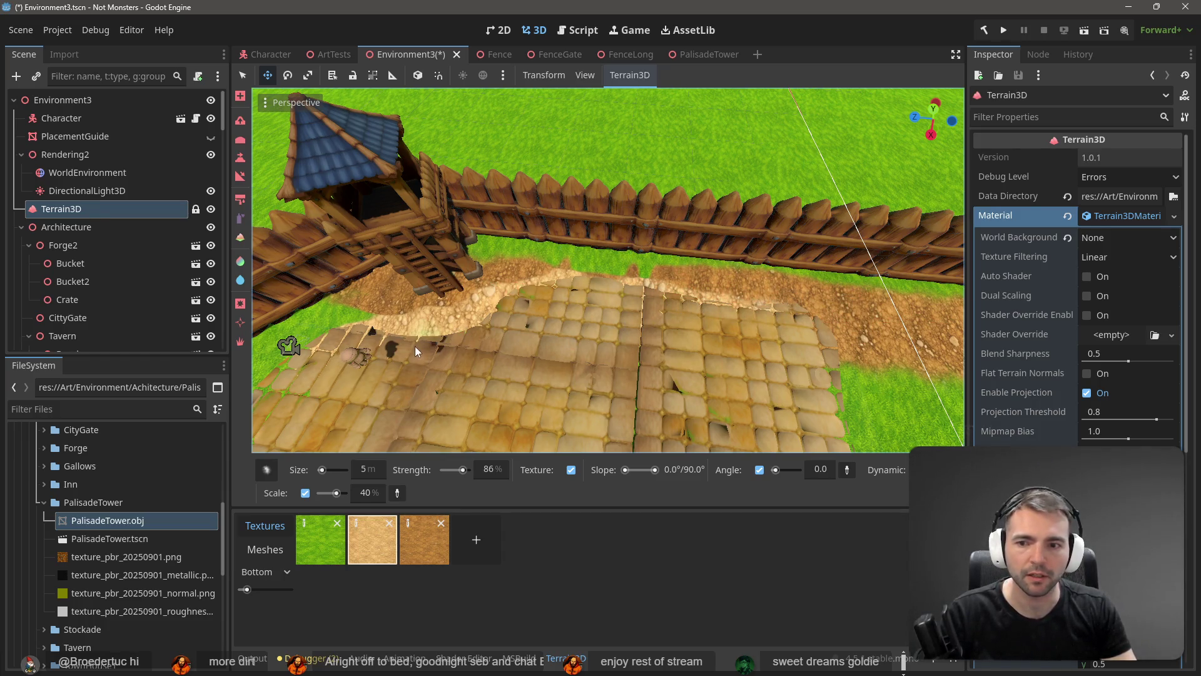
drag(415, 346, 452, 342)
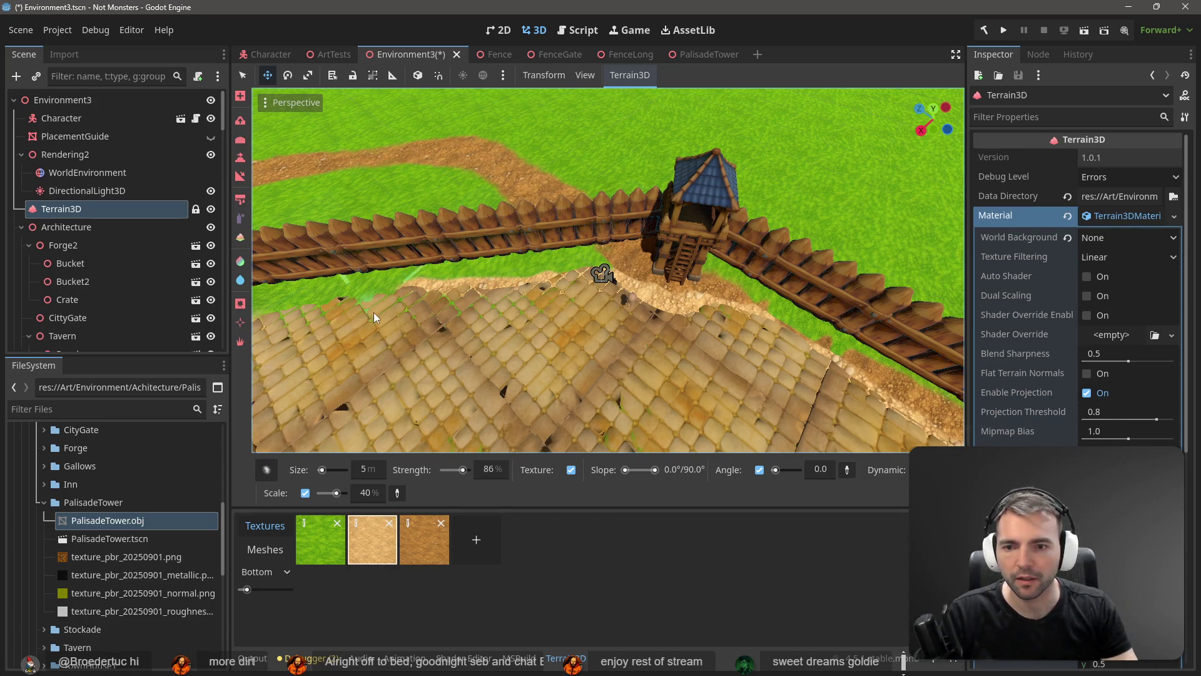
scroll(374, 310, up, 3)
key(d)
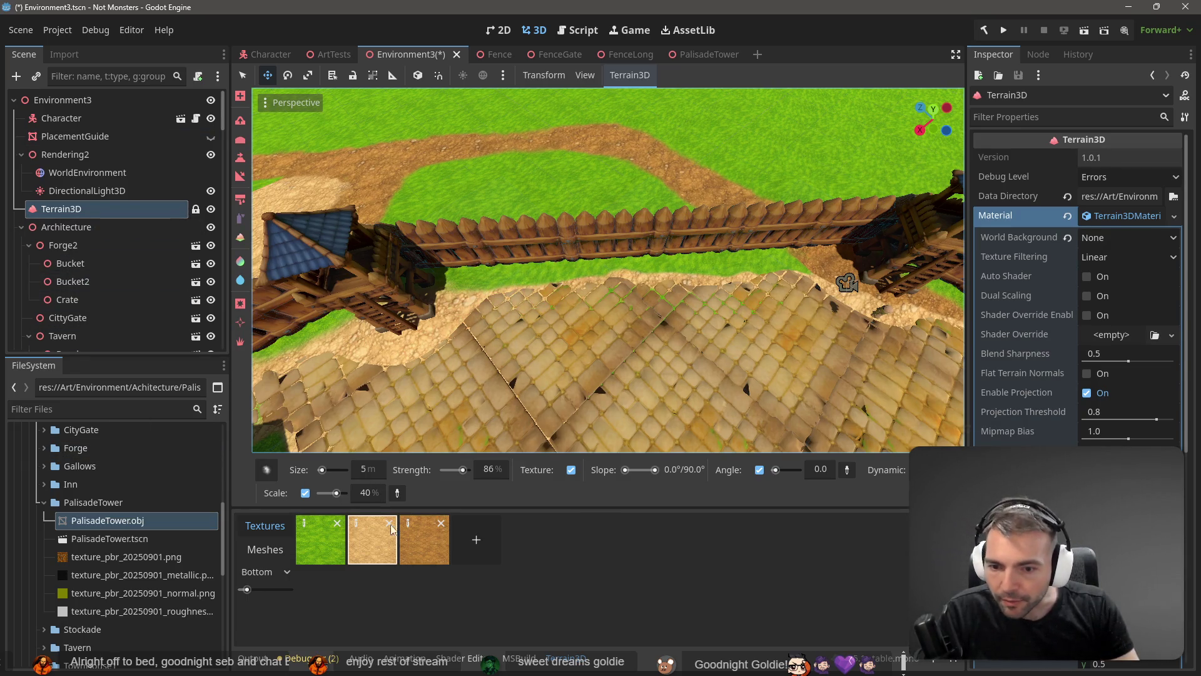
- Select the third, darker brown dirt texture and dab it onto the terrain near the fence
click(424, 540)
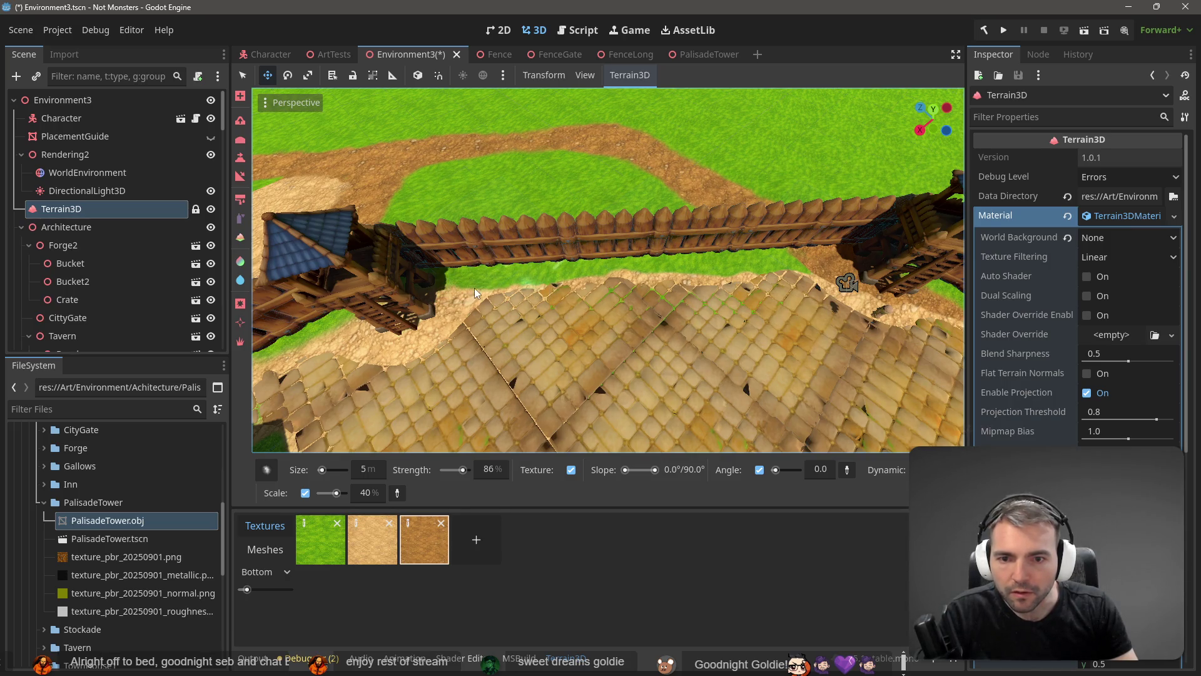
click(744, 272)
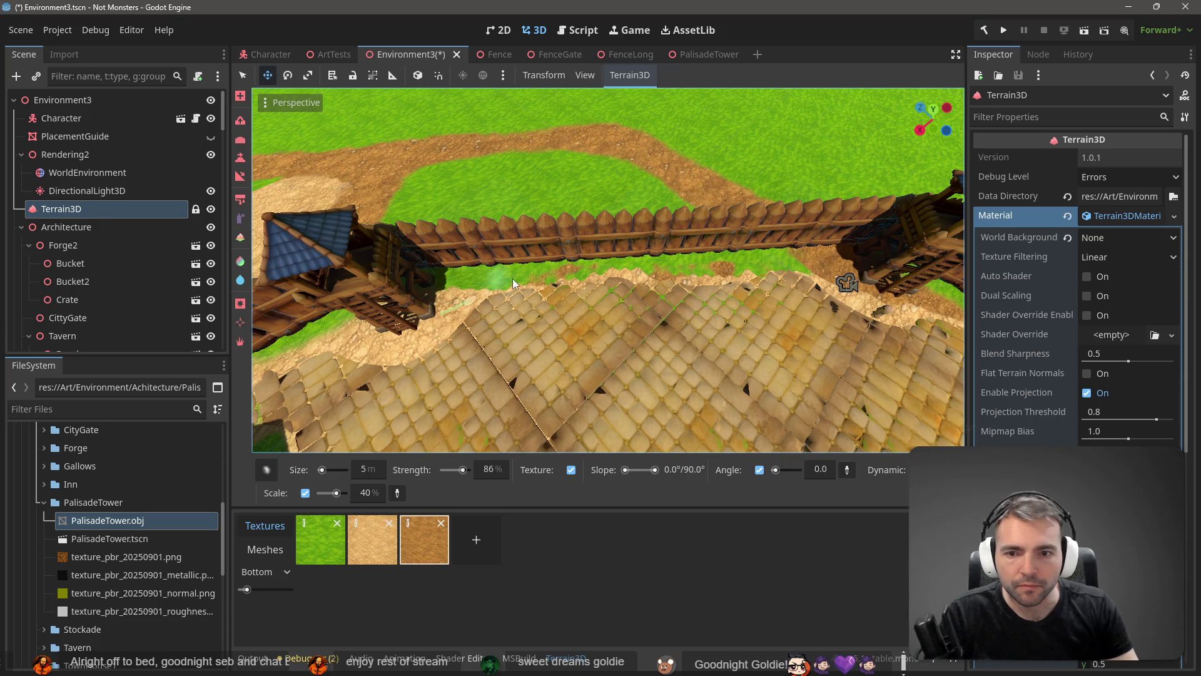
mouse_move(524, 279)
mouse_down()
mouse_move(479, 237)
mouse_move(595, 252)
mouse_move(486, 237)
mouse_up()
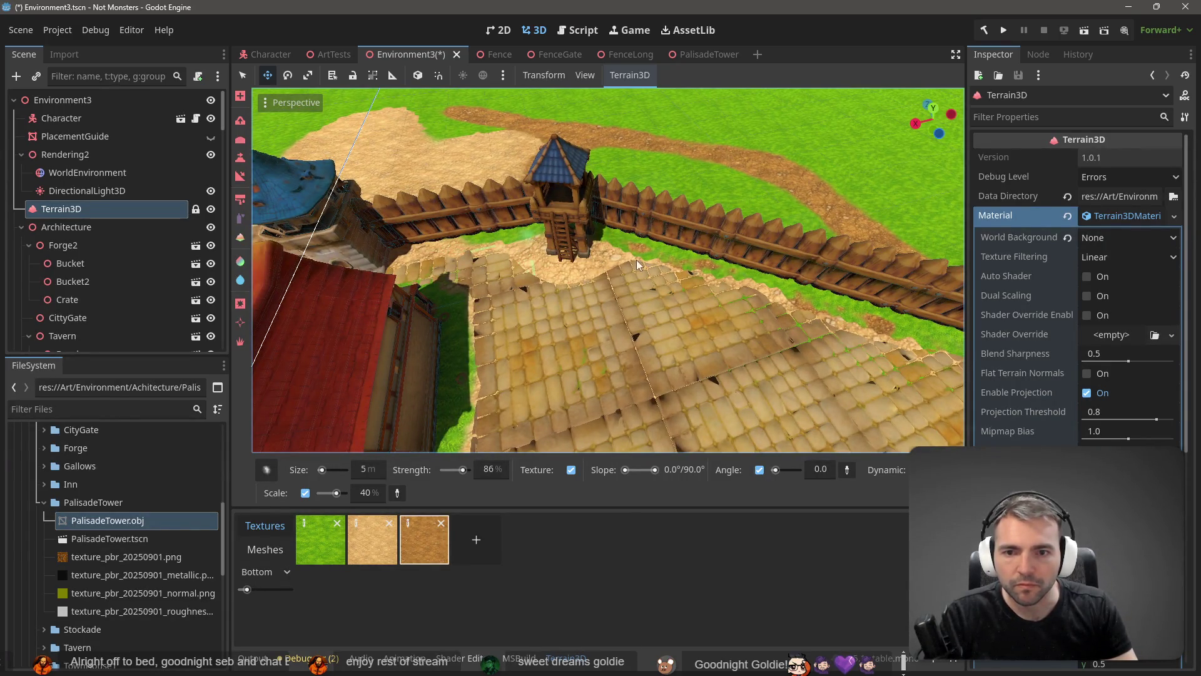
mouse_move(525, 254)
mouse_down()
mouse_move(614, 266)
mouse_move(496, 219)
mouse_move(525, 241)
mouse_move(775, 257)
mouse_move(701, 254)
mouse_move(716, 235)
mouse_move(819, 268)
mouse_move(801, 276)
mouse_move(872, 219)
mouse_move(877, 245)
mouse_move(693, 229)
mouse_move(606, 239)
mouse_move(633, 235)
mouse_move(612, 231)
mouse_up()
- Save and play the game, walk the mummy toward the fence, then stop the test run
key(F5)
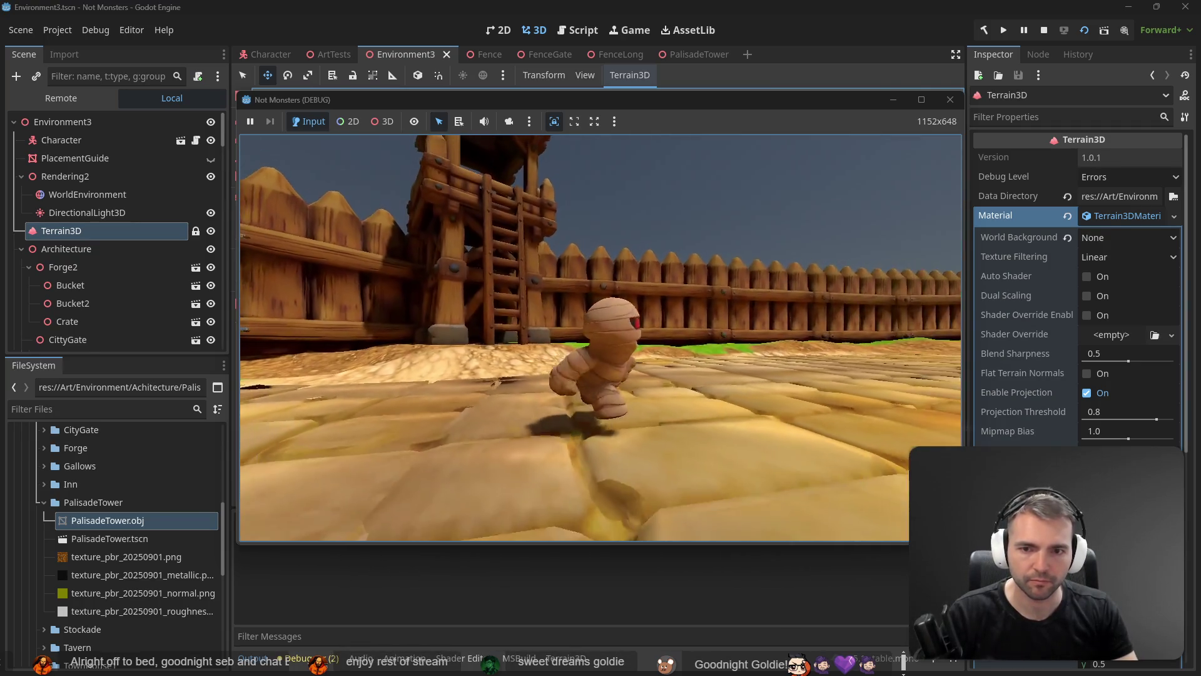
key(w)
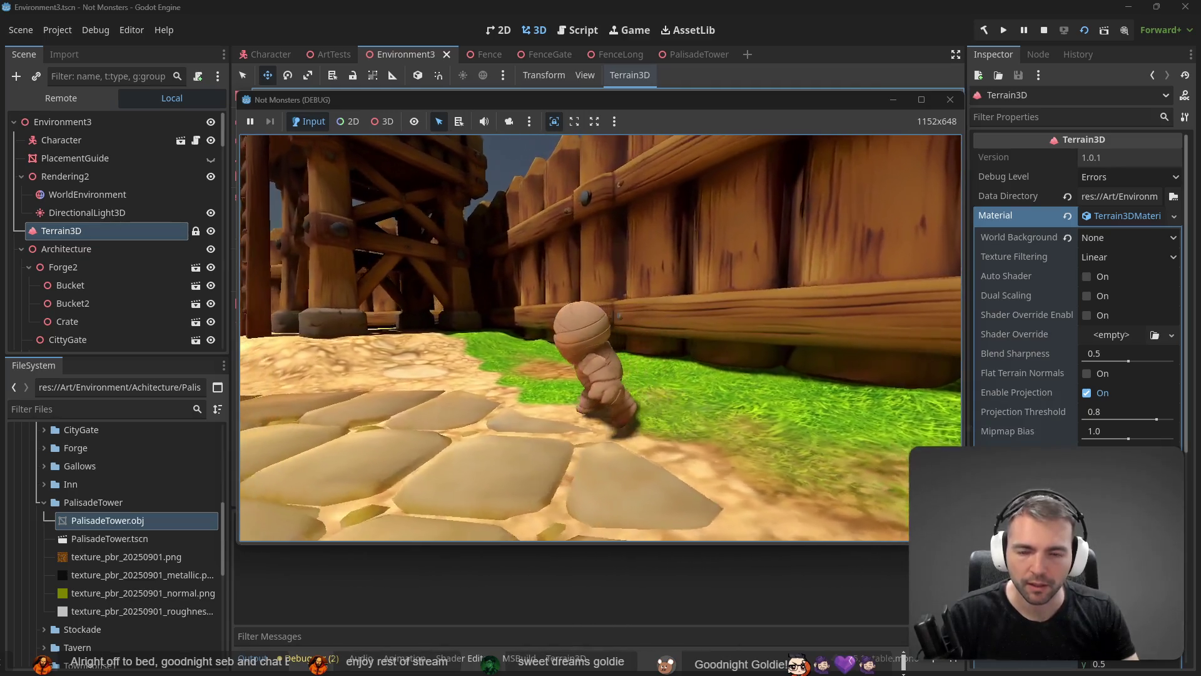
key(F8)
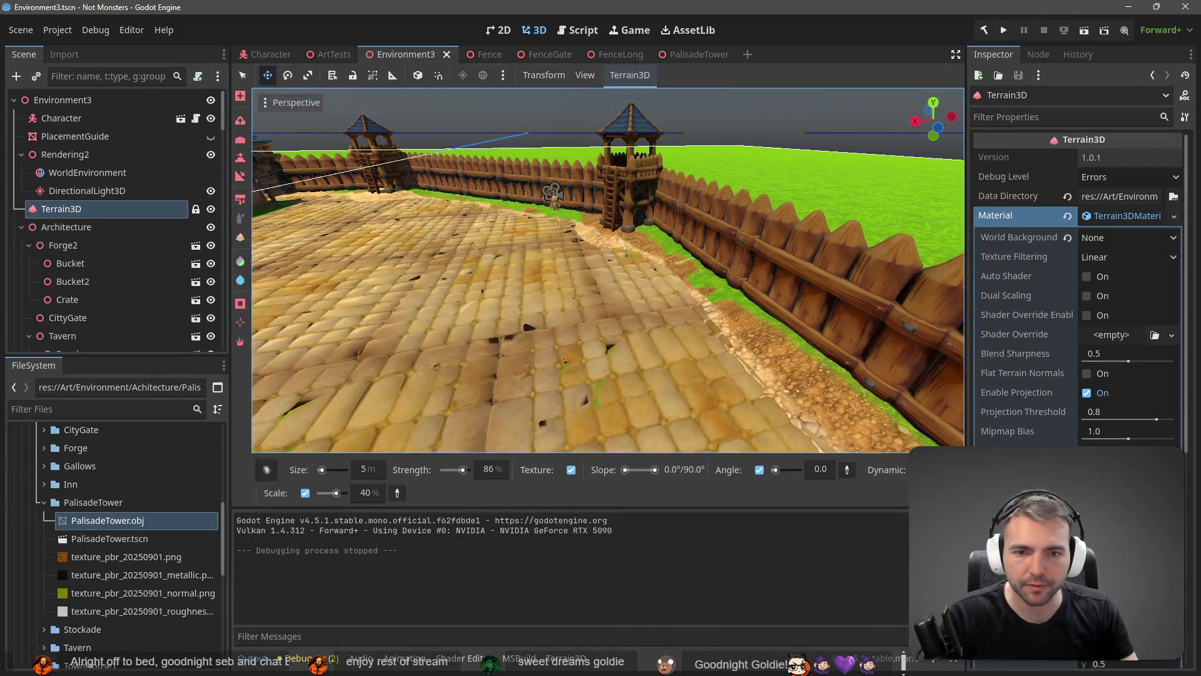
- Move up to the fence and set the Terrain3D height tool brush size to 4 m
key(w)
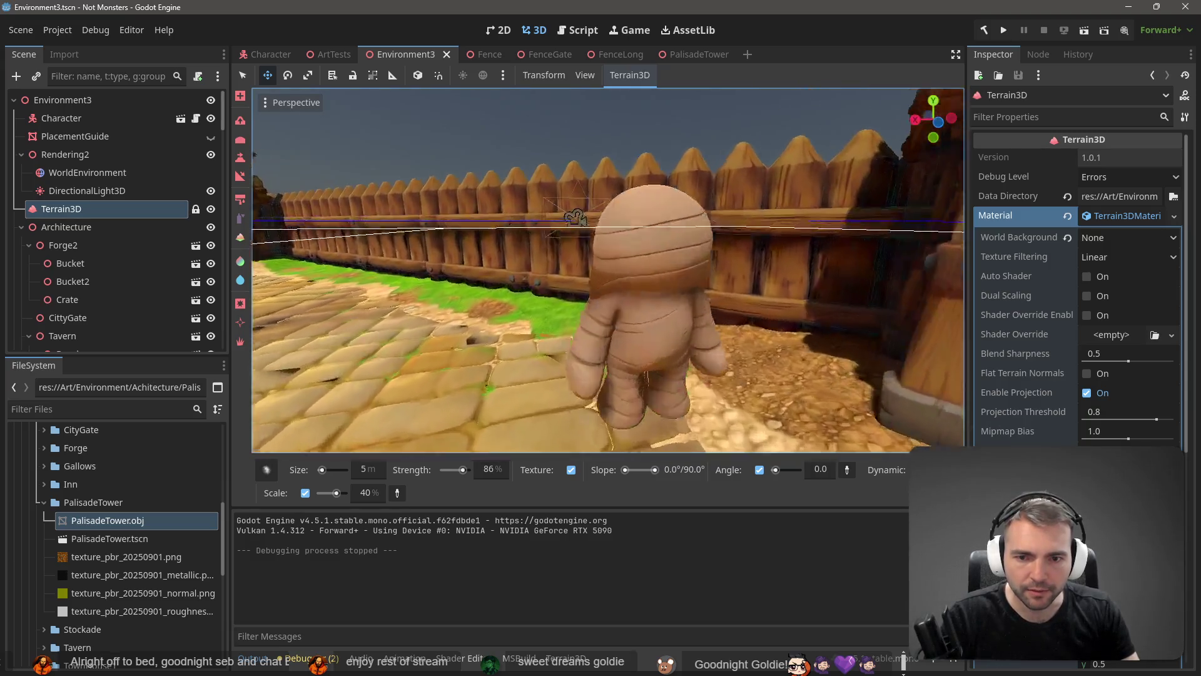
key(w)
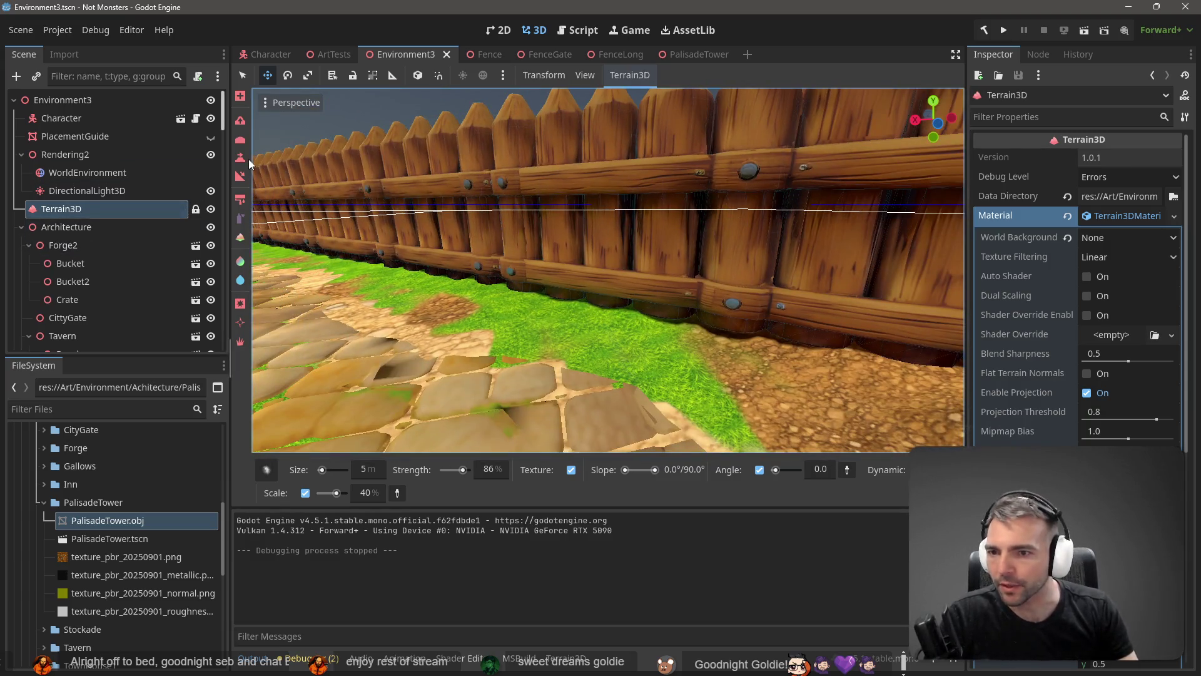
click(239, 157)
key(w)
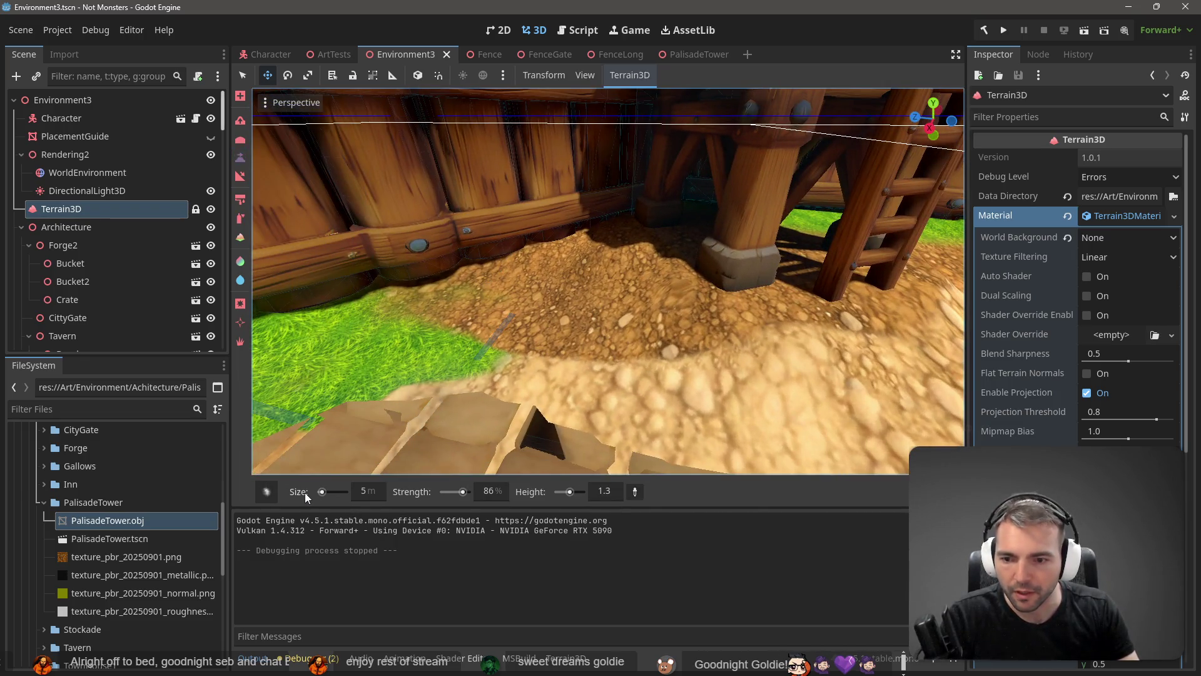
drag(319, 490, 325, 479)
click(321, 491)
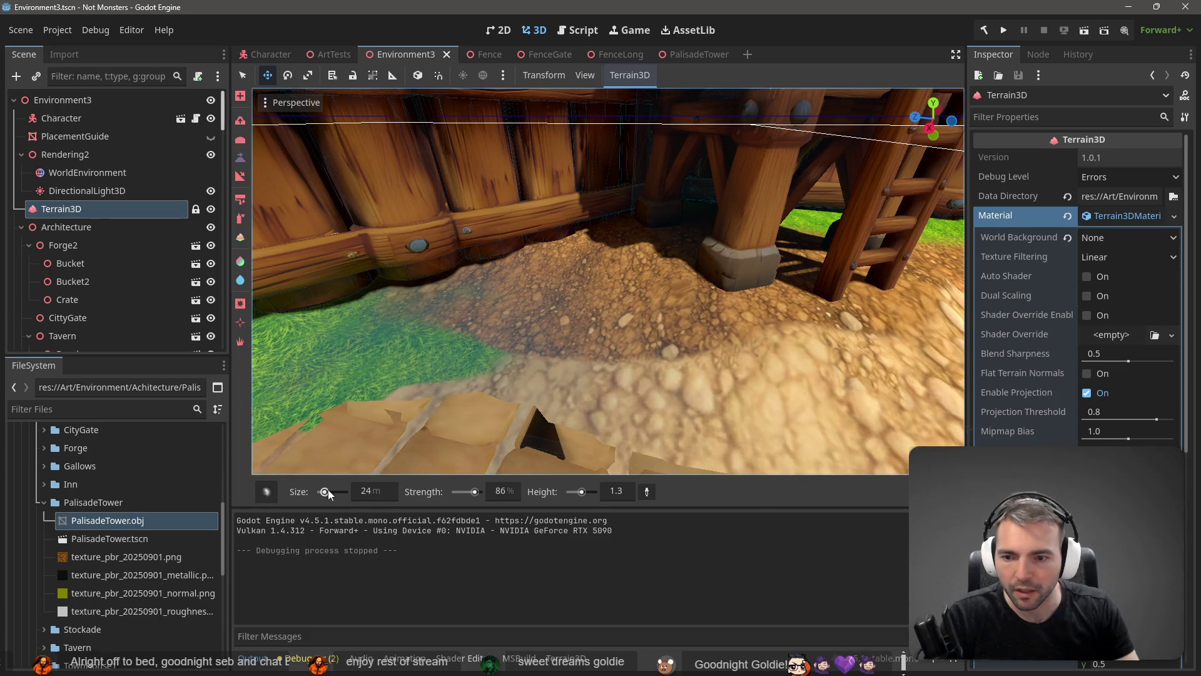
click(362, 492)
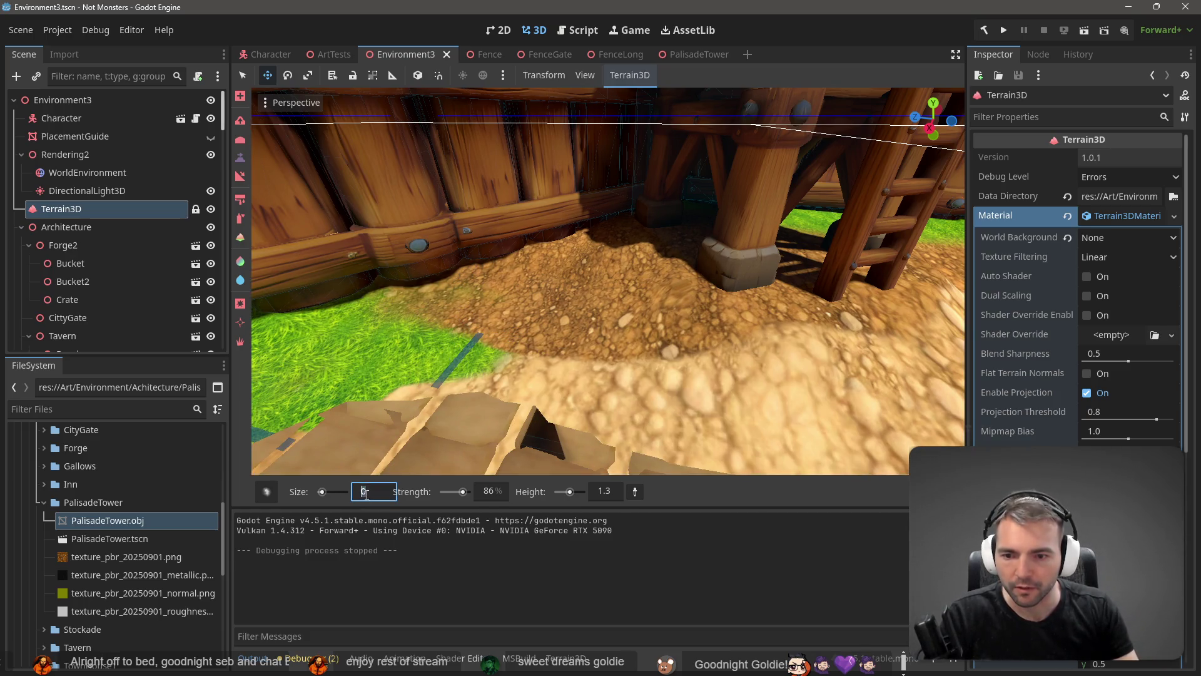
text(4)
key(Return)
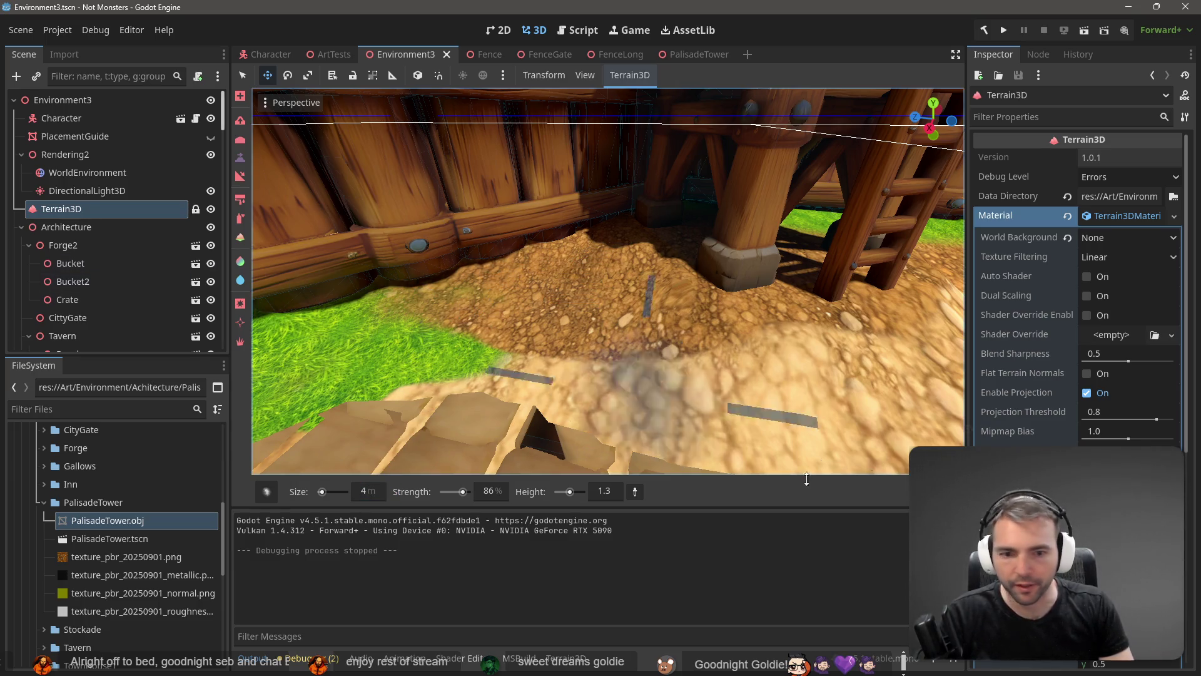
- Sample a target height of 1.0 and raise the ground beside the fence
click(636, 492)
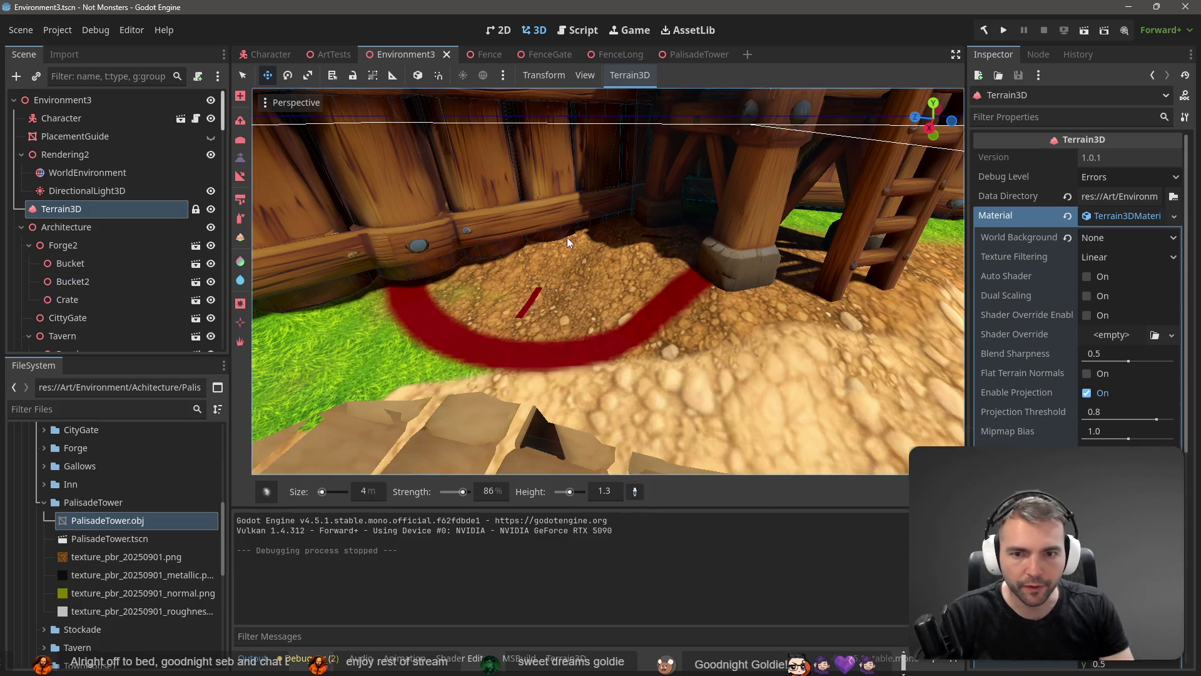
click(531, 244)
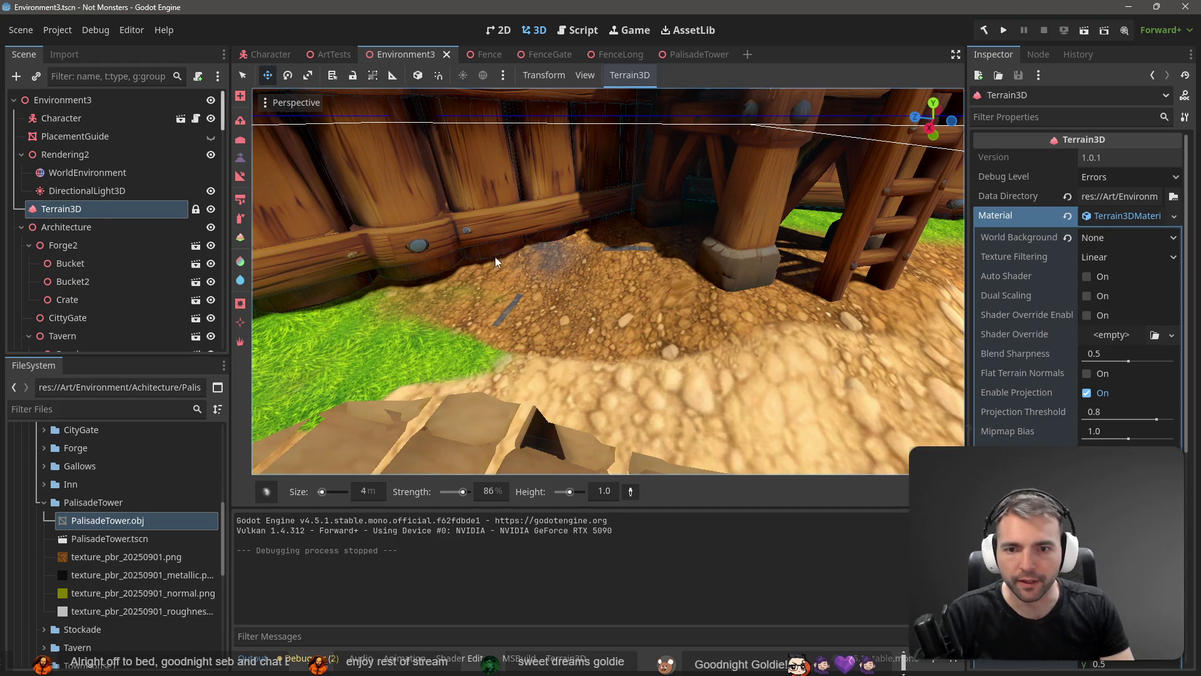
mouse_move(479, 252)
mouse_down()
mouse_move(416, 265)
mouse_move(512, 279)
mouse_up()
key(w)
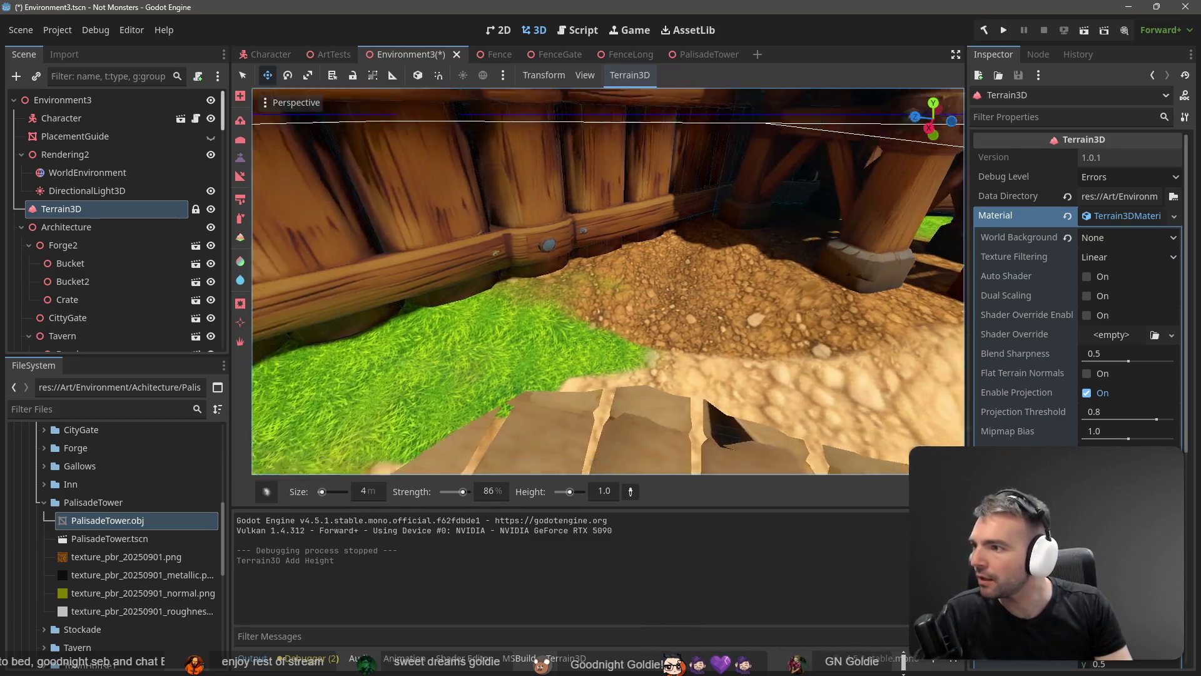
key(s)
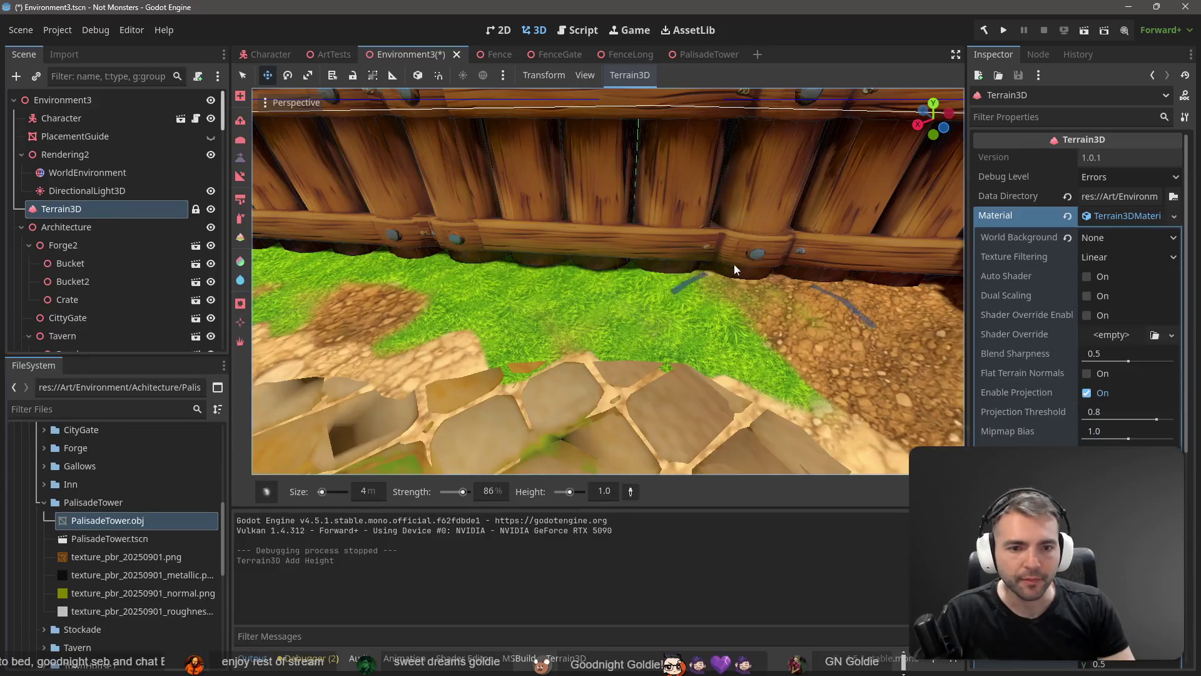
mouse_move(547, 261)
mouse_down()
mouse_move(334, 242)
mouse_move(336, 261)
mouse_move(420, 264)
mouse_move(347, 248)
mouse_move(506, 242)
mouse_up()
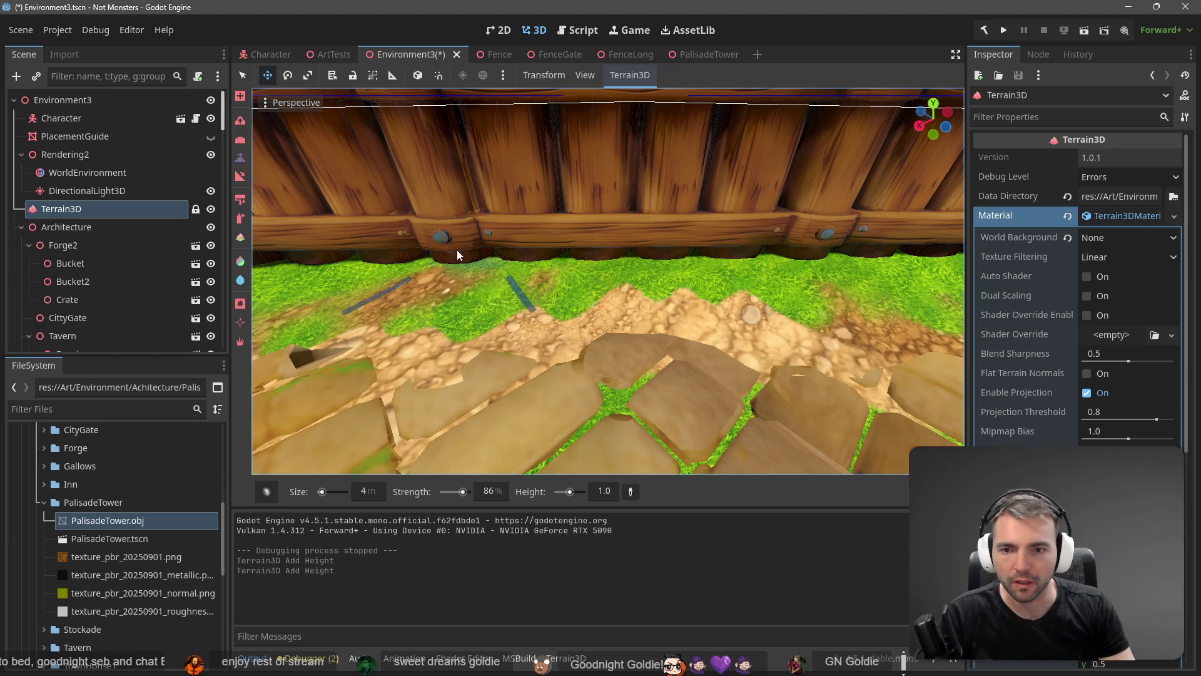
- Raise more ground along the fence base, then smooth it out
click(325, 252)
mouse_move(325, 252)
mouse_down()
mouse_move(463, 246)
mouse_move(509, 268)
mouse_up()
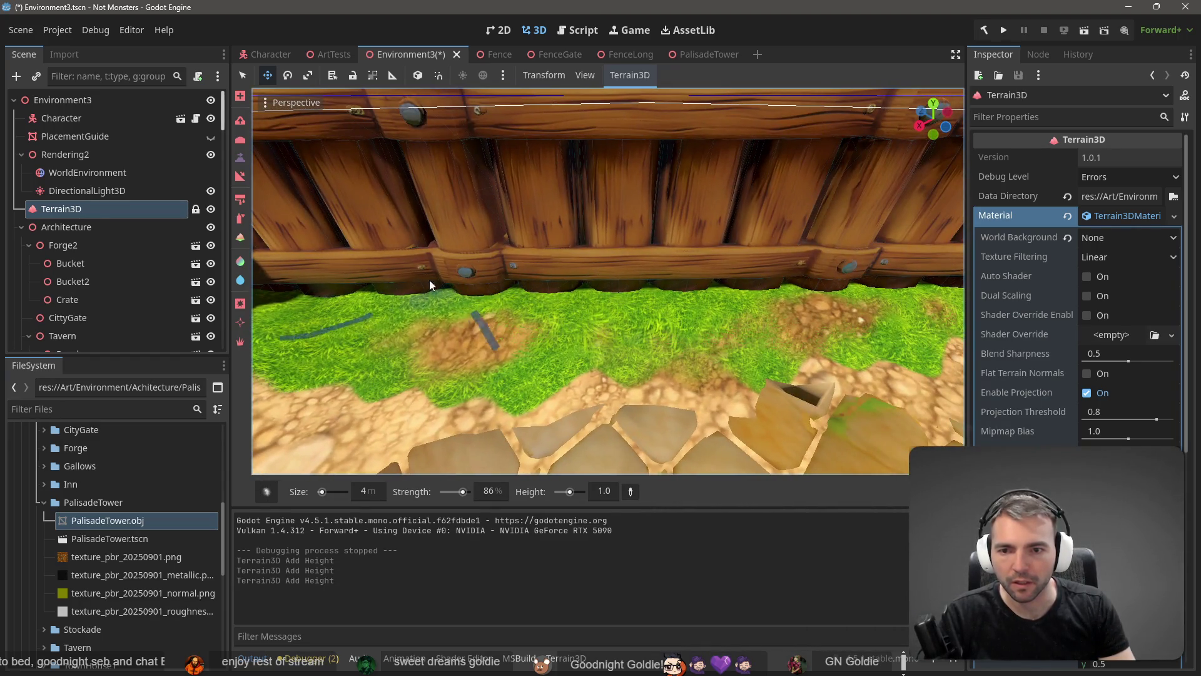
click(313, 287)
drag(312, 284, 458, 266)
click(632, 272)
mouse_move(631, 272)
mouse_down()
mouse_move(563, 263)
mouse_move(639, 253)
mouse_up()
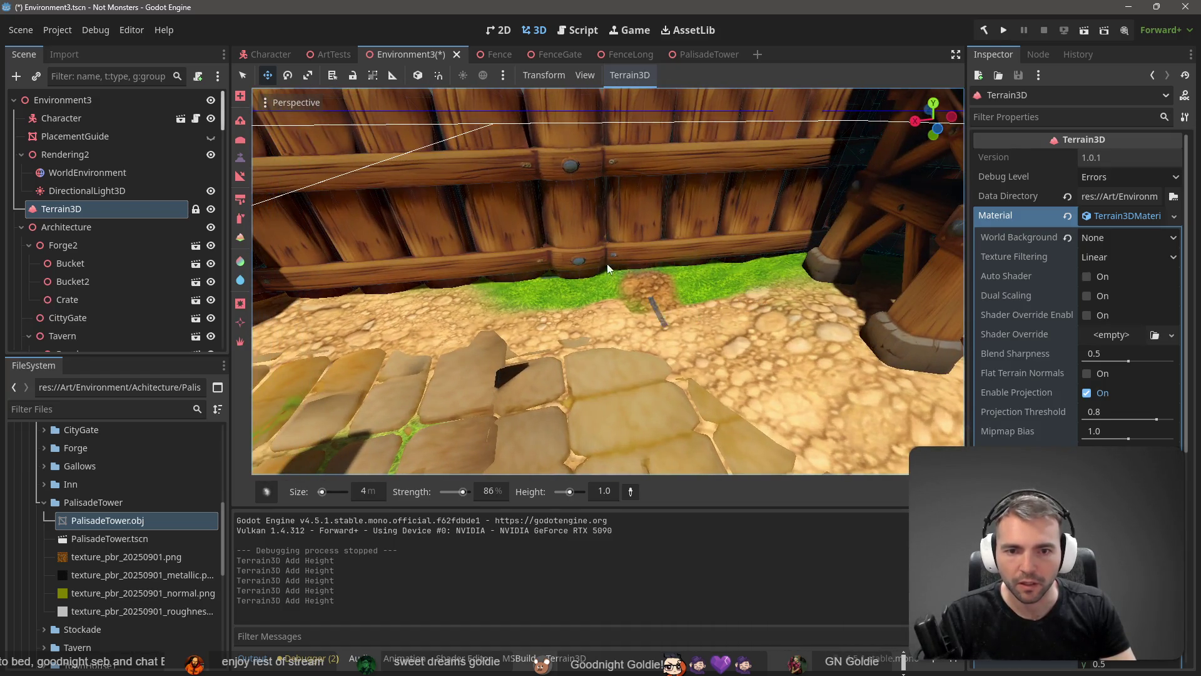
click(367, 295)
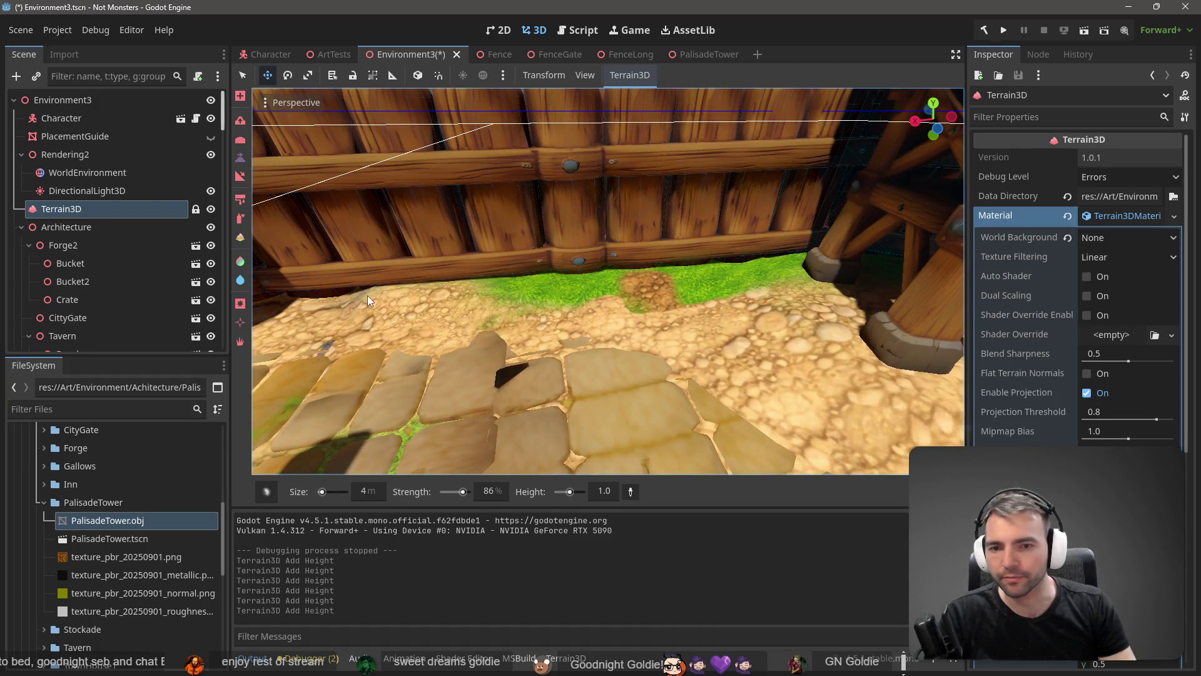
drag(367, 296, 641, 238)
click(601, 240)
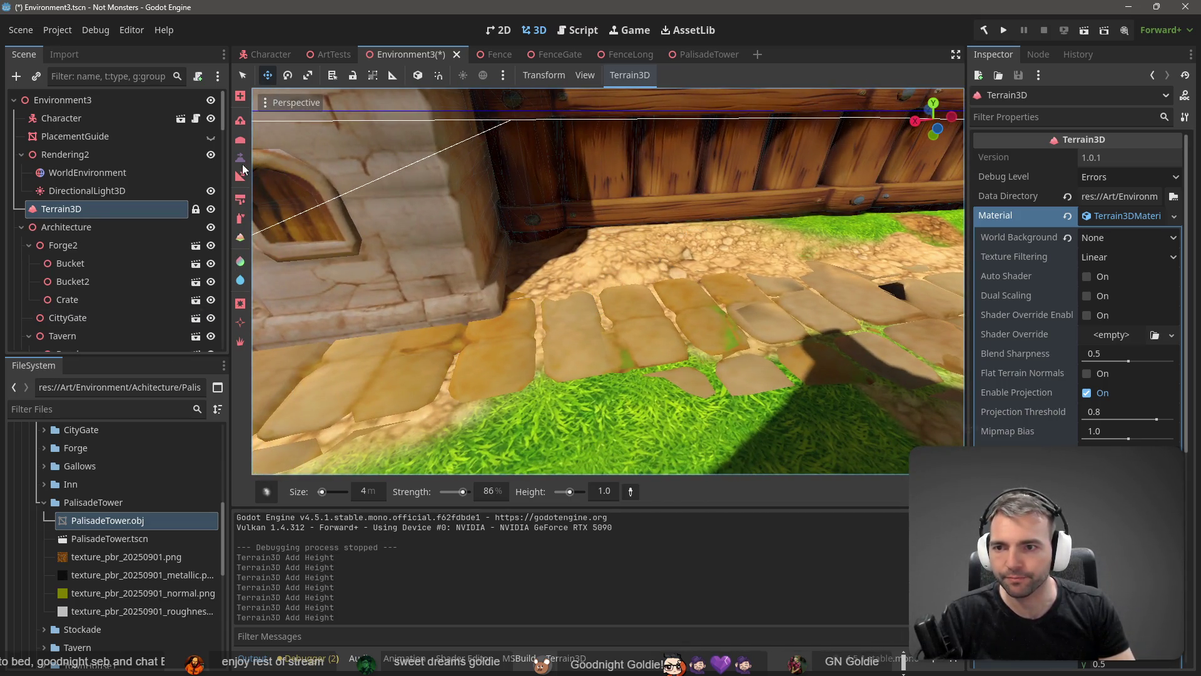
mouse_move(610, 214)
shift+mouse_down()
mouse_move(612, 239)
mouse_move(898, 218)
mouse_move(884, 208)
shift+mouse_up()
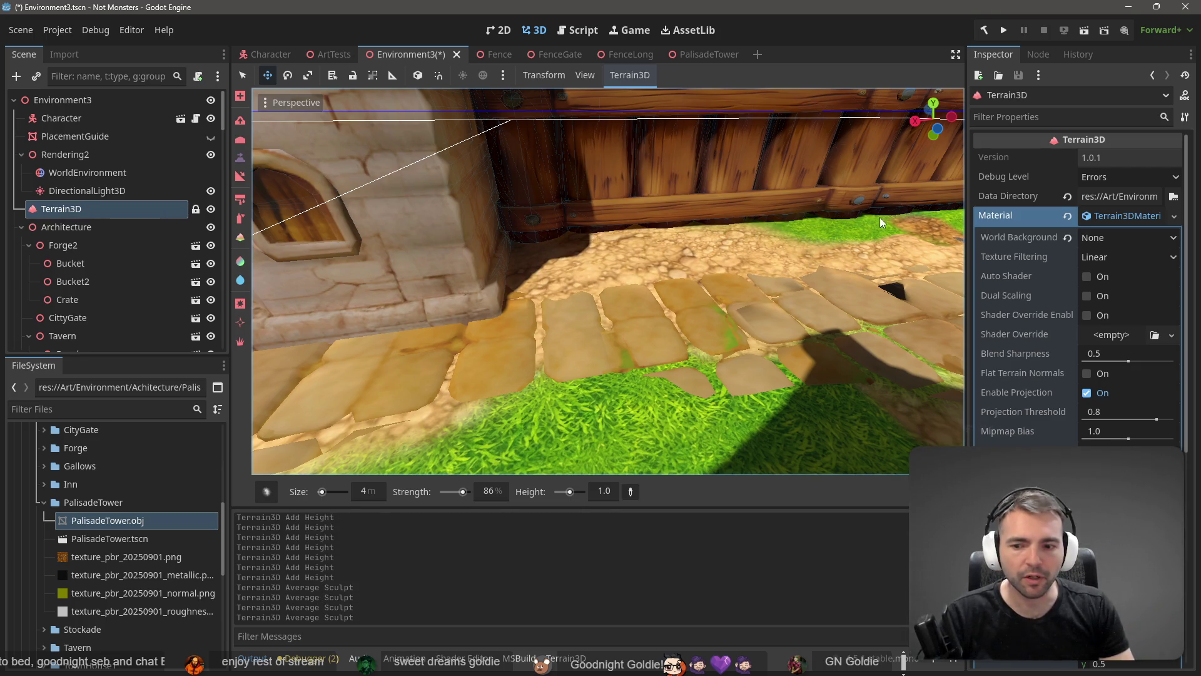
- Fly to the fenced field, sample height 1.9 and paint the raised ground down to it
key(w)
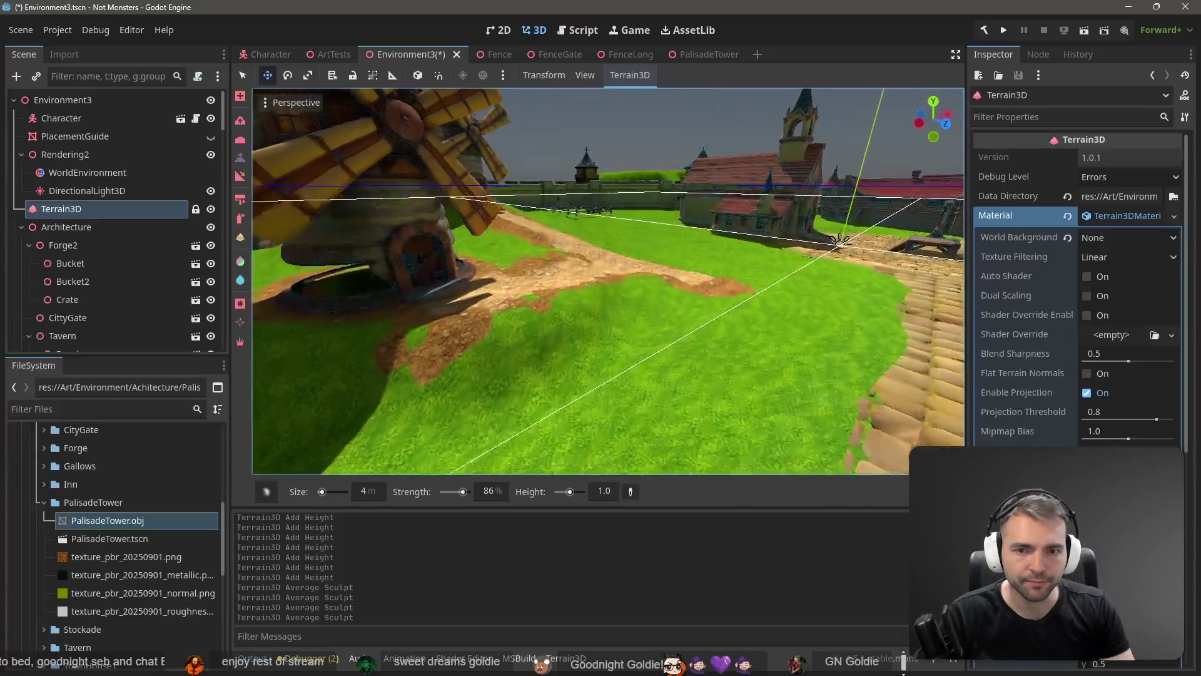
key(w)
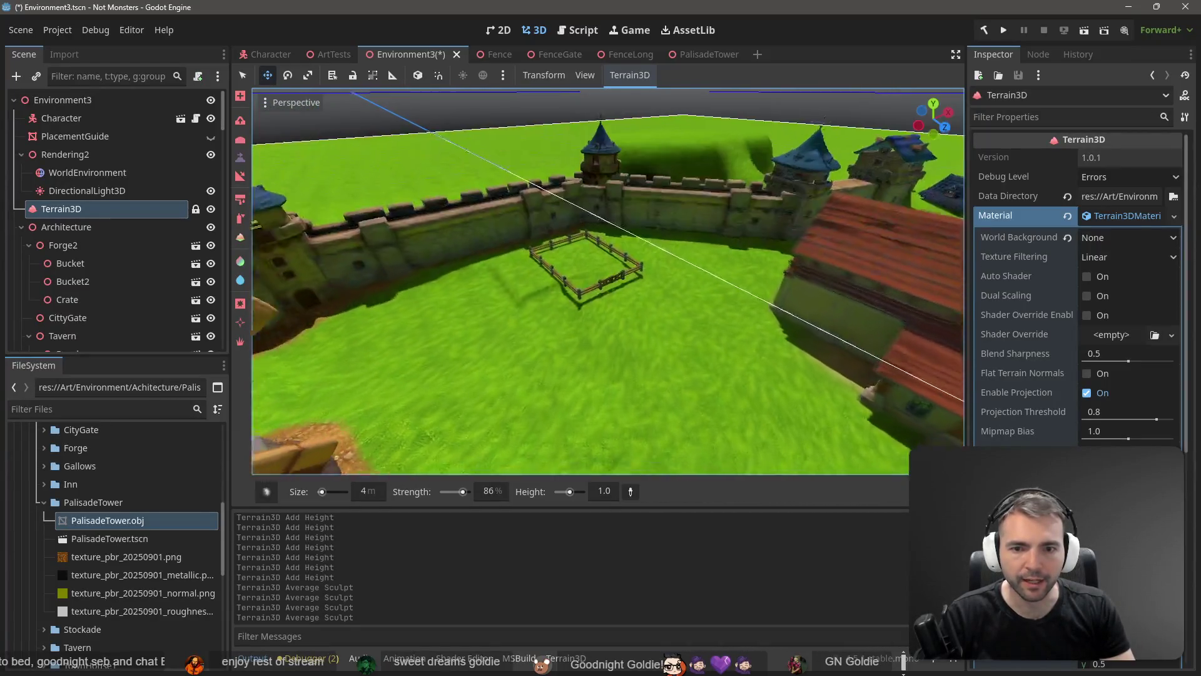
key(w)
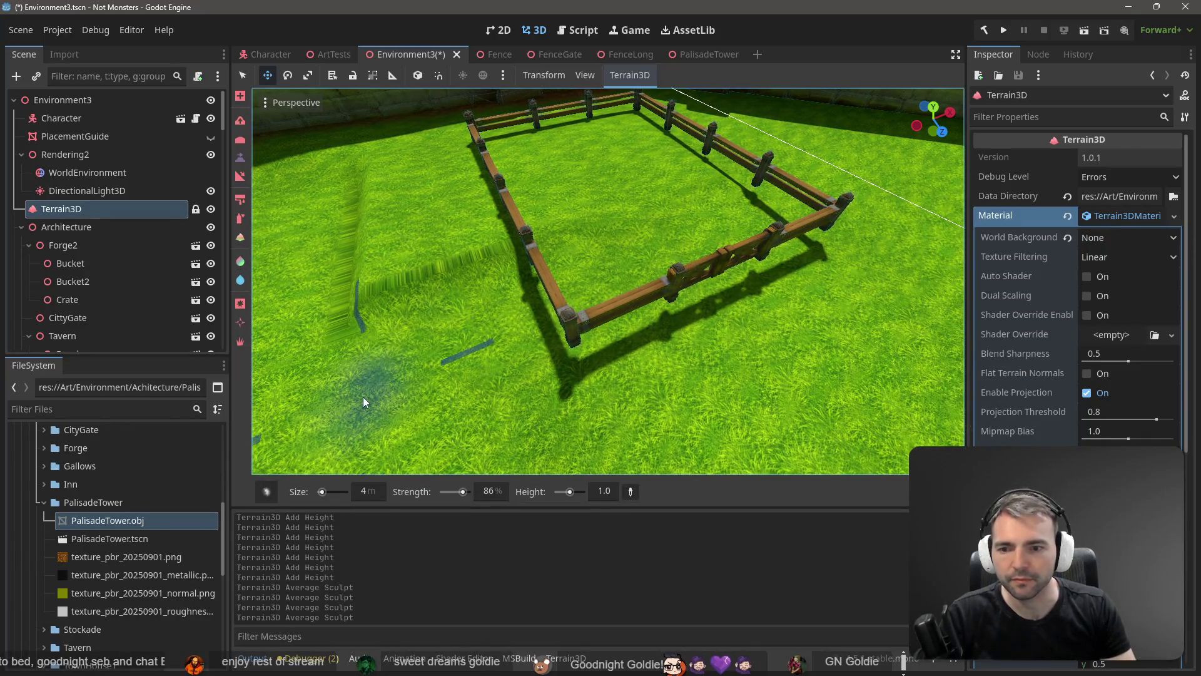
click(630, 491)
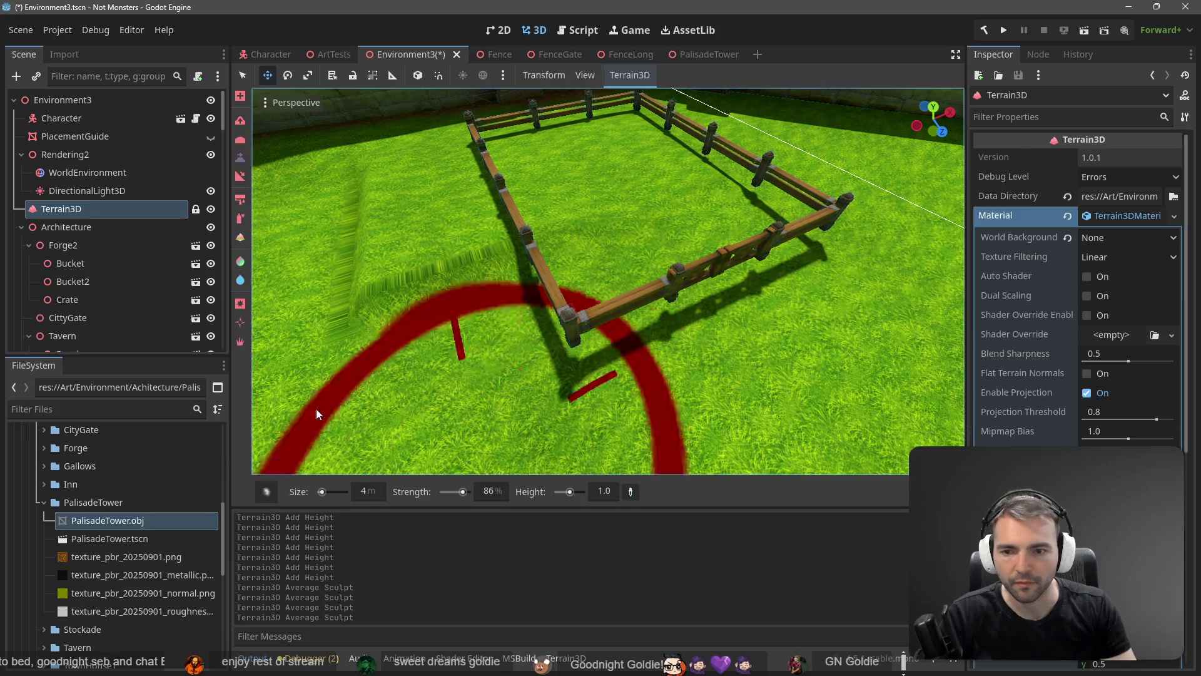
click(365, 394)
mouse_move(366, 394)
mouse_down()
mouse_move(360, 235)
mouse_move(370, 272)
mouse_move(378, 191)
mouse_move(420, 209)
mouse_move(494, 332)
mouse_move(580, 380)
mouse_up()
scroll(749, 290, up, 5)
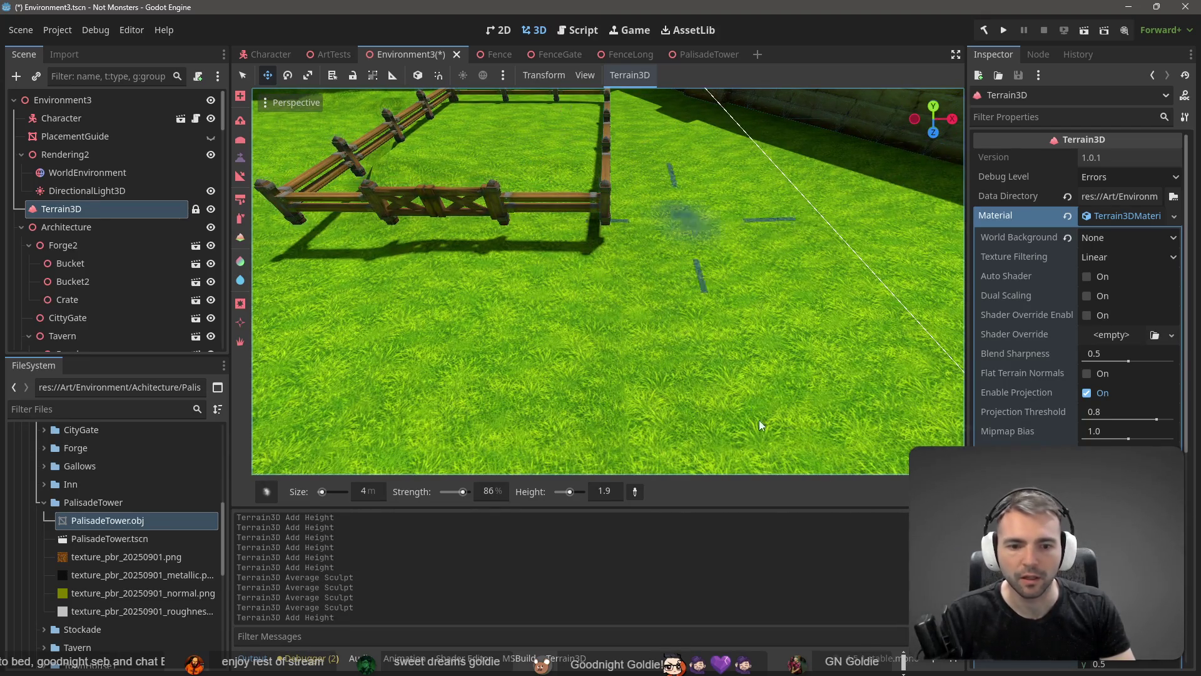
- Sample a height of 2.8 and raise the terrain beside the pen to it
click(633, 492)
click(492, 135)
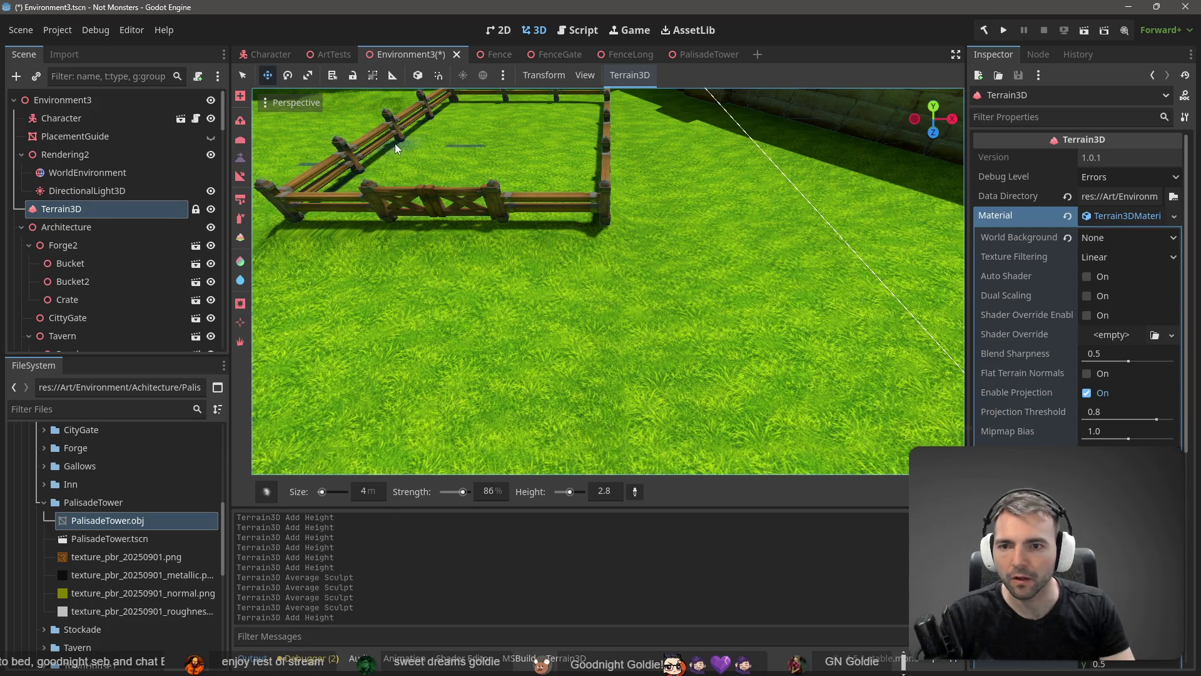
click(441, 120)
scroll(608, 282, down, 5)
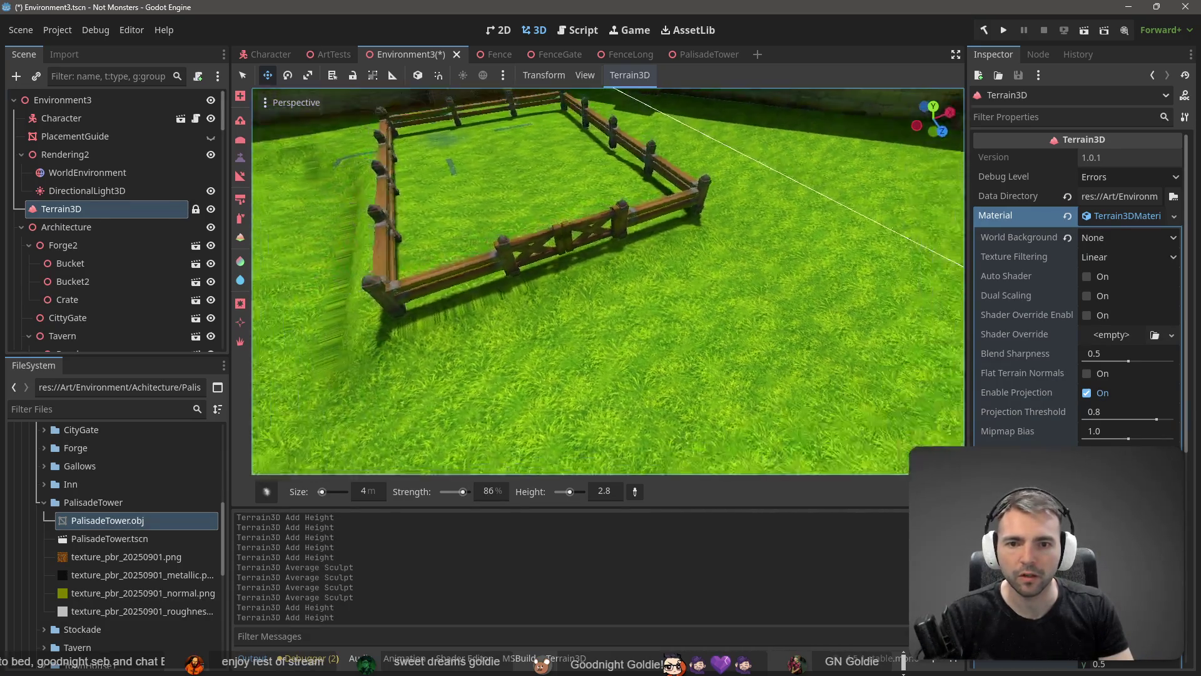
scroll(608, 282, up, 6)
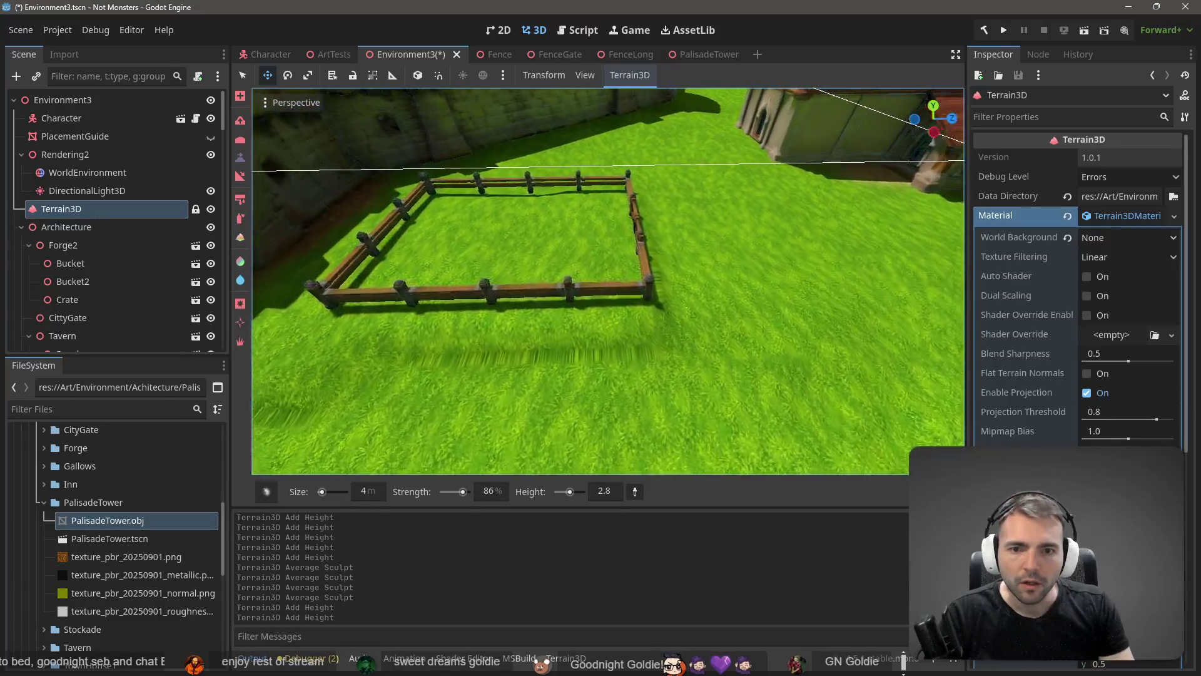
scroll(626, 188, down, 3)
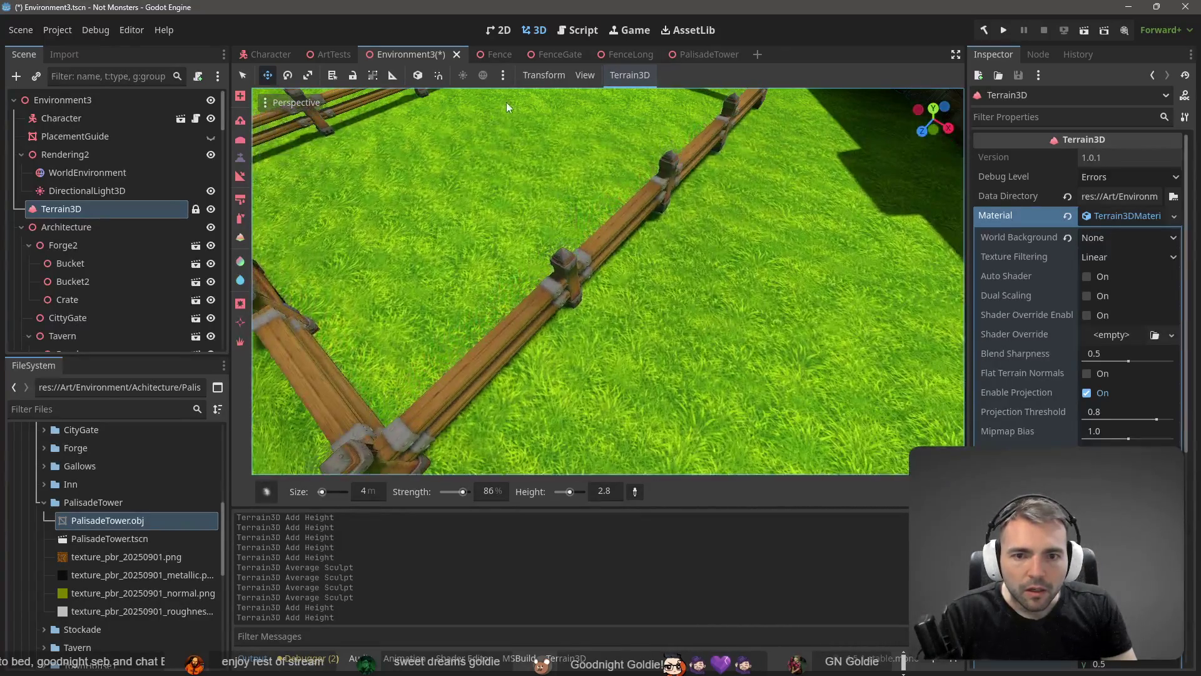
scroll(635, 207, down, 4)
scroll(608, 282, down, 10)
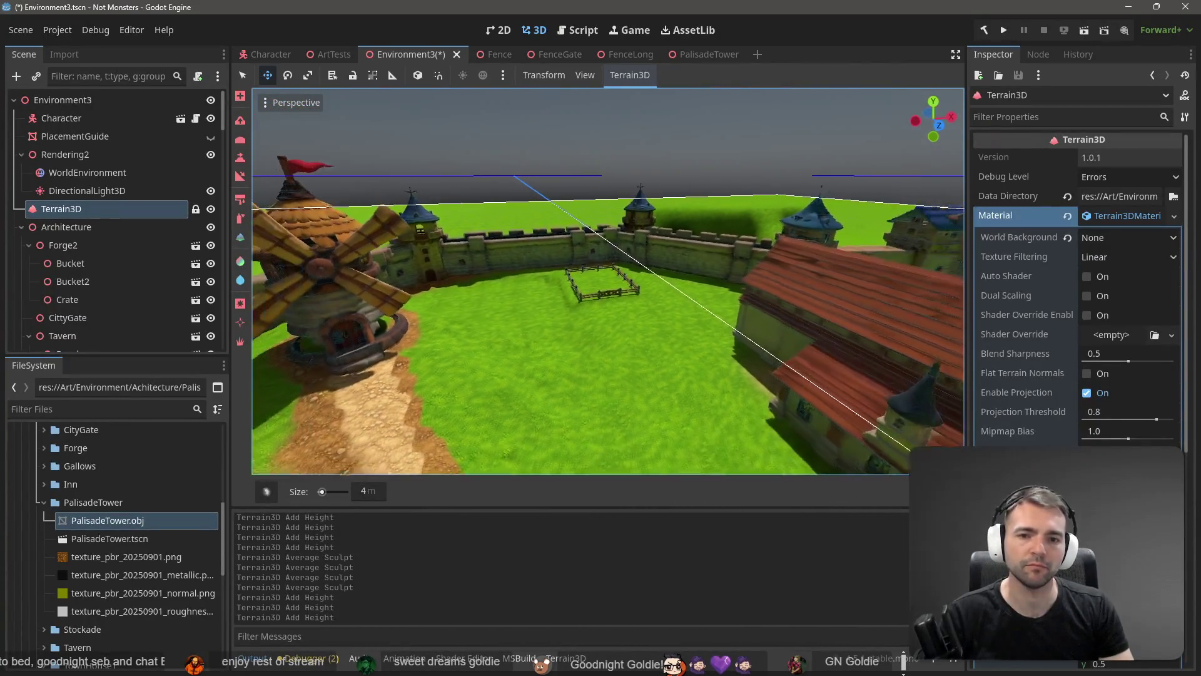
- Save Environment3 and switch to the ChatGPT conversation with the generated corn image
key(ctrl+s)
drag(600, 237, 555, 238)
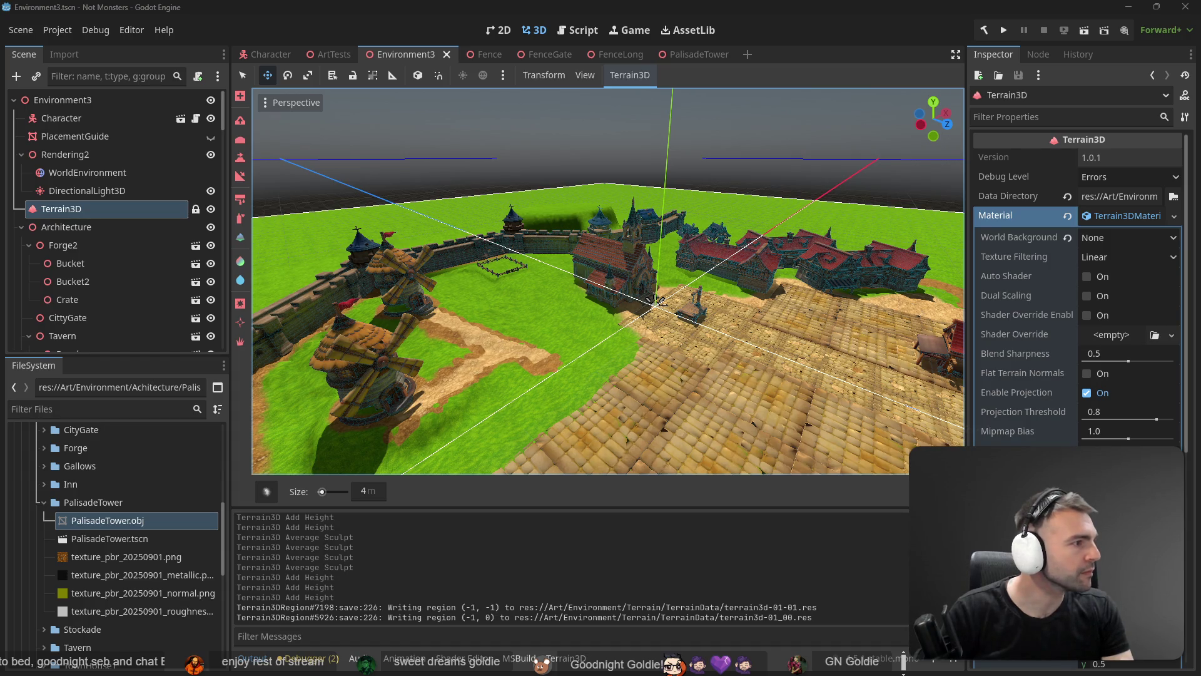
key(alt+Tab)
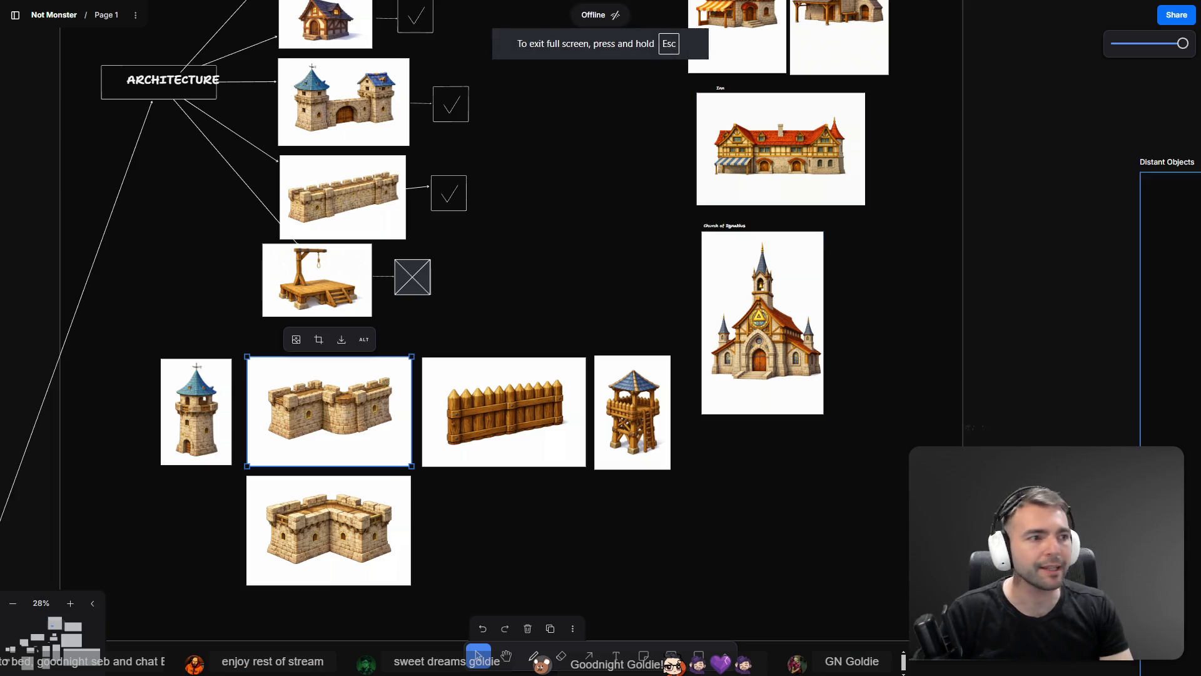
key(ctrl+Tab)
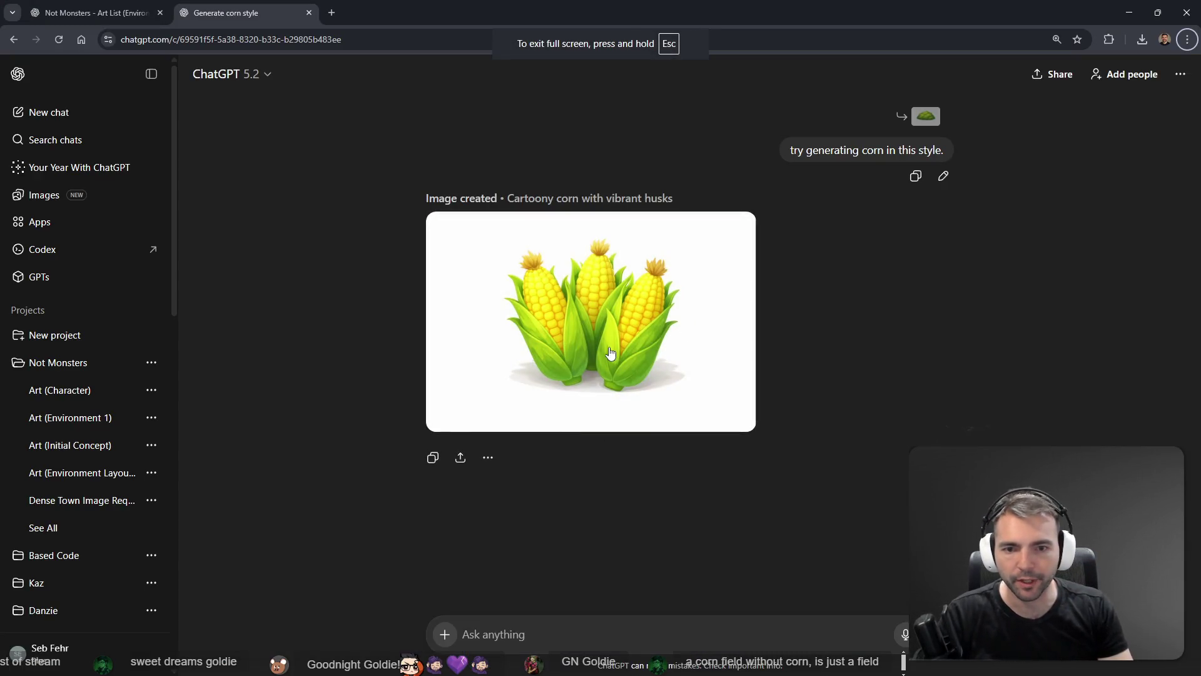
- Revise the corn prompt by typing and dictation, asking for low-poly whole corn plants, and resend it
click(943, 176)
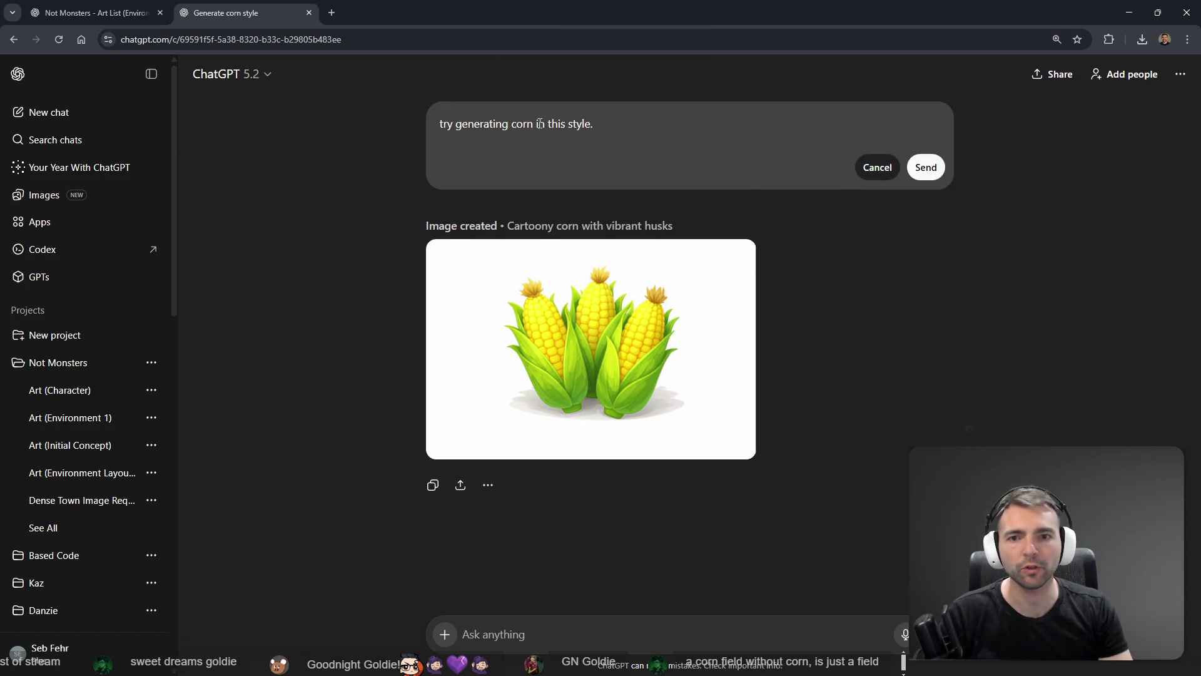
text(crops)
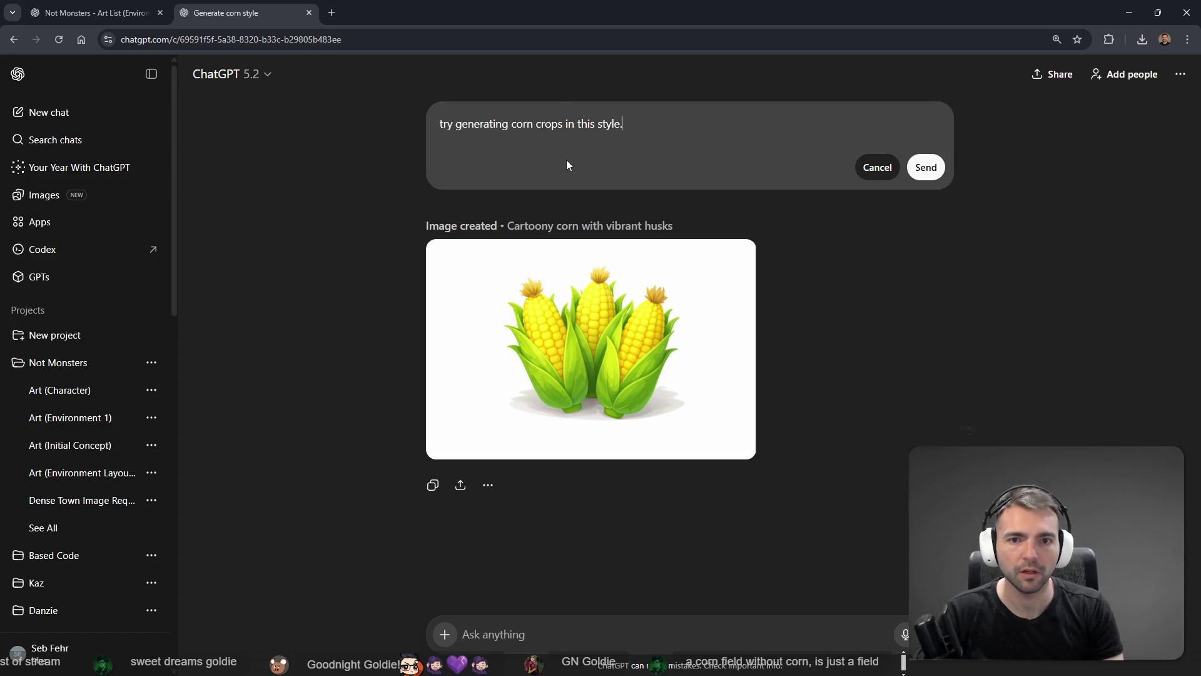
key(super+h)
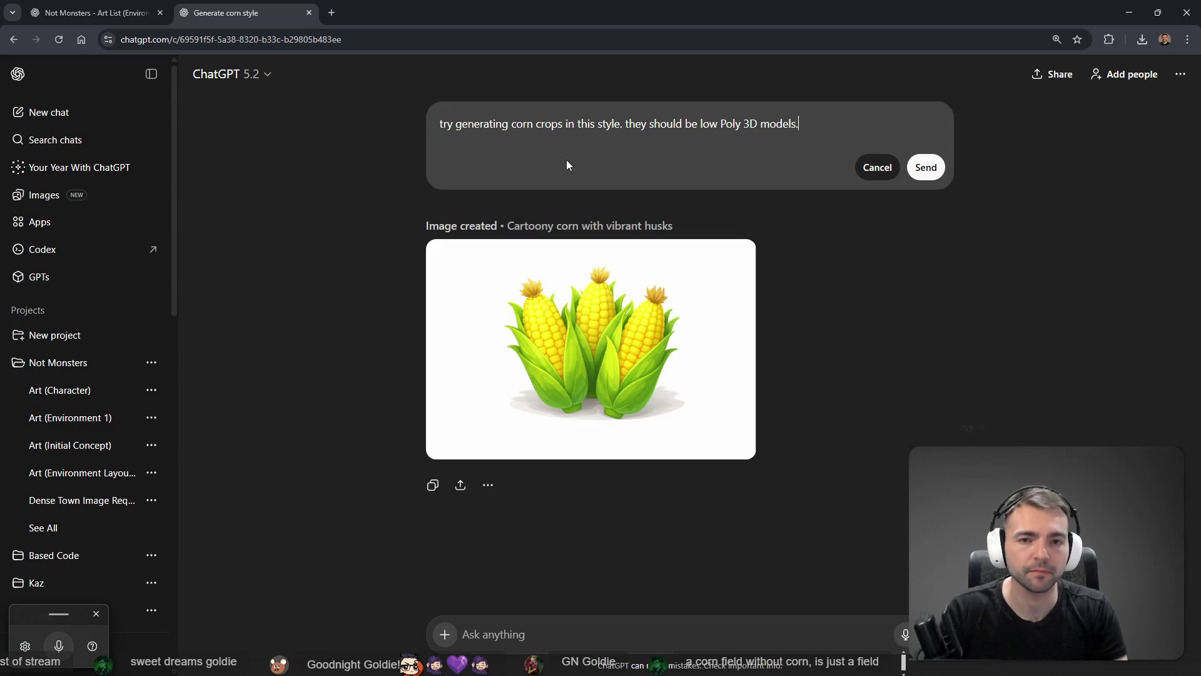
key(ctrl+Left)
key(ctrl+Left)
key(Delete)
text(T)
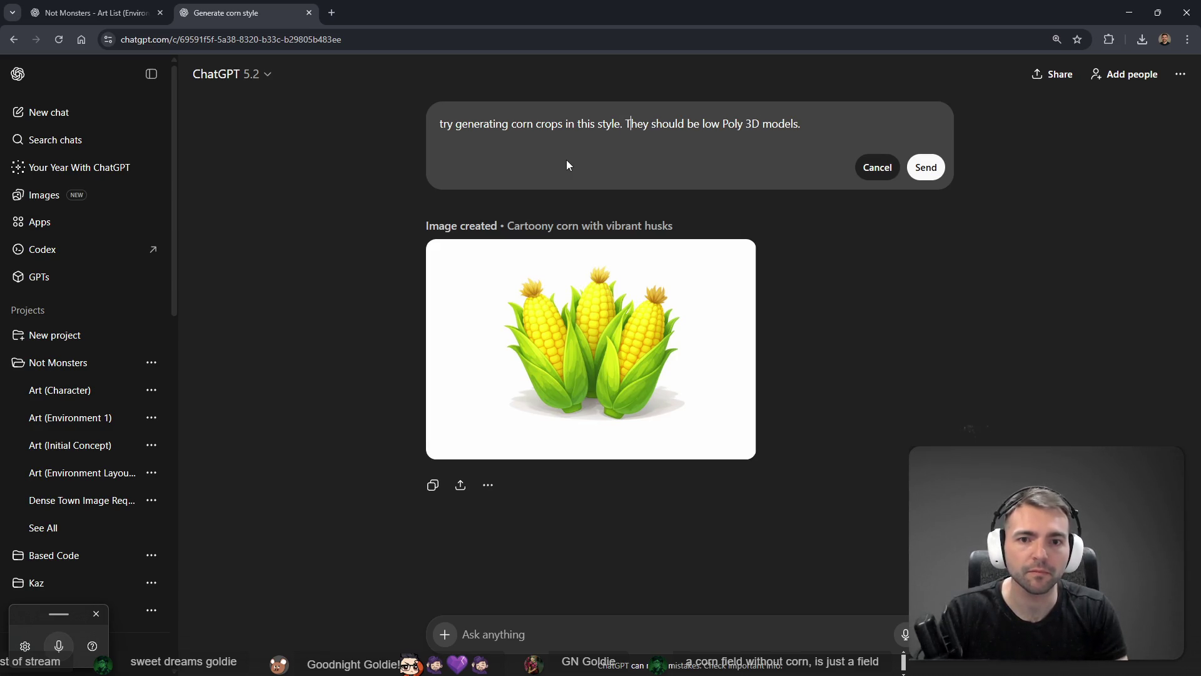
key(super+h)
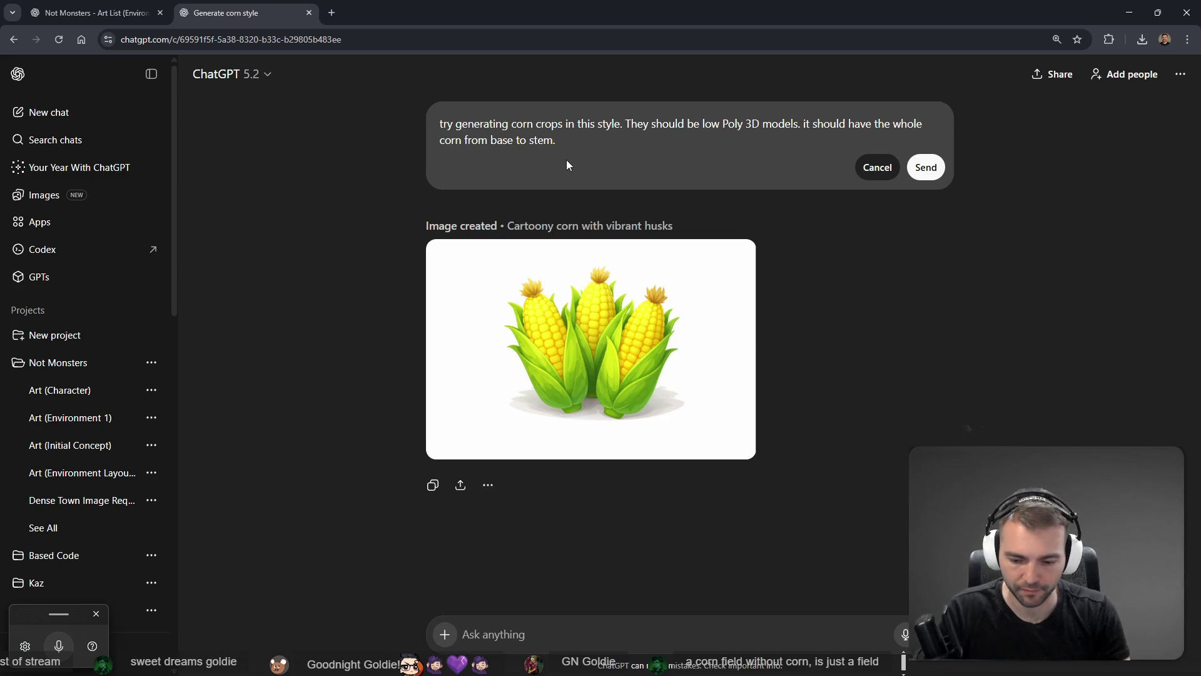
key(super+h)
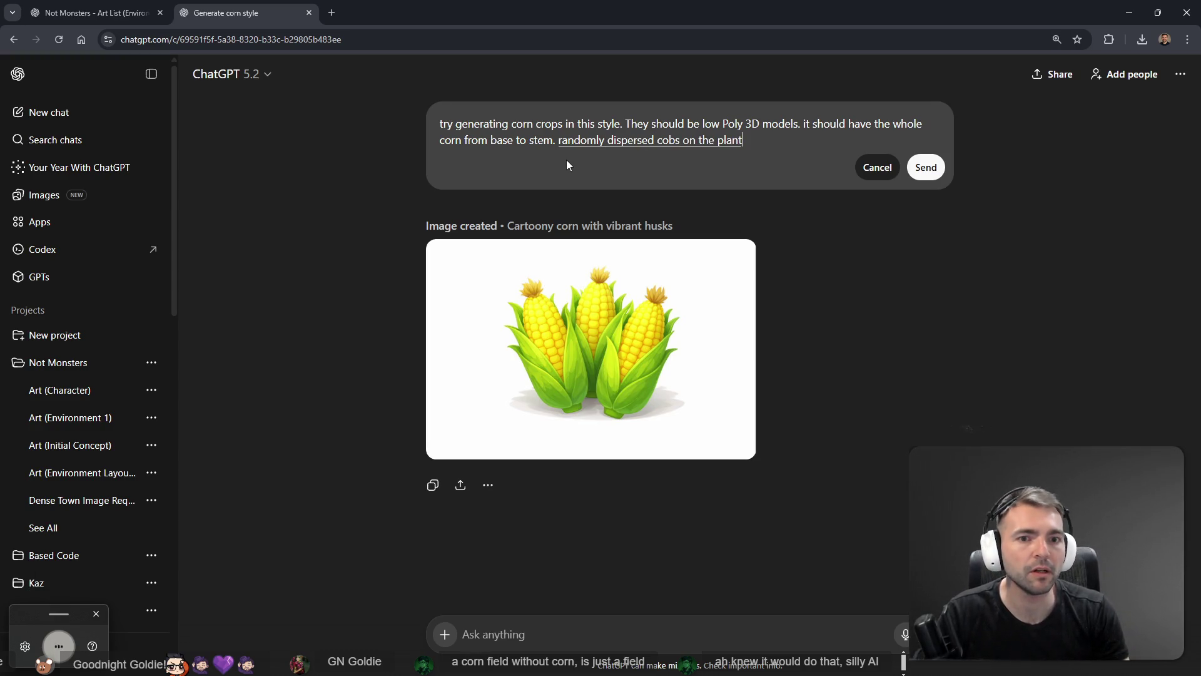
key(super+h)
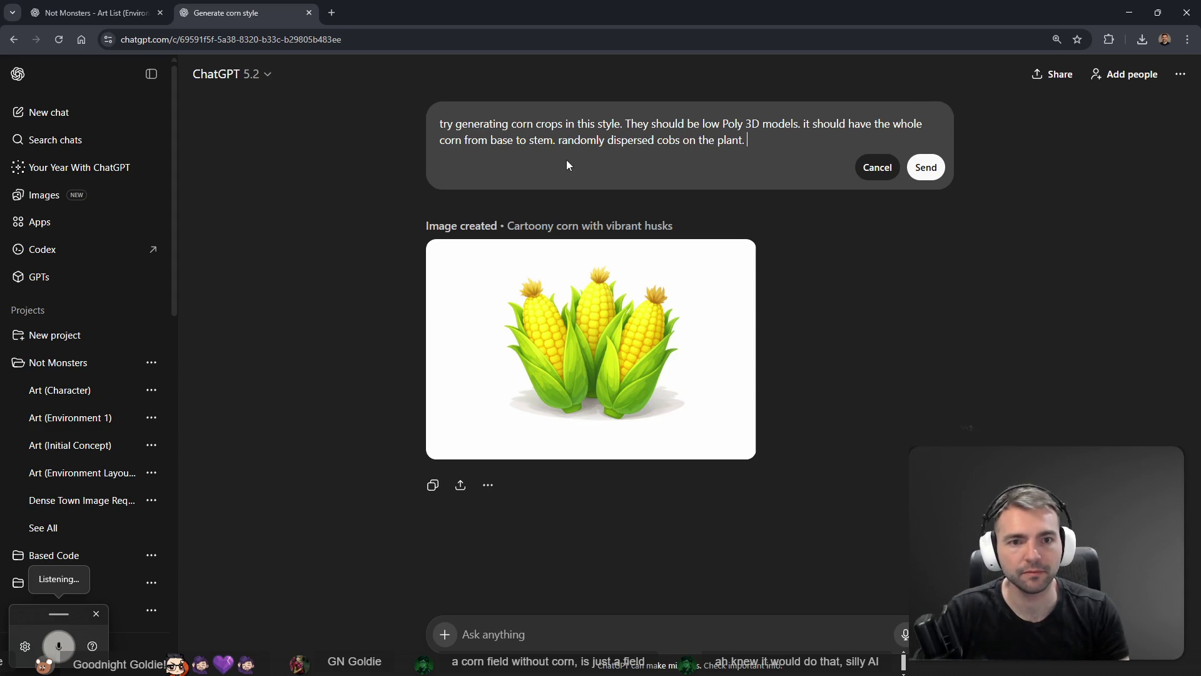
key(Tab)
key(Tab)
key(Return)
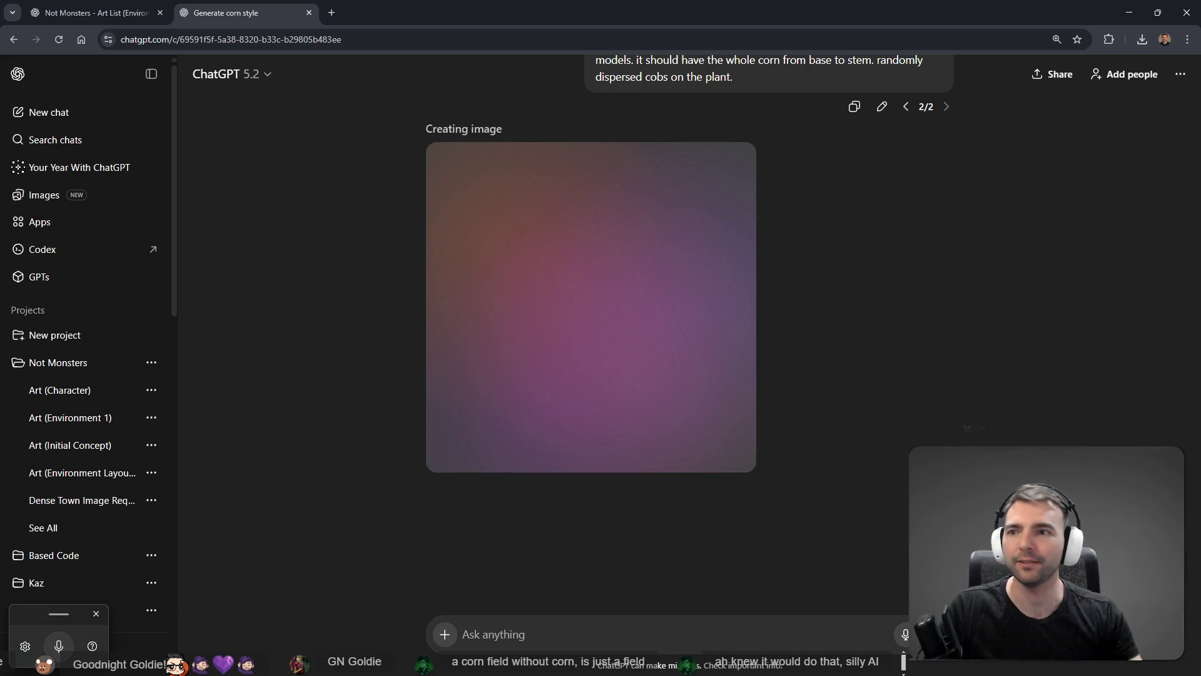
- Open the ChatGPT Images page in a new tab, then return to the Godot village scene
middle_click(40, 195)
click(346, 19)
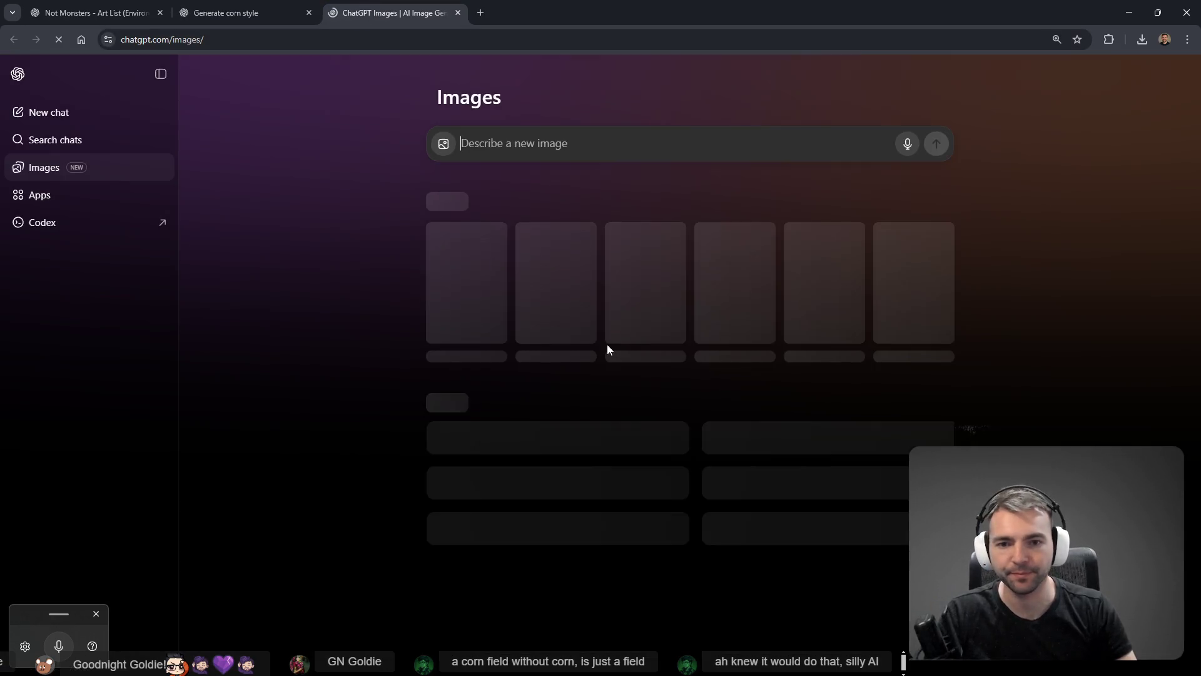
key(alt+Tab)
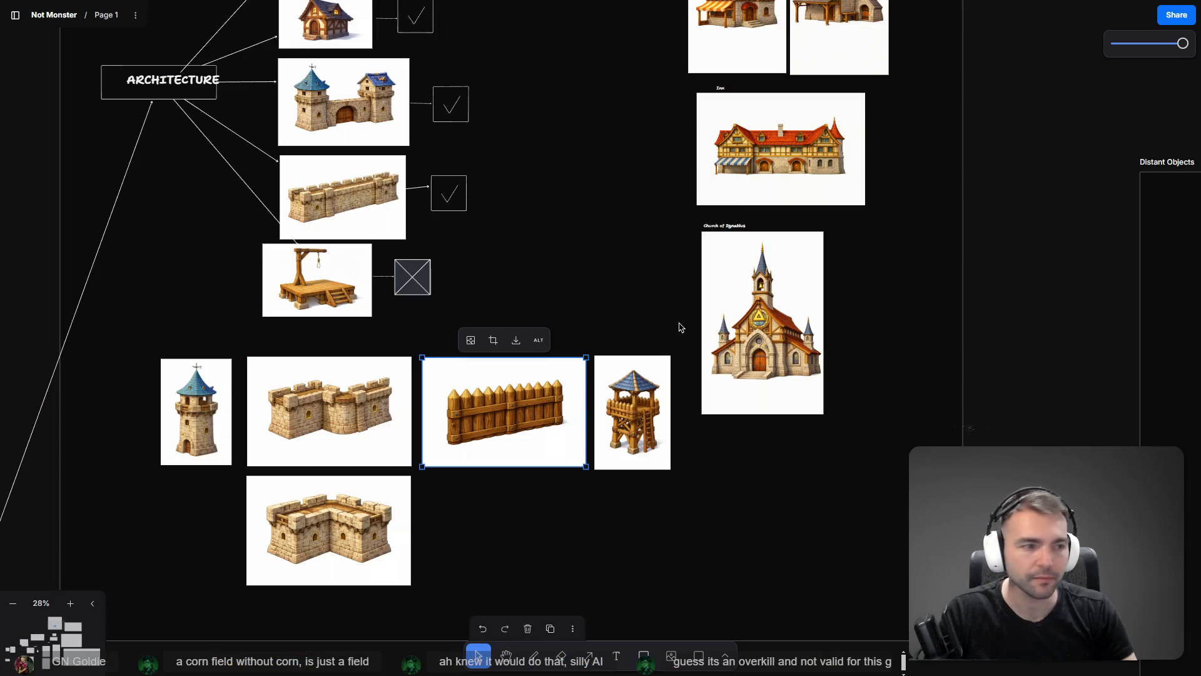
key(alt+Tab)
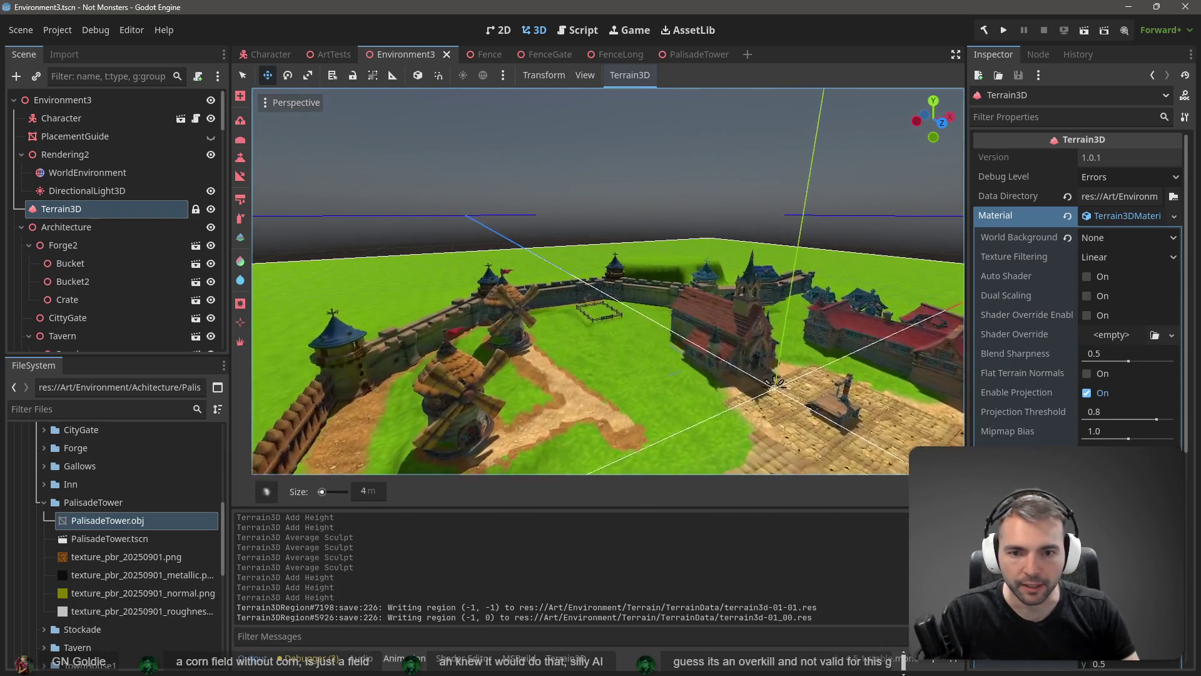
scroll(785, 357, up, 5)
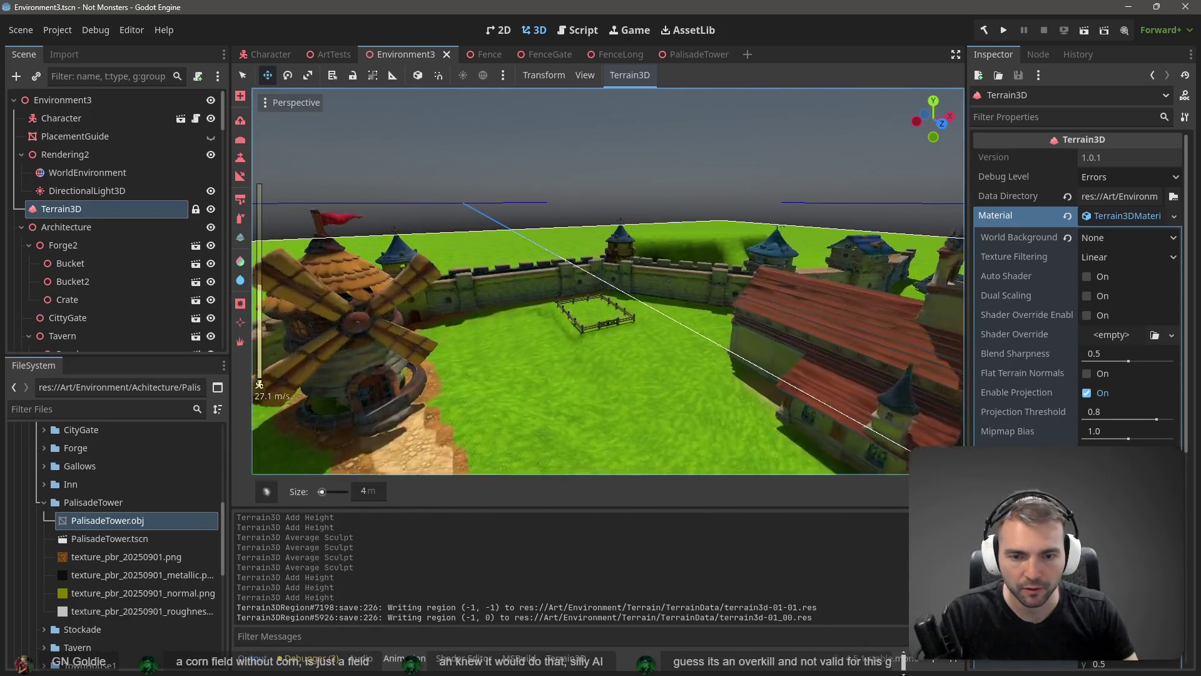
scroll(594, 299, up, 5)
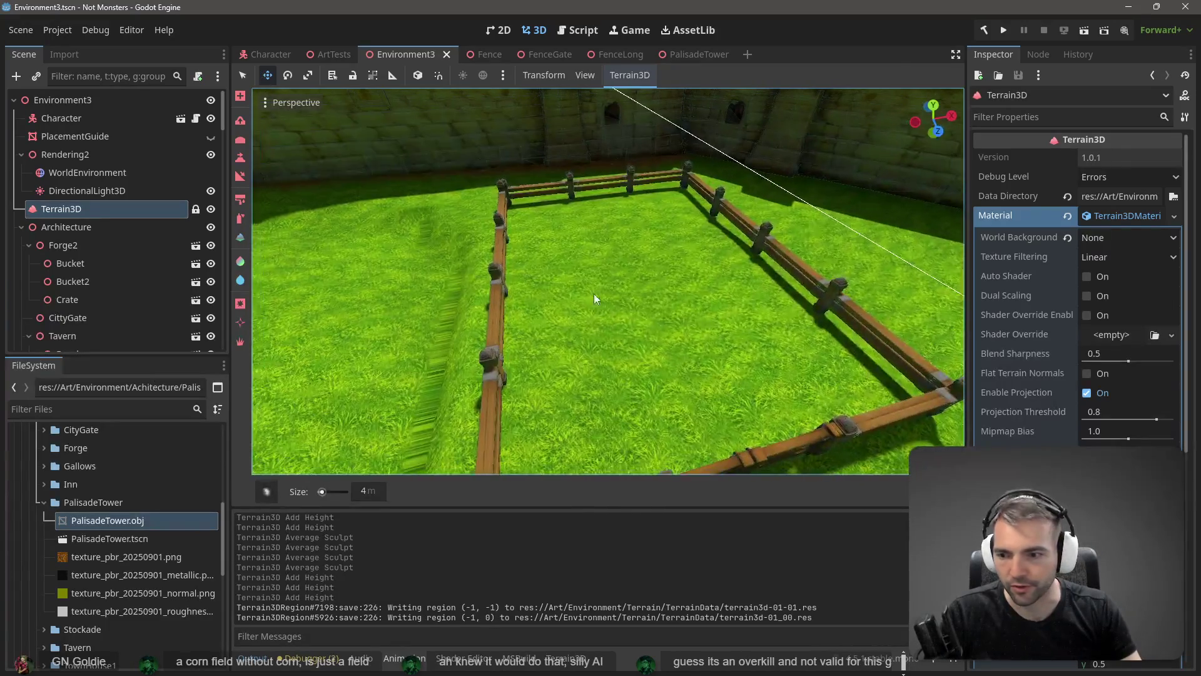
- Paint a large sandy dirt patch inside the pen and along its right fence, then save
click(239, 215)
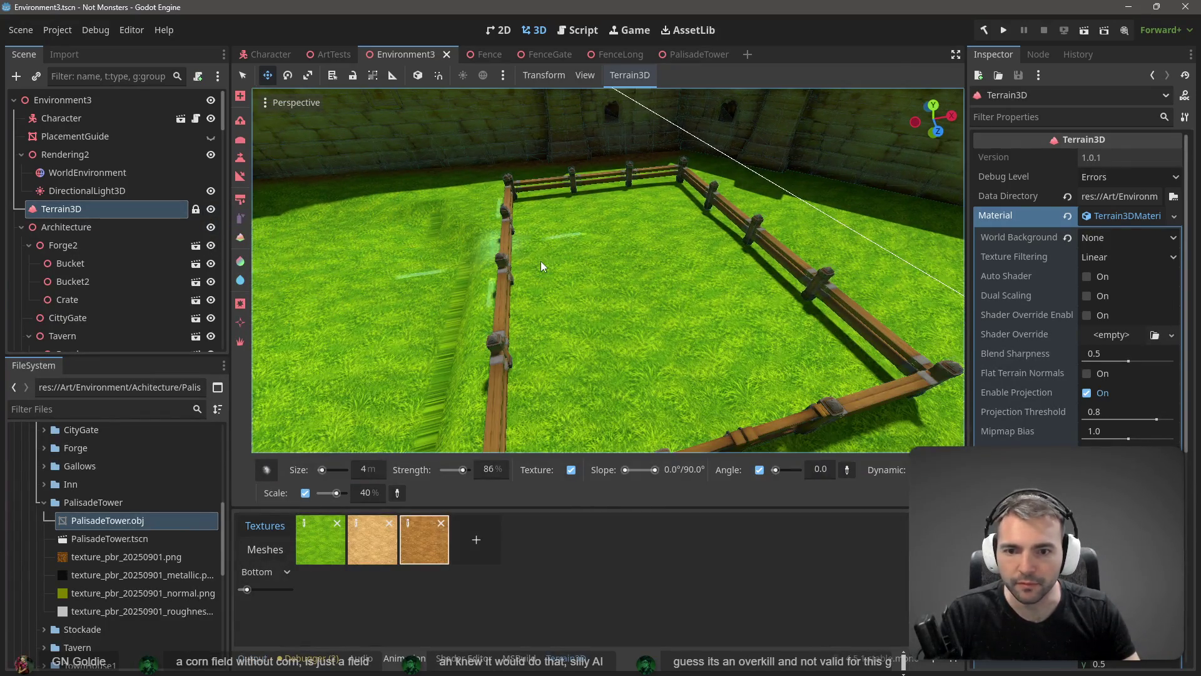
click(375, 544)
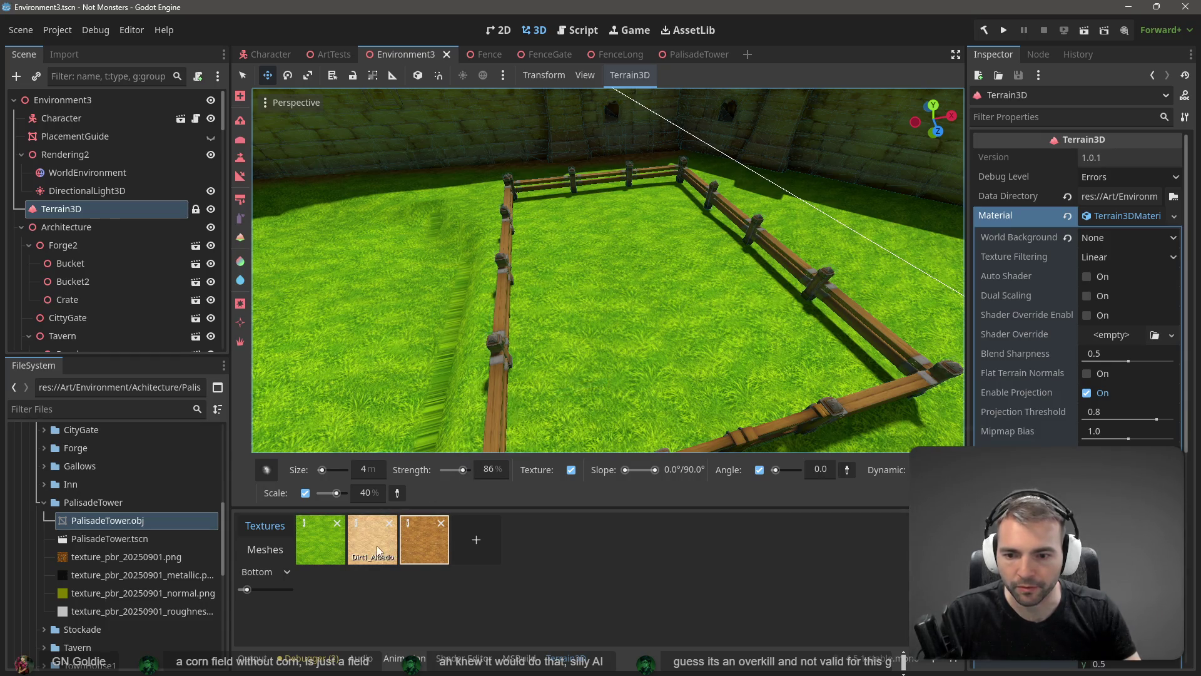
drag(532, 251, 543, 319)
mouse_move(544, 249)
mouse_down()
mouse_move(554, 267)
mouse_move(562, 257)
mouse_move(555, 411)
mouse_move(536, 349)
mouse_move(524, 202)
mouse_move(609, 196)
mouse_move(570, 197)
mouse_up()
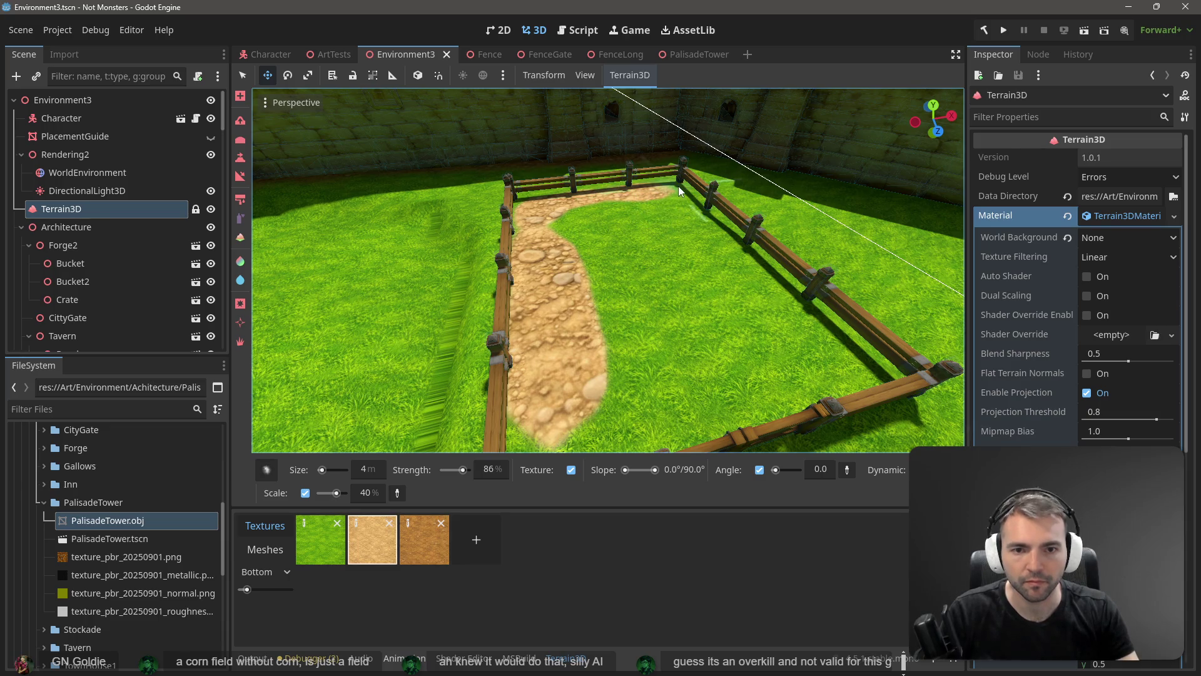
mouse_move(678, 191)
mouse_down()
mouse_move(730, 265)
mouse_move(831, 359)
mouse_move(766, 399)
mouse_move(626, 423)
mouse_move(808, 398)
mouse_move(682, 407)
mouse_move(633, 258)
mouse_move(737, 337)
mouse_move(623, 298)
mouse_move(633, 311)
mouse_move(630, 233)
mouse_move(573, 224)
mouse_move(575, 214)
mouse_move(616, 253)
mouse_move(625, 207)
mouse_move(681, 261)
mouse_move(575, 381)
mouse_up()
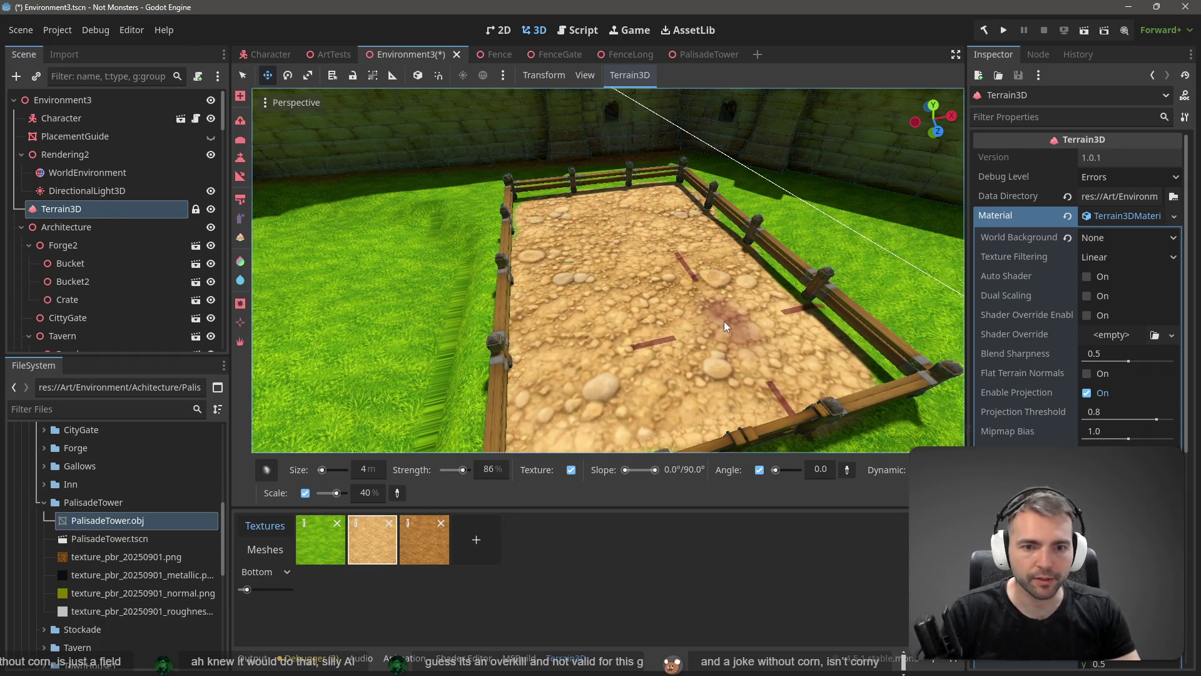
mouse_move(723, 321)
mouse_down()
mouse_move(731, 287)
mouse_move(657, 312)
mouse_move(699, 272)
mouse_move(767, 287)
mouse_move(778, 317)
mouse_move(810, 299)
mouse_move(812, 343)
mouse_move(849, 250)
mouse_up()
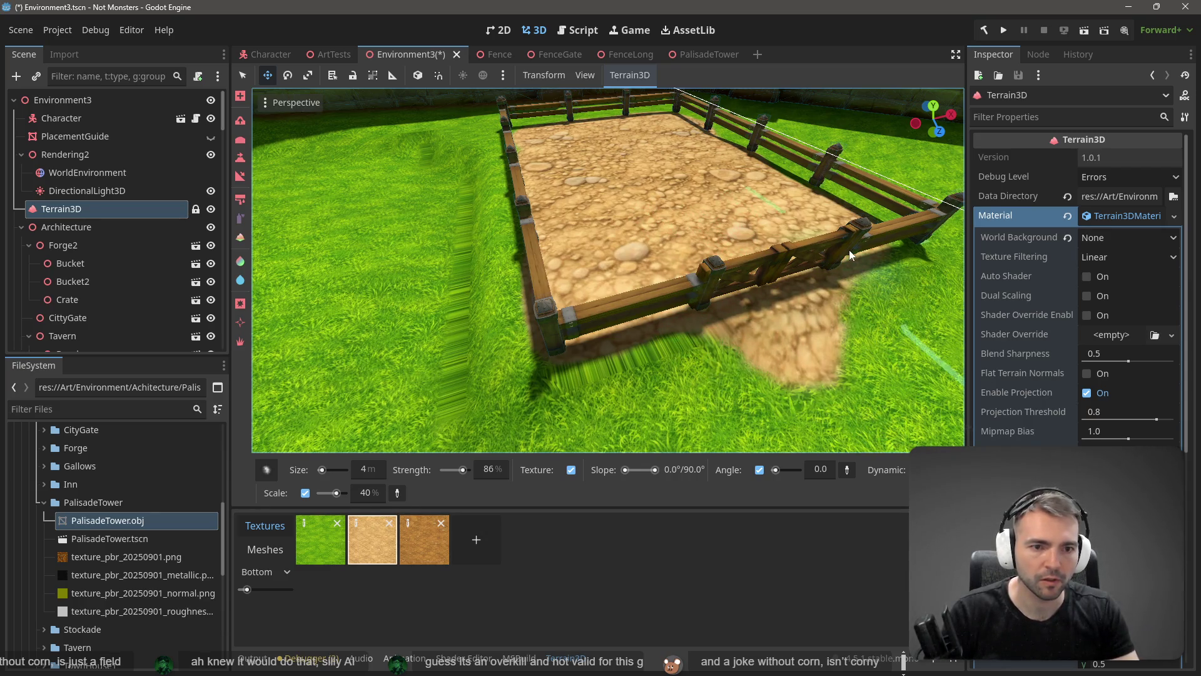
scroll(850, 249, up, 3)
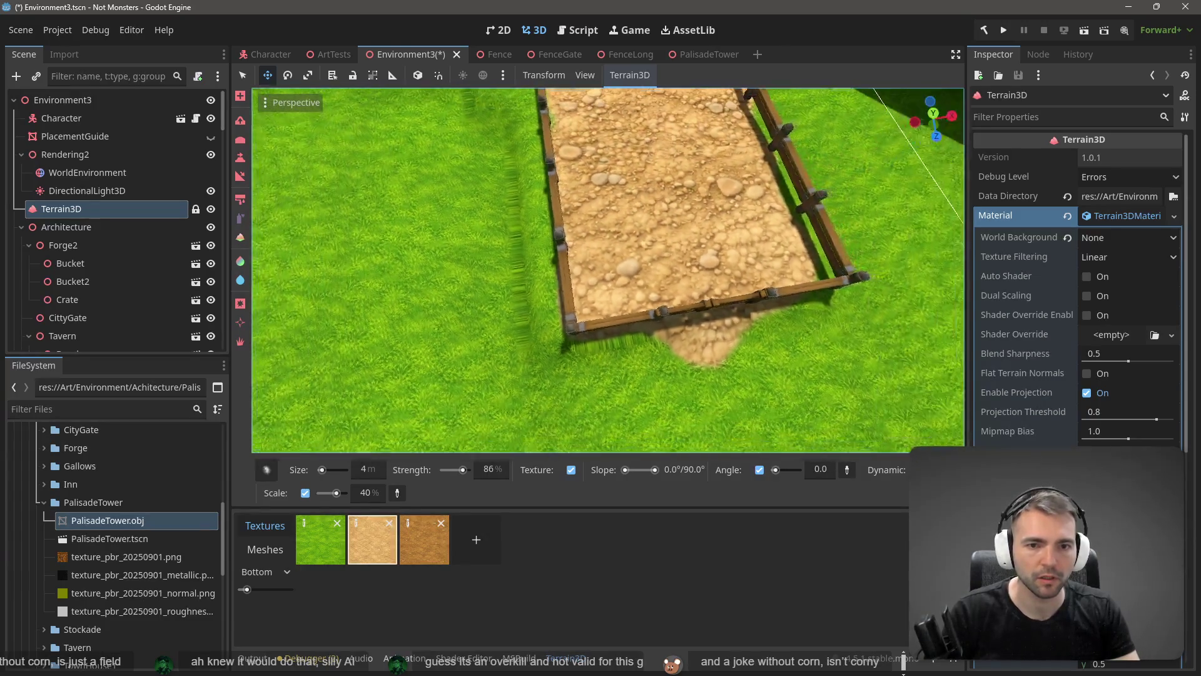
scroll(807, 228, down, 4)
key(ctrl+s)
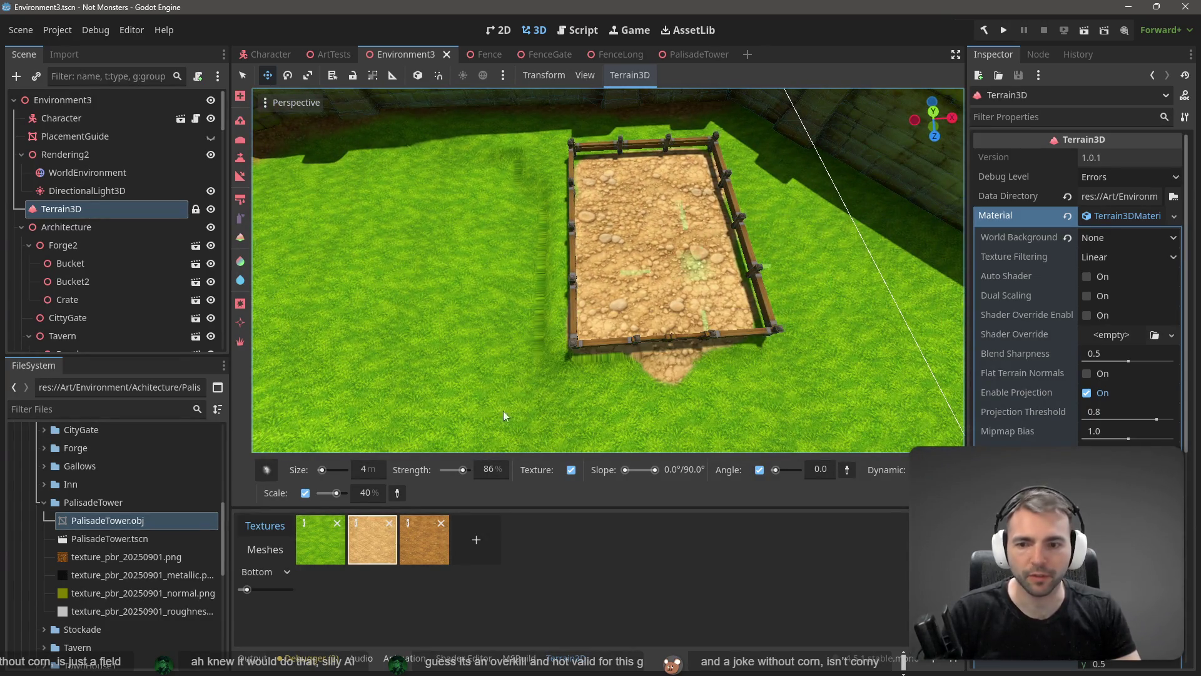
- Pick the darker brown dirt texture, shrink the brush to 1 m, and test a dab in the pen
click(411, 536)
click(266, 470)
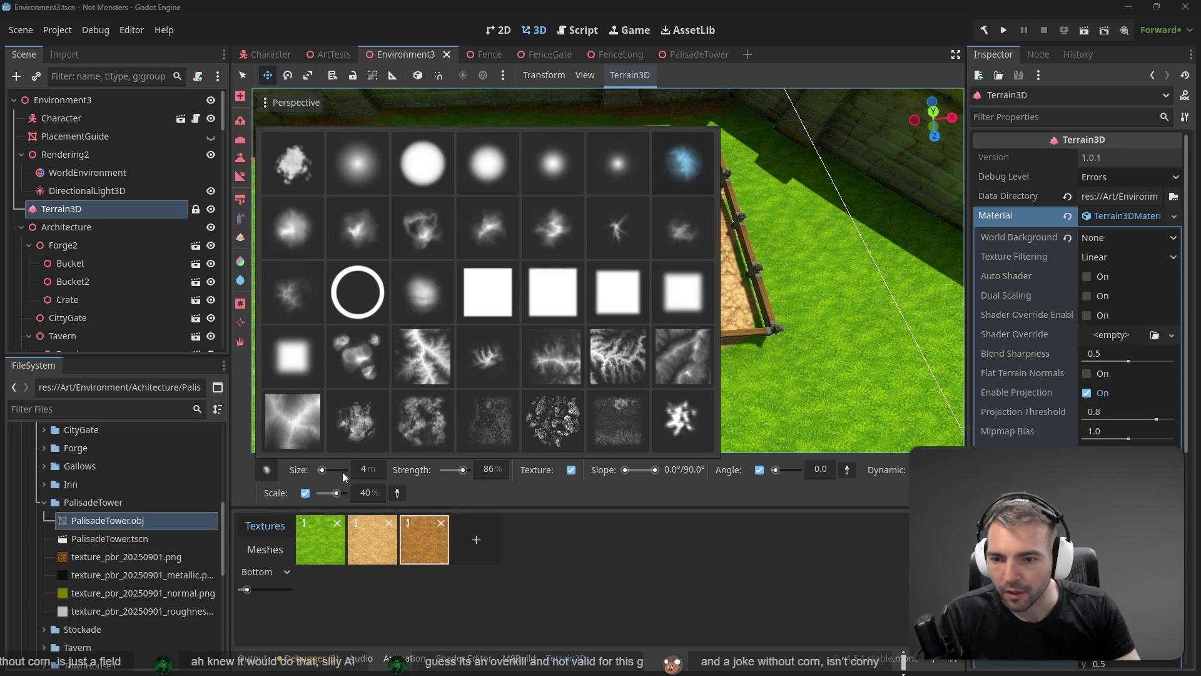
click(362, 467)
click(366, 471)
text(1)
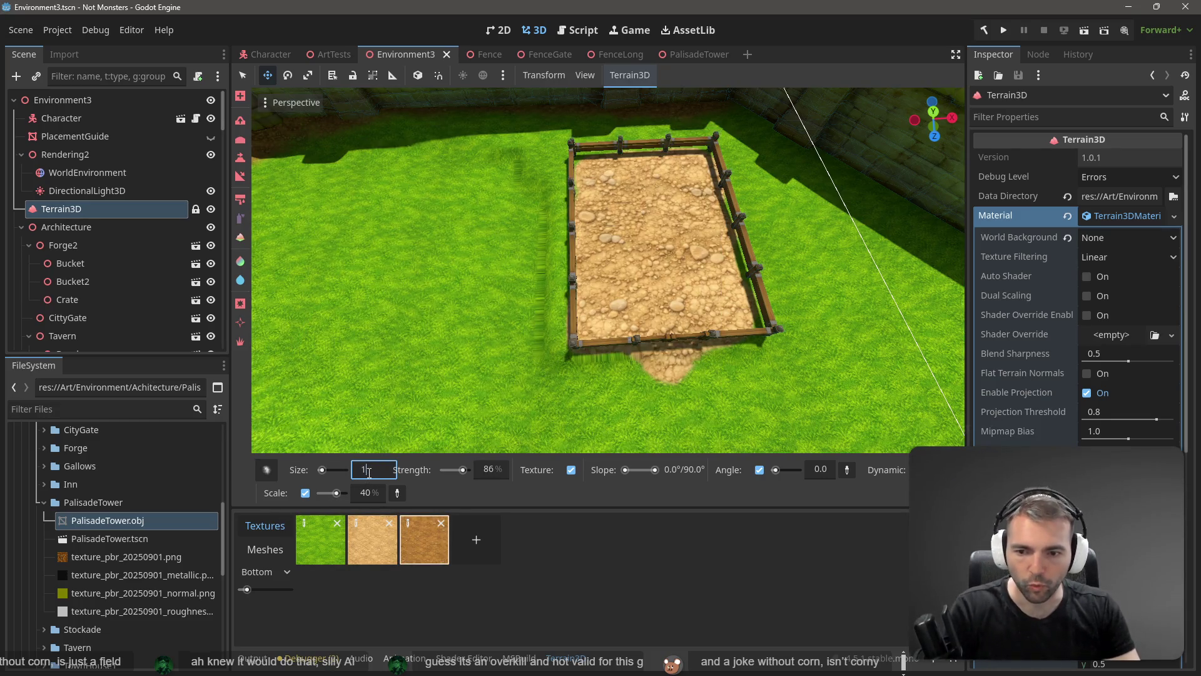
key(Return)
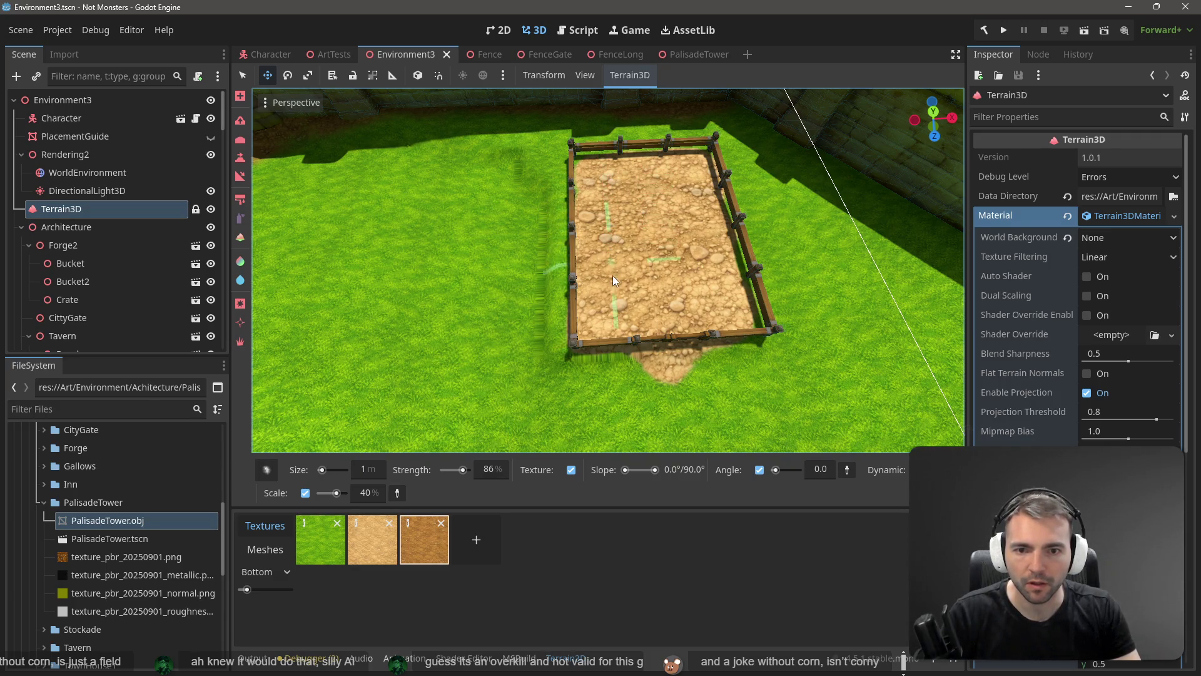
click(615, 318)
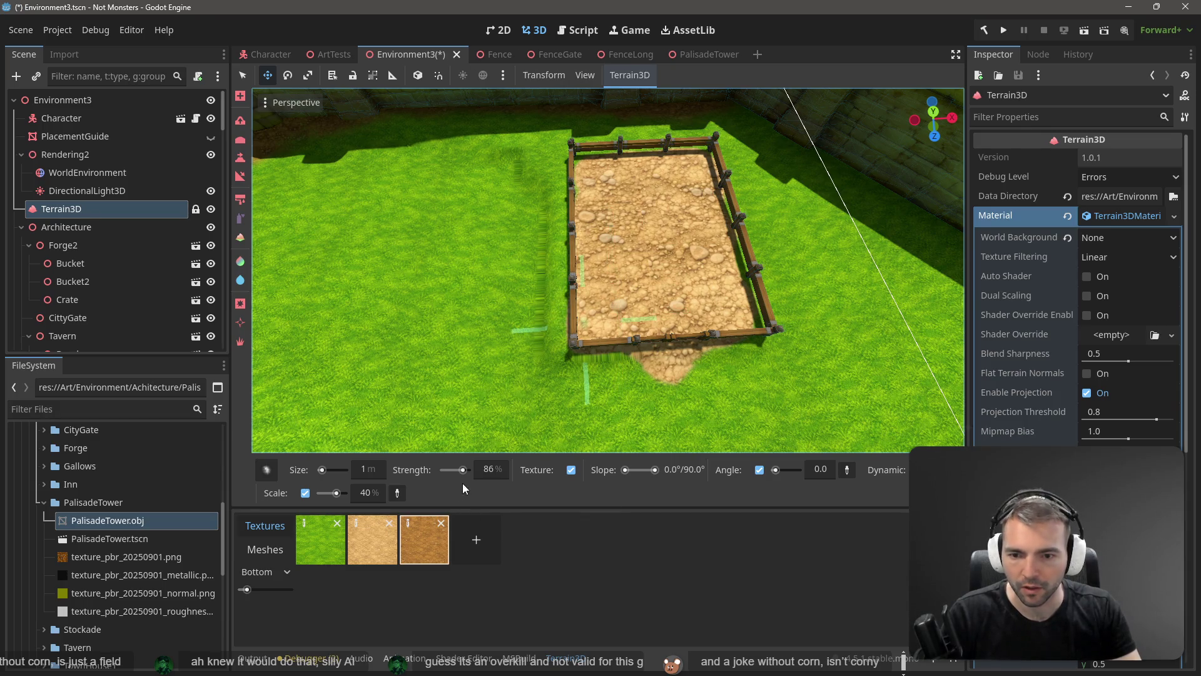
- Raise the brush strength to 100% and paint a dark furrow down the field's left side
drag(463, 472, 481, 473)
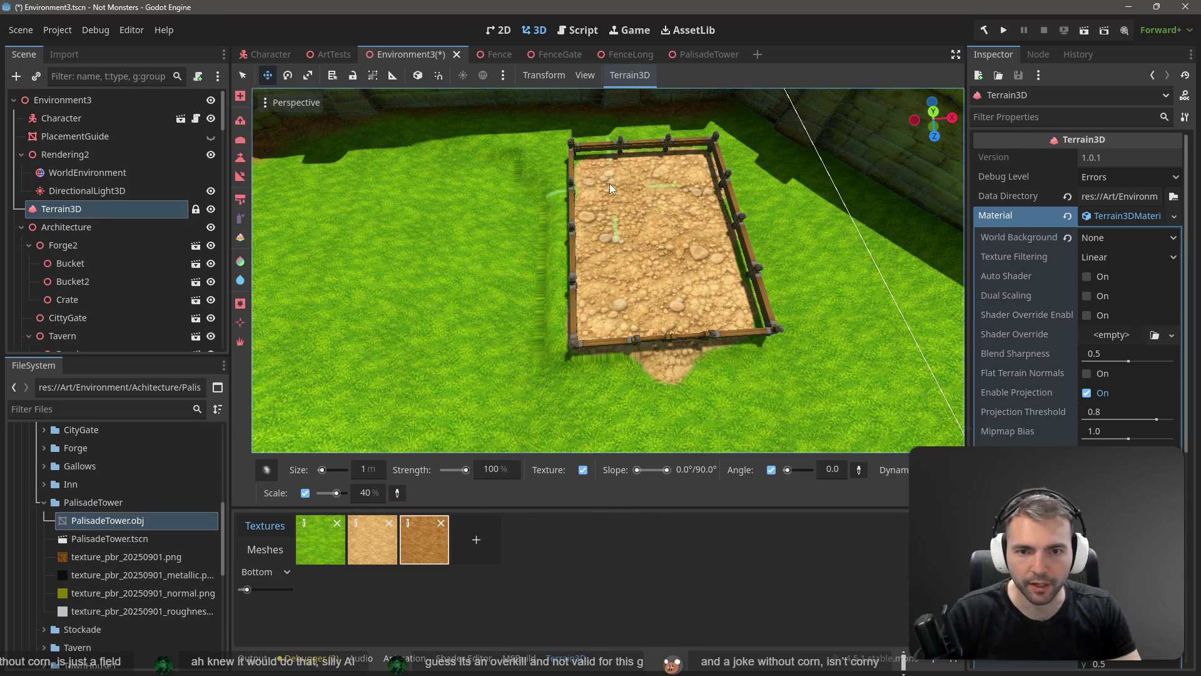
drag(609, 182, 618, 300)
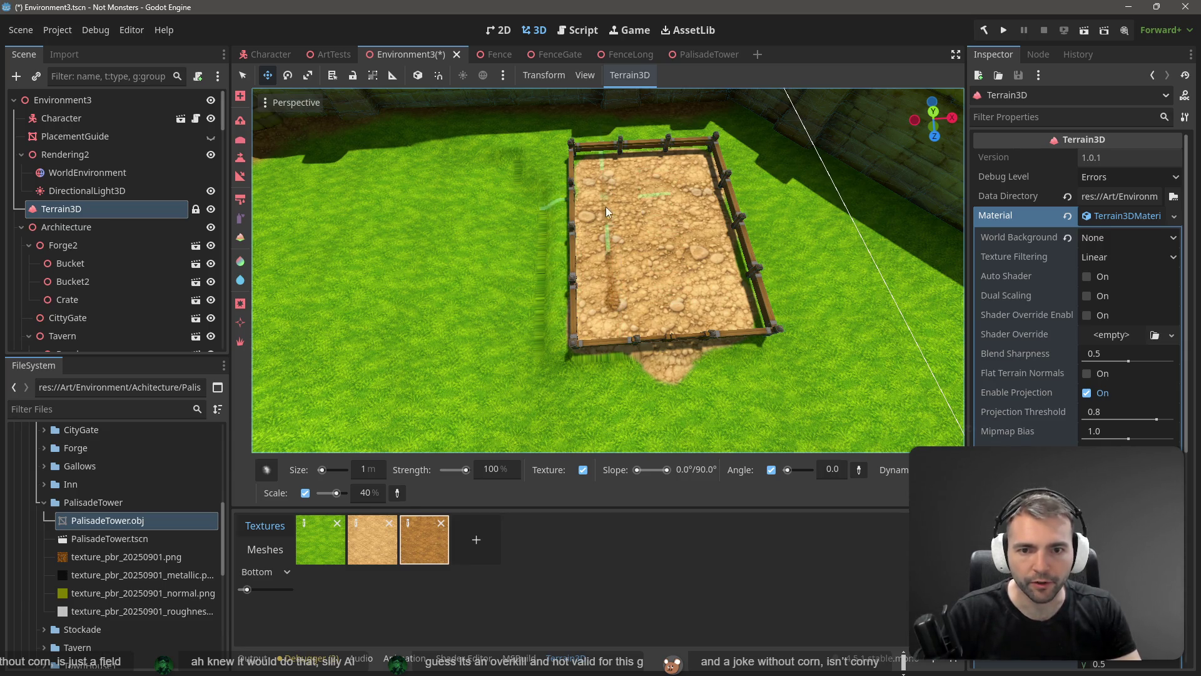
drag(603, 168, 608, 226)
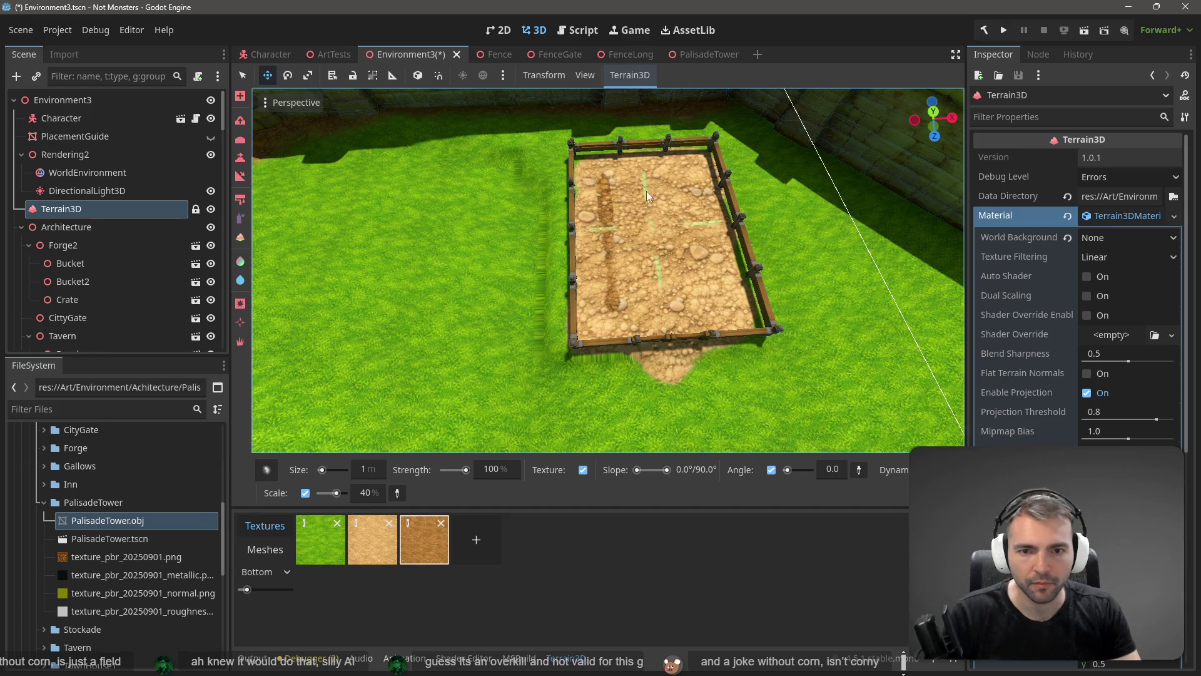
- Paint a dark middle furrow, undoing a stray dab, and darken the left furrow further
drag(644, 192, 655, 289)
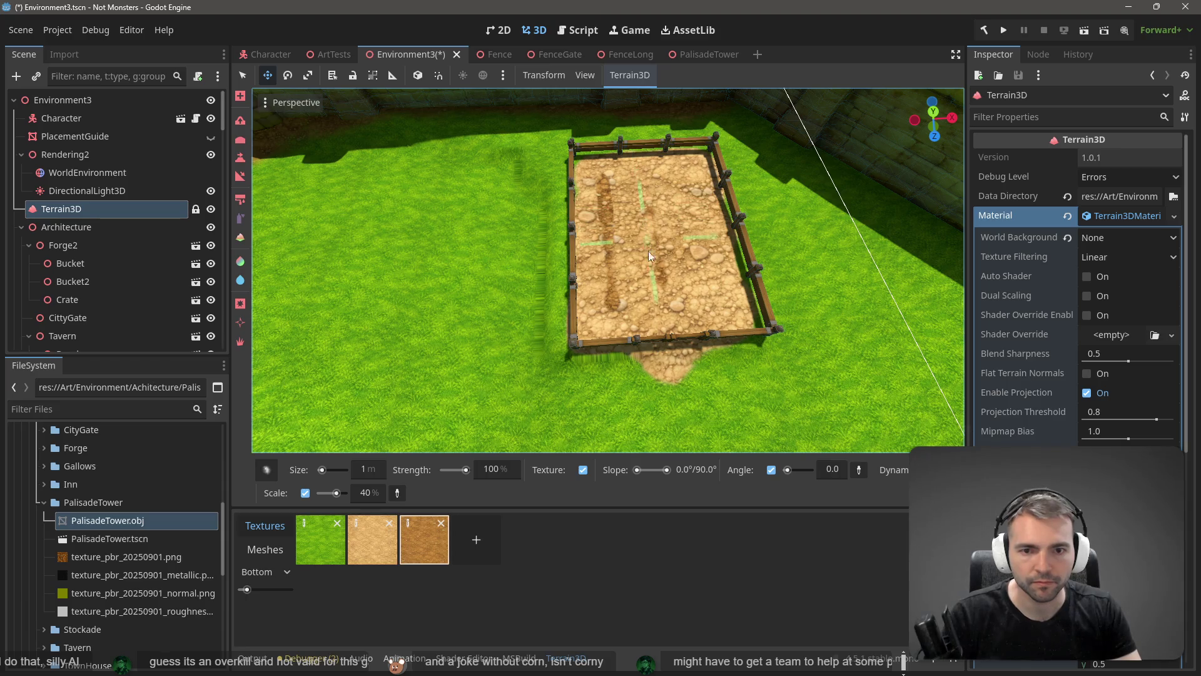
mouse_move(656, 302)
mouse_down()
mouse_move(642, 169)
mouse_move(647, 206)
mouse_up()
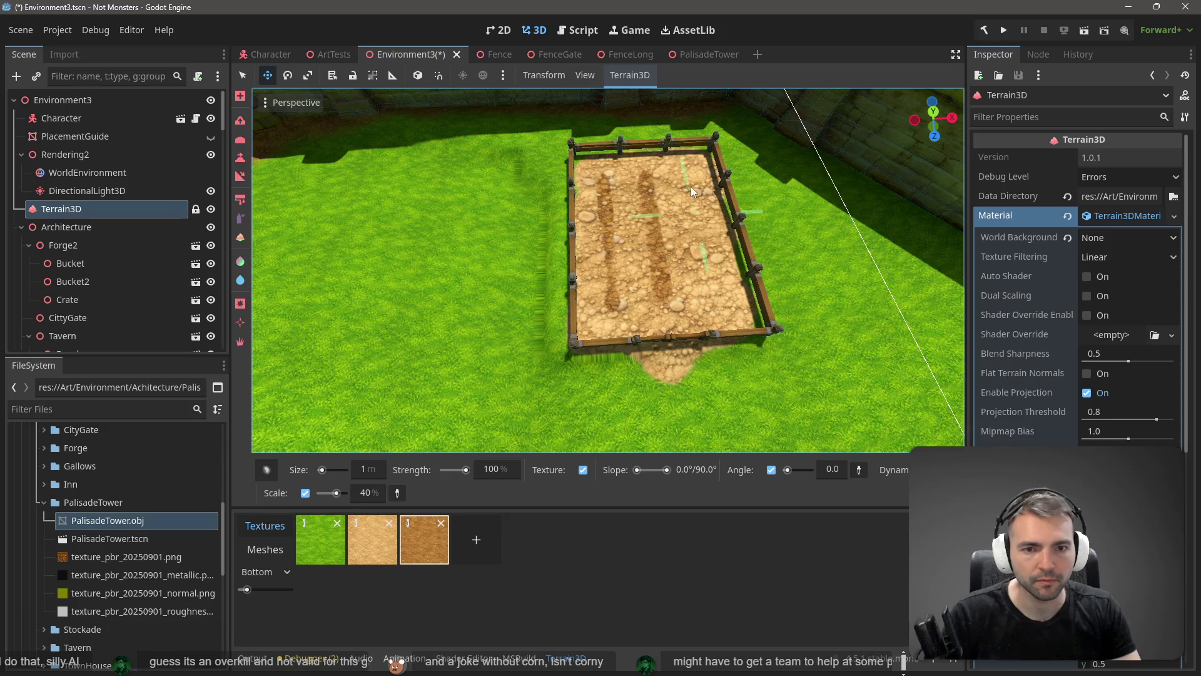
click(705, 284)
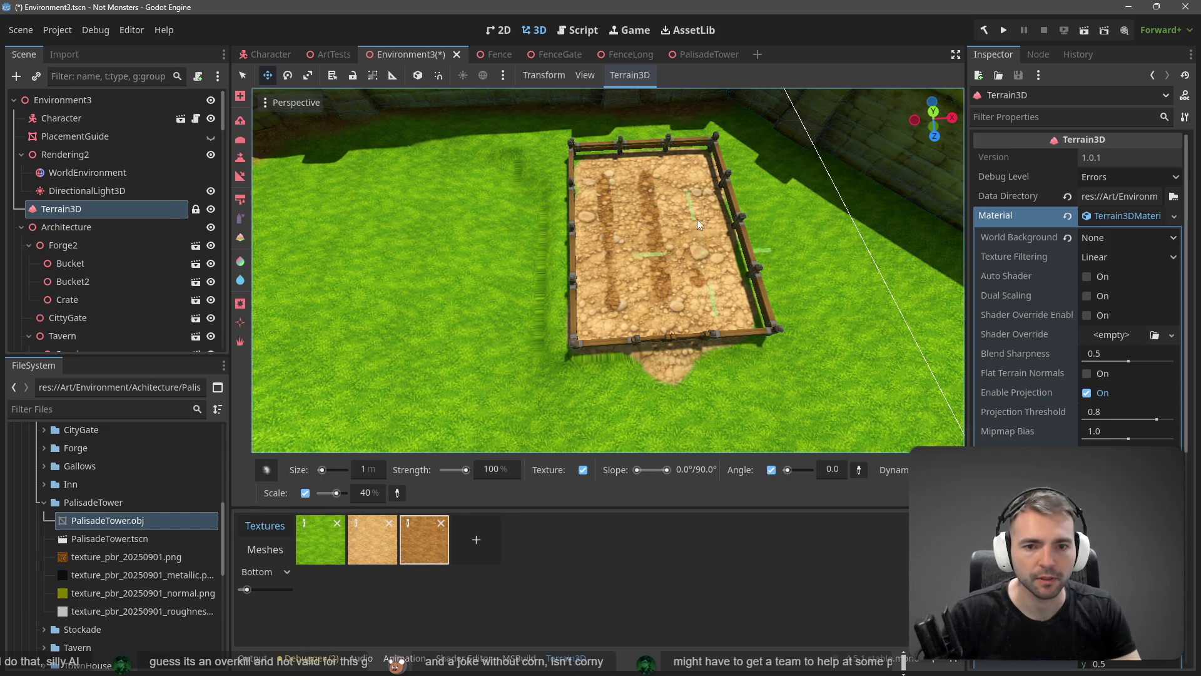
key(ctrl+z)
key(ctrl+z)
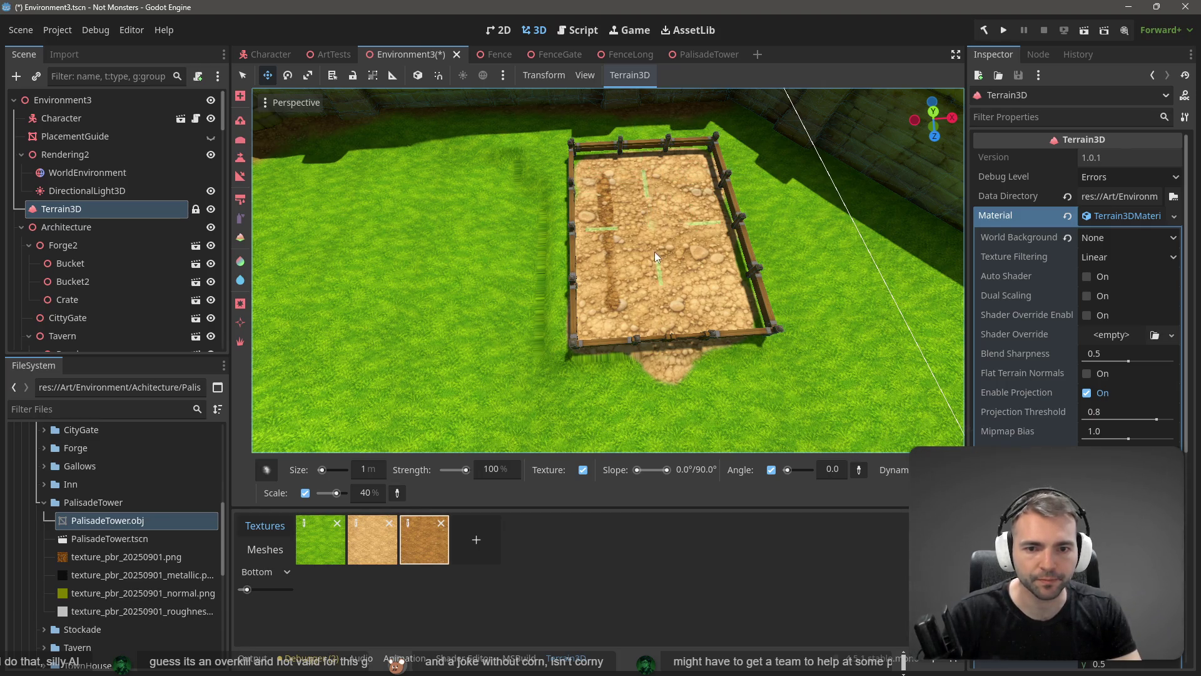
mouse_move(662, 291)
mouse_down()
mouse_move(659, 220)
mouse_move(662, 309)
mouse_move(645, 174)
mouse_up()
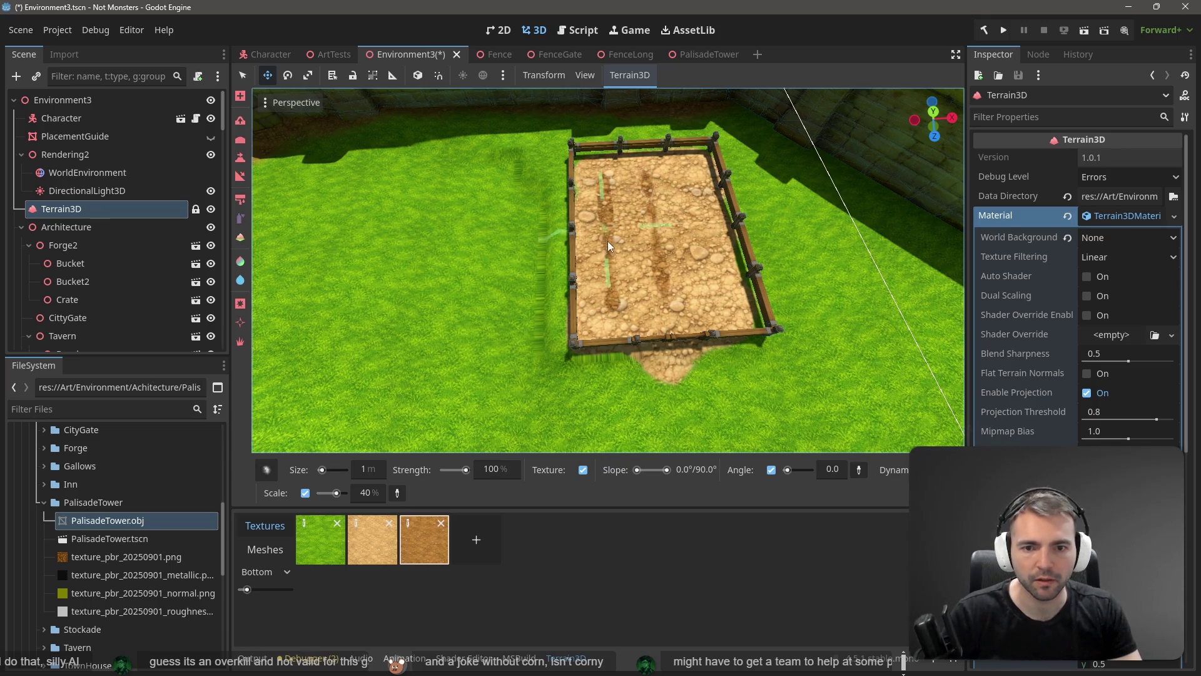
drag(607, 241, 611, 268)
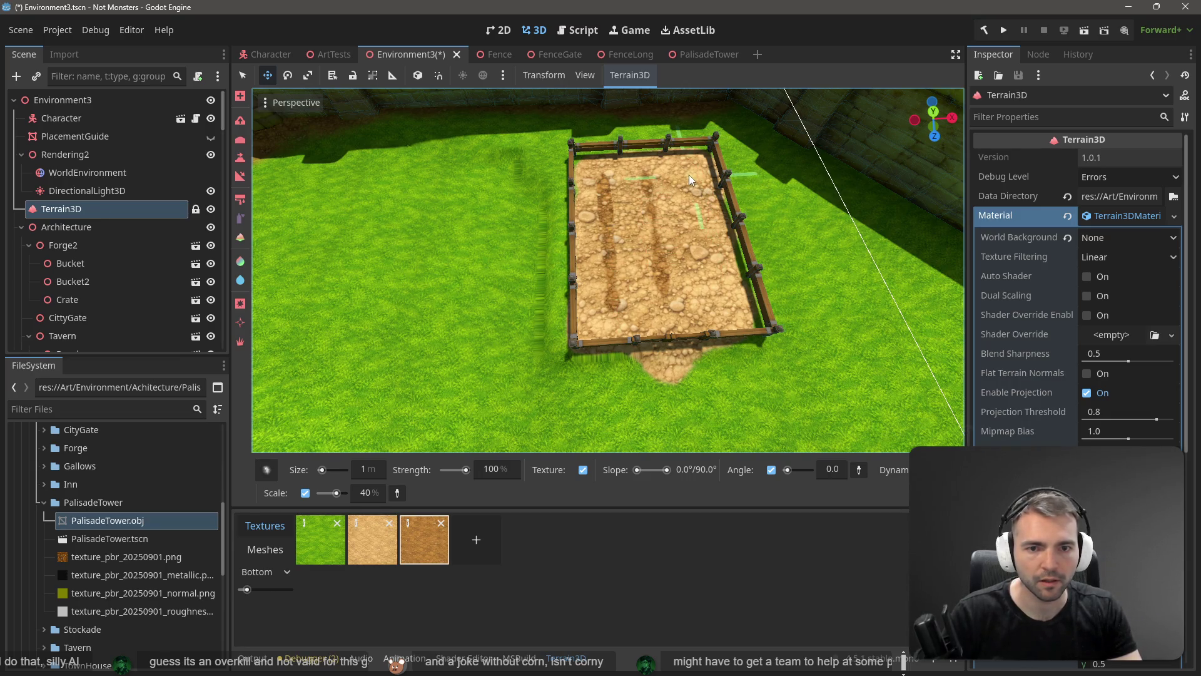
- Paint the third dark furrow down the right side of the field
mouse_move(689, 174)
mouse_down()
mouse_move(704, 295)
mouse_move(684, 179)
mouse_move(702, 276)
mouse_up()
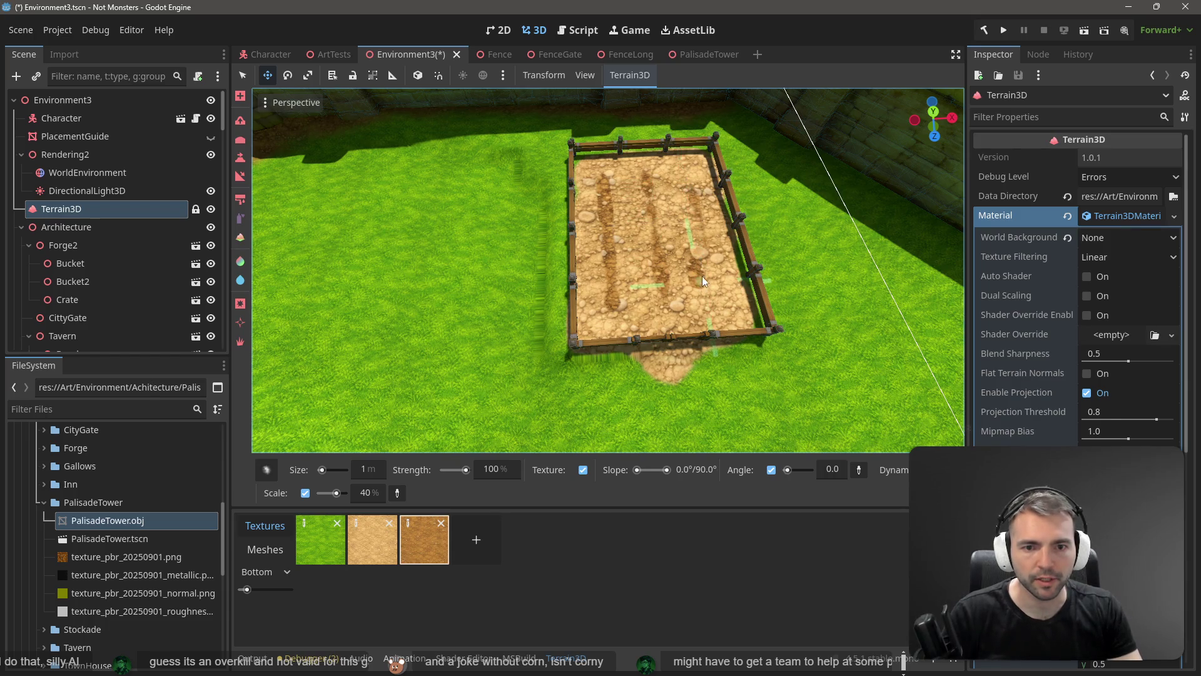
key(ctrl+z)
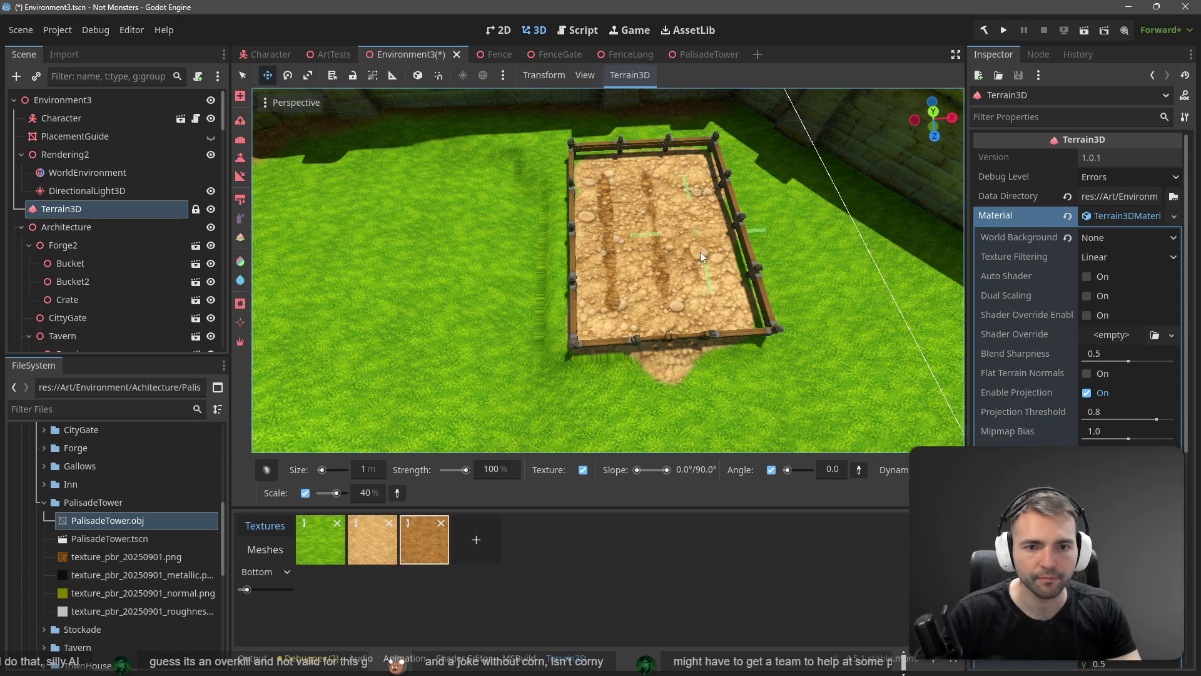
mouse_move(700, 252)
mouse_down()
mouse_move(684, 174)
mouse_move(692, 231)
mouse_up()
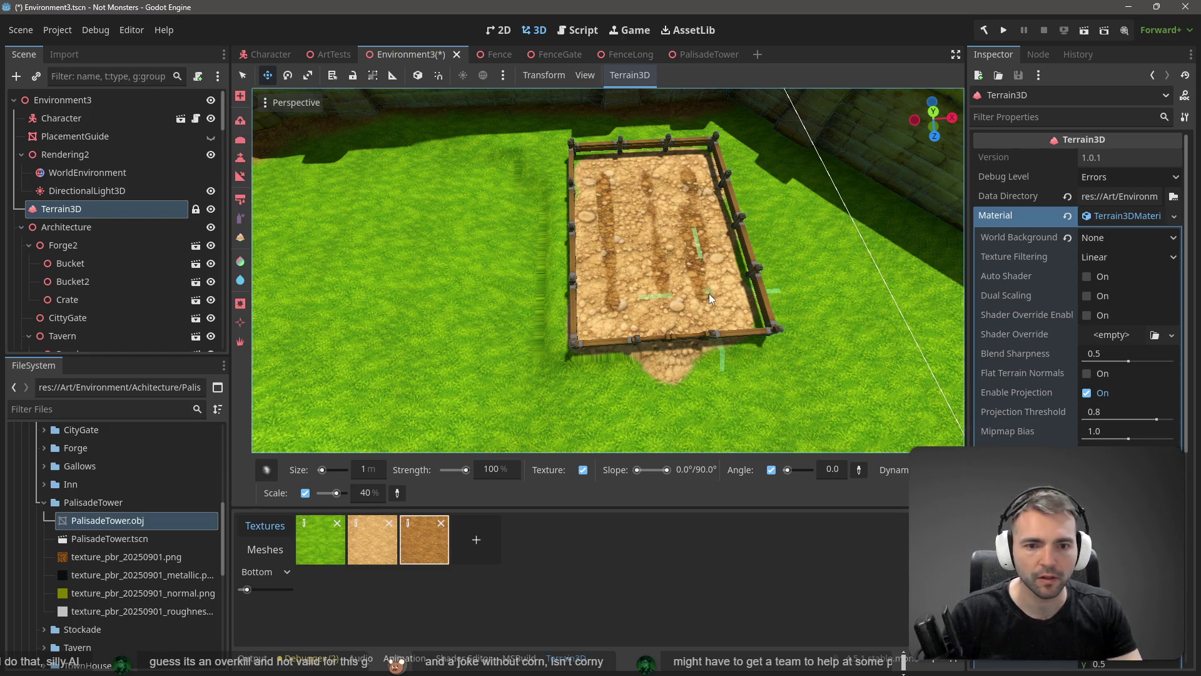
- View the furrowed field from above, keep the Dirt2_Albedo texture selected, and save the scene
mouse_move(709, 294)
mouse_down()
mouse_move(708, 238)
mouse_move(726, 269)
mouse_move(725, 253)
mouse_up()
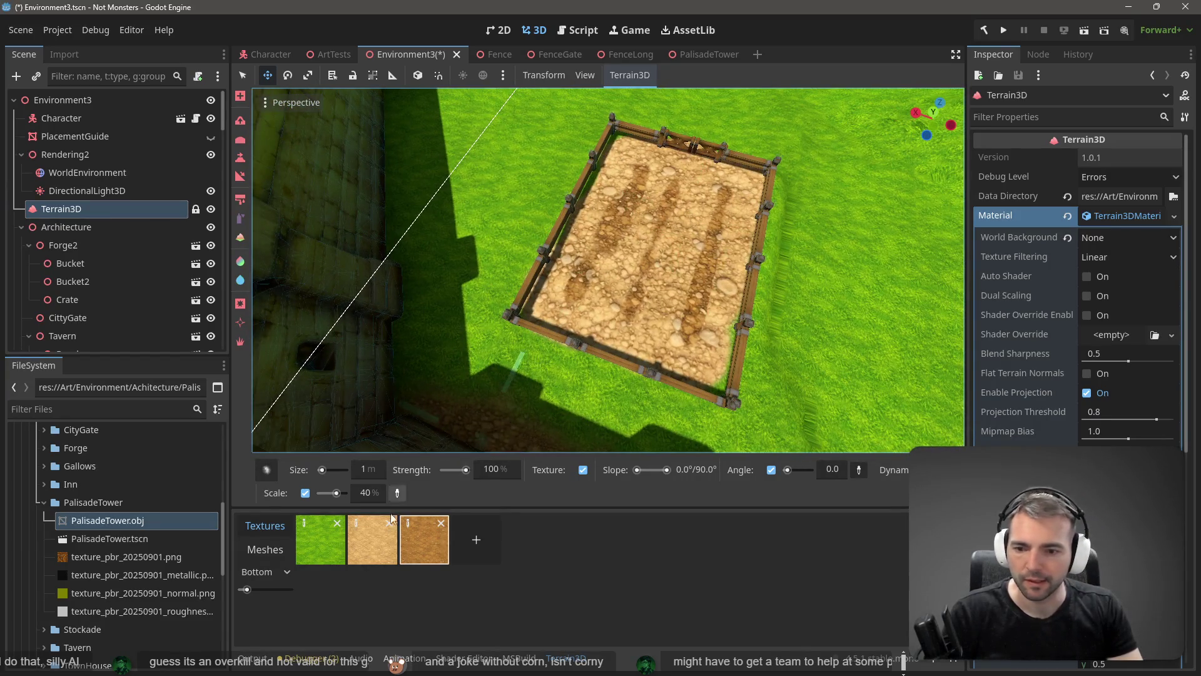
click(374, 540)
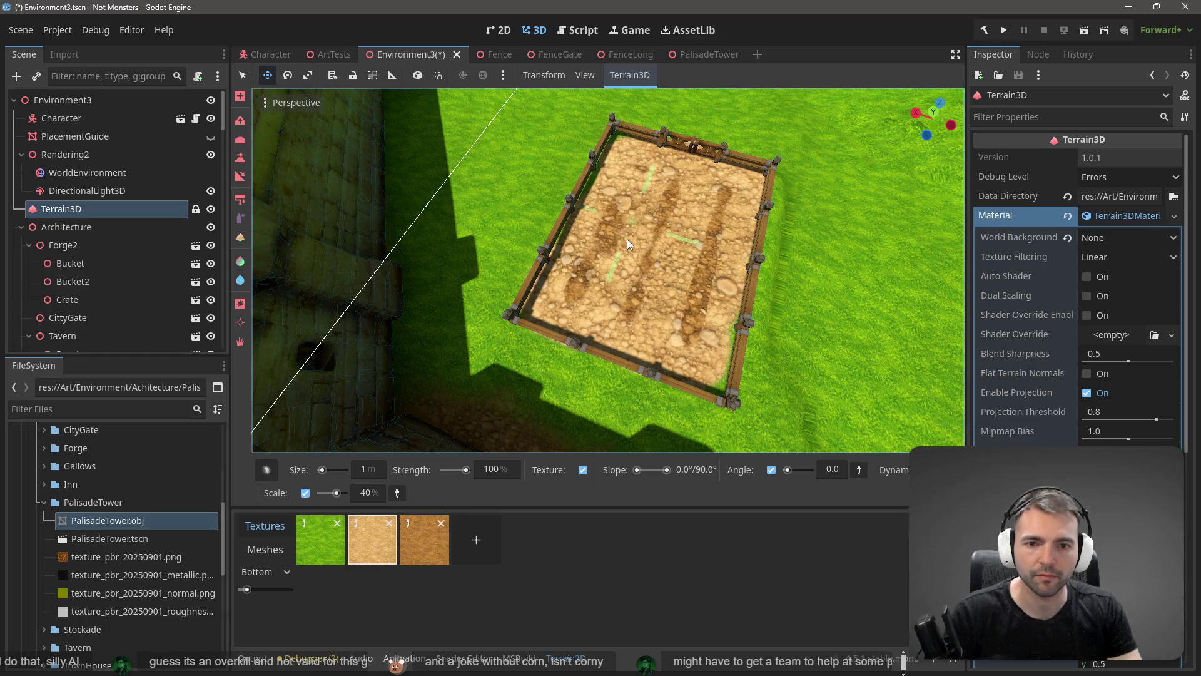
click(434, 543)
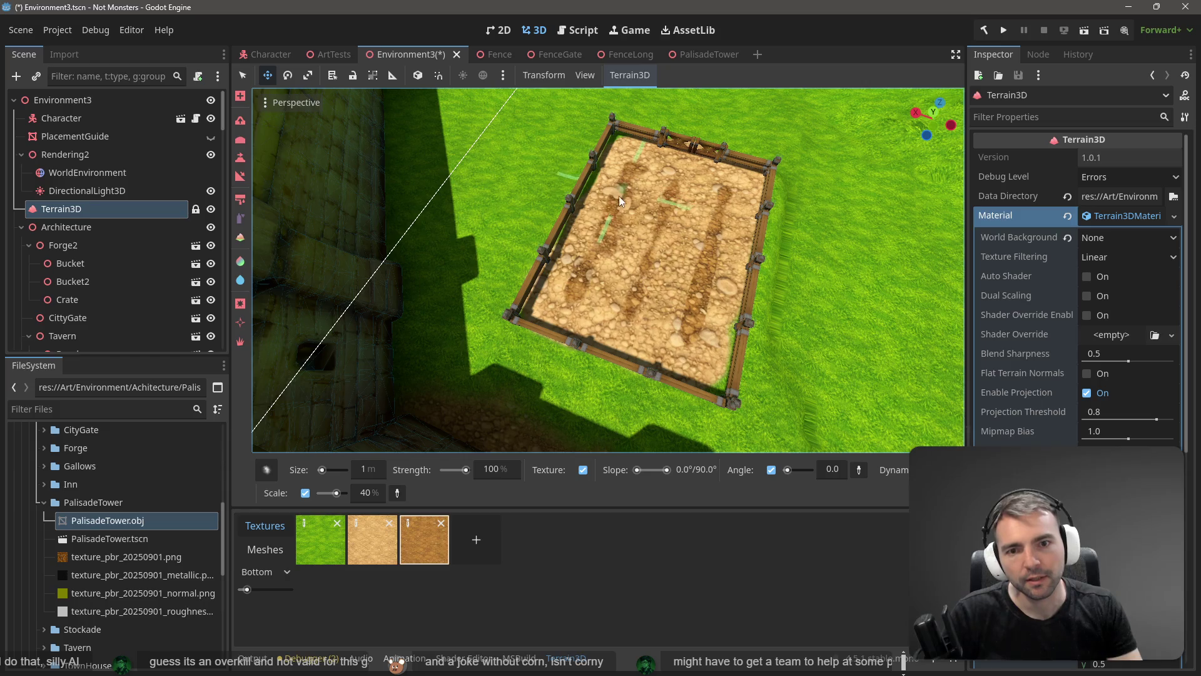
scroll(618, 197, down, 5)
scroll(678, 198, down, 5)
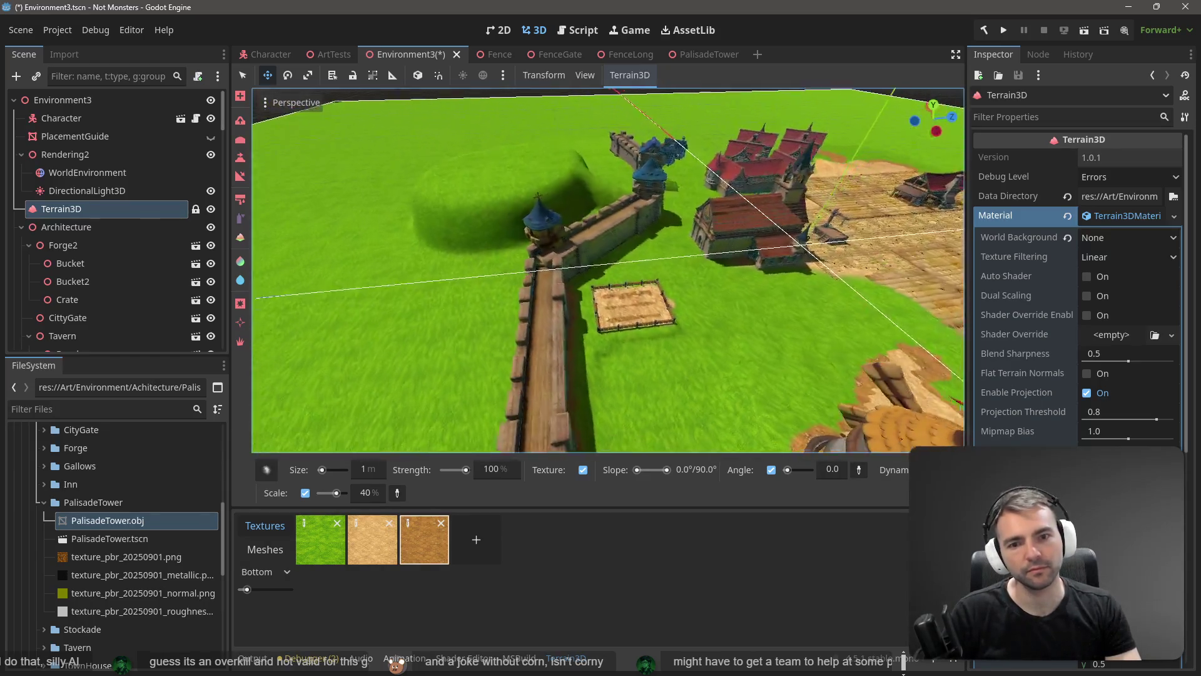
key(ctrl+s)
scroll(678, 198, down, 5)
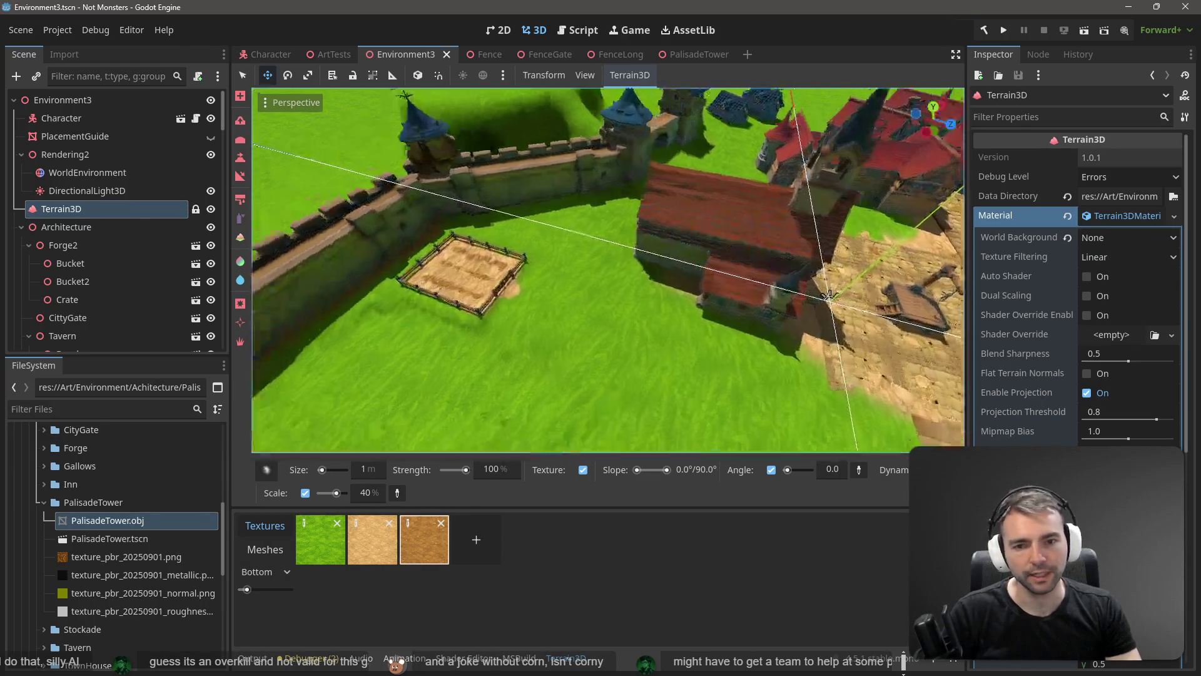
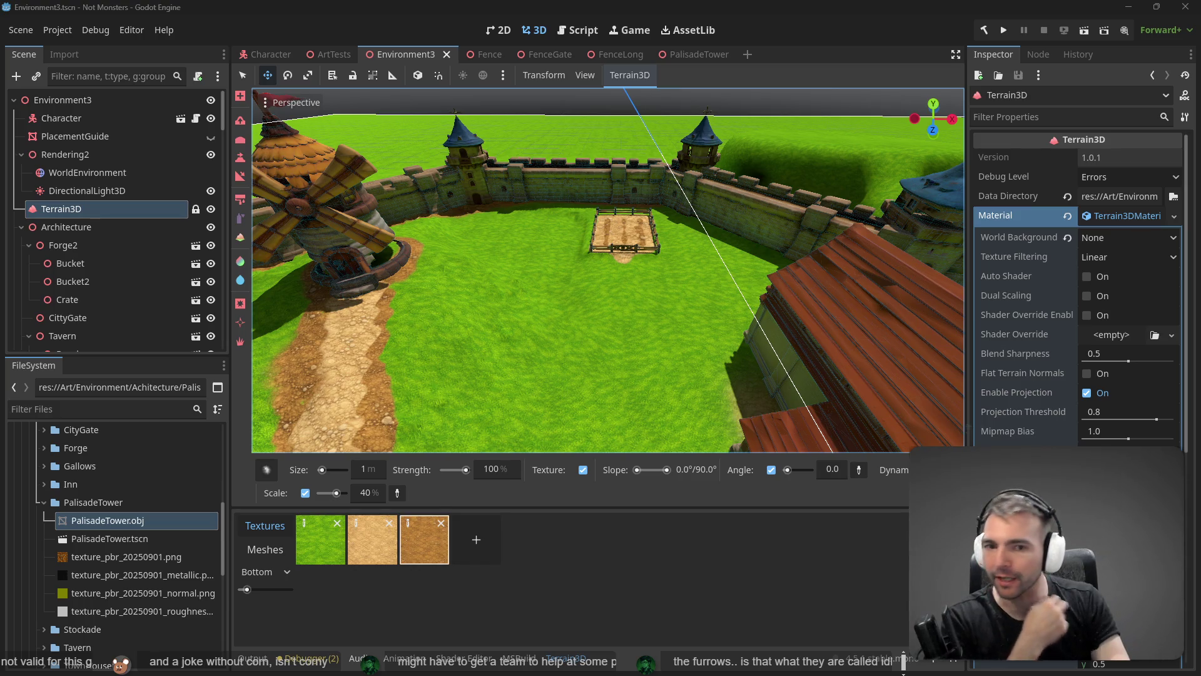
- Fly down to the fenced plot and deepen its right-hand furrow with the Height tool
key(w)
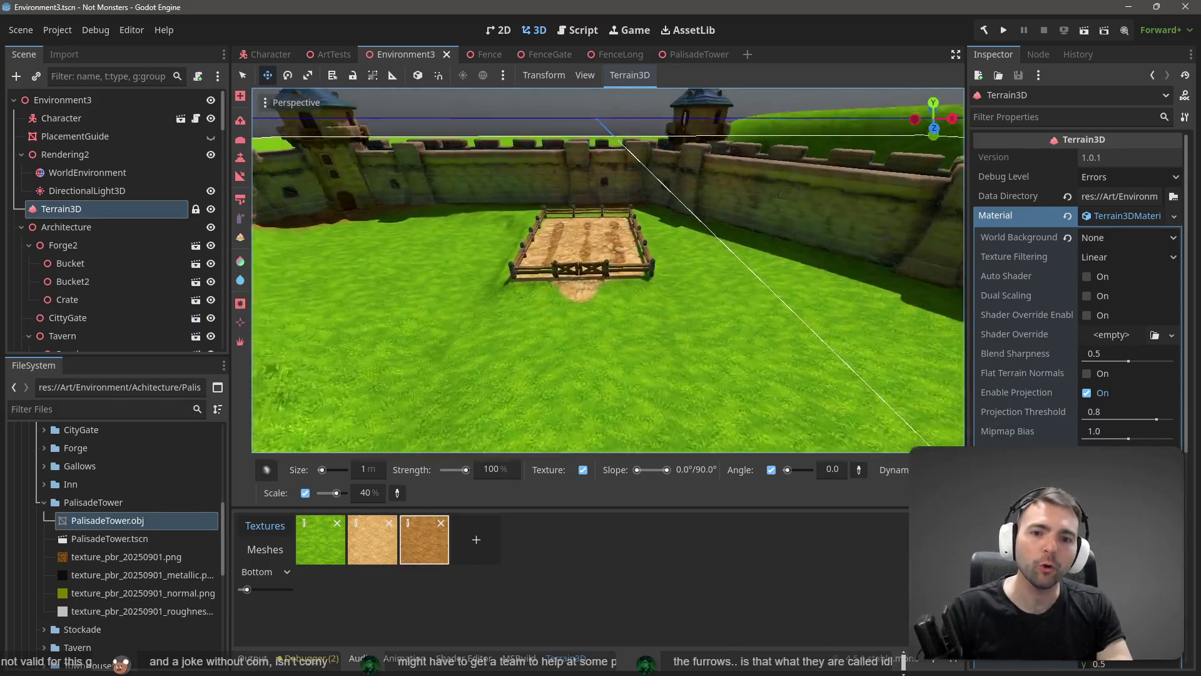
key(w)
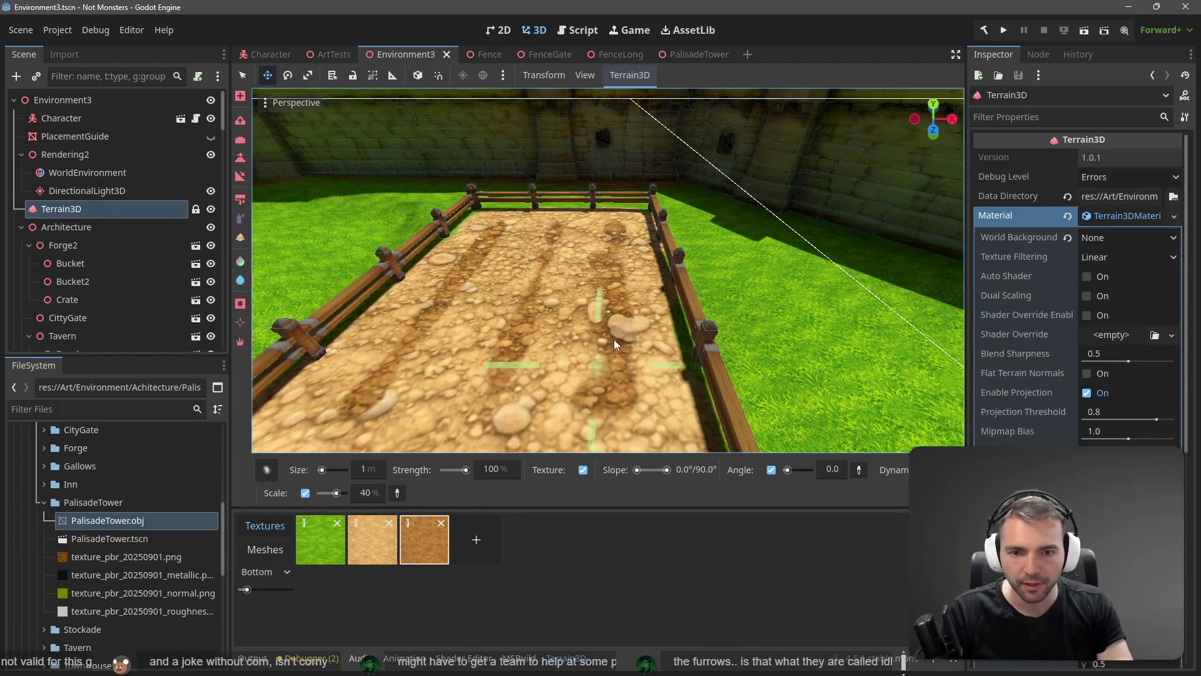
key(w)
key(w)
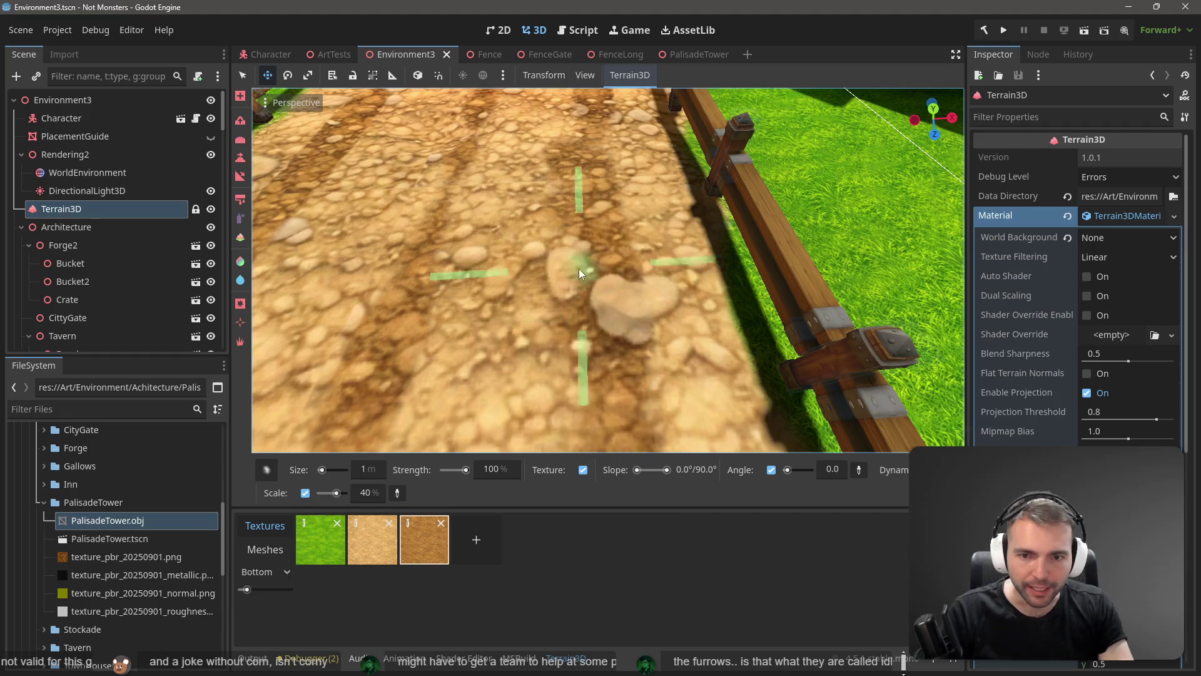
scroll(628, 287, down, 5)
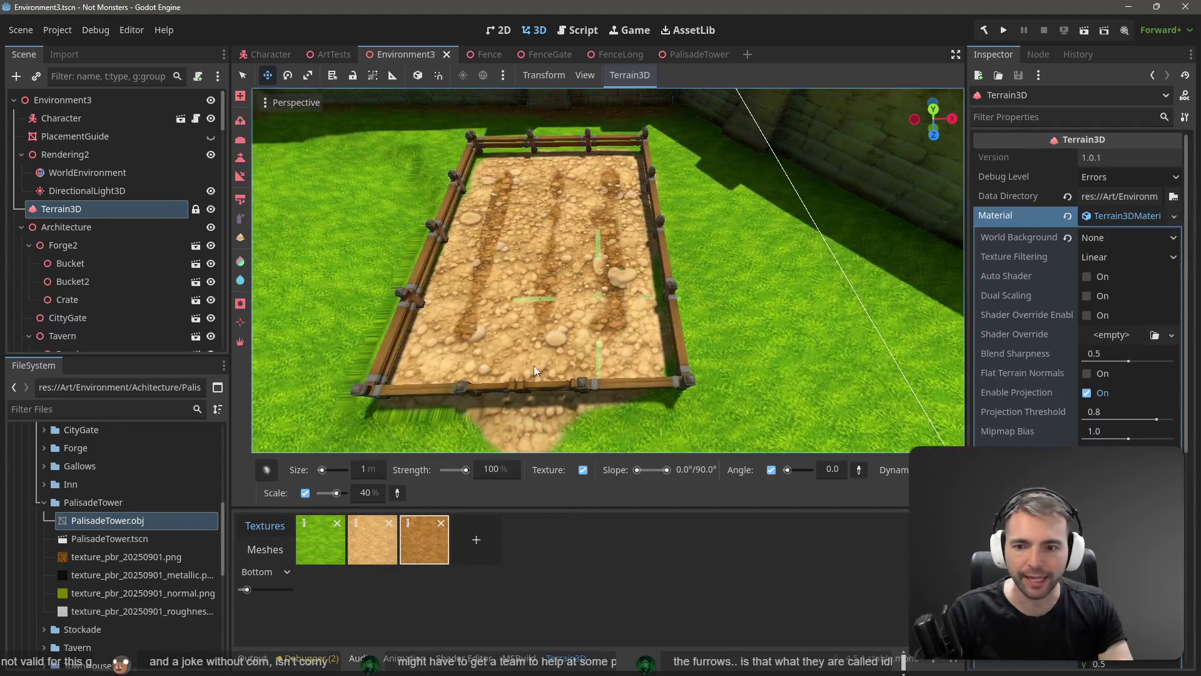
click(242, 161)
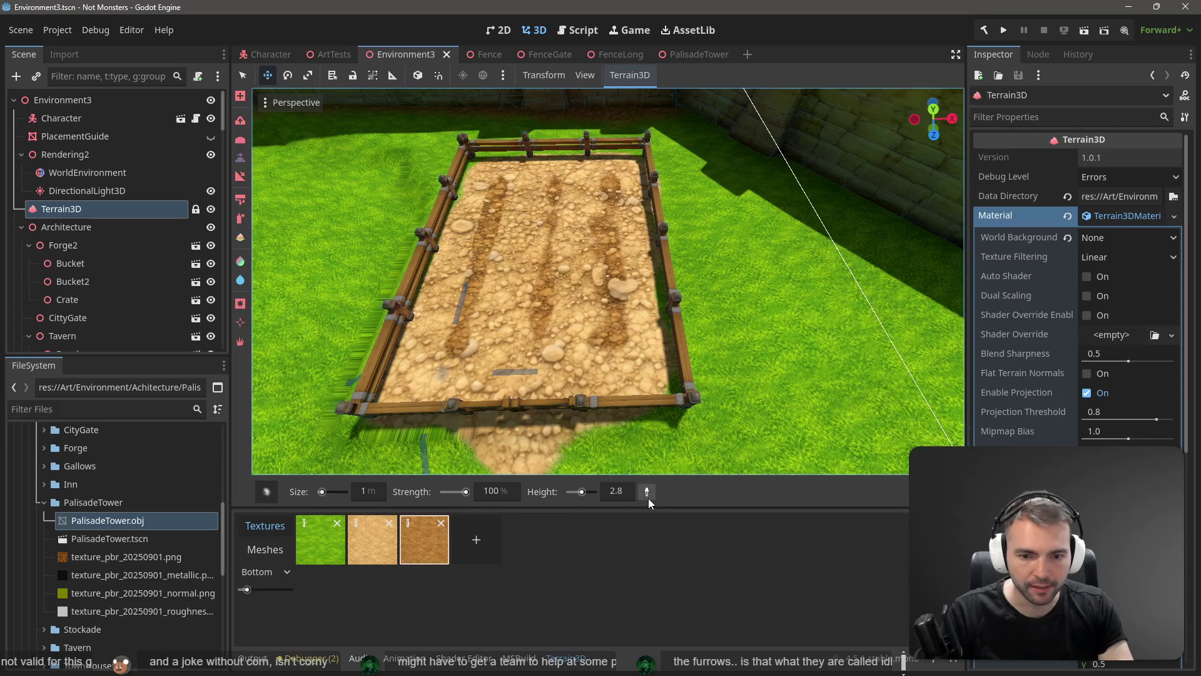
click(609, 179)
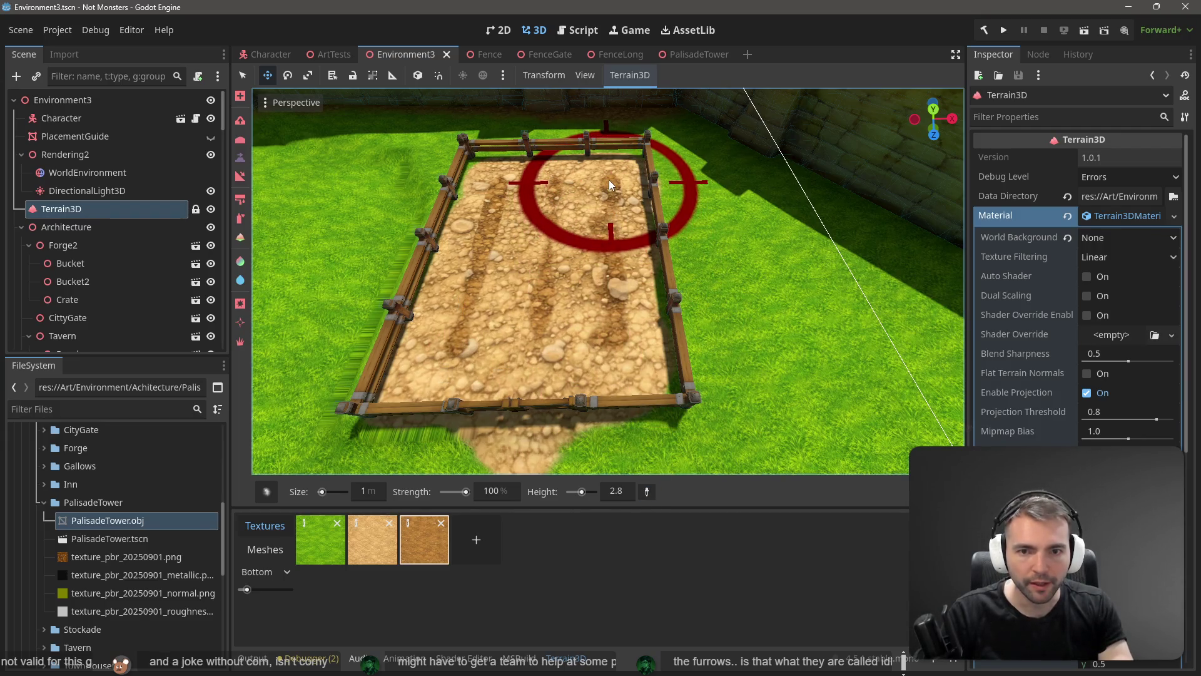
- Set the sculpt brush height to 2.9
click(624, 492)
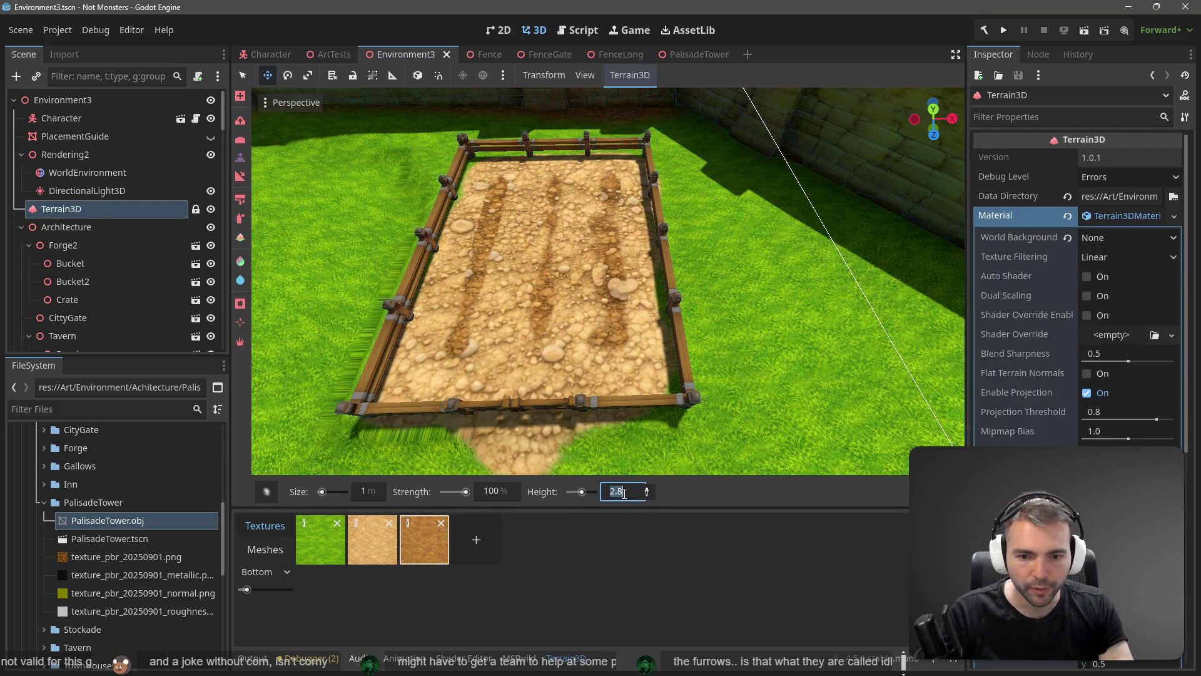
key(BackSpace)
text(9)
key(Return)
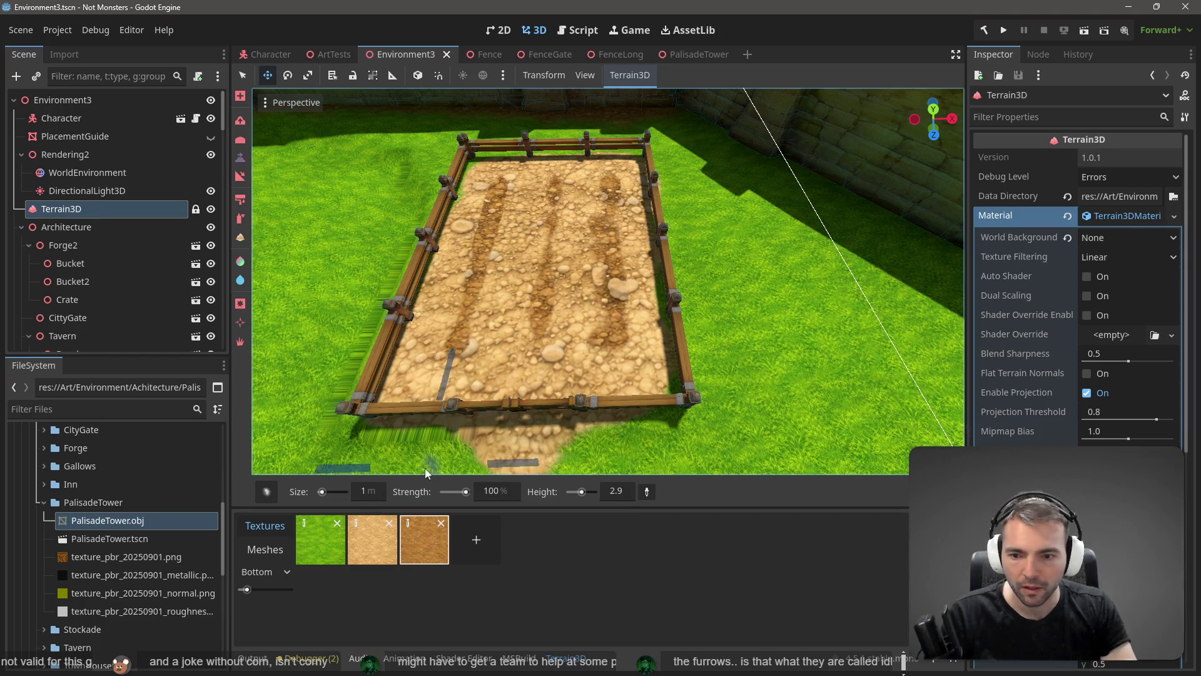
- Sculpt the furrow further up the plot, then look over the fenced yard
click(371, 491)
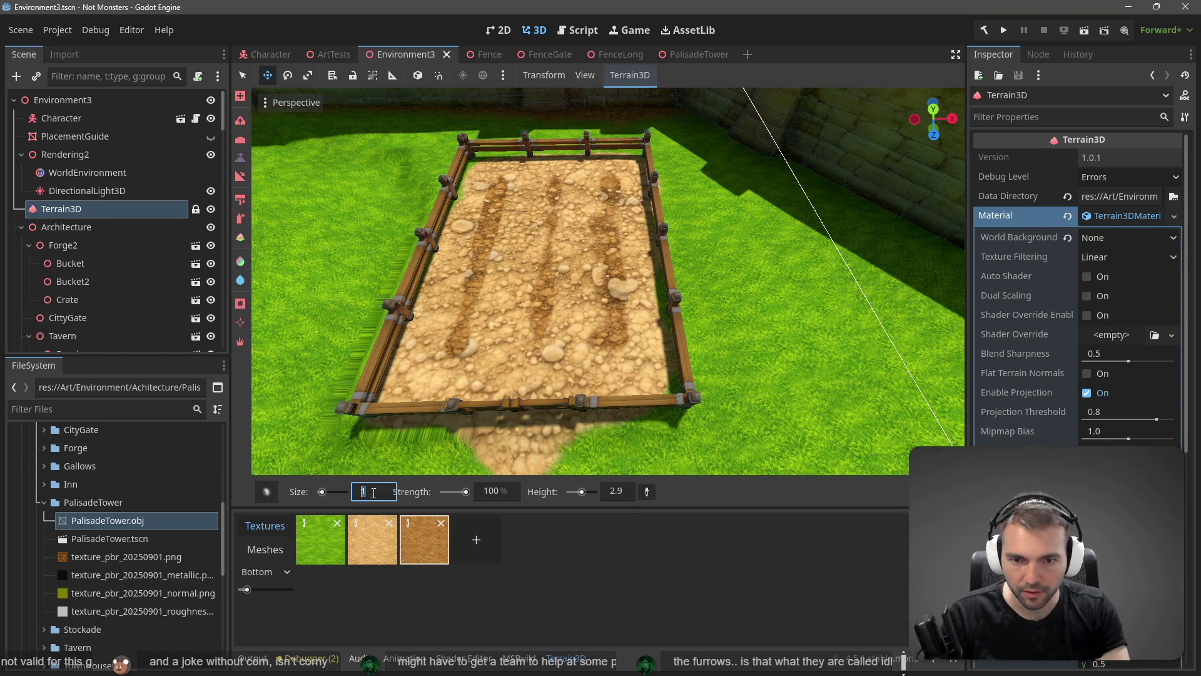
click(704, 247)
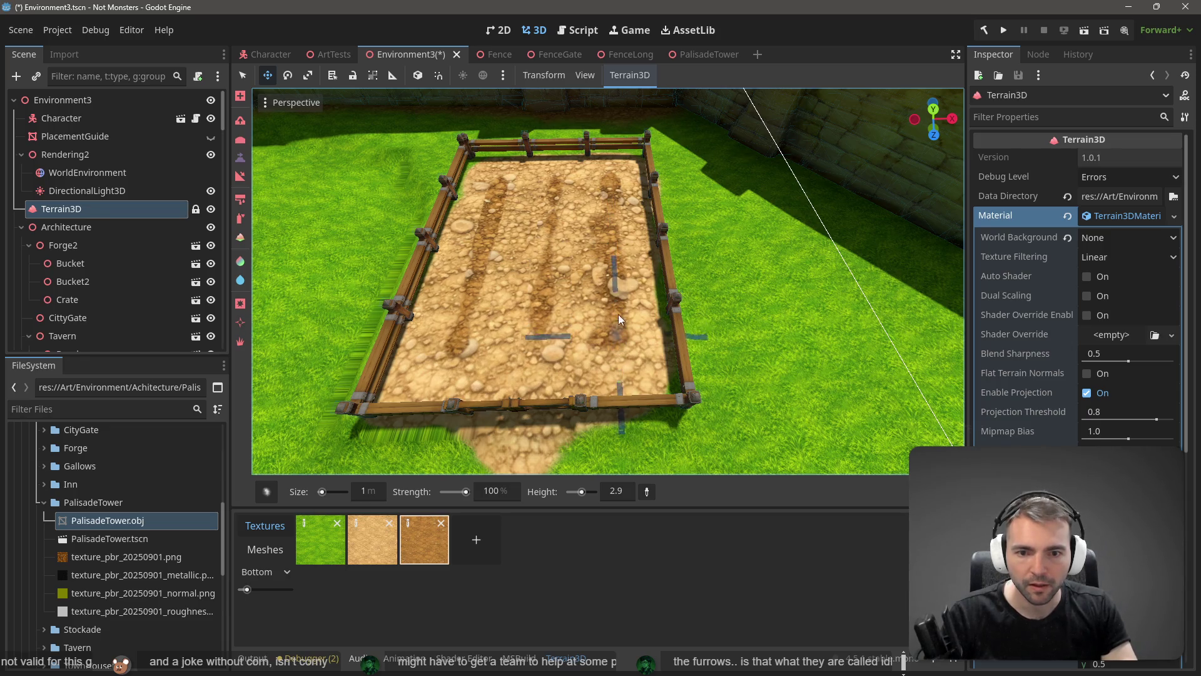
click(608, 185)
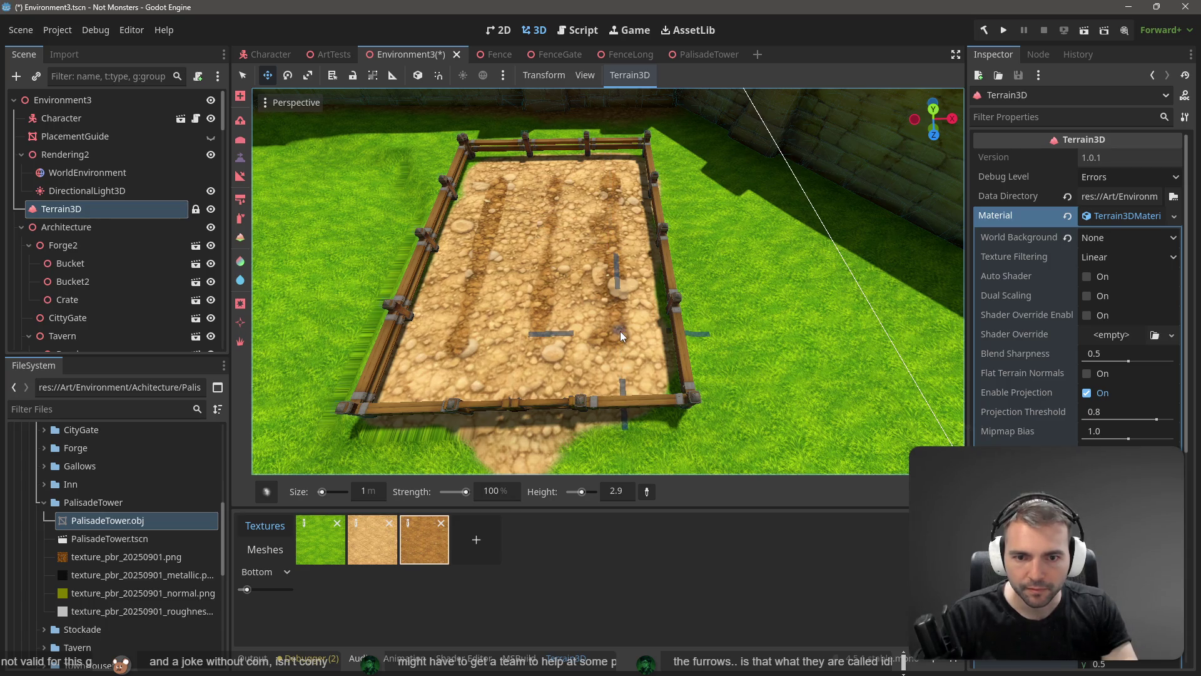
key(w)
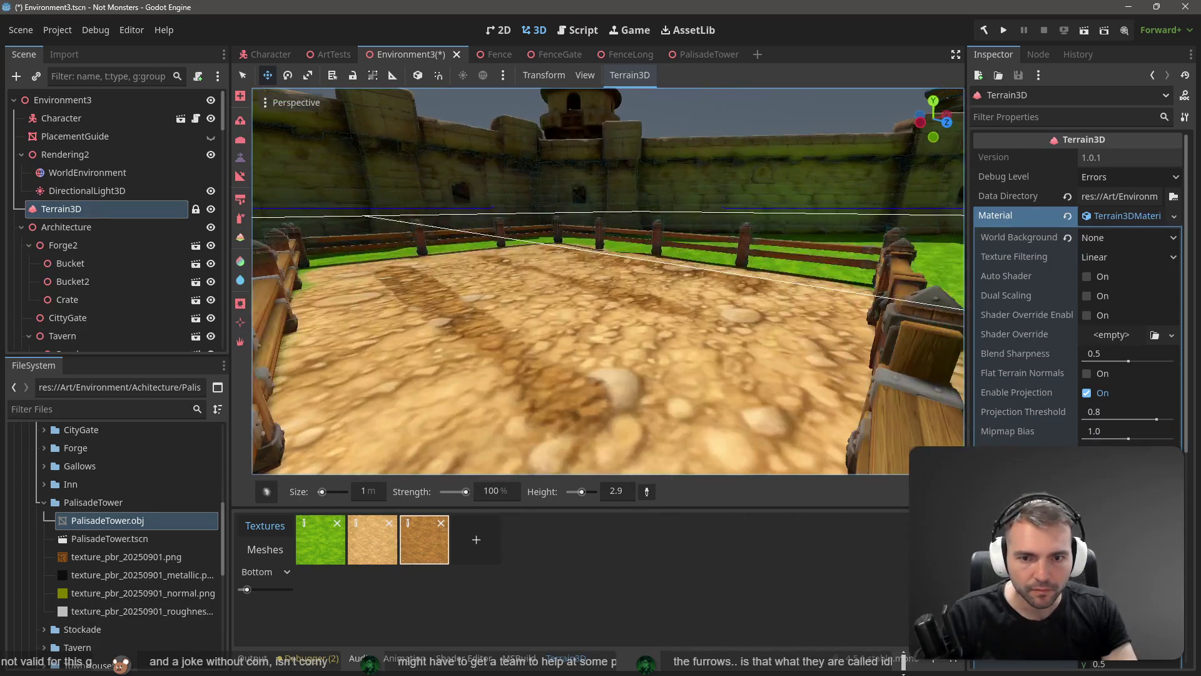
key(d)
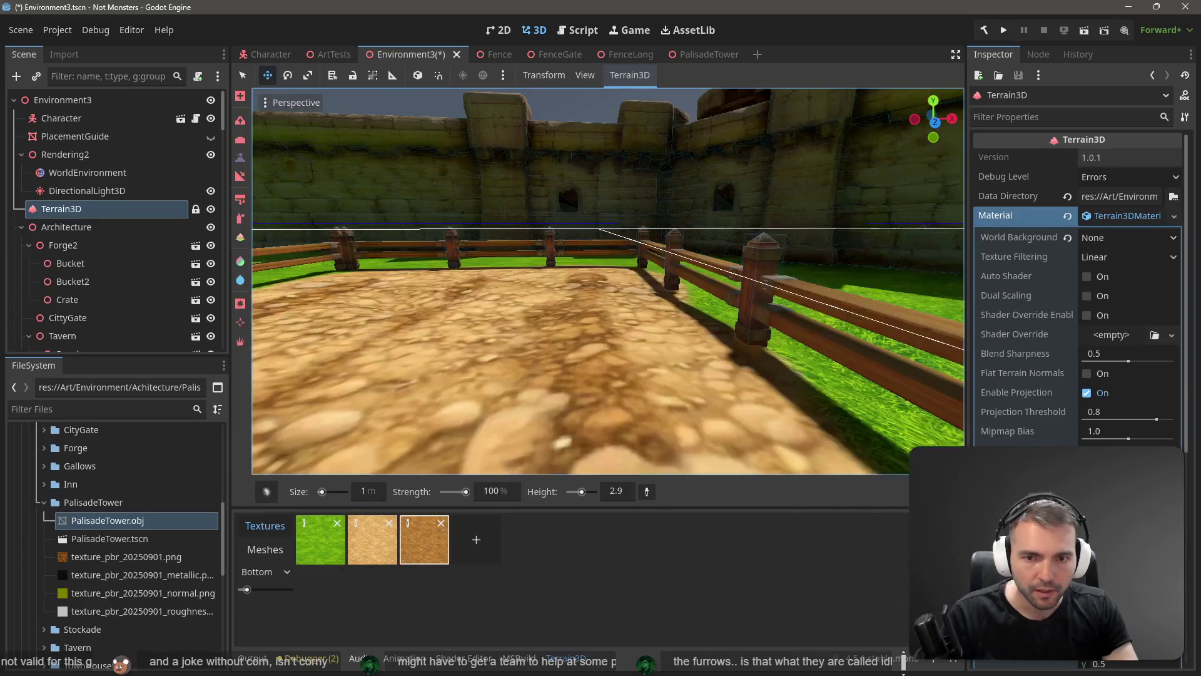
key(e)
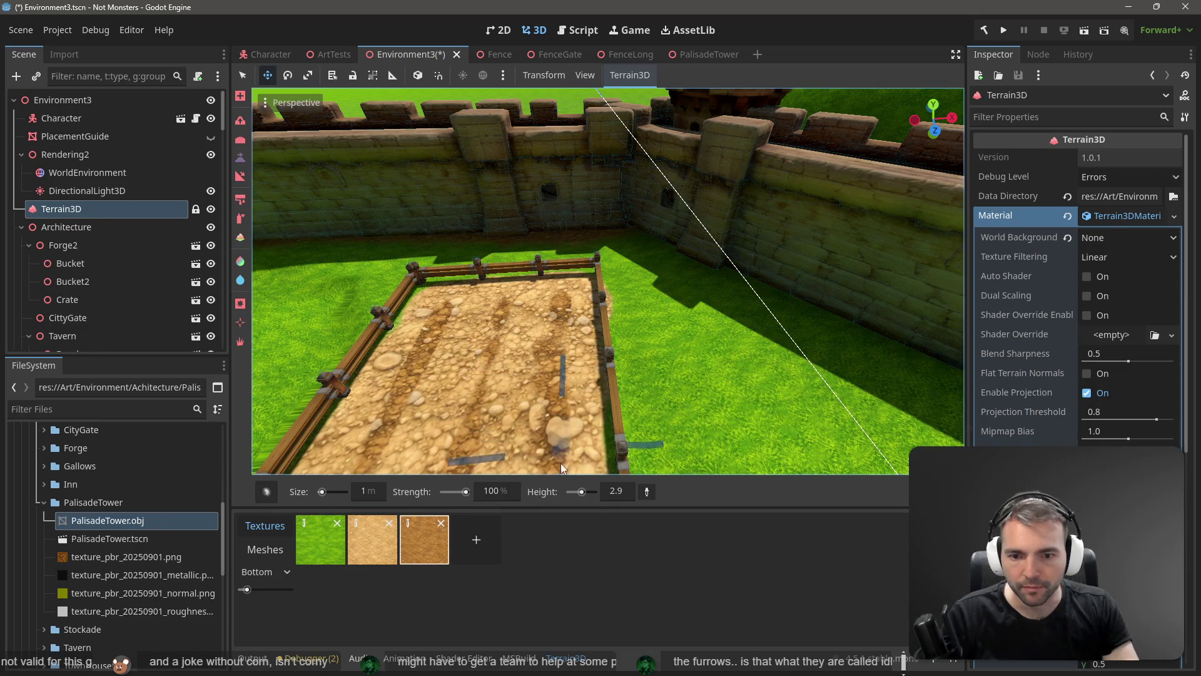
key(s)
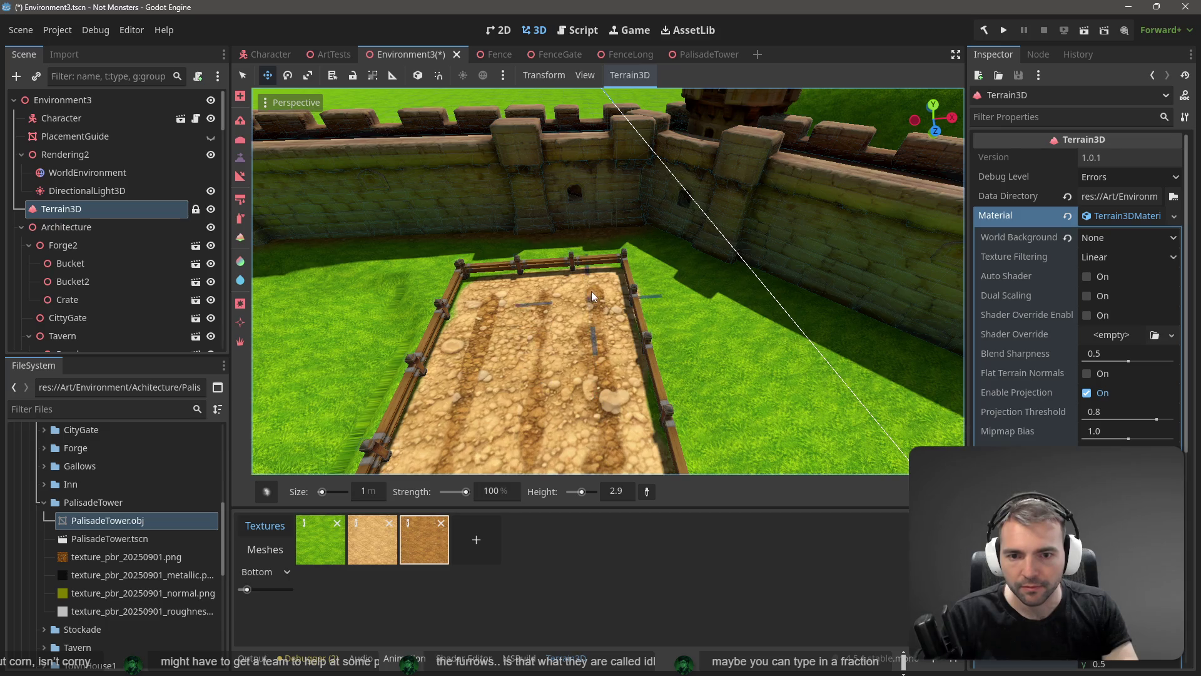
- Change the sculpt brush height to 3.0
click(625, 493)
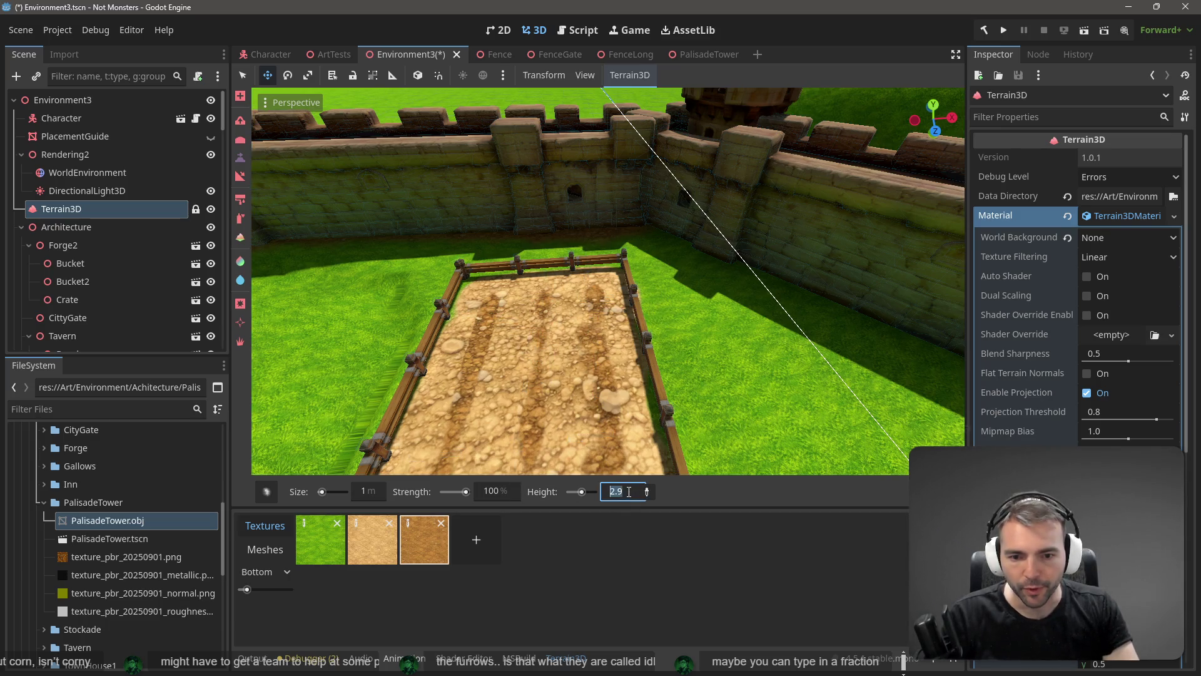
click(634, 492)
text(3)
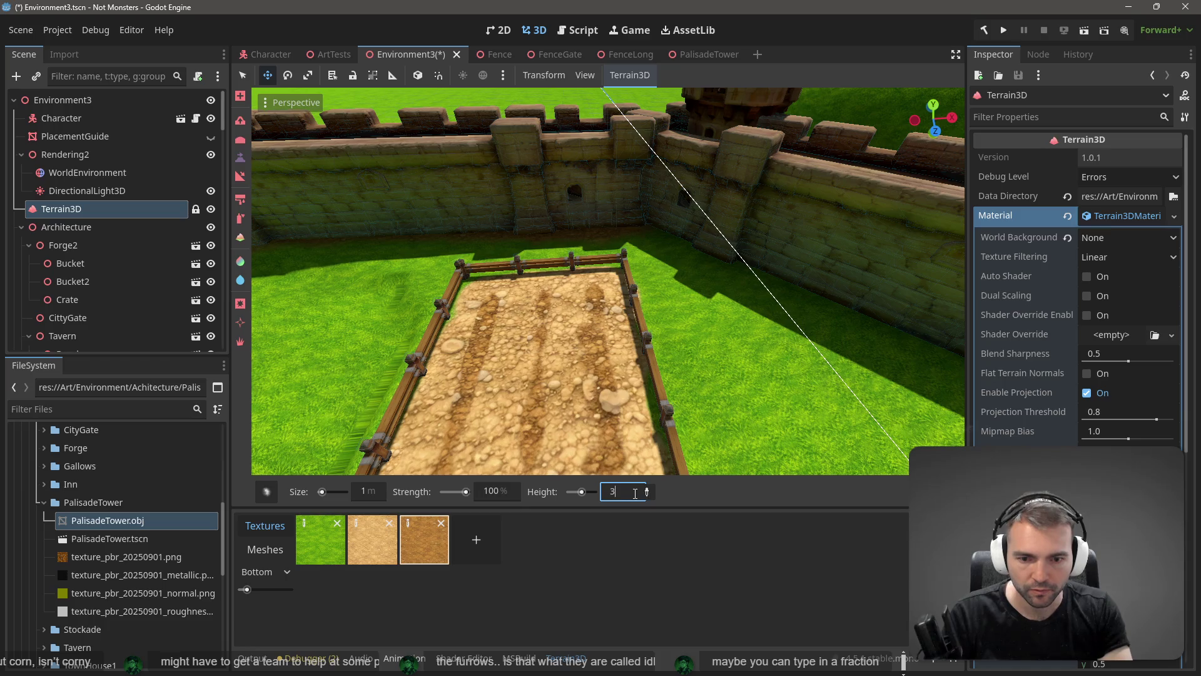
key(Return)
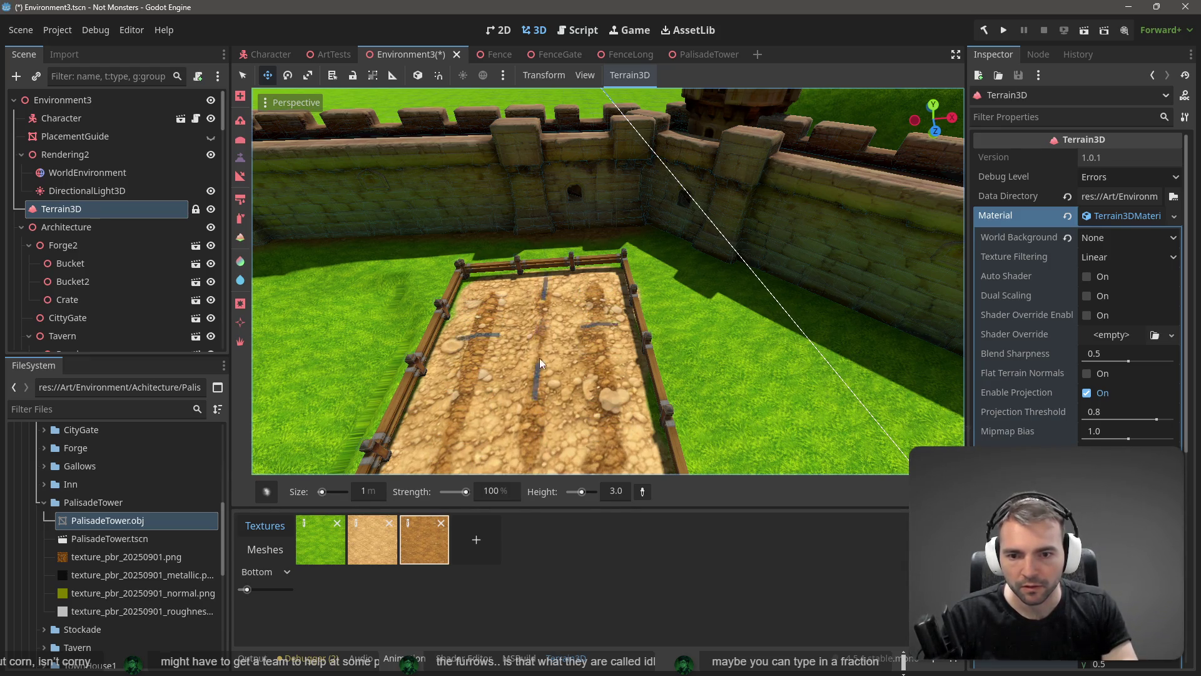
- Orbit to check the furrowed plot and save the Environment3 scene
mouse_move(554, 385)
mouse_down()
mouse_move(554, 362)
mouse_move(570, 357)
mouse_up()
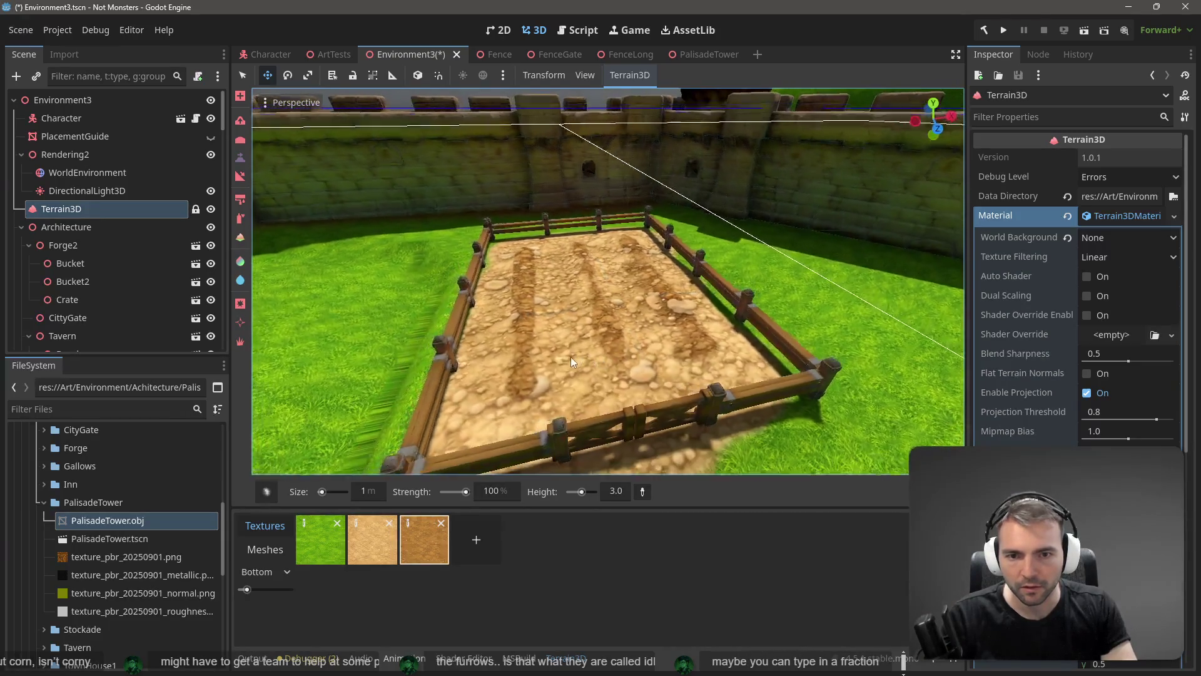
key(e)
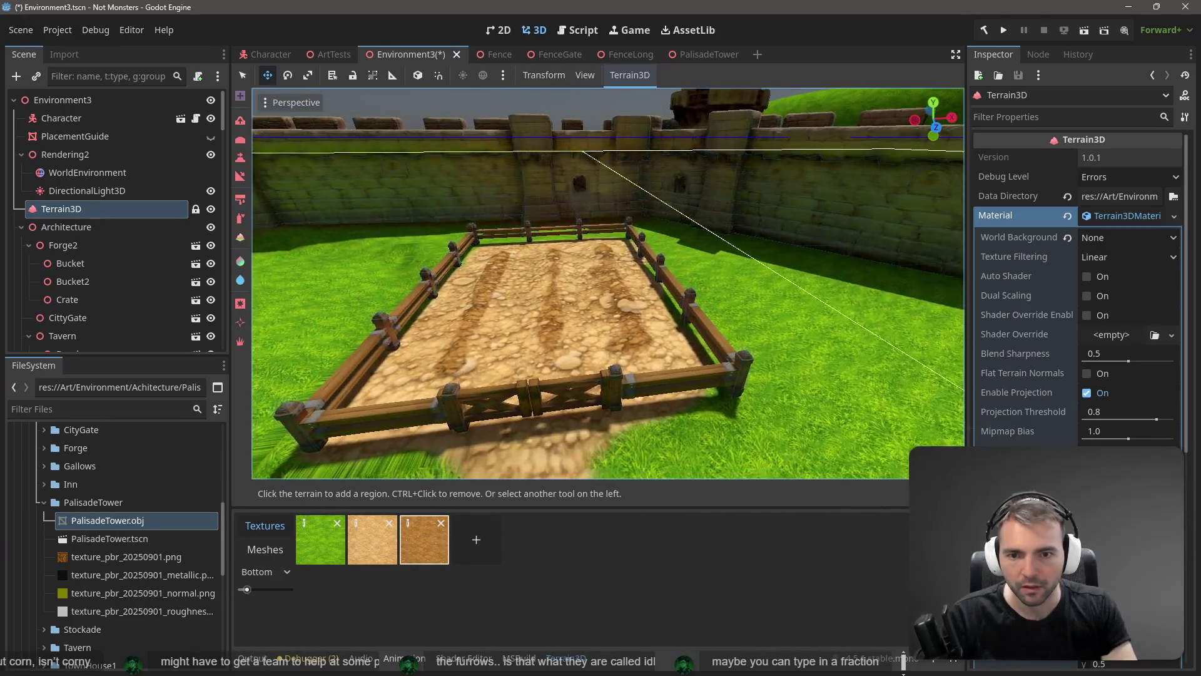
scroll(608, 284, up, 5)
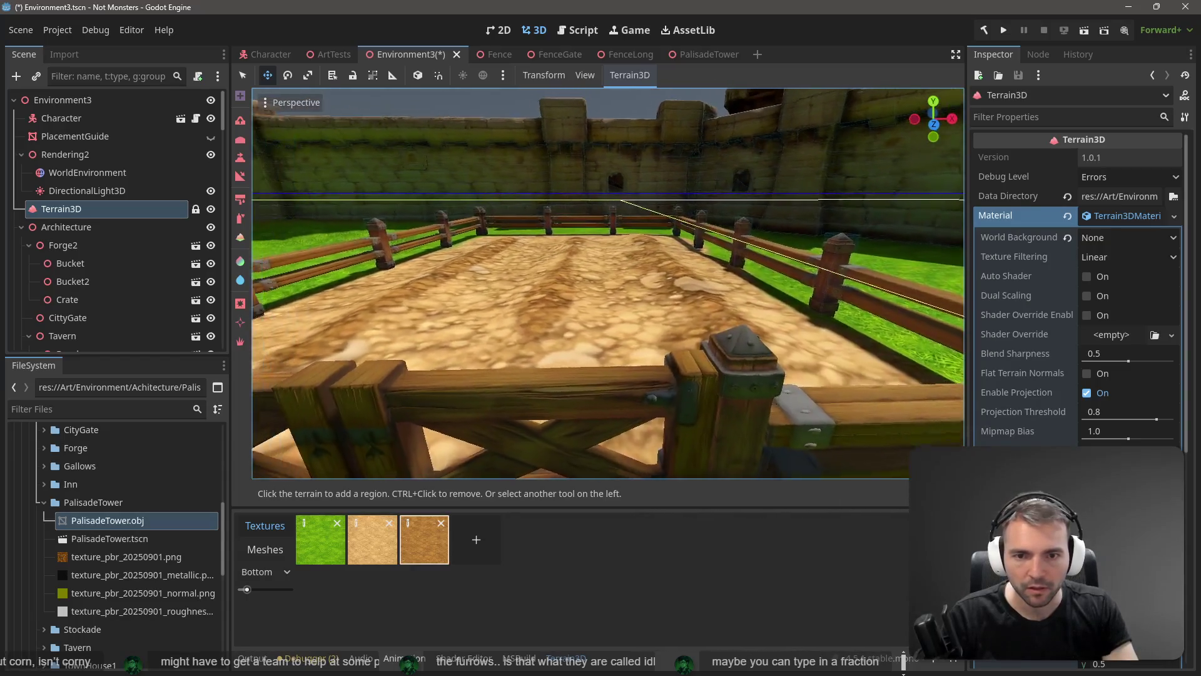
key(ctrl+s)
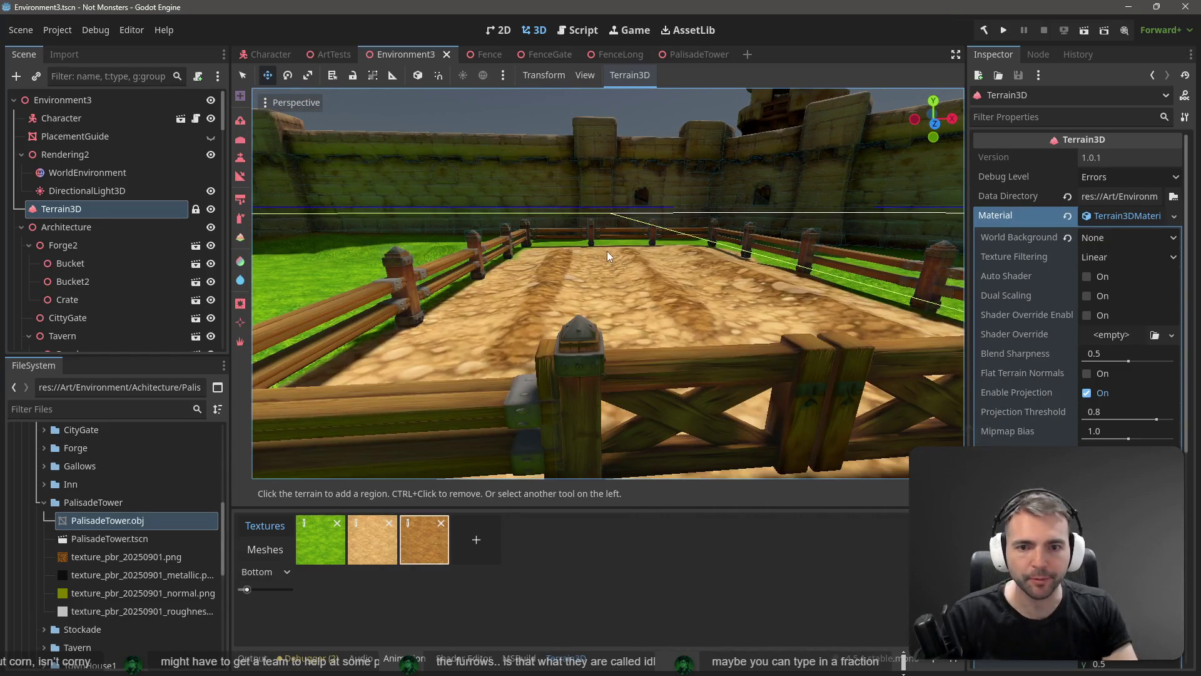
scroll(607, 250, down, 8)
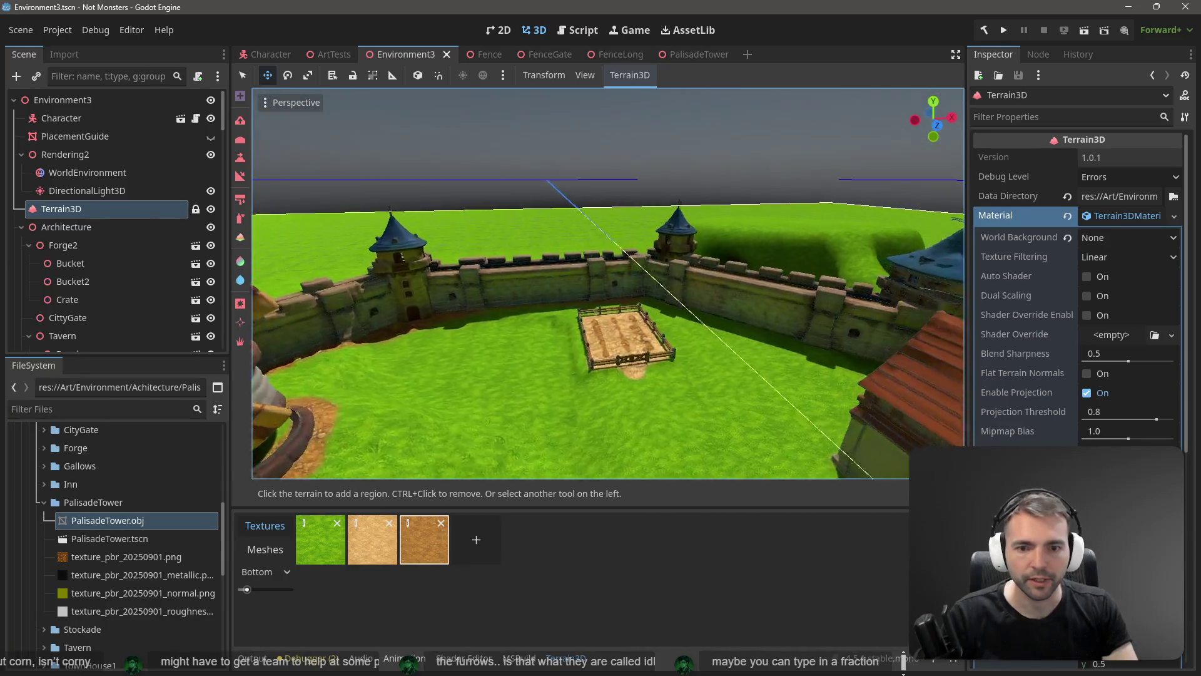
mouse_move(606, 281)
mouse_down()
mouse_move(706, 282)
mouse_move(532, 281)
mouse_move(594, 275)
mouse_move(570, 263)
mouse_up()
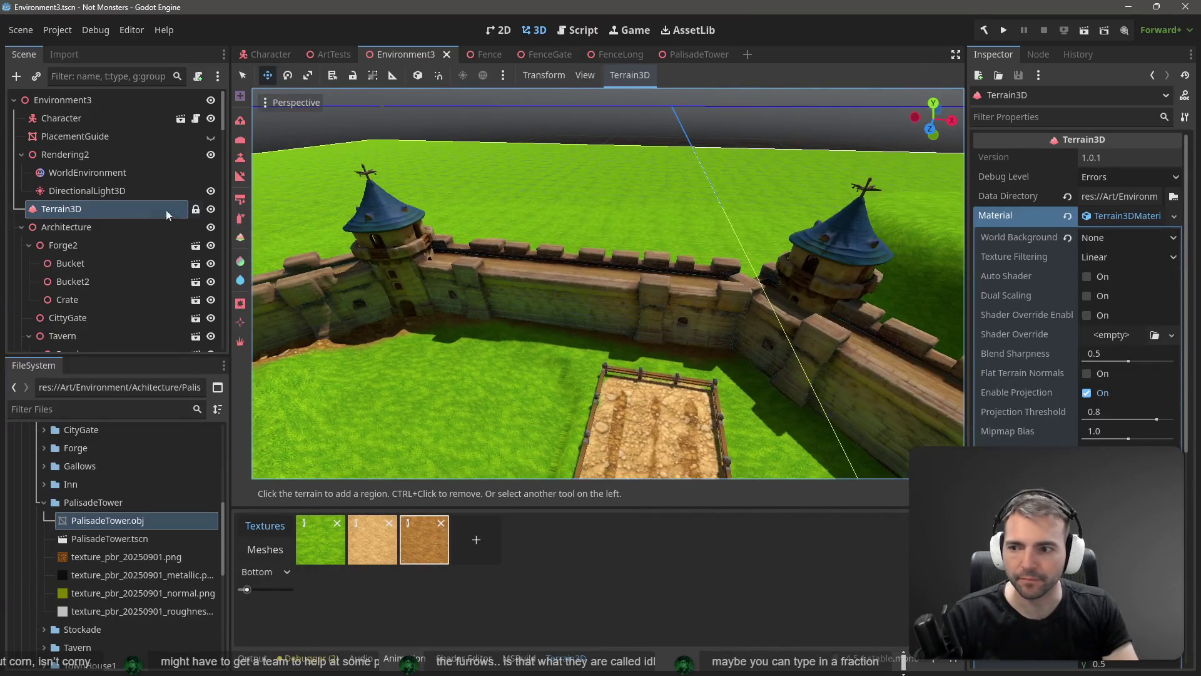
click(21, 226)
scroll(113, 219, down, 10)
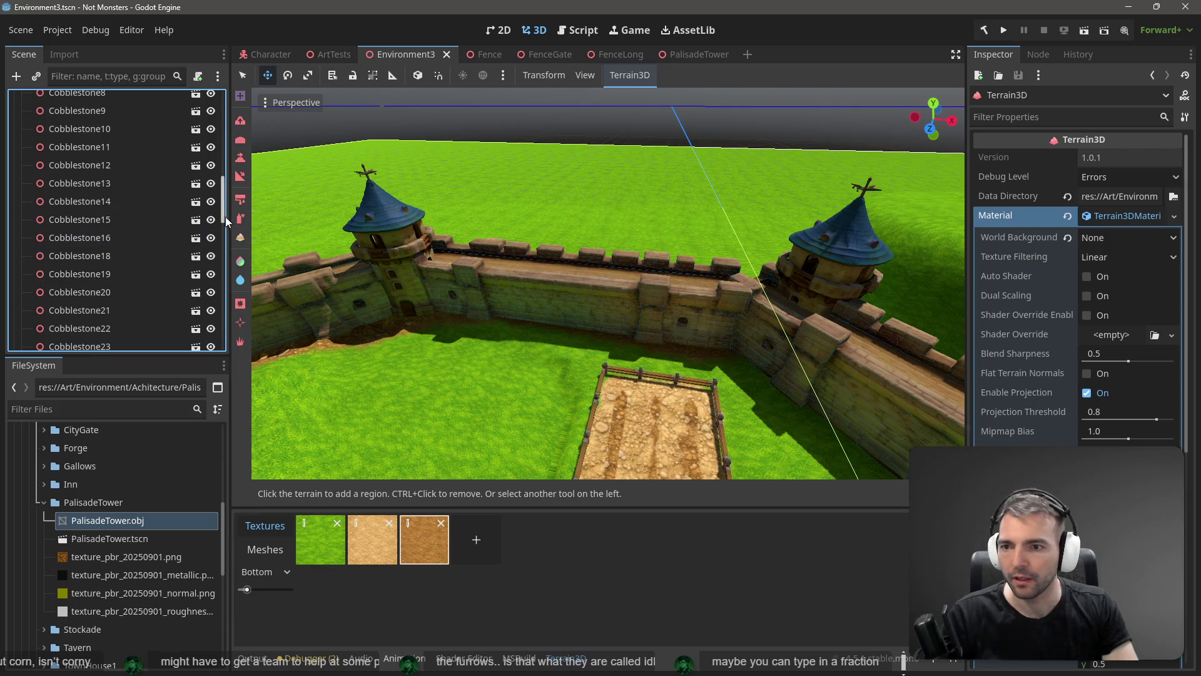
scroll(226, 219, down, 10)
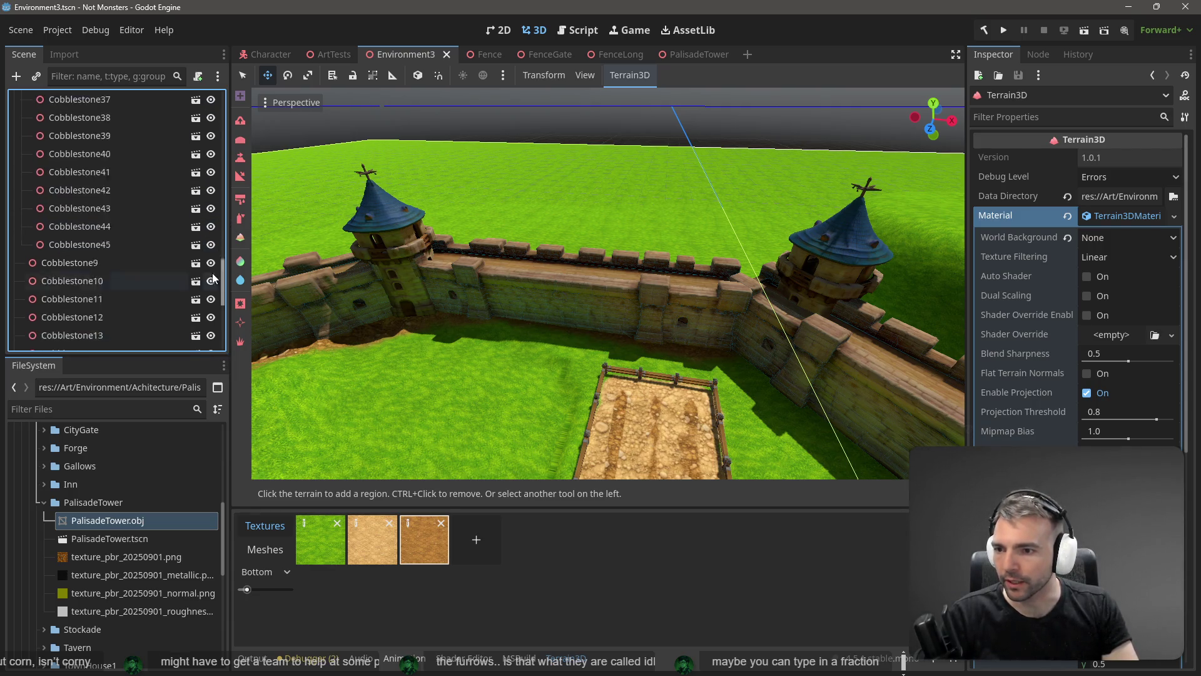
scroll(125, 250, up, 10)
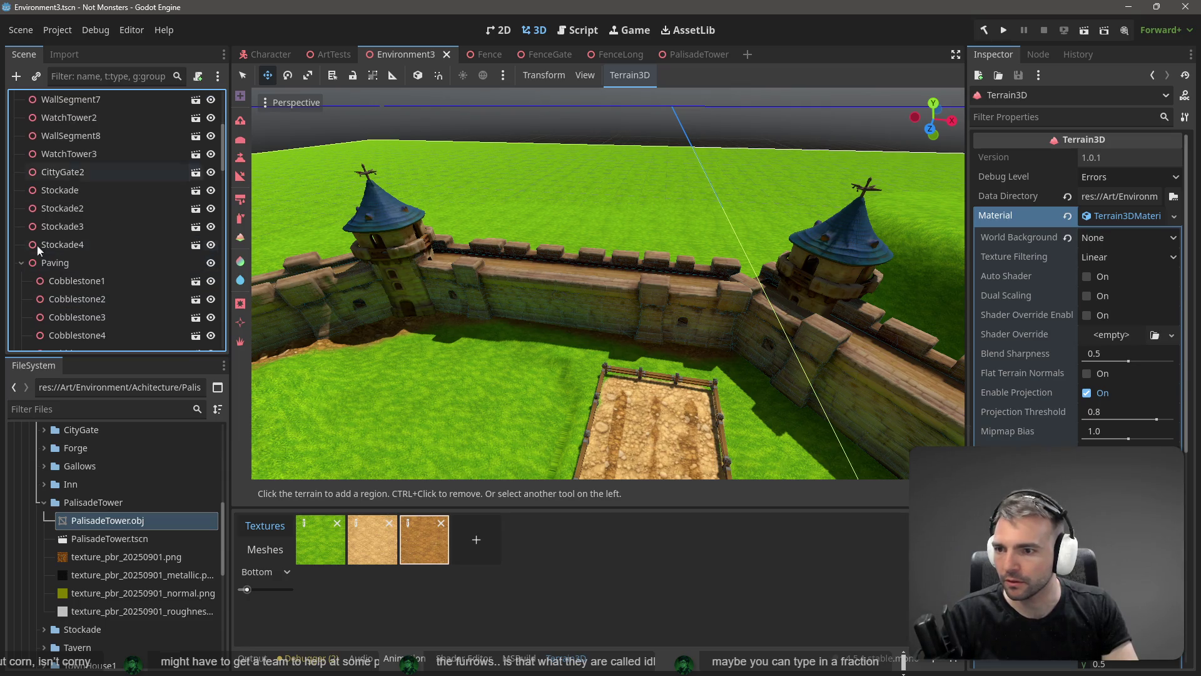
click(22, 262)
scroll(118, 266, up, 3)
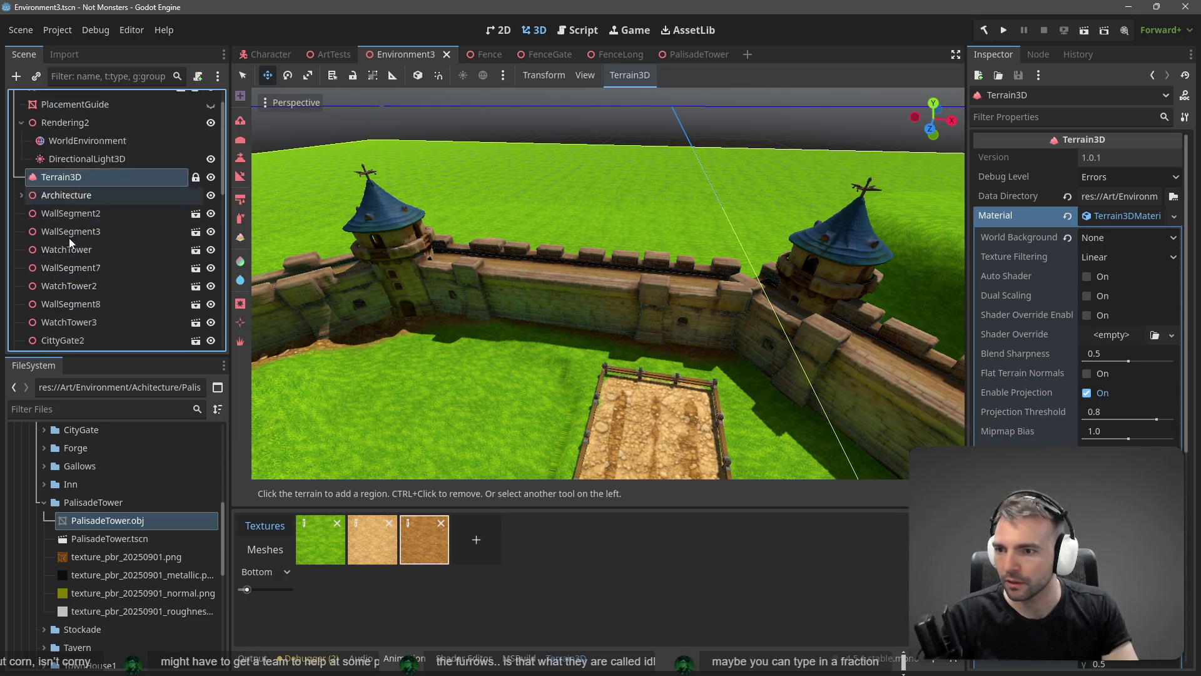
scroll(101, 265, down, 5)
click(89, 303)
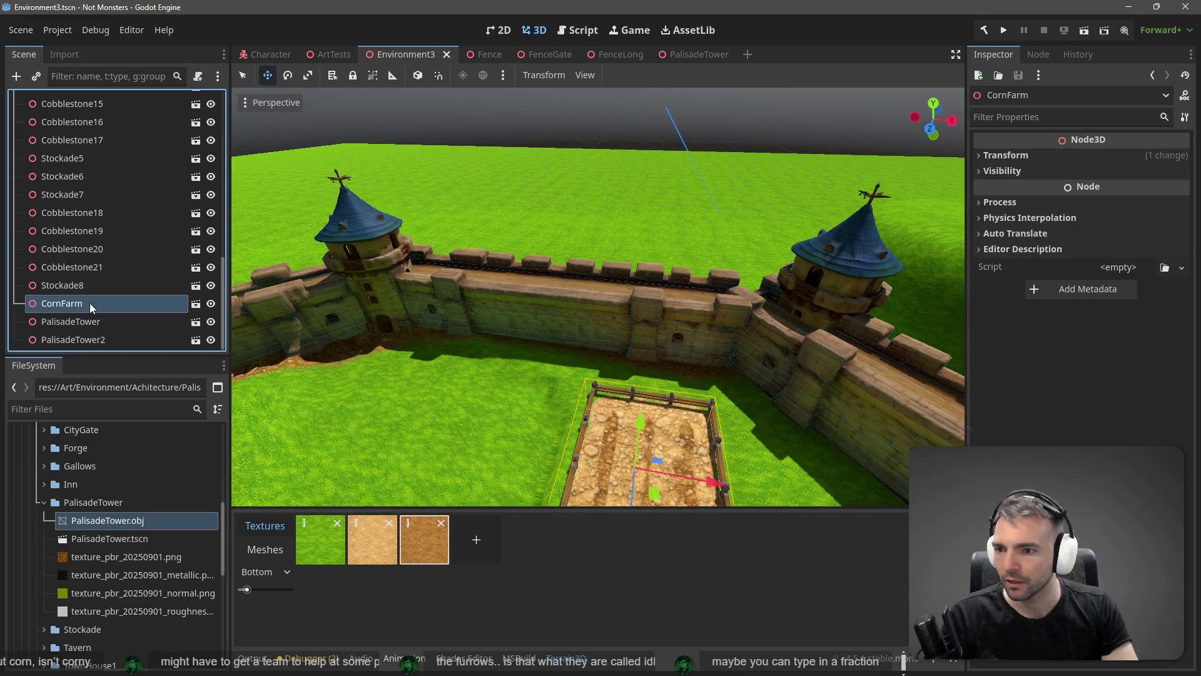
double_click(97, 309)
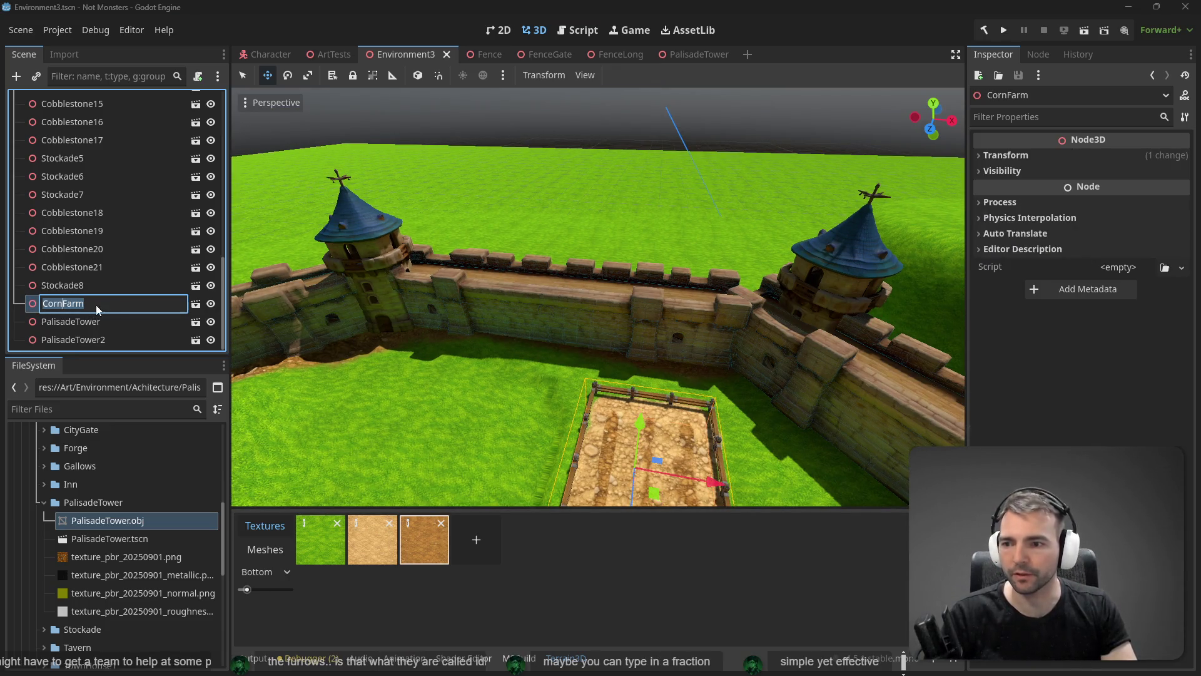
key(Escape)
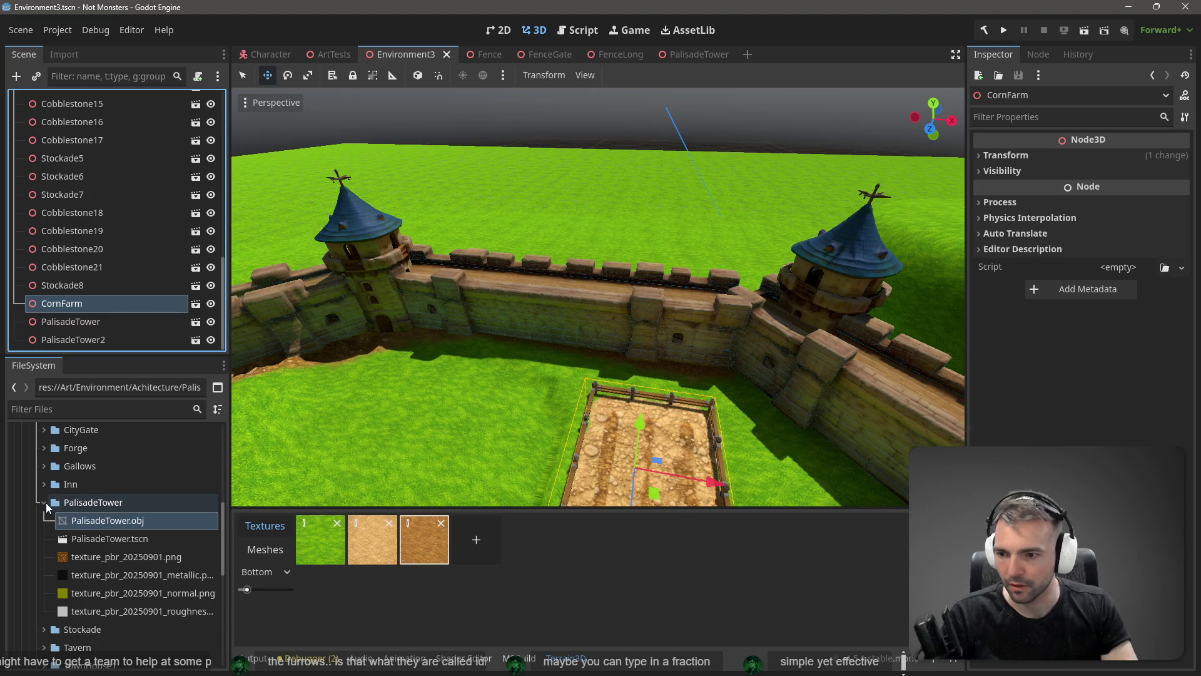
- Collapse the PalisadeTower and Achitecture folders and expand Props in the FileSystem dock
click(44, 503)
scroll(63, 538, up, 5)
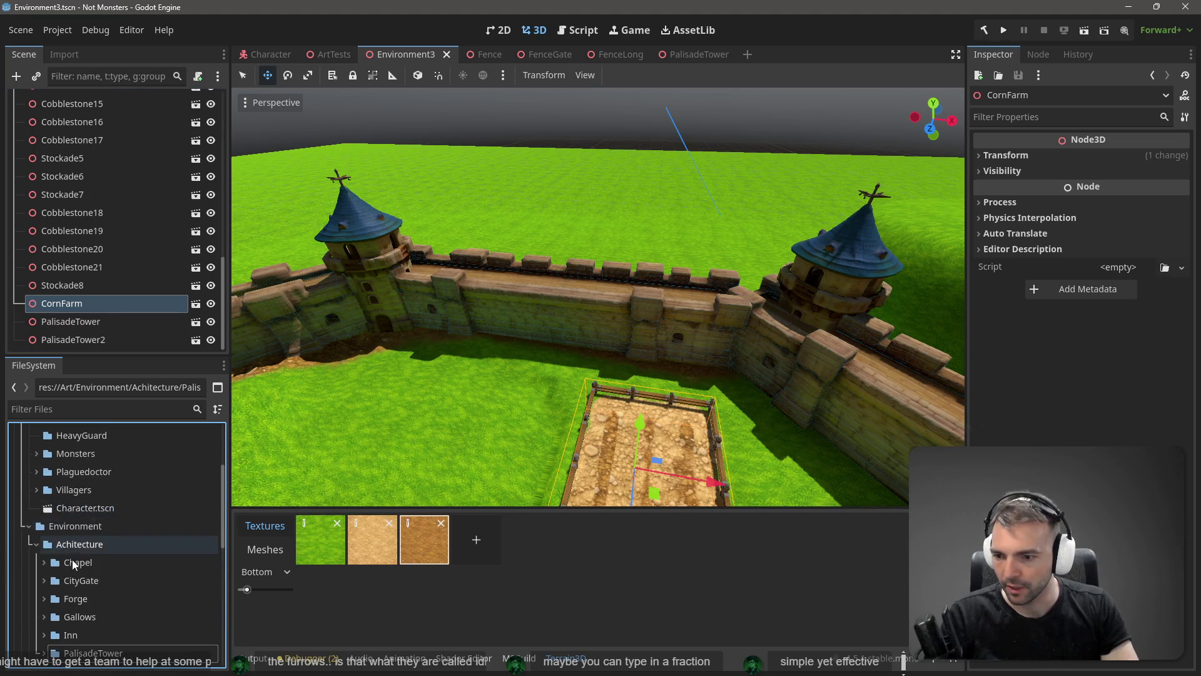
scroll(73, 565, down, 5)
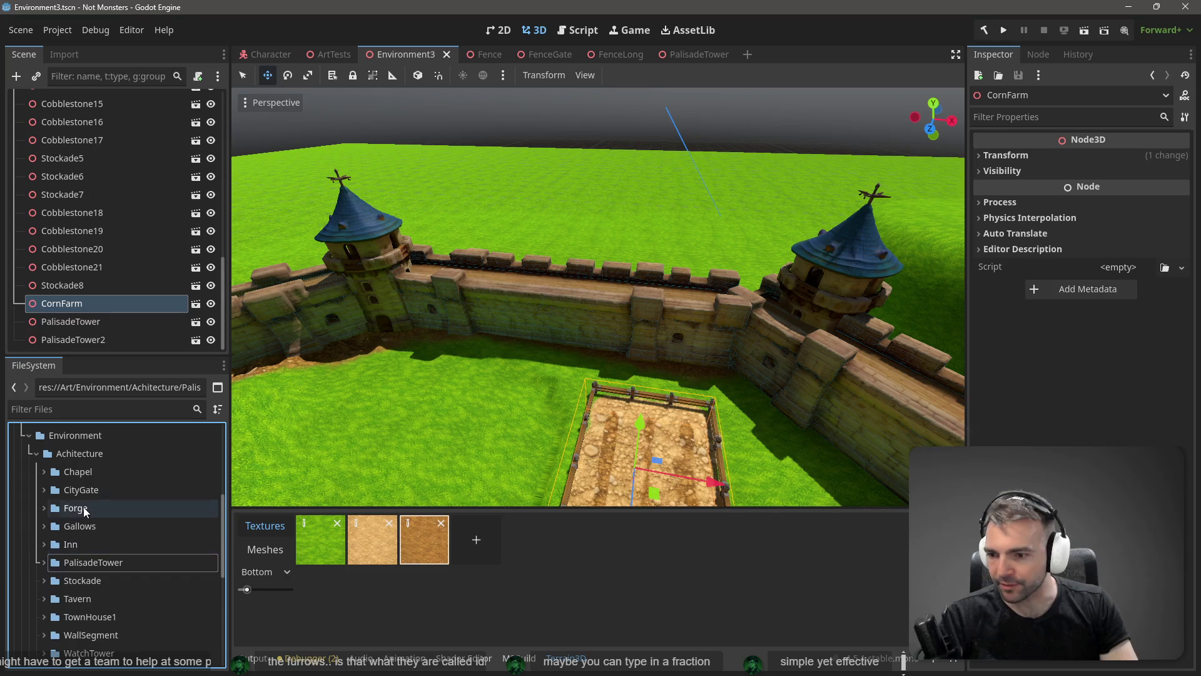
scroll(84, 507, up, 8)
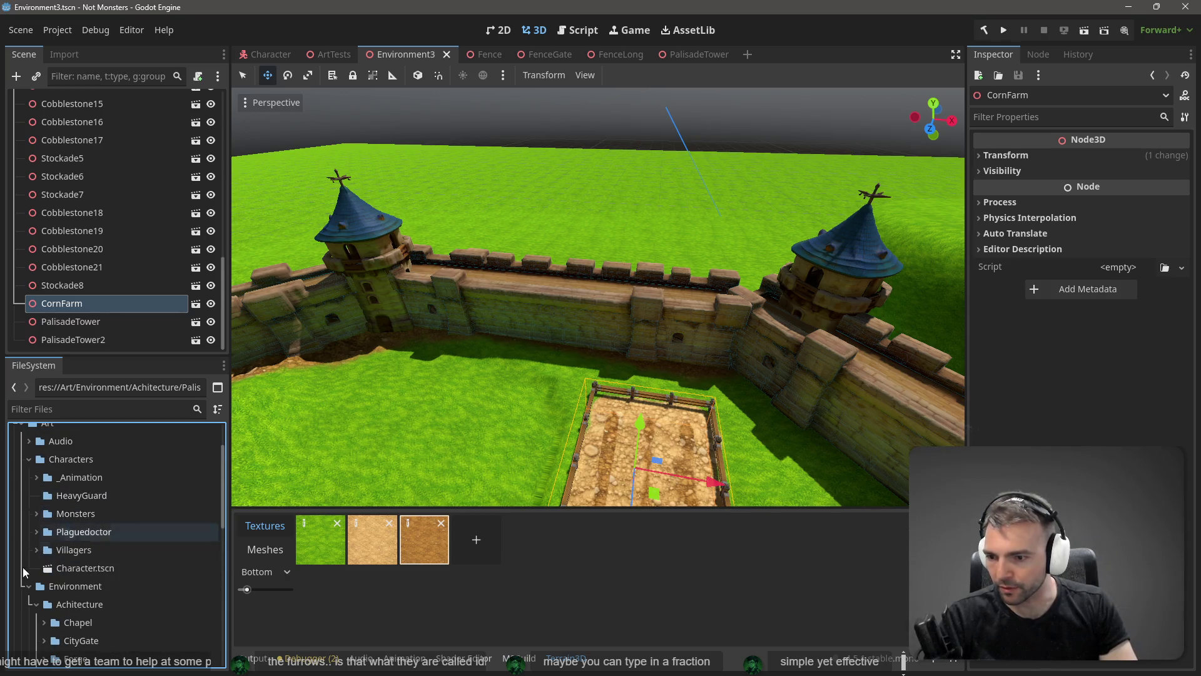
scroll(23, 572, down, 5)
click(36, 514)
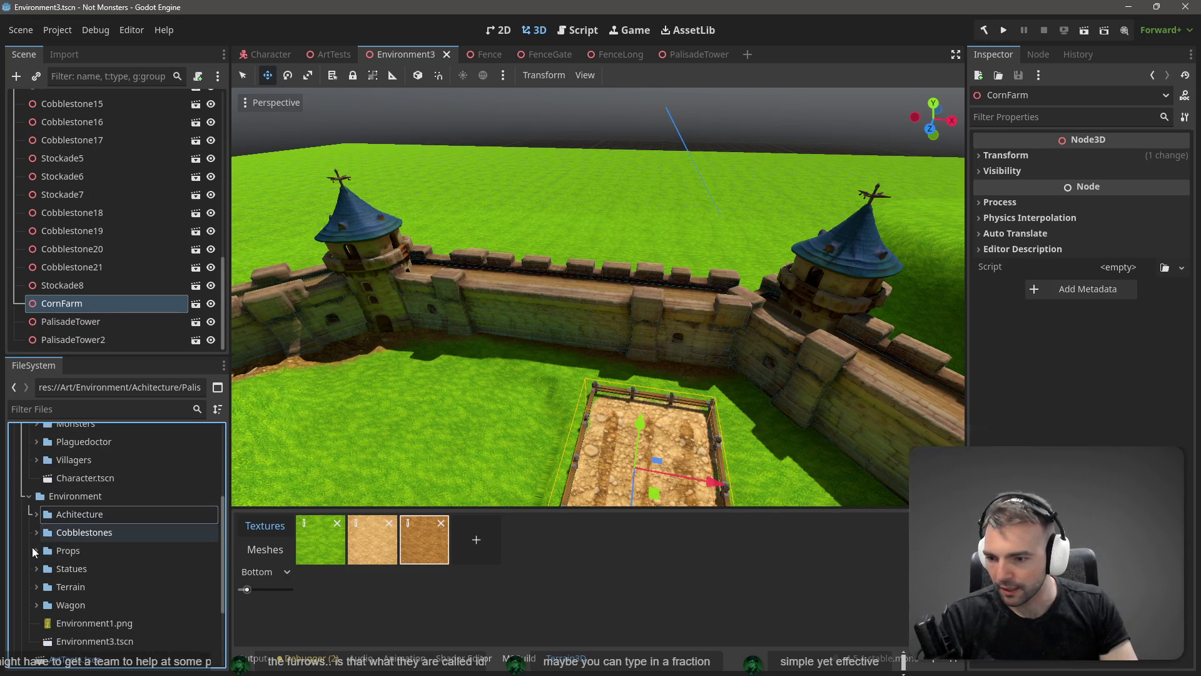
click(36, 551)
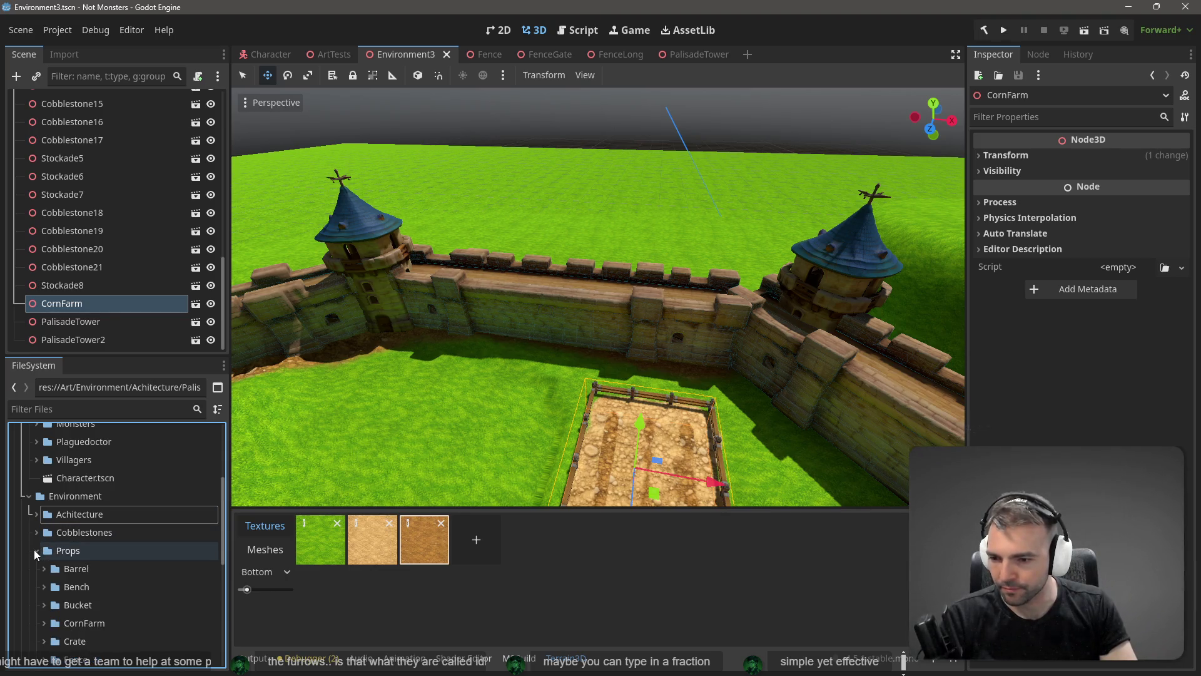
scroll(87, 532, down, 3)
- Rename the CornFarm folder to CornField
click(84, 532)
key(F2)
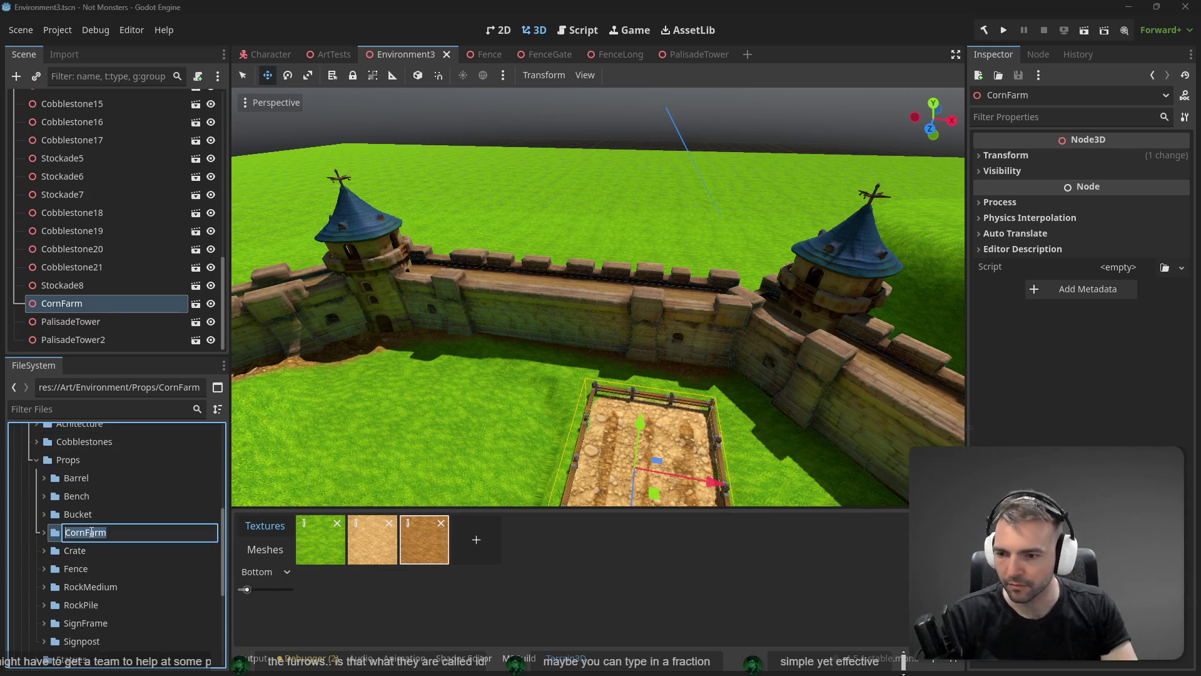
click(133, 533)
key(BackSpace)
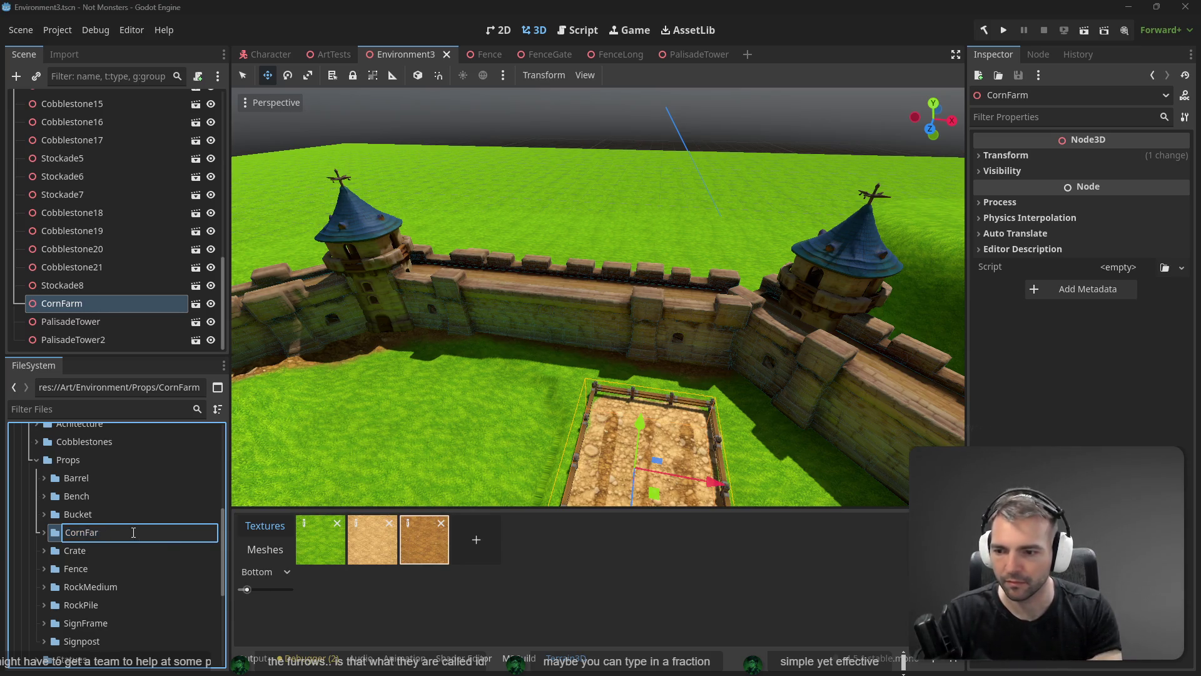
text(ield)
key(Return)
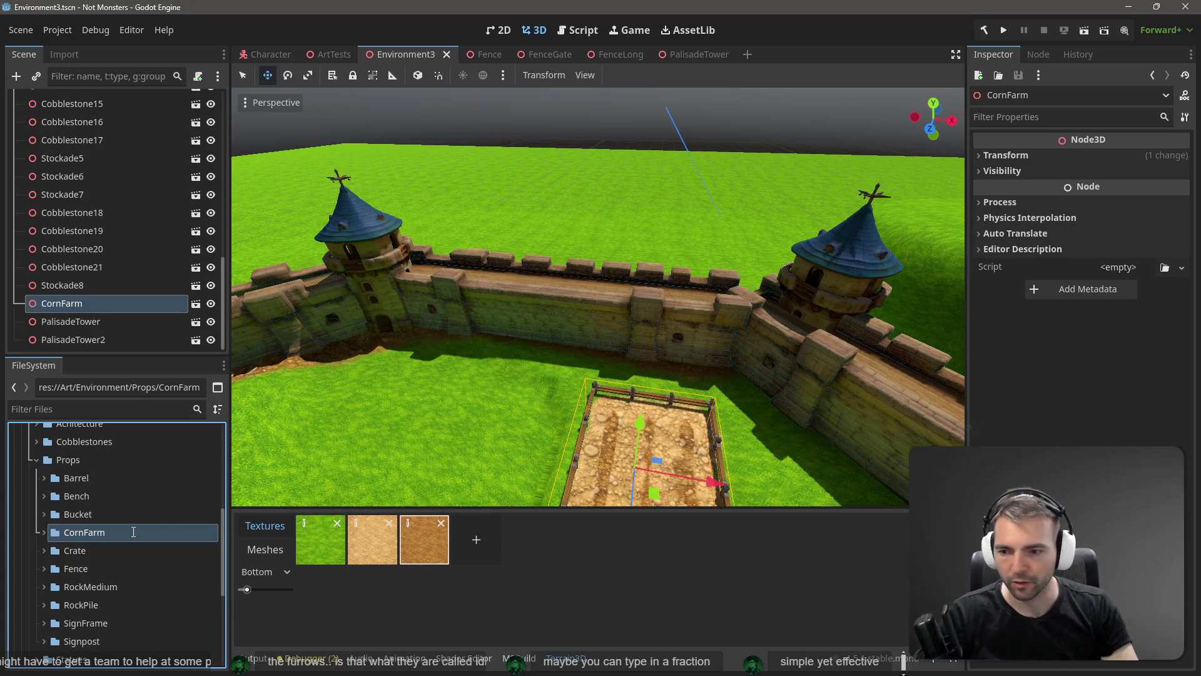
- Begin a second rename of the CornField folder, then cancel it
click(84, 534)
key(F2)
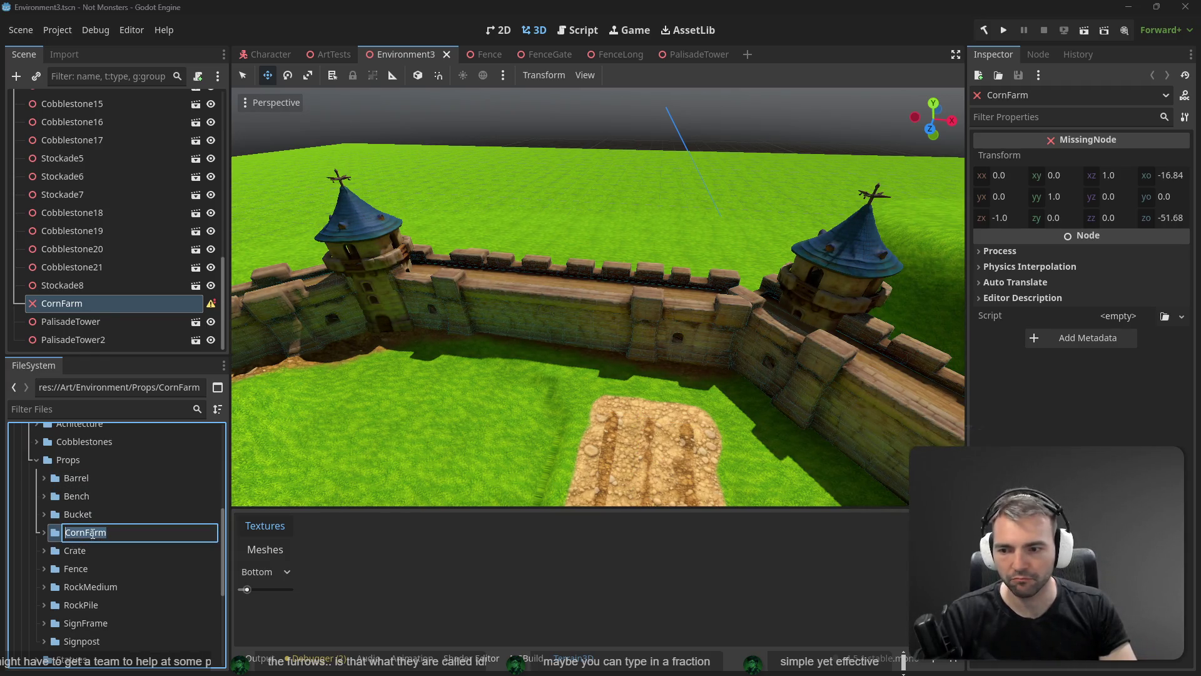
click(116, 536)
key(BackSpace)
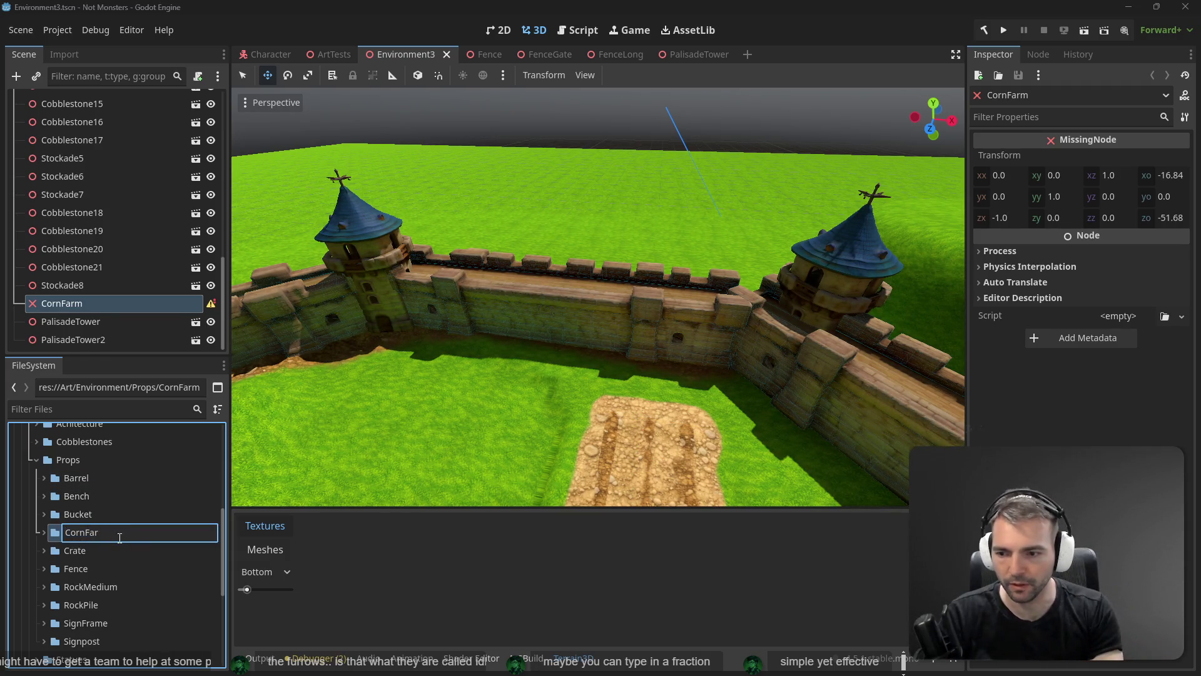
key(Escape)
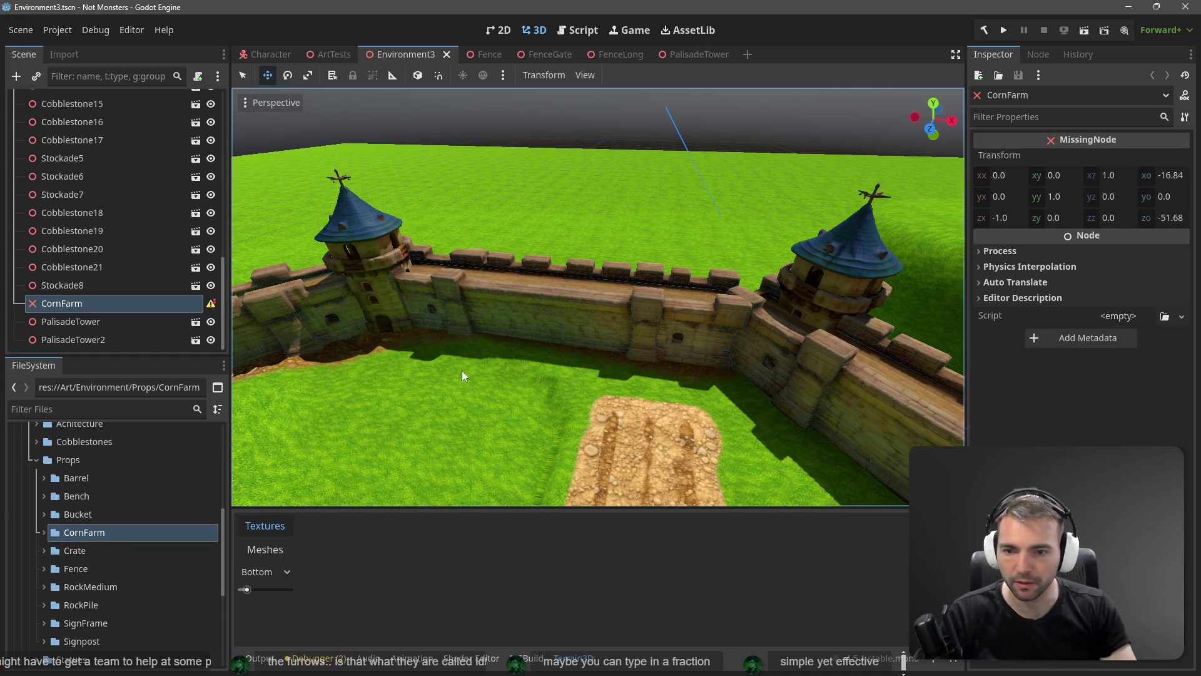
scroll(648, 347, down, 5)
mouse_move(648, 346)
mouse_down()
mouse_move(476, 350)
mouse_move(654, 348)
mouse_up()
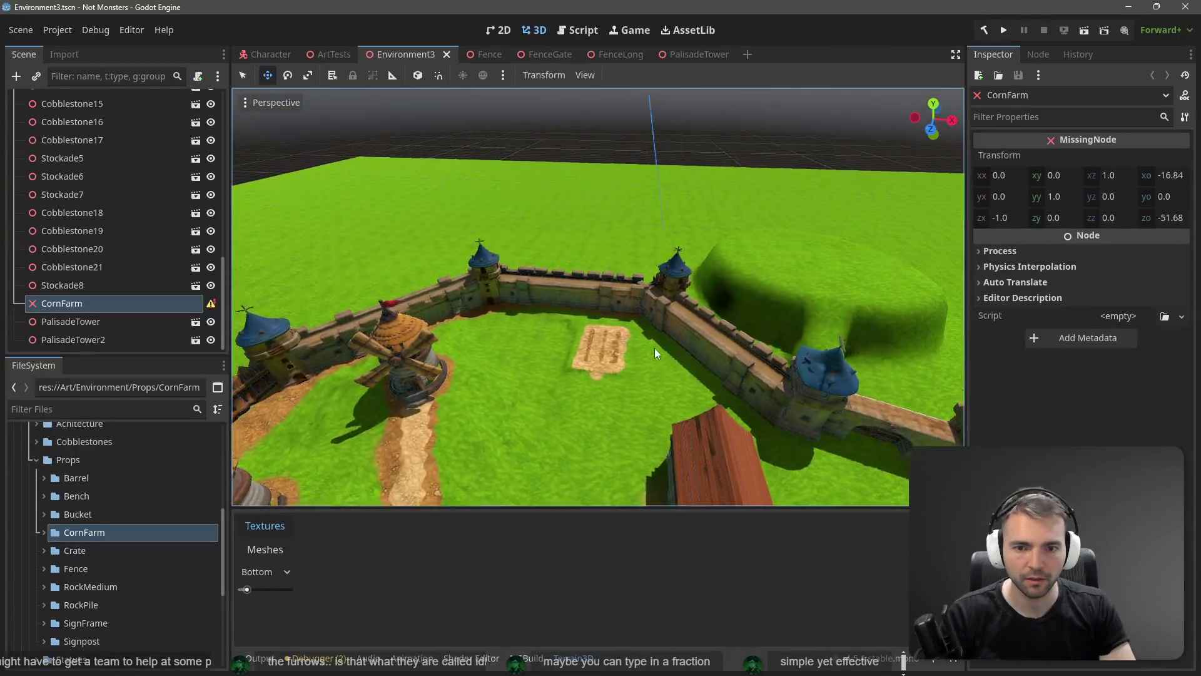
- Try dragging CornFarm.tscn into the town, dismiss the file-not-found alert, and save
click(44, 533)
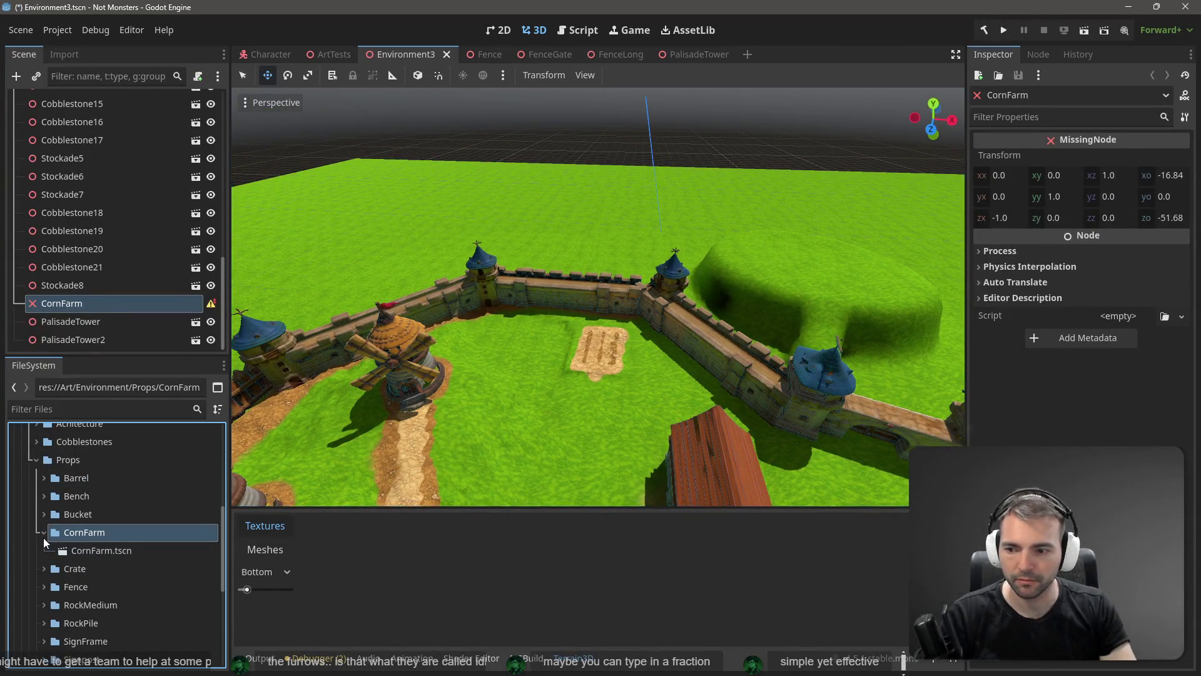
mouse_move(78, 550)
mouse_down()
mouse_move(496, 375)
mouse_move(603, 351)
mouse_up()
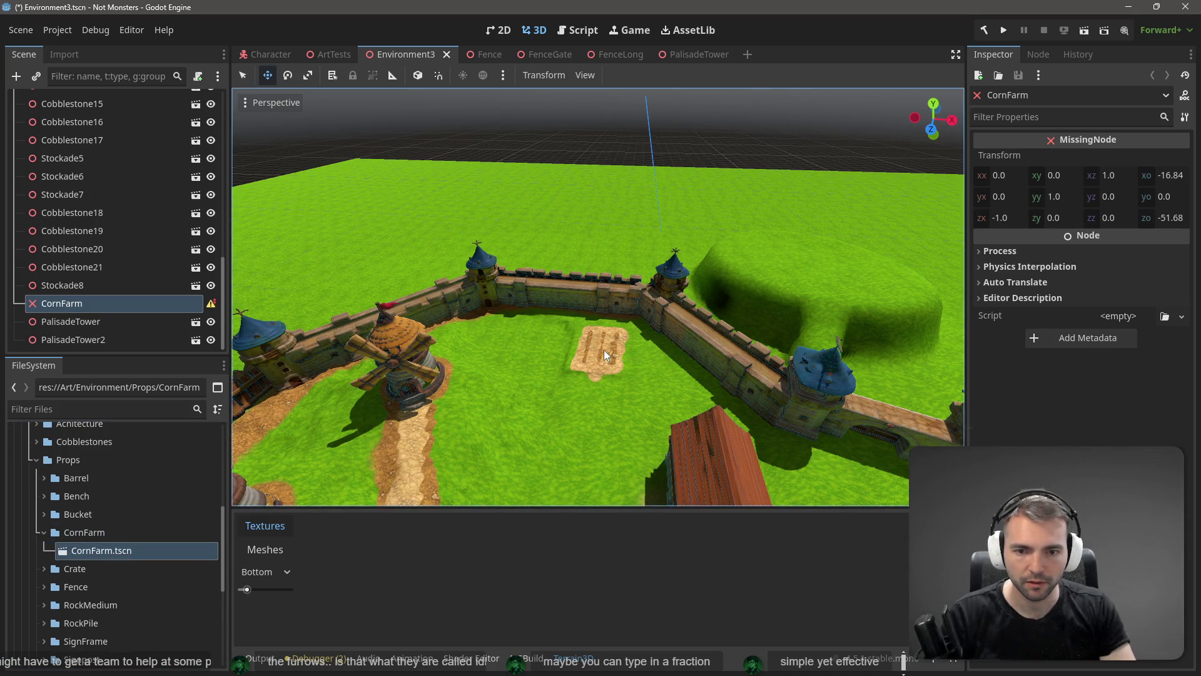
click(106, 551)
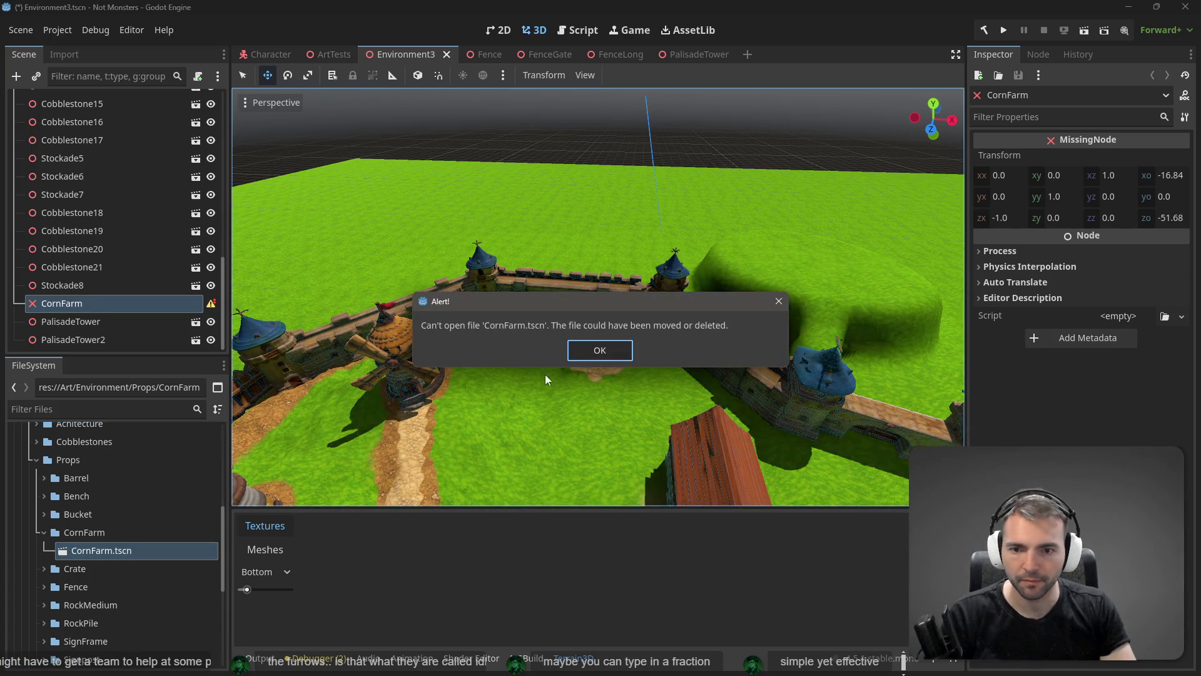
click(588, 354)
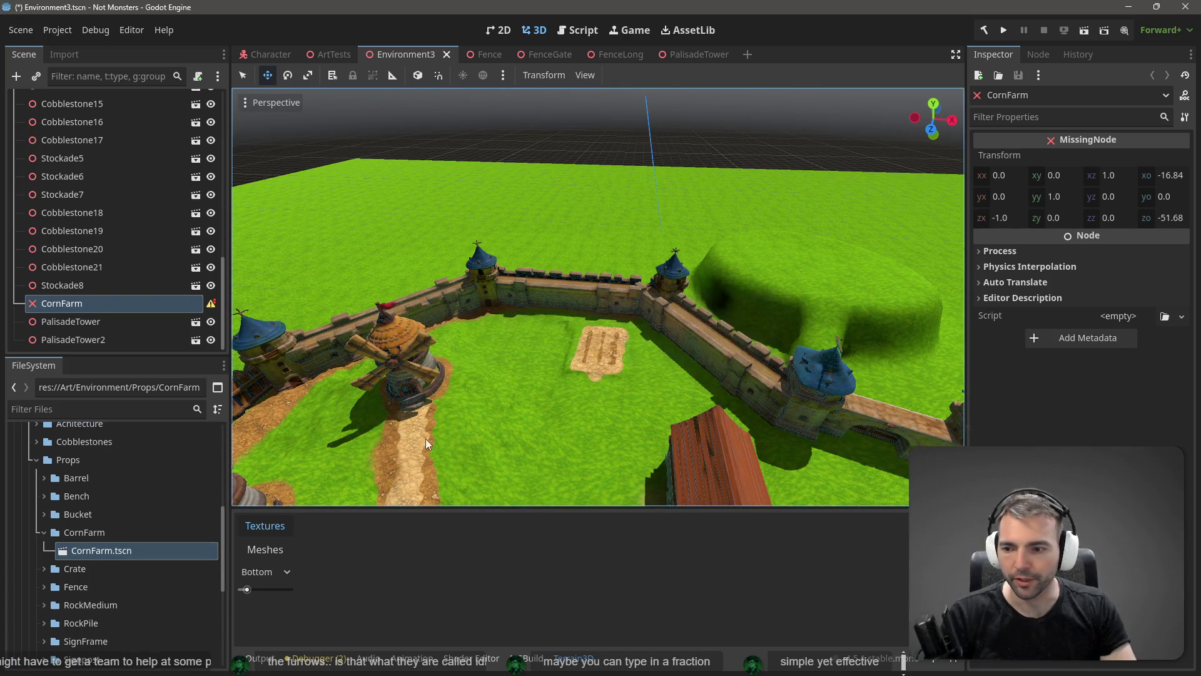
scroll(95, 572, down, 6)
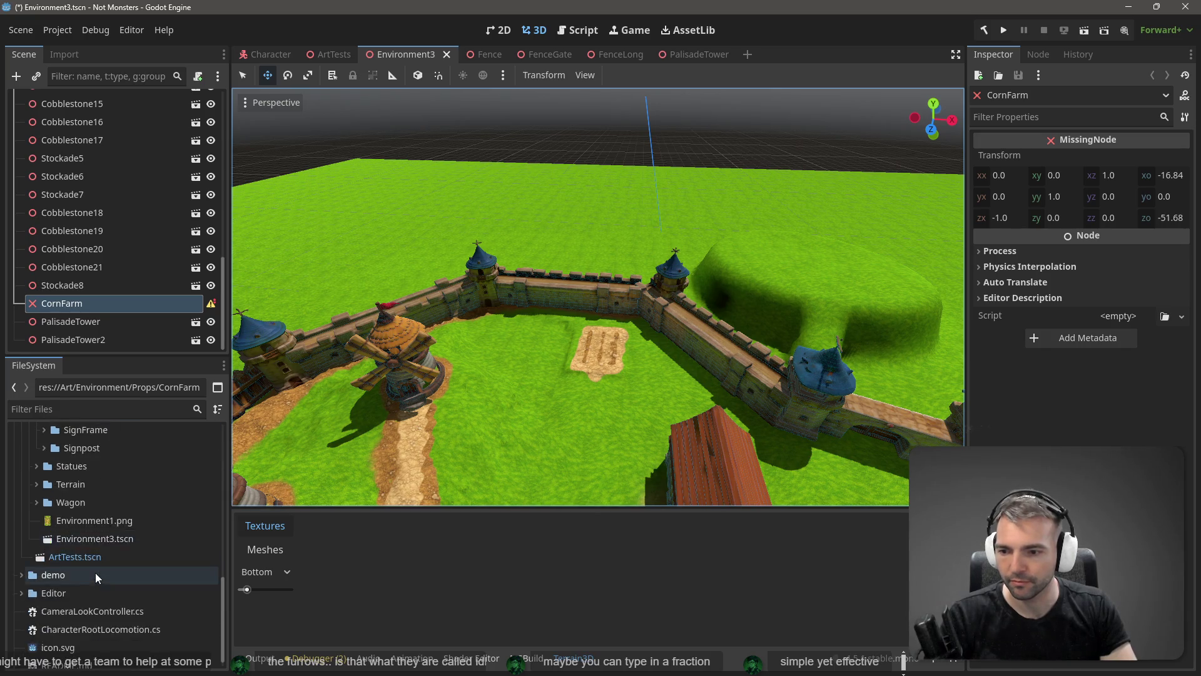
scroll(97, 569, up, 5)
key(ctrl+s)
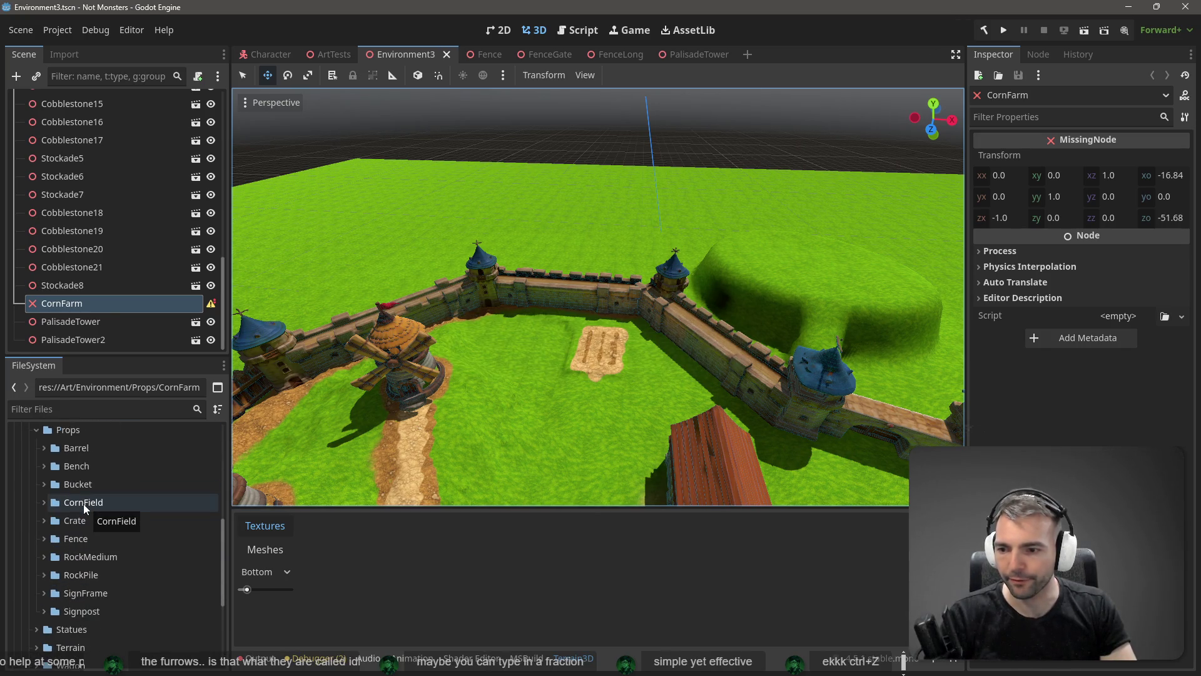
- Drop a CornFarm.tscn instance into the town, then undo the misplaced CornFarm2
mouse_move(112, 523)
mouse_down()
mouse_move(588, 332)
mouse_move(600, 344)
mouse_up()
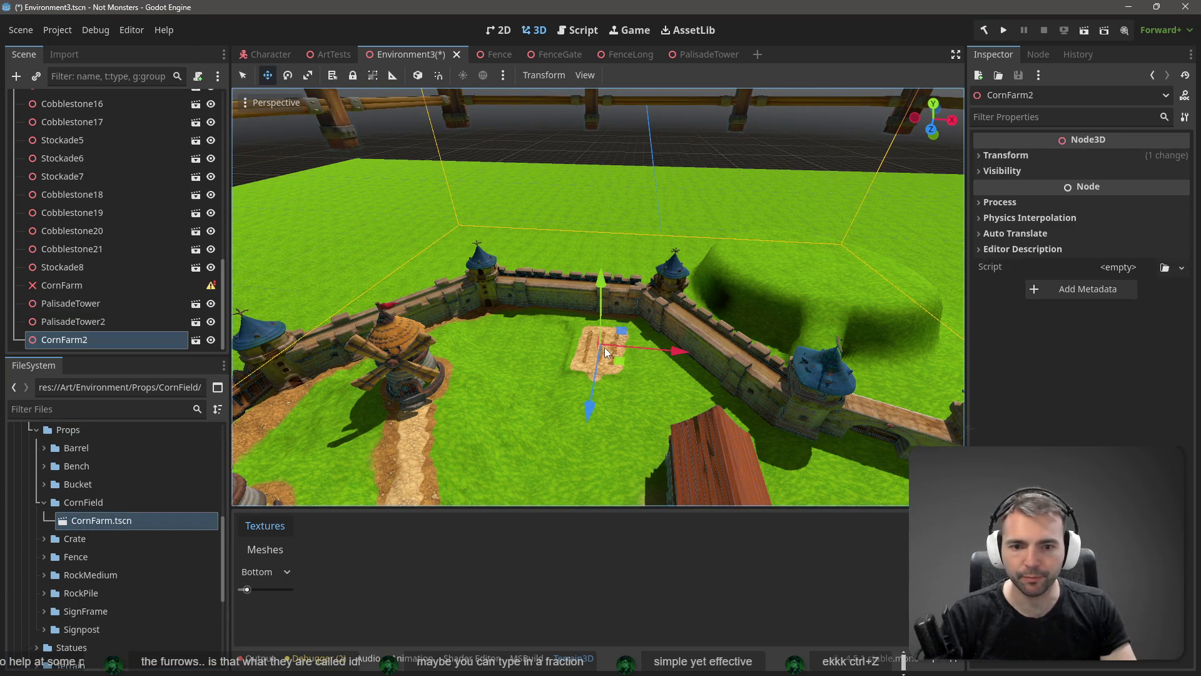
key(ctrl+z)
scroll(614, 349, up, 2)
scroll(613, 350, up, 5)
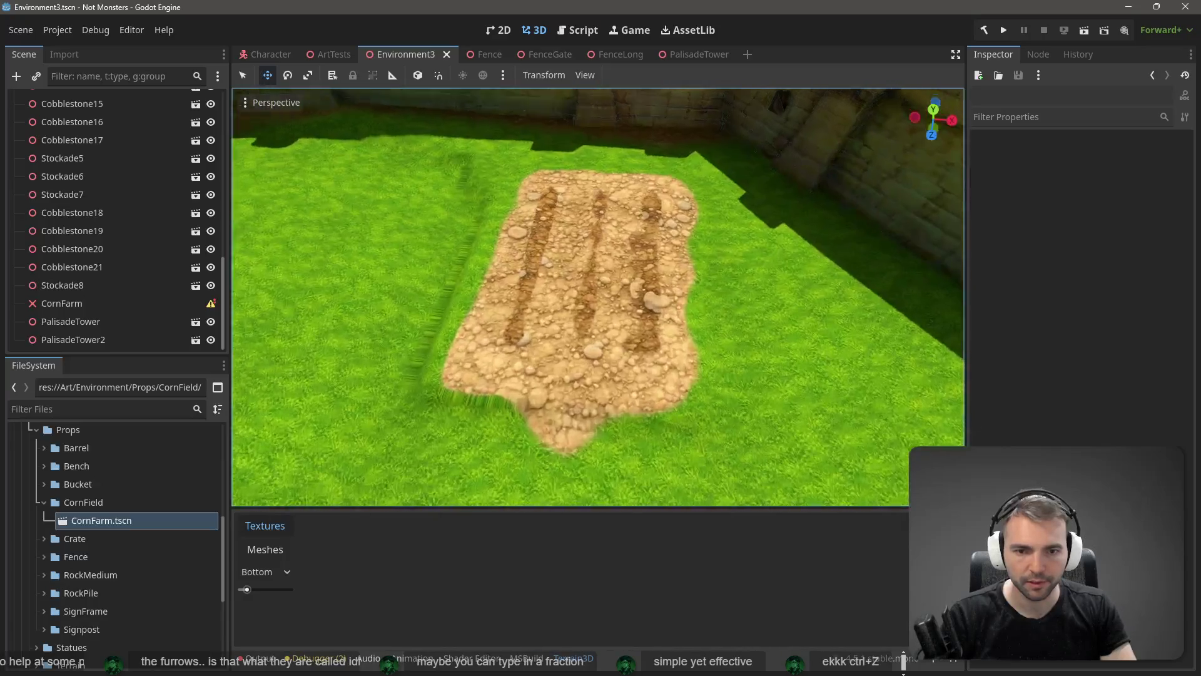
- Place CornFarm.tscn onto the fenced dirt plot as CornFarm2 and save the scene
mouse_move(139, 519)
mouse_down()
mouse_move(260, 467)
mouse_move(577, 291)
mouse_move(573, 276)
mouse_up()
scroll(573, 277, down, 3)
scroll(573, 277, down, 5)
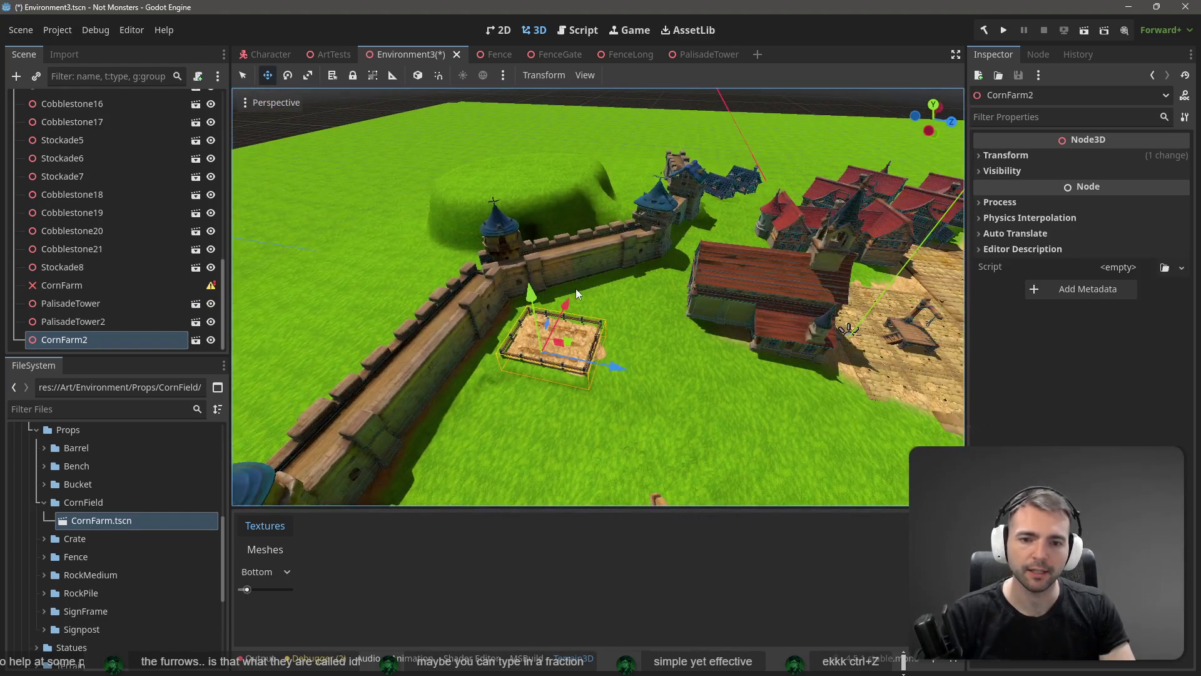
drag(575, 287, 744, 298)
key(ctrl+s)
scroll(598, 297, up, 5)
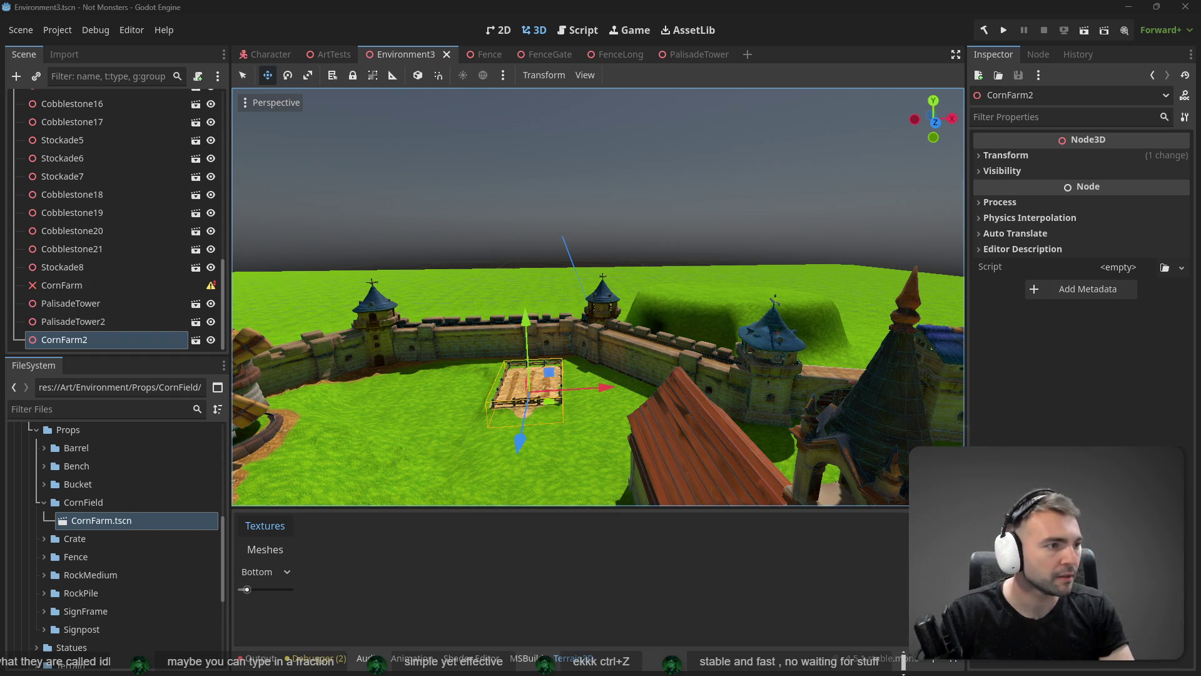
- Find and open the low-poly cornfield image in ChatGPT's images gallery
key(alt+Tab)
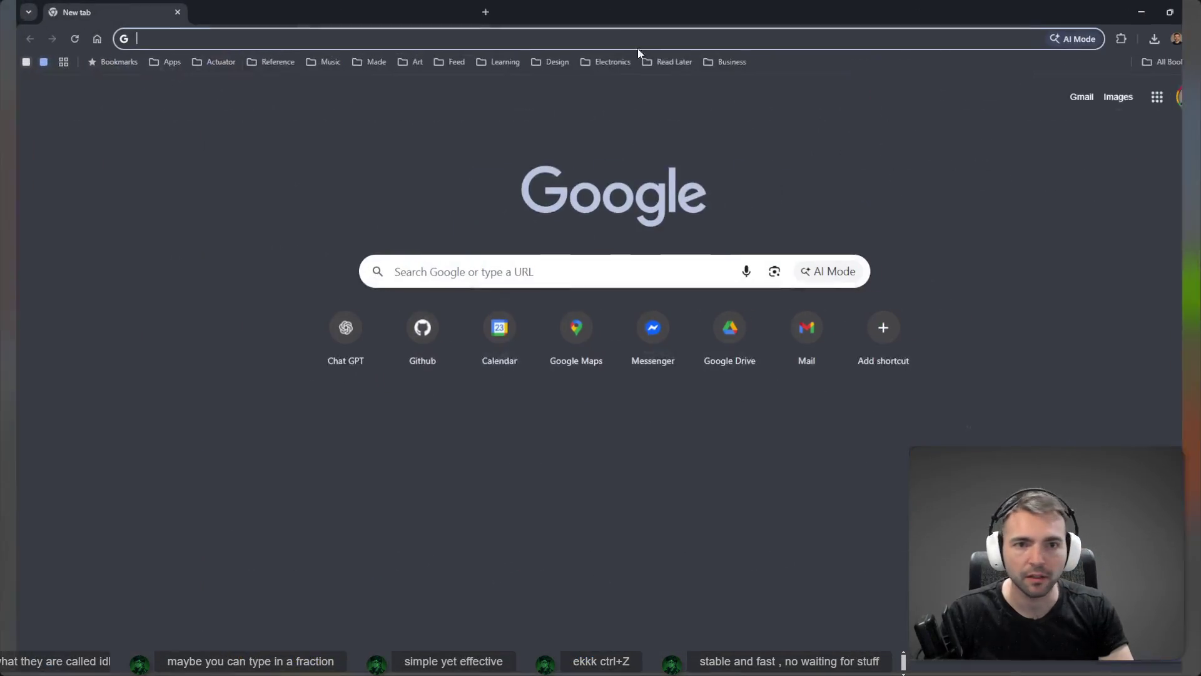
click(307, 366)
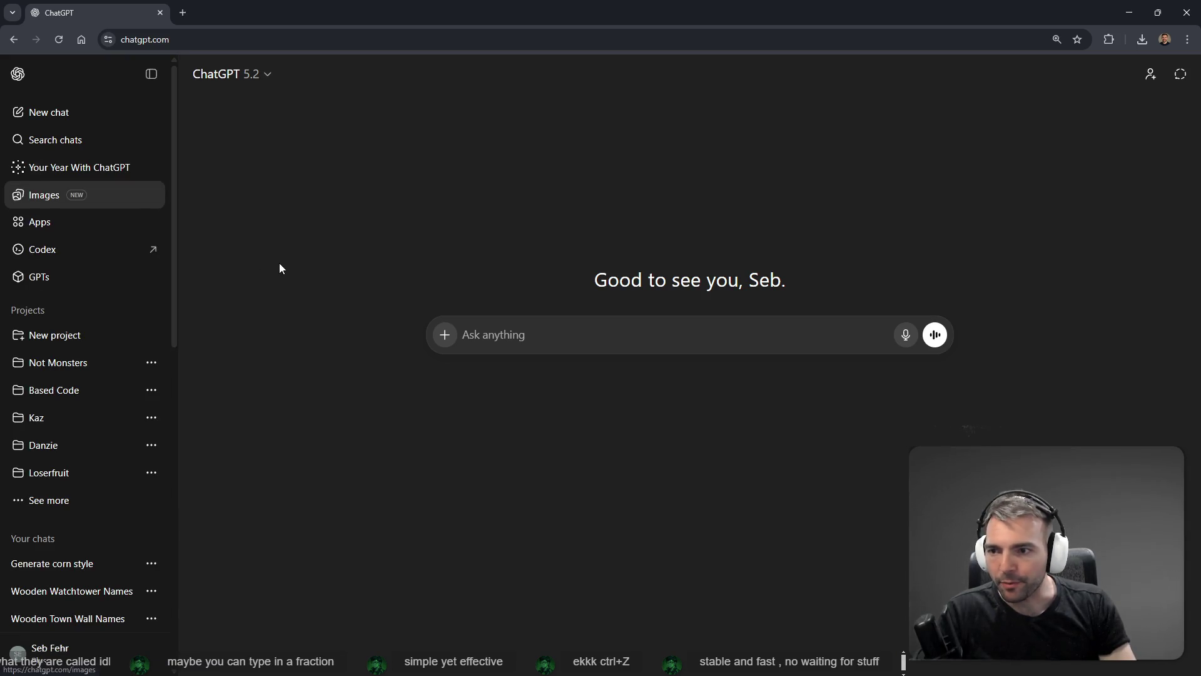
click(54, 198)
scroll(632, 466, down, 5)
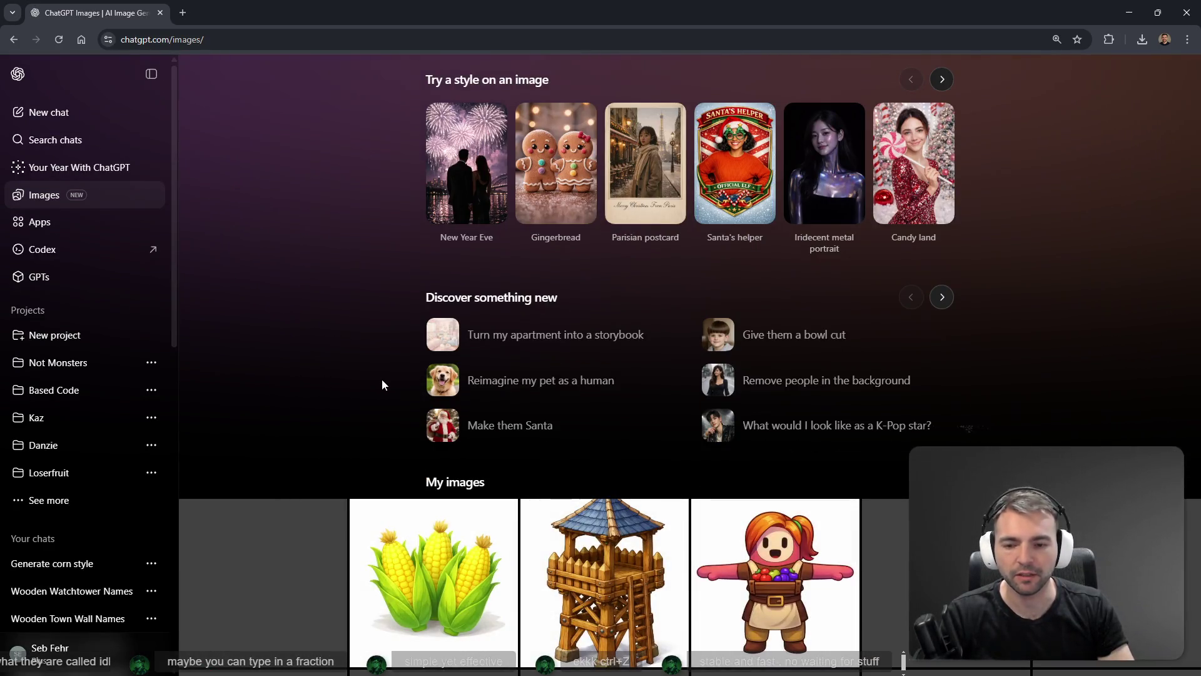
scroll(403, 546, down, 1)
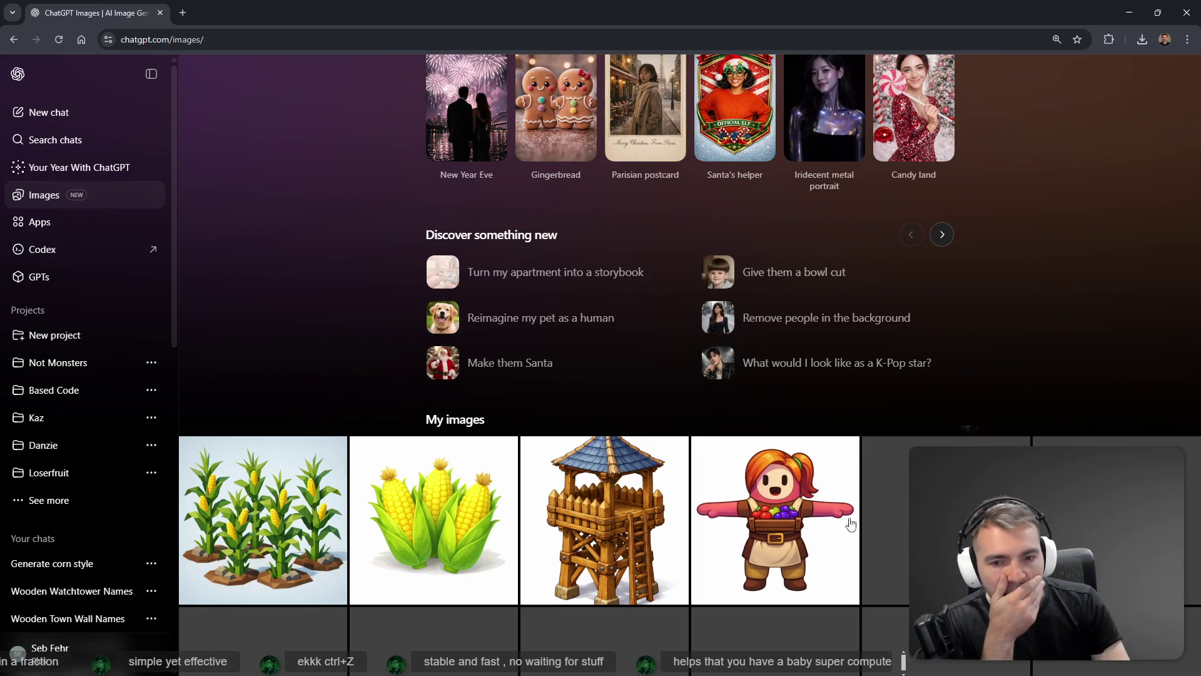
scroll(913, 356, down, 3)
click(917, 342)
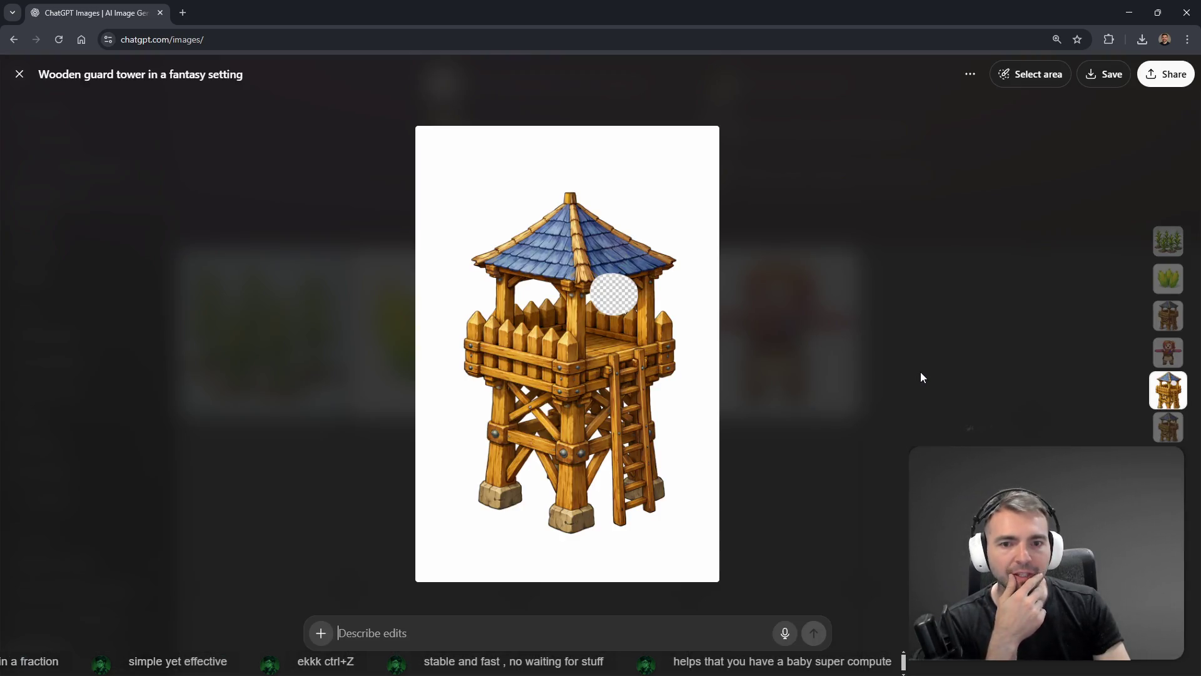
key(Escape)
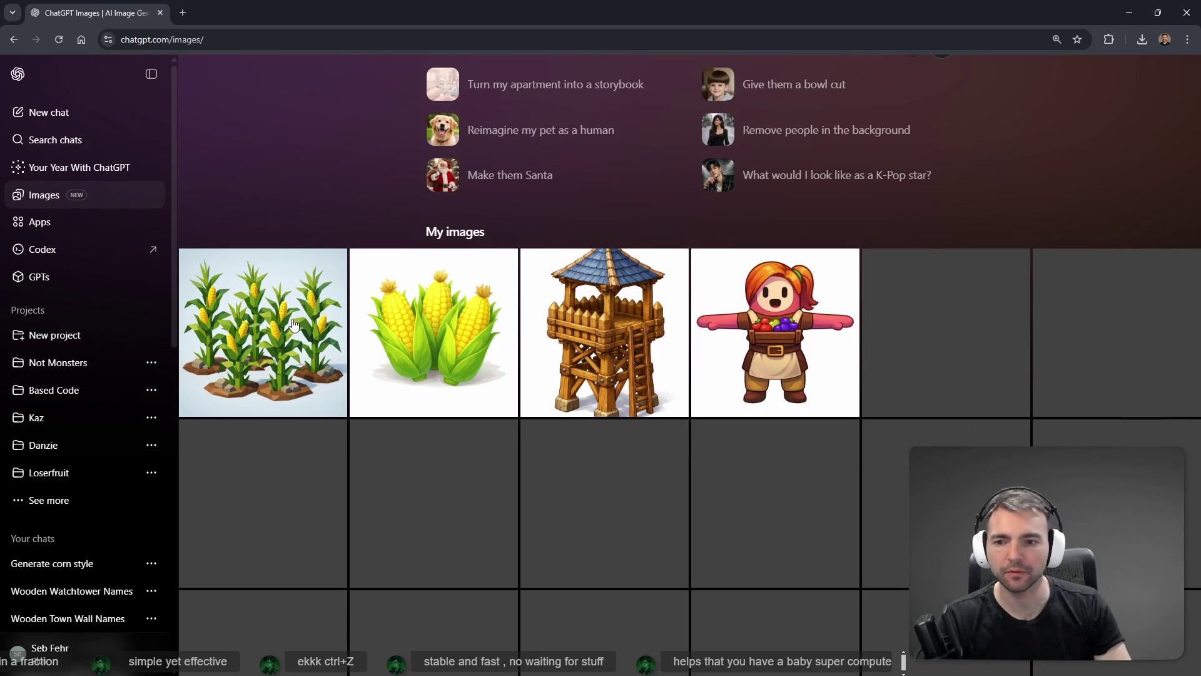
click(290, 320)
- Open the image in its chat and dictate 'just generate a single one of these rather than four'
click(971, 74)
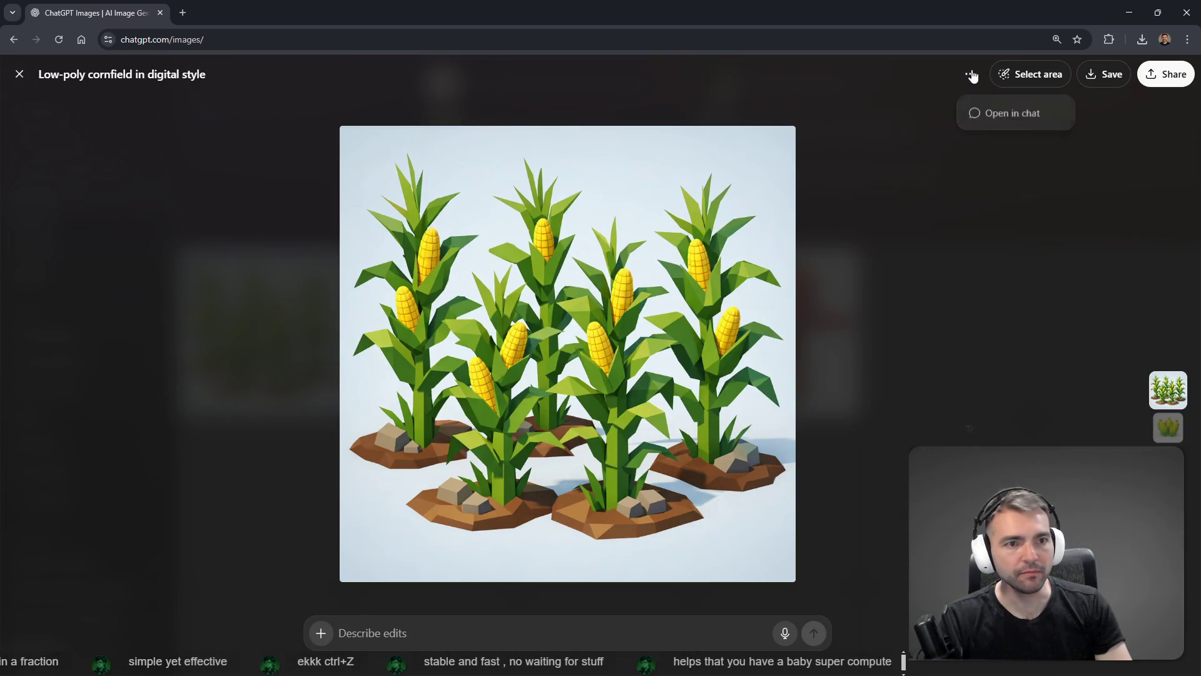
click(995, 114)
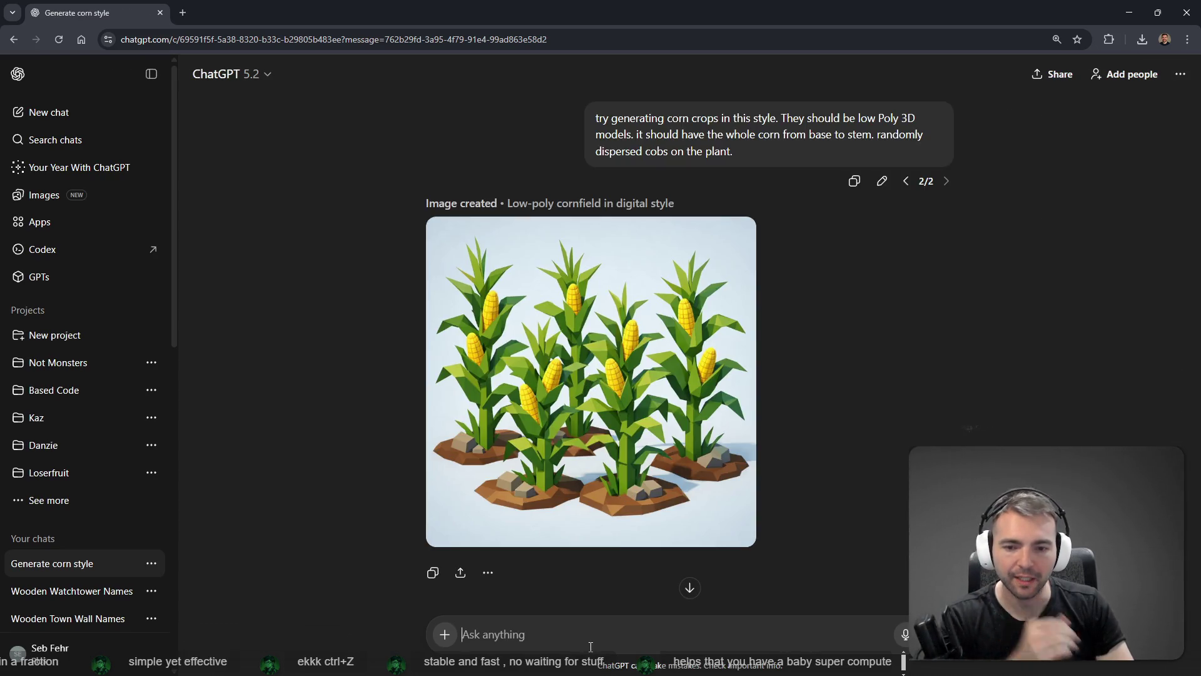
key(super+h)
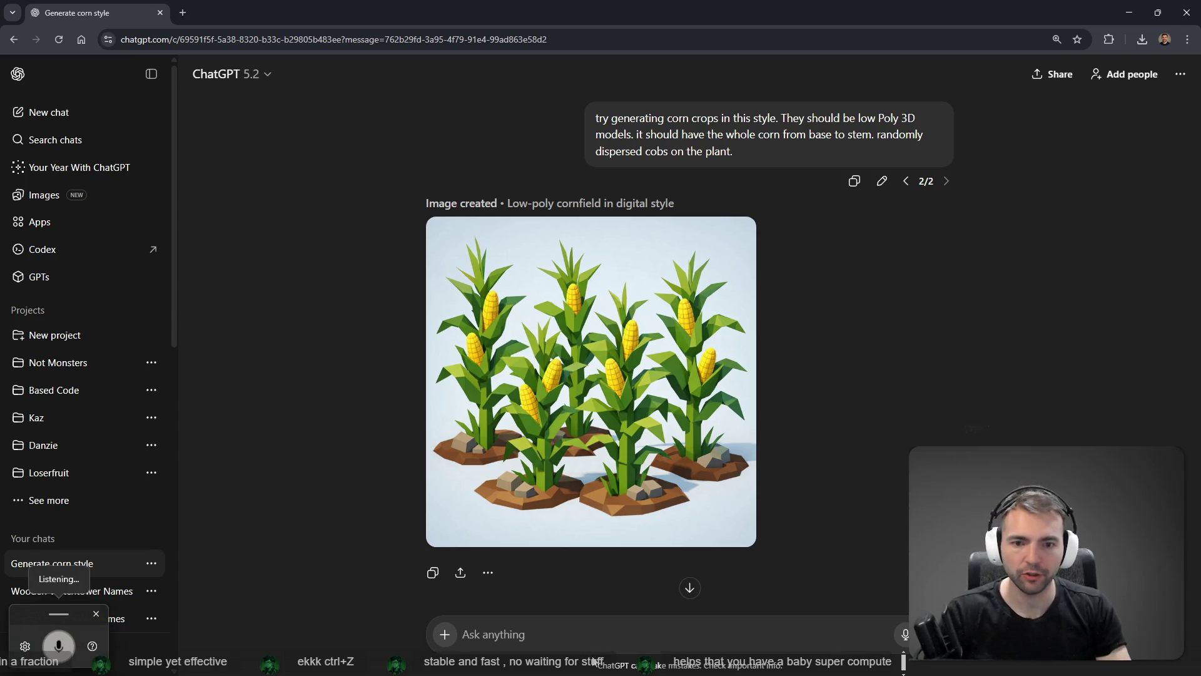
text(just generate)
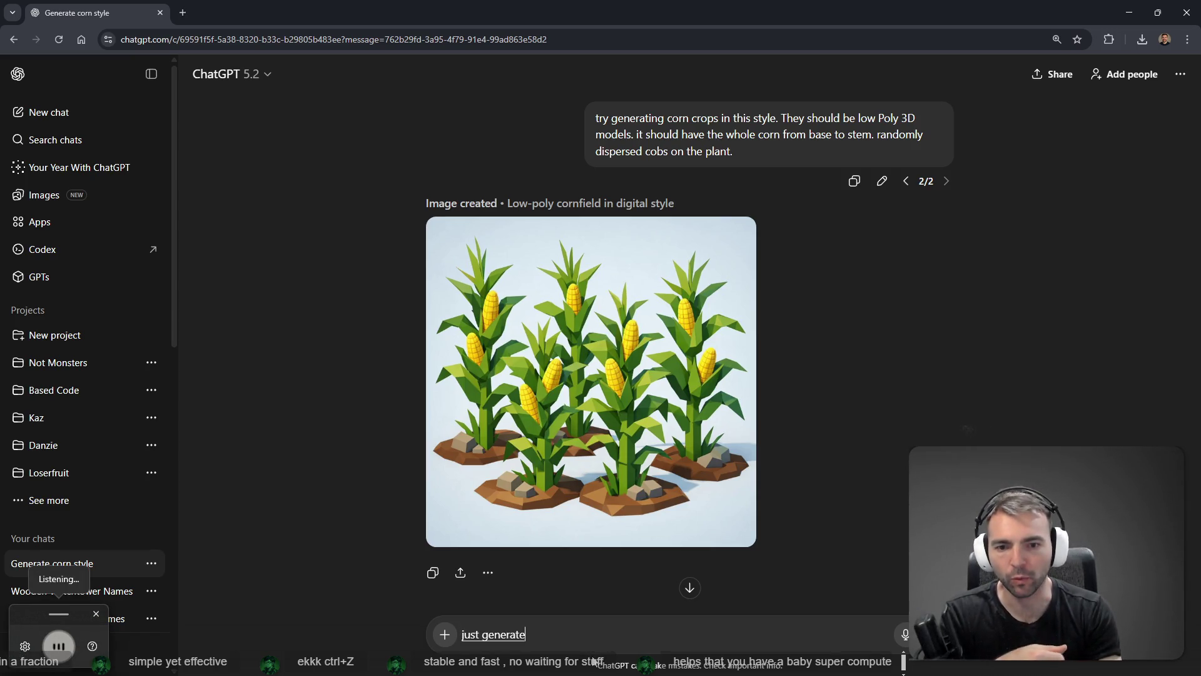
text( a single one of these rather than four)
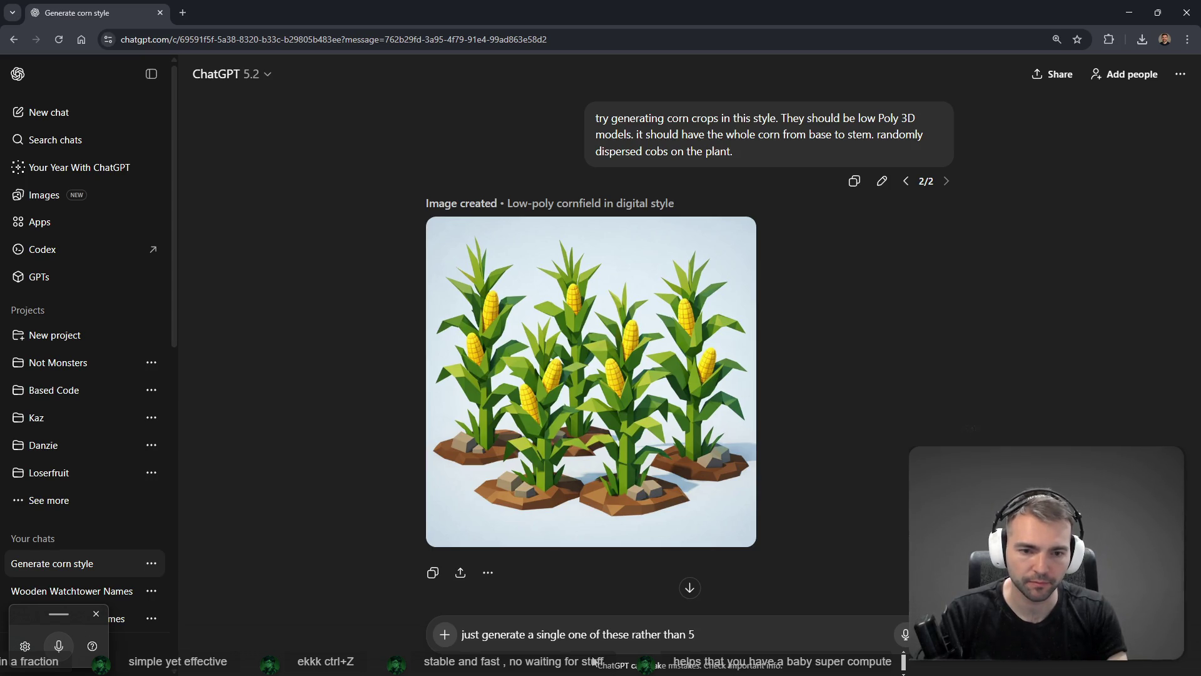
key(Return)
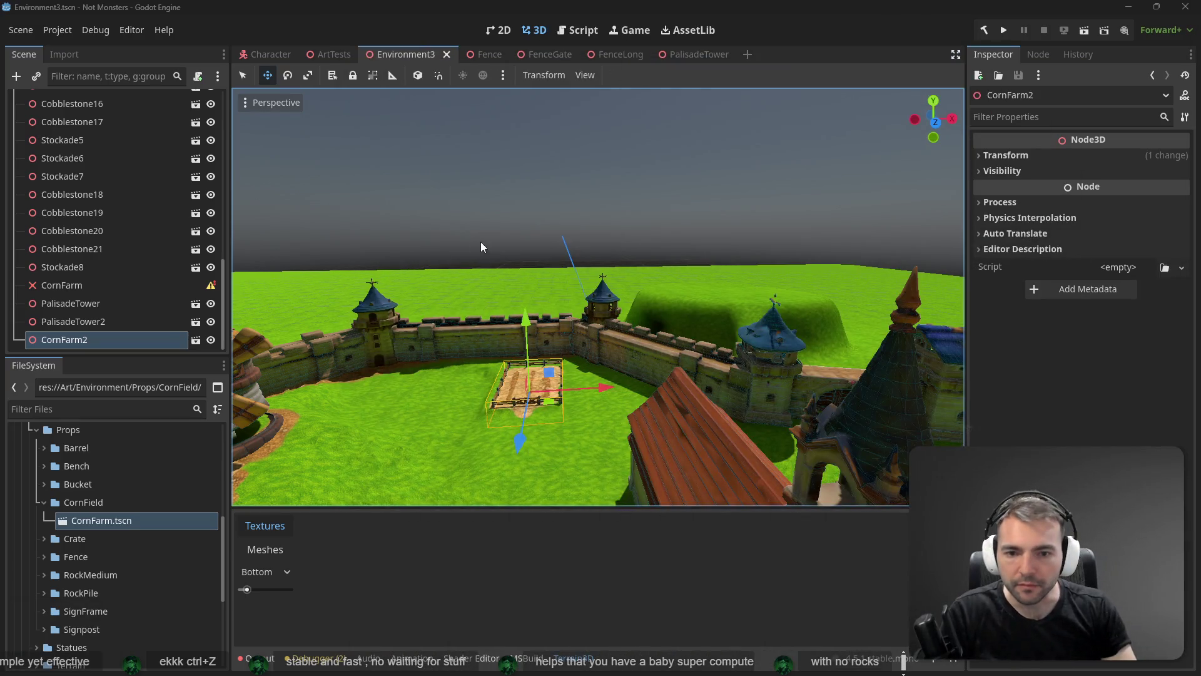
scroll(481, 246, up, 5)
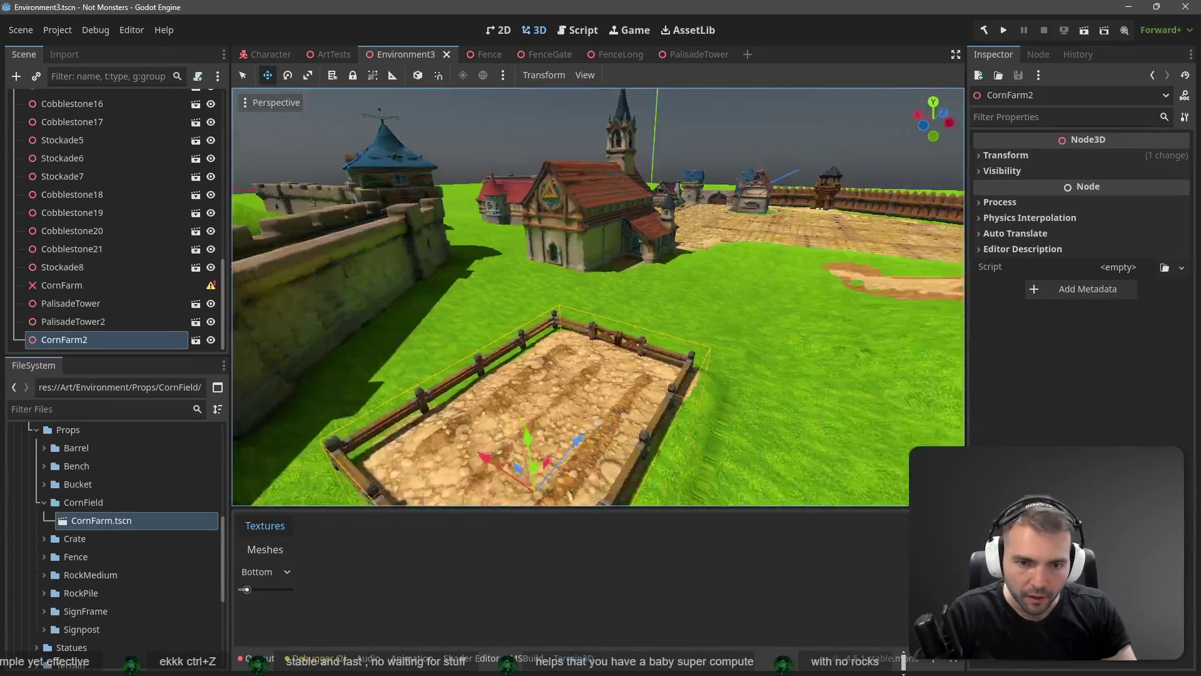
key(w)
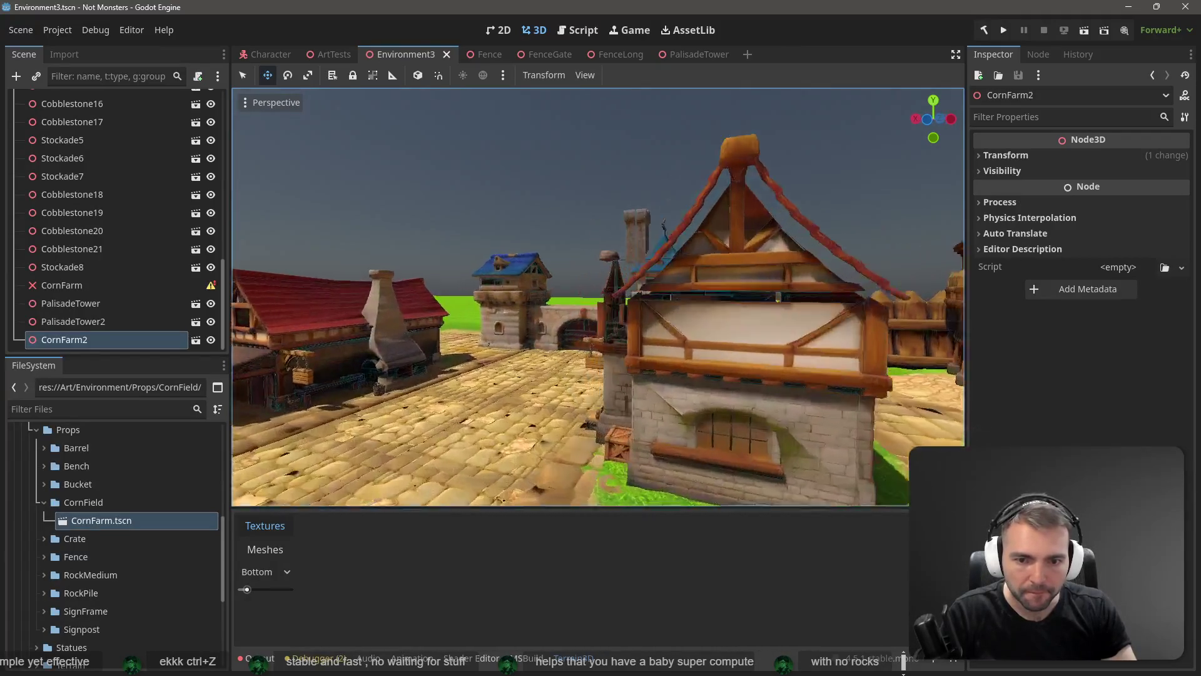
key(w)
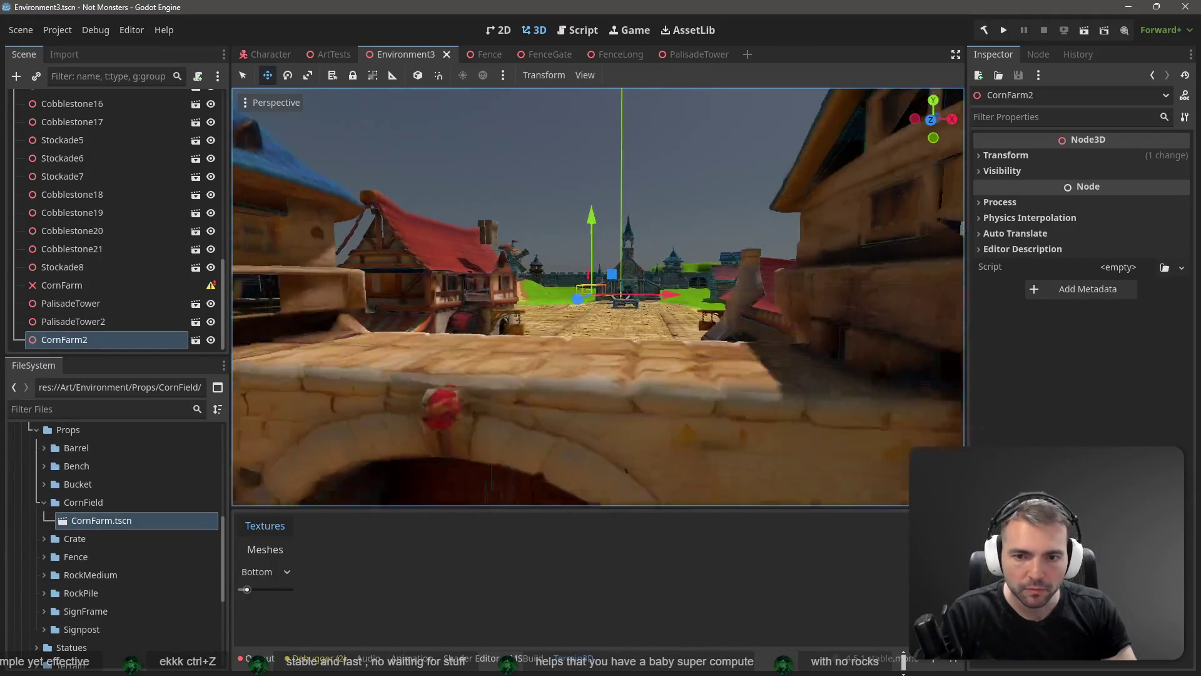
key(s)
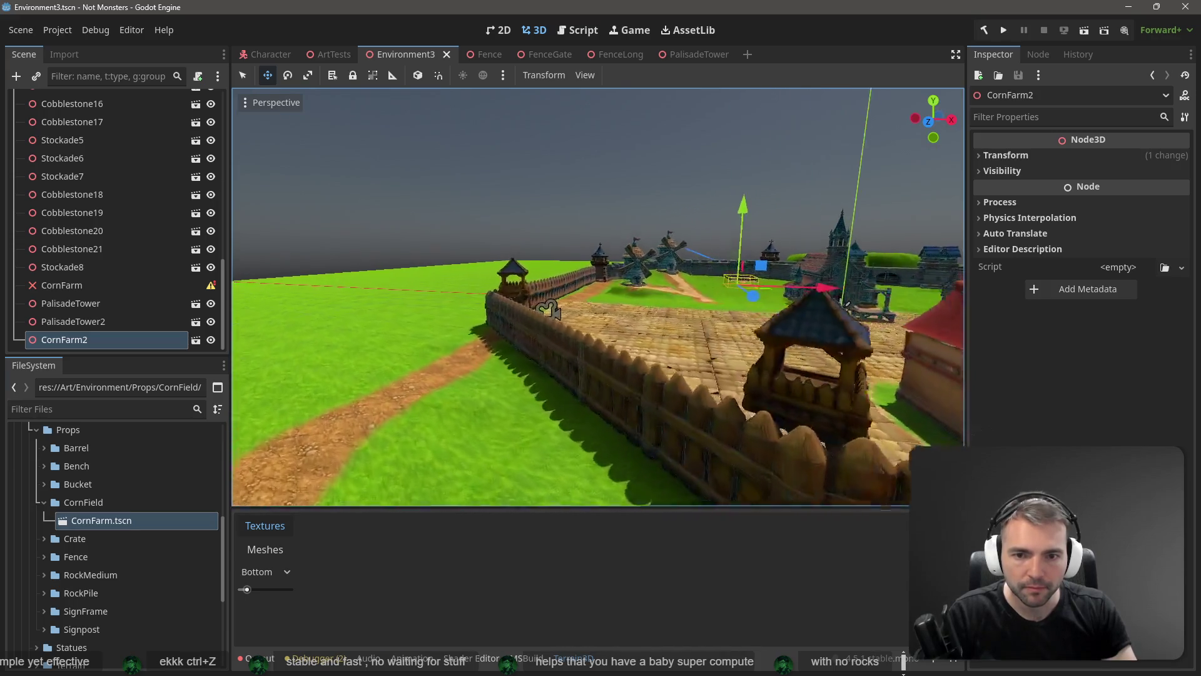
key(s)
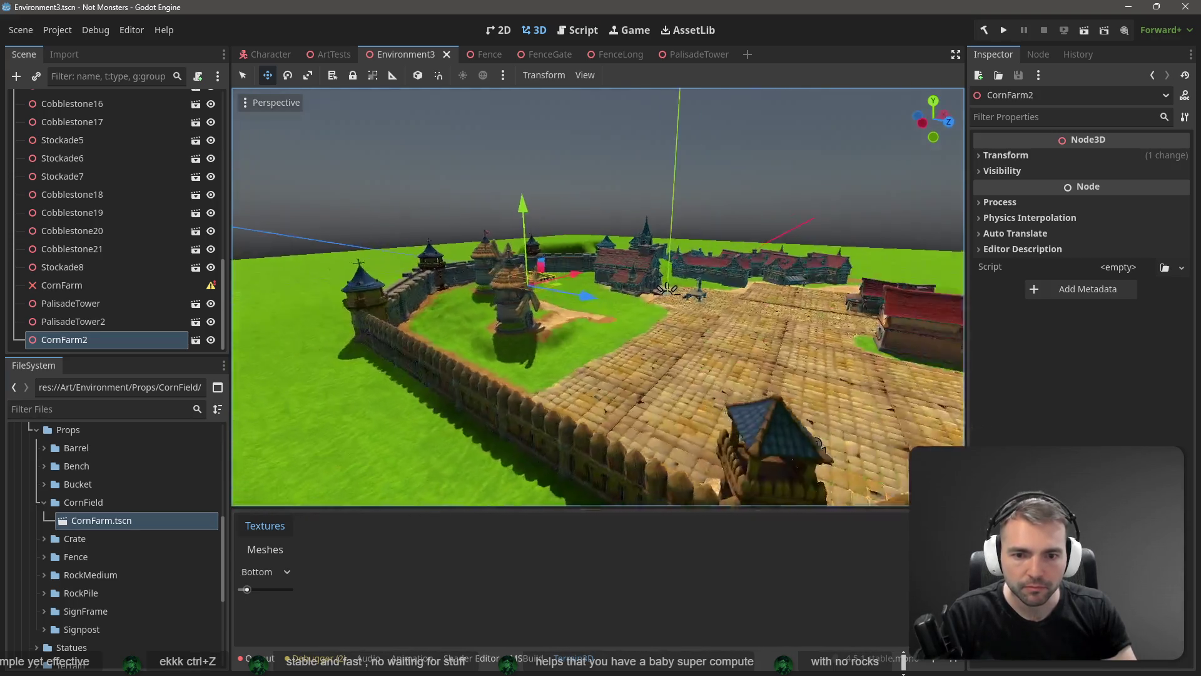
key(s)
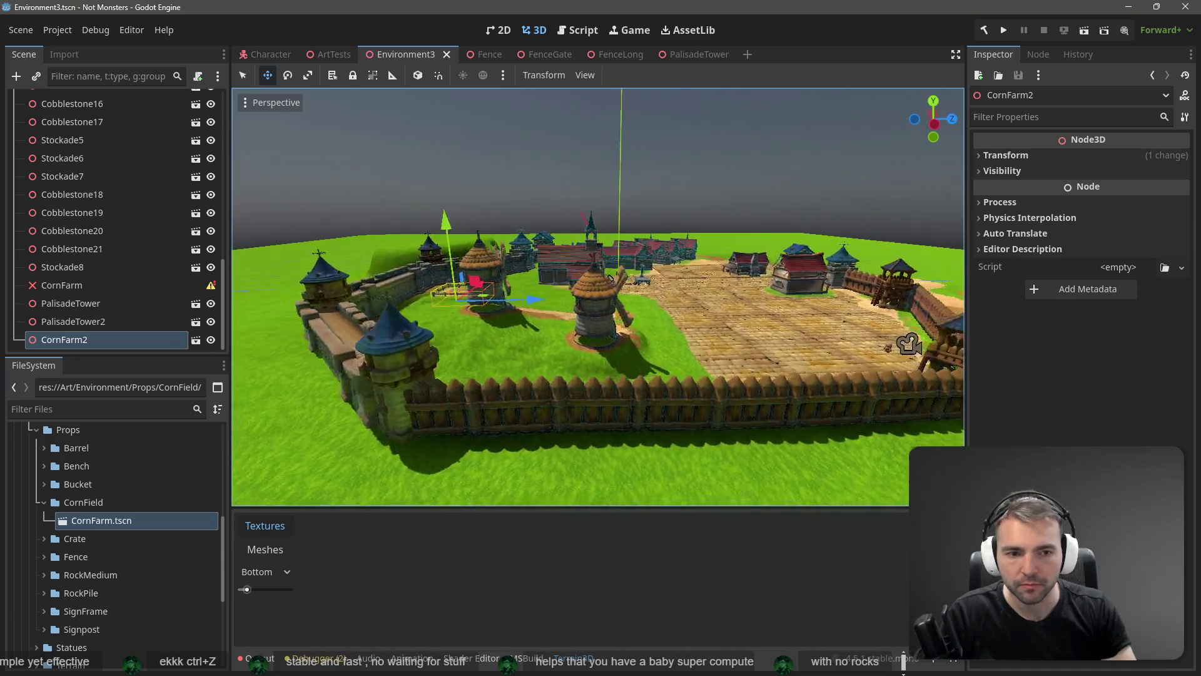
key(w)
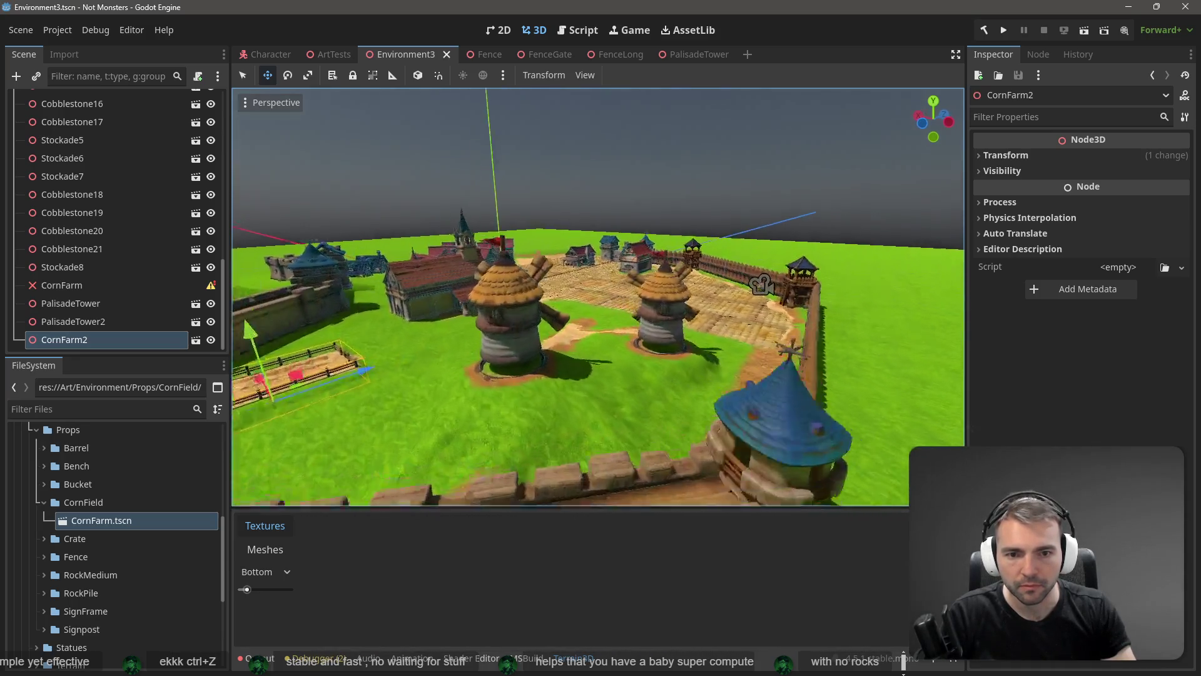
key(w)
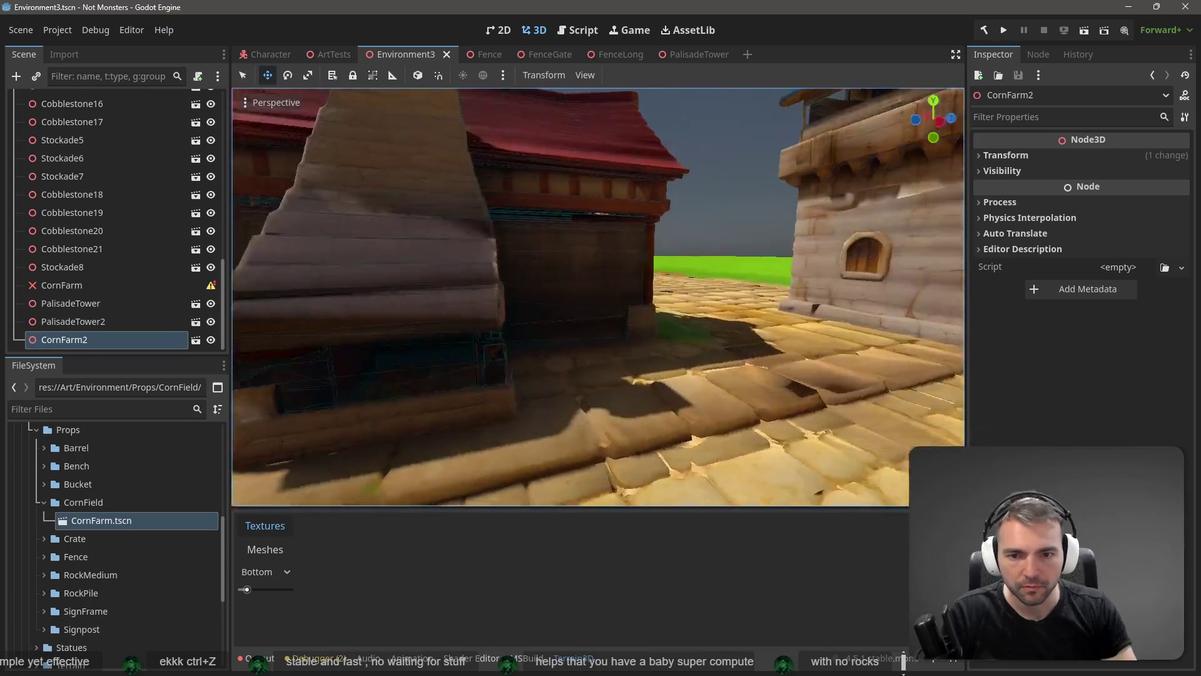
key(s)
key(w)
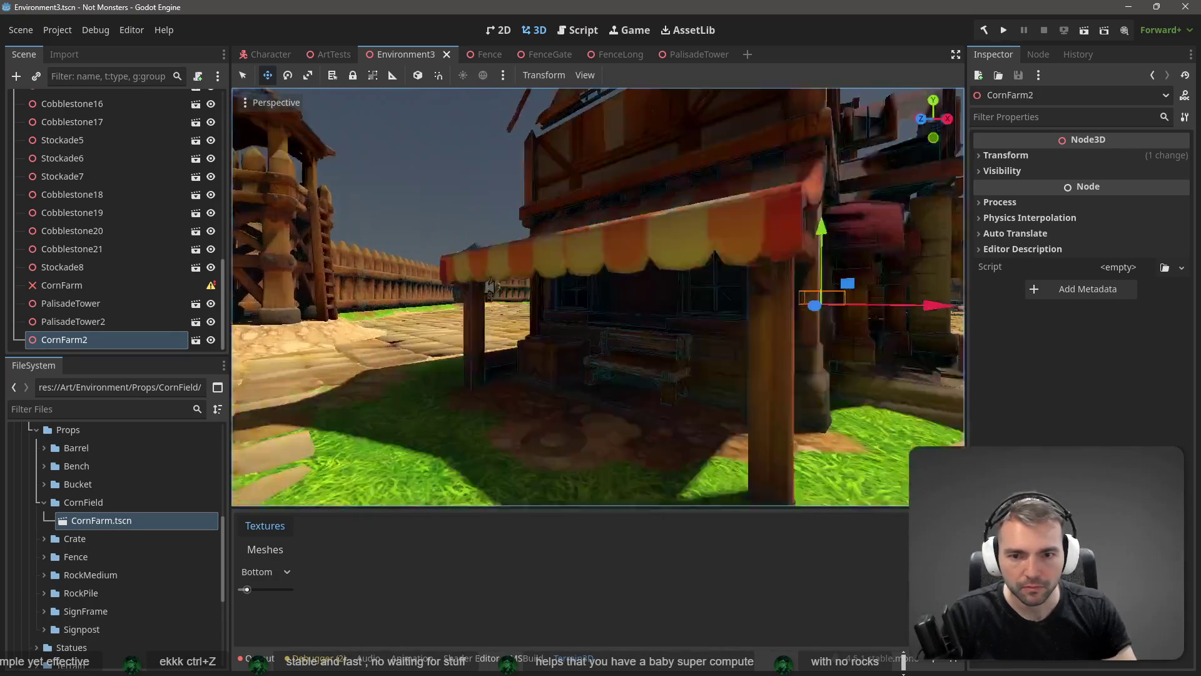
key(s)
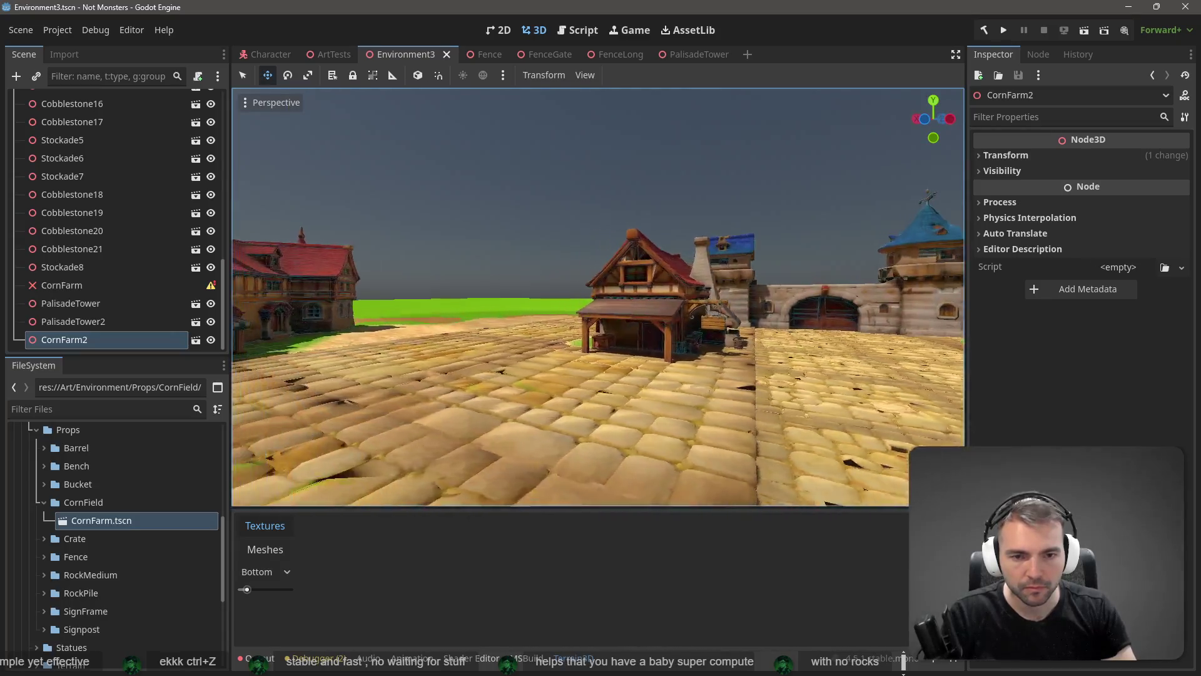
key(w)
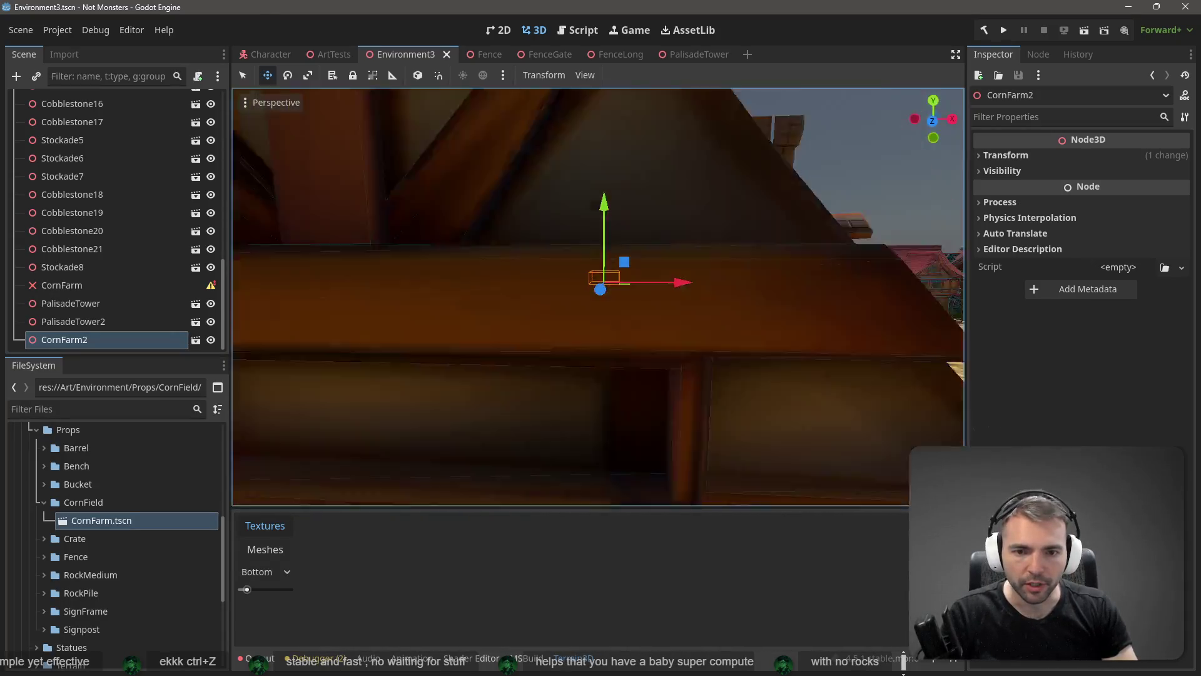
key(s)
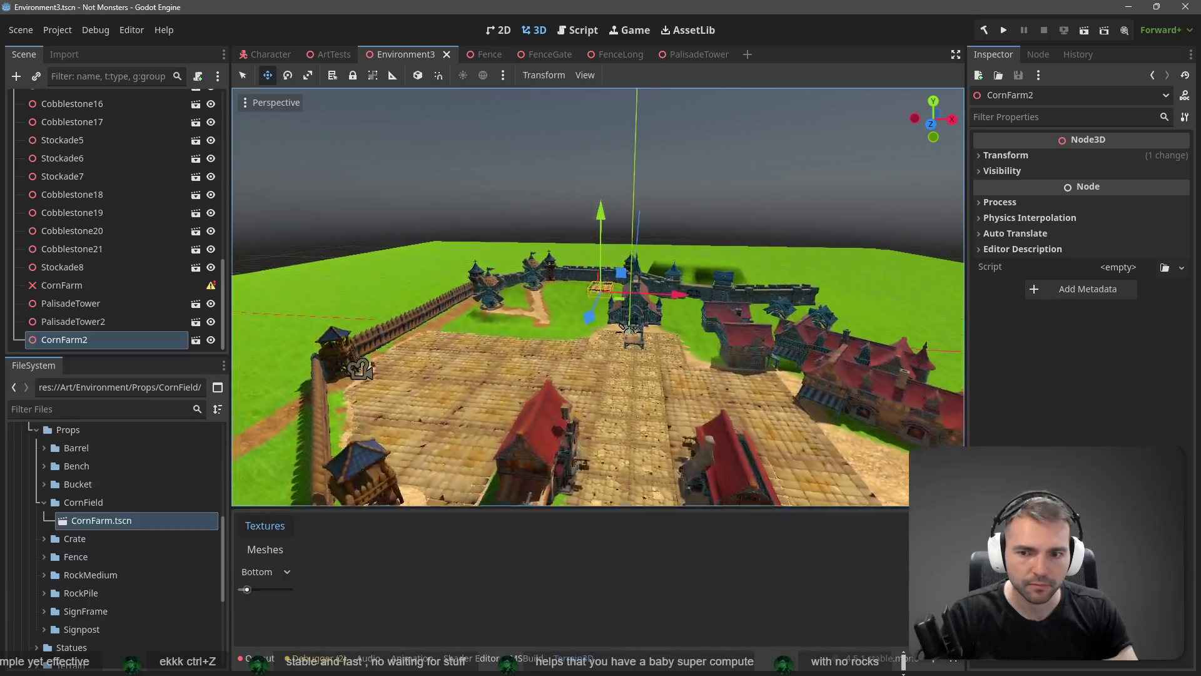
key(a)
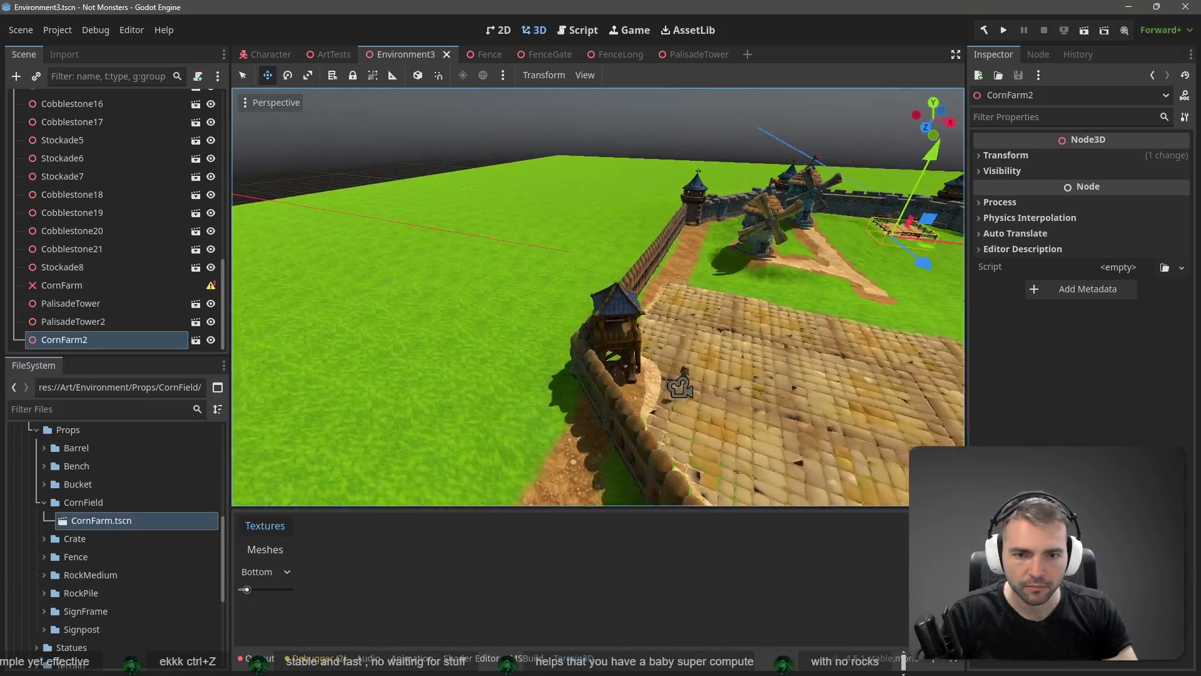
key(w)
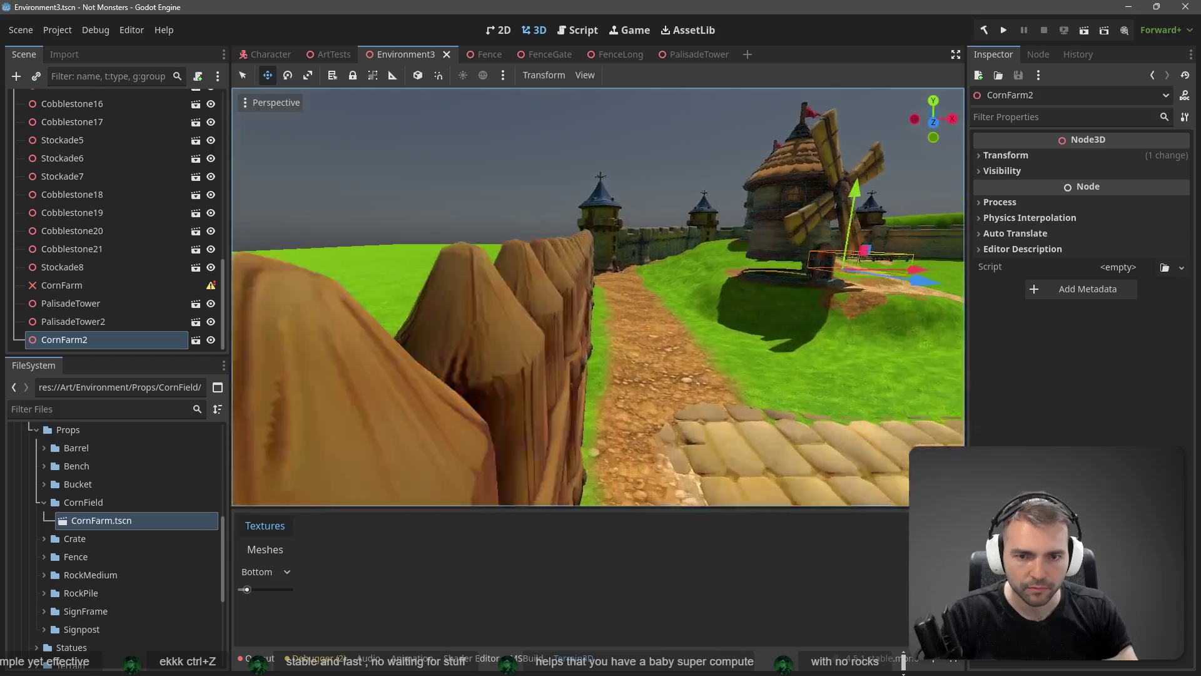
key(w)
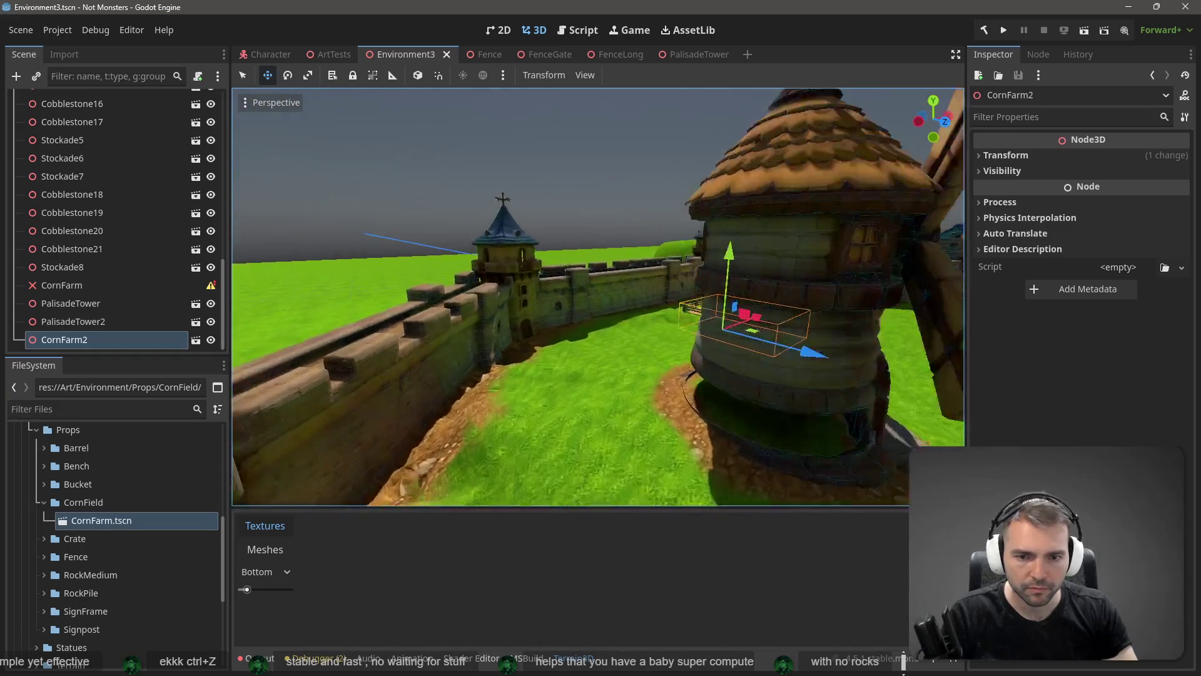
key(s)
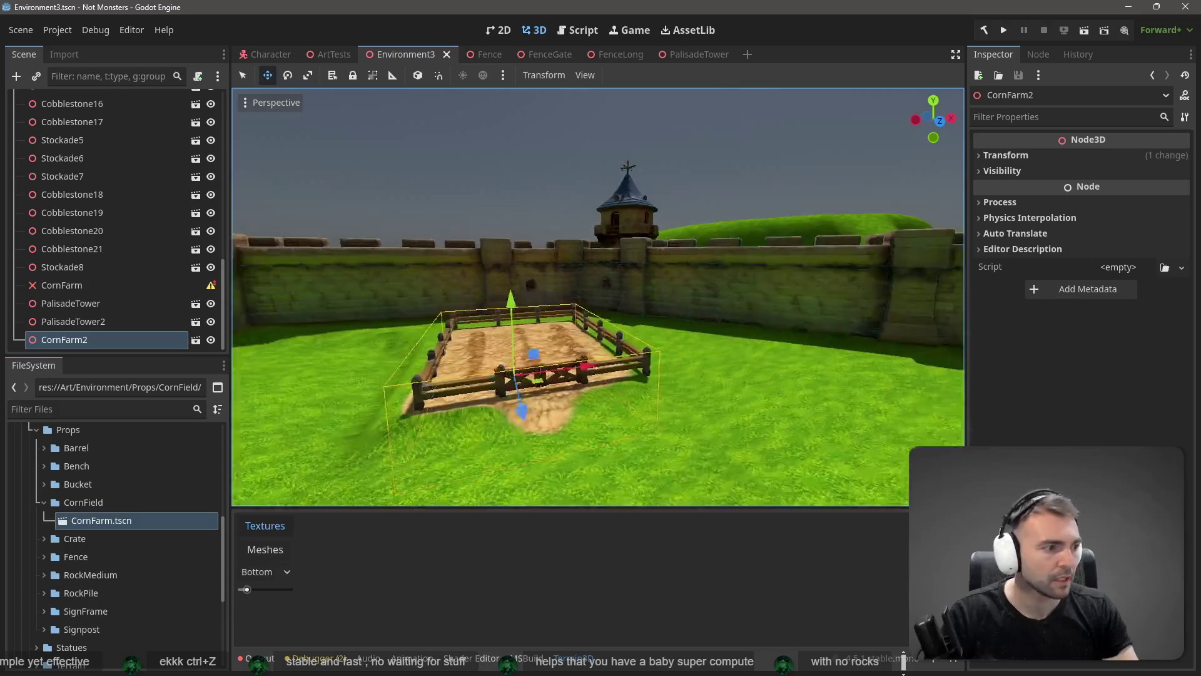
key(d)
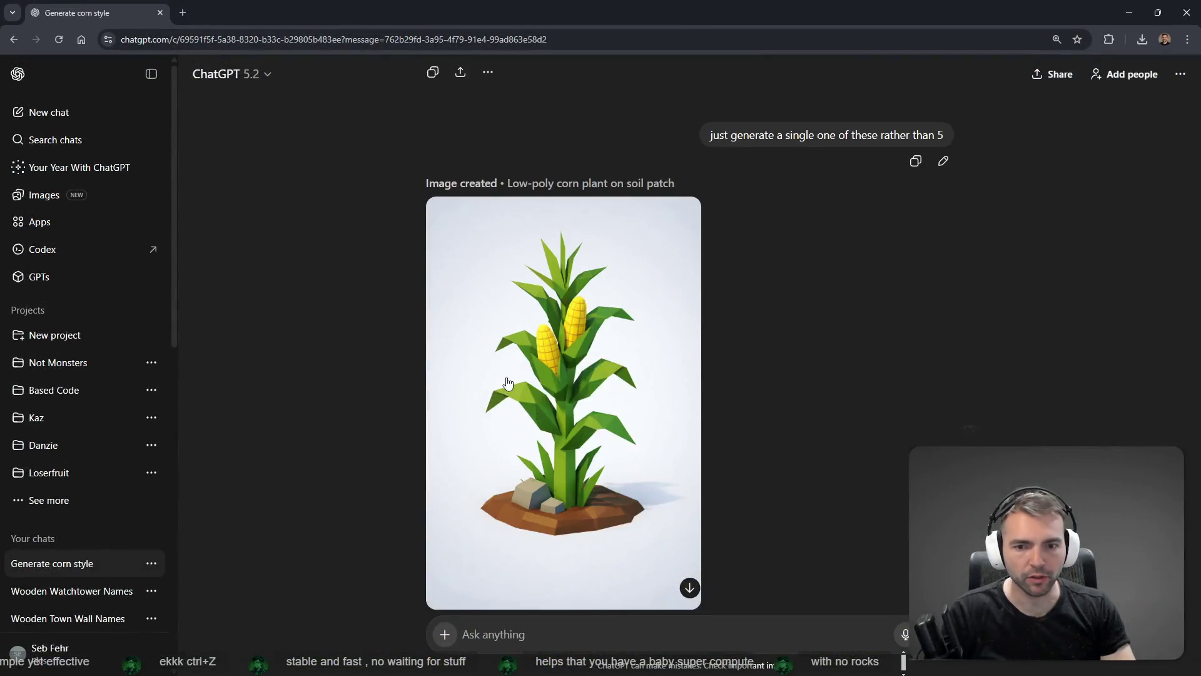
scroll(563, 282, down, 2)
- Dictate and send feedback asking for a less polygonal, slightly more detailed corn plant
drag(563, 294, 1089, 266)
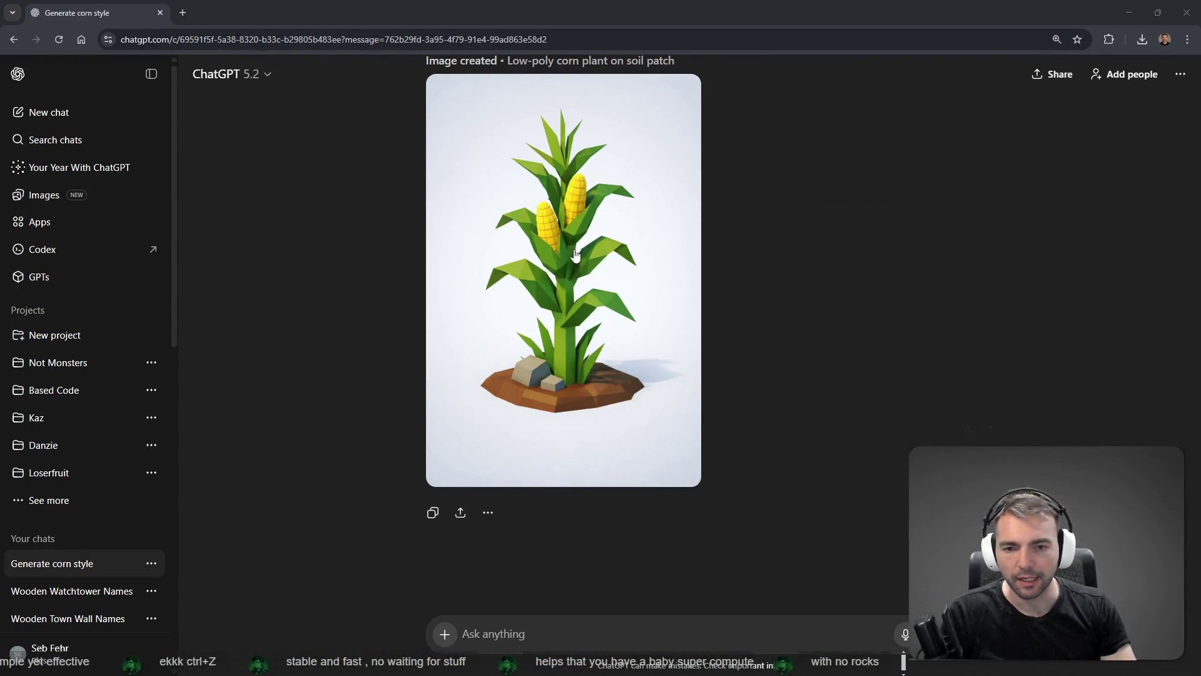
click(629, 634)
key(super+h)
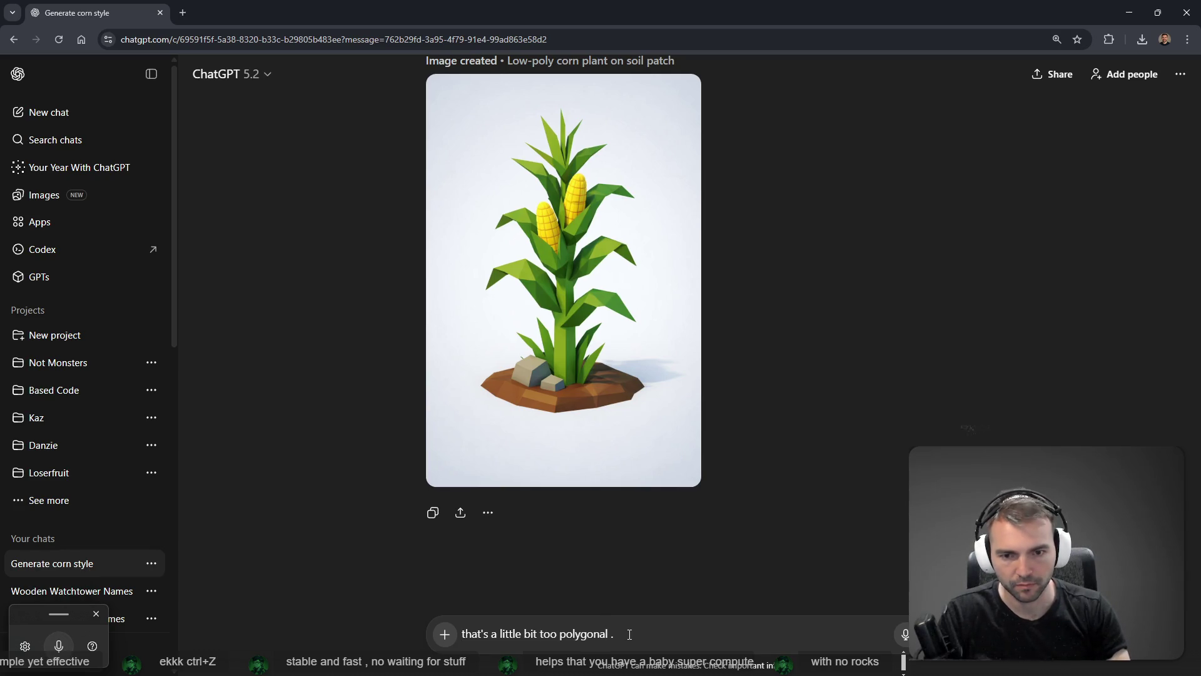
key(super+h)
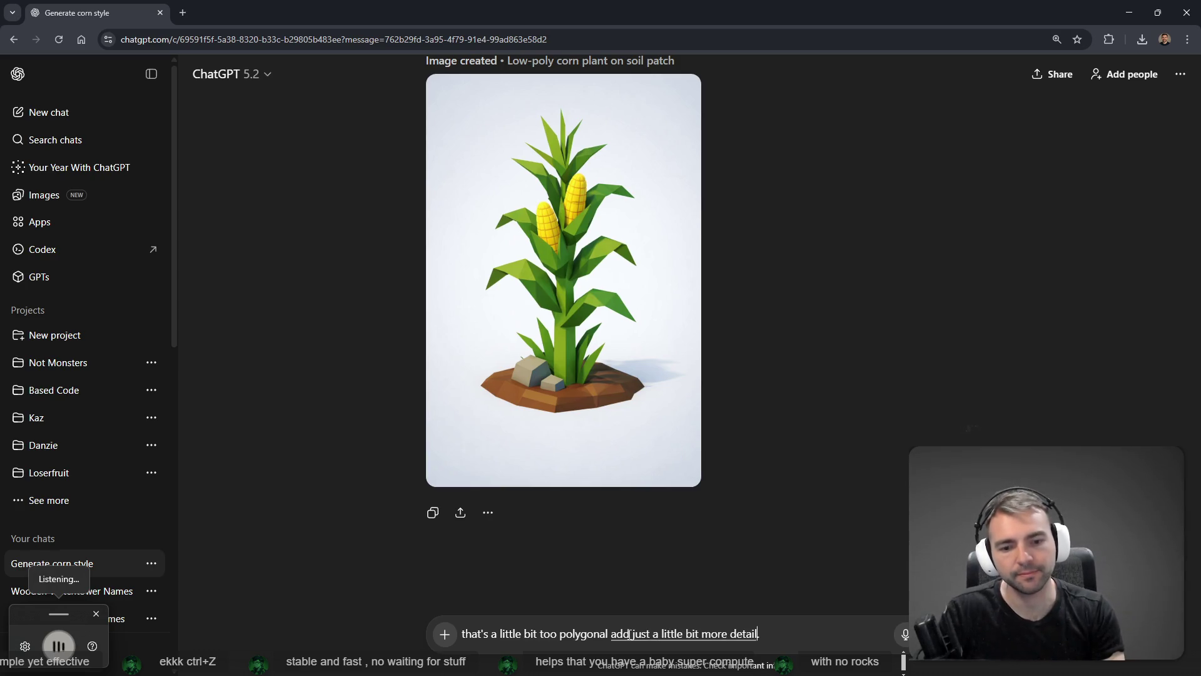
key(super+h)
key(Return)
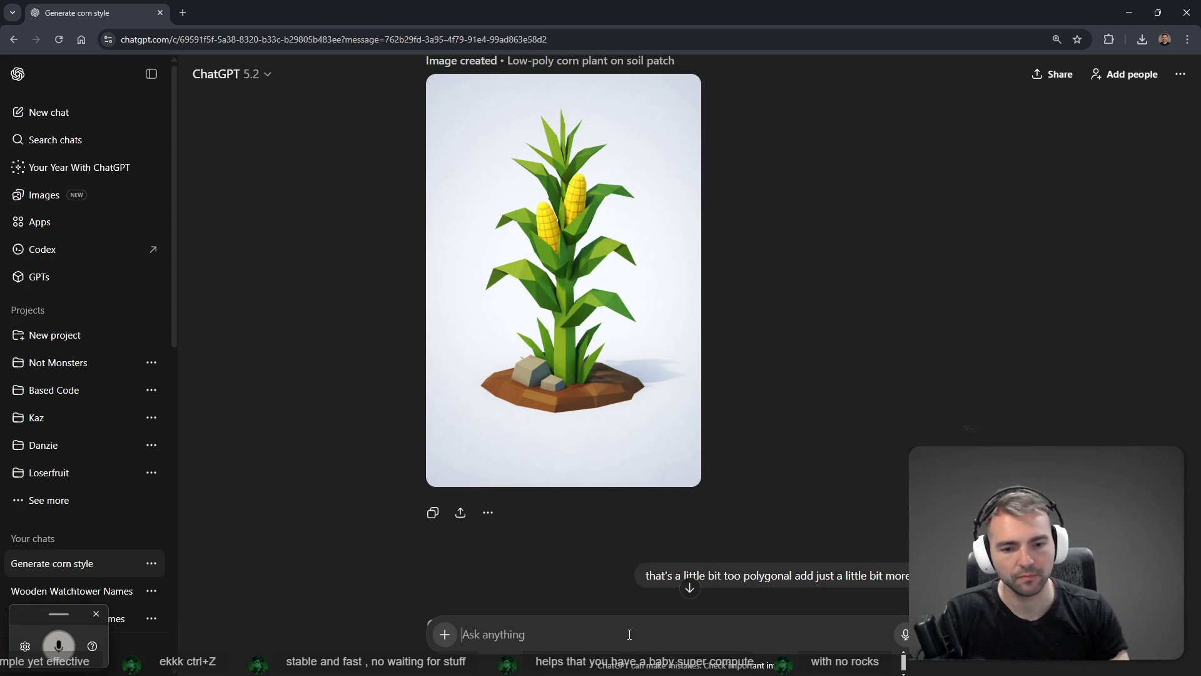
key(super+h)
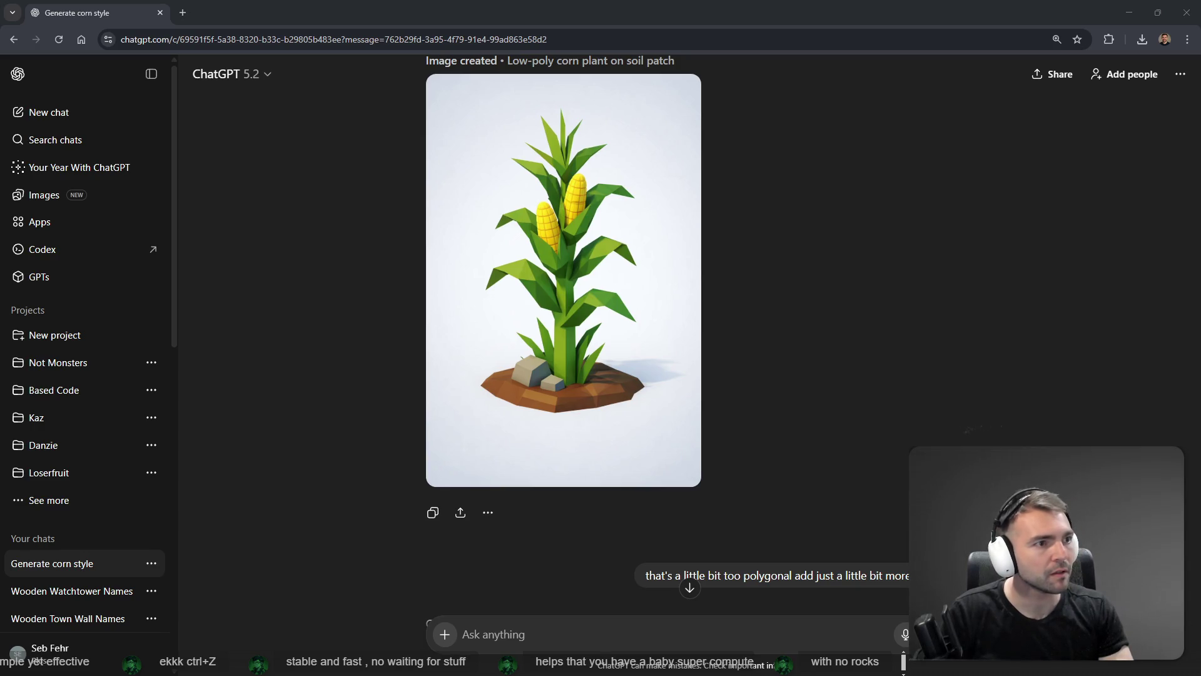
key(alt+Tab)
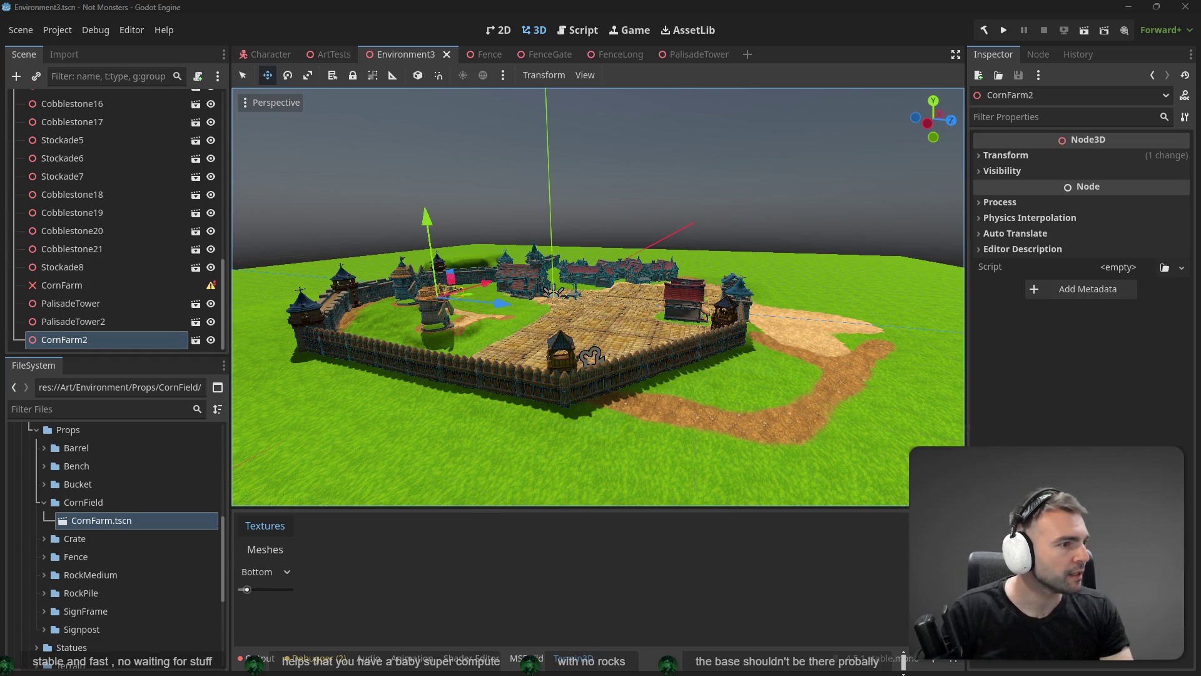
- Scroll and pan around the Town Layout images on the tldraw board
scroll(658, 239, down, 5)
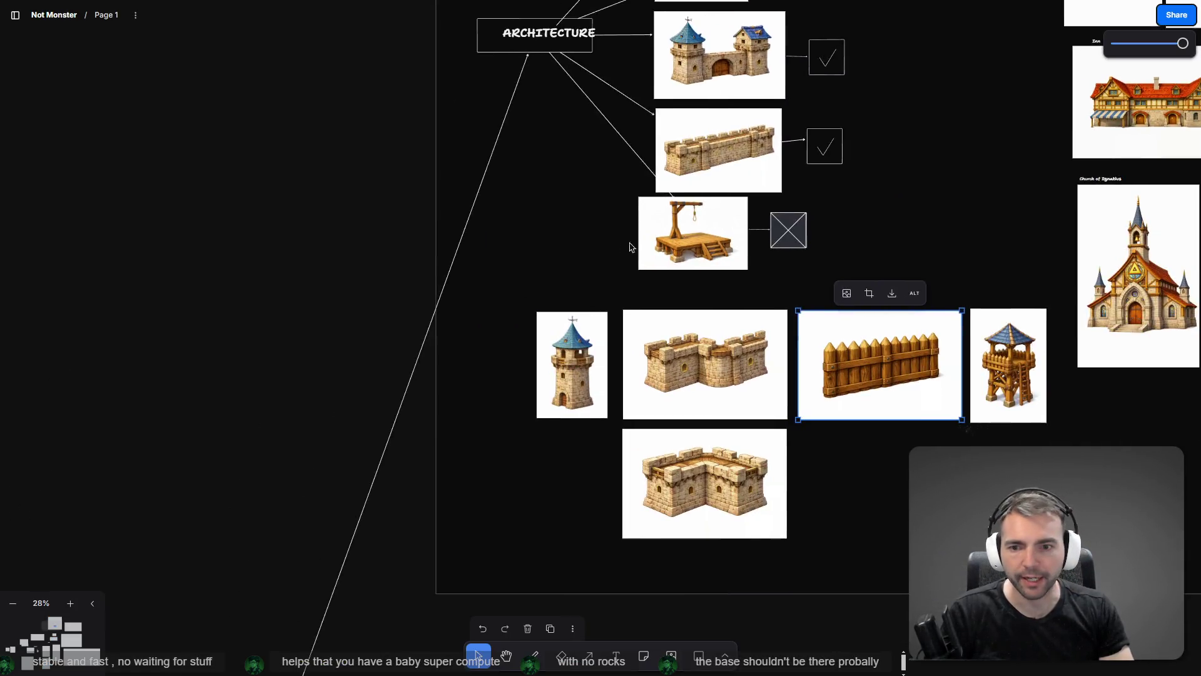
scroll(349, 320, down, 5)
scroll(348, 320, up, 5)
scroll(473, 268, up, 5)
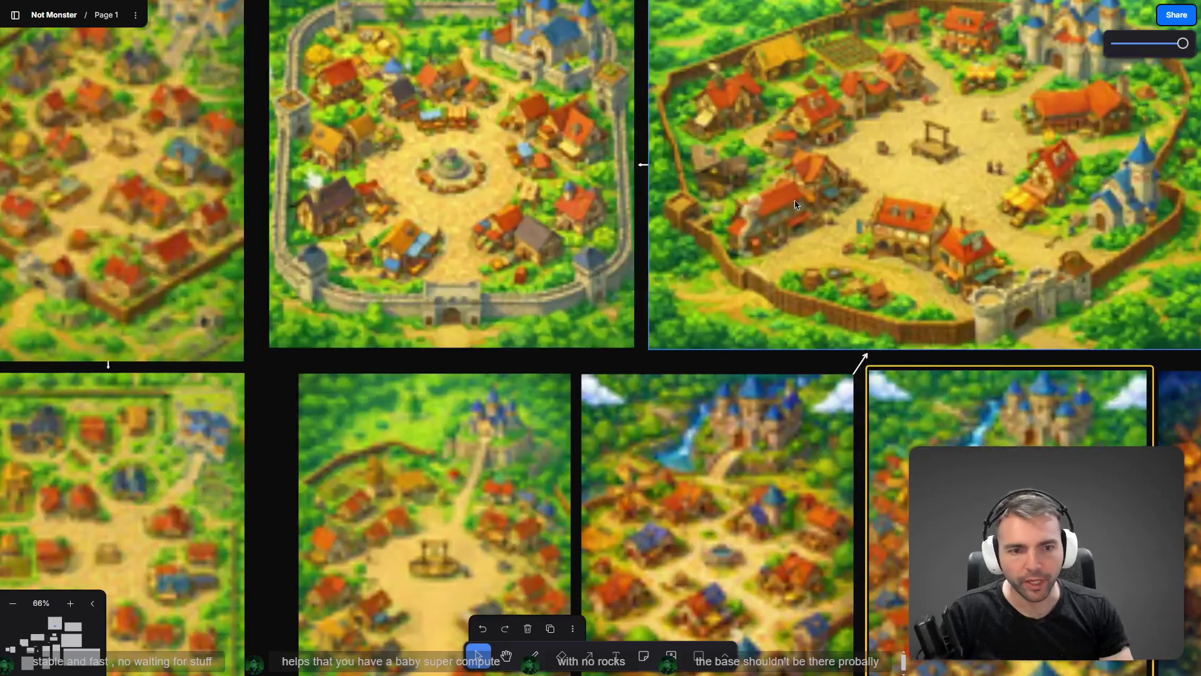
scroll(982, 244, right, 5)
scroll(982, 244, up, 1)
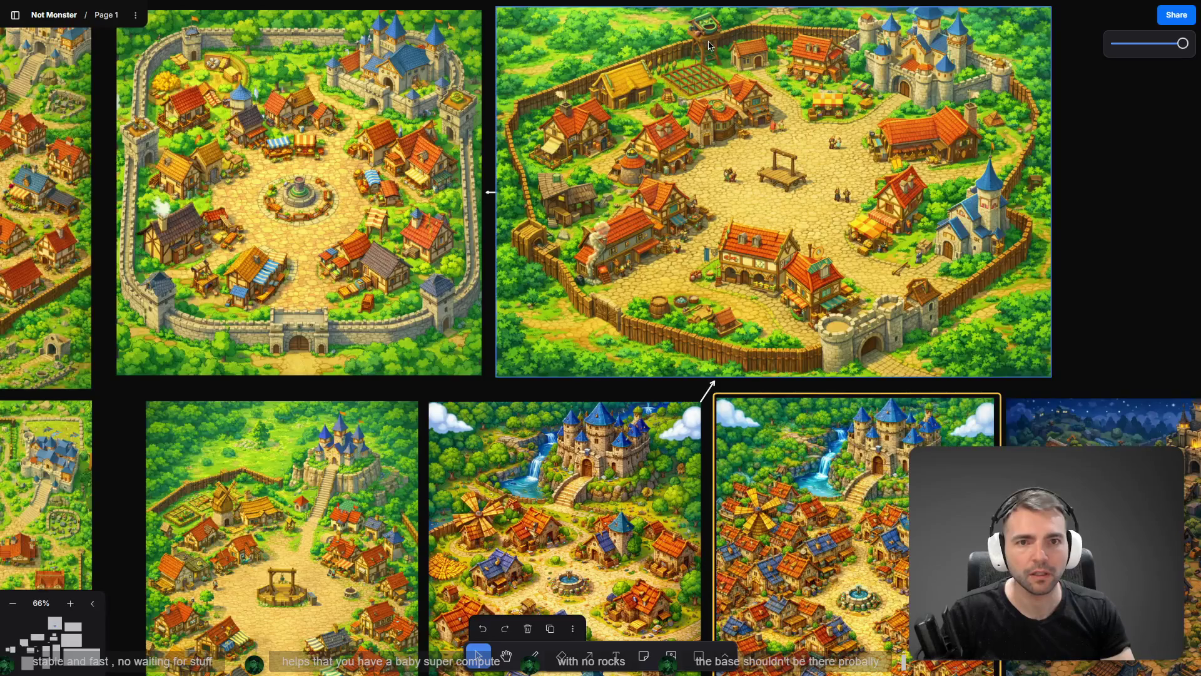
scroll(710, 44, up, 1)
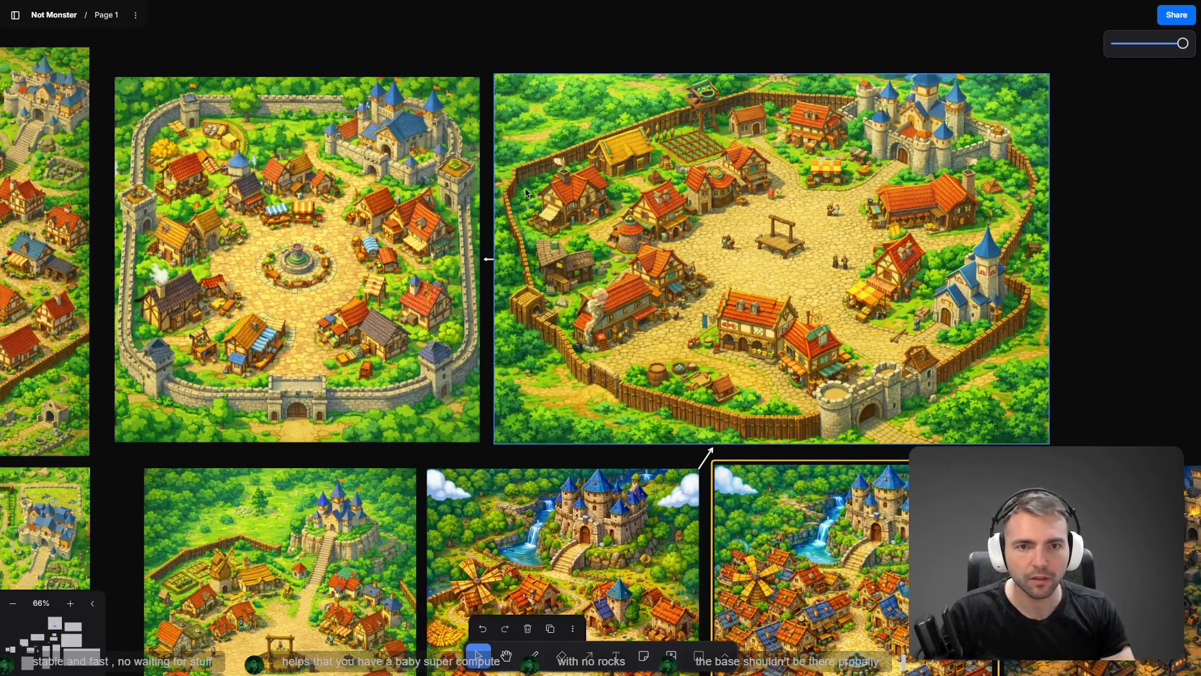
scroll(809, 100, down, 2)
scroll(751, 188, down, 3)
scroll(751, 188, left, 5)
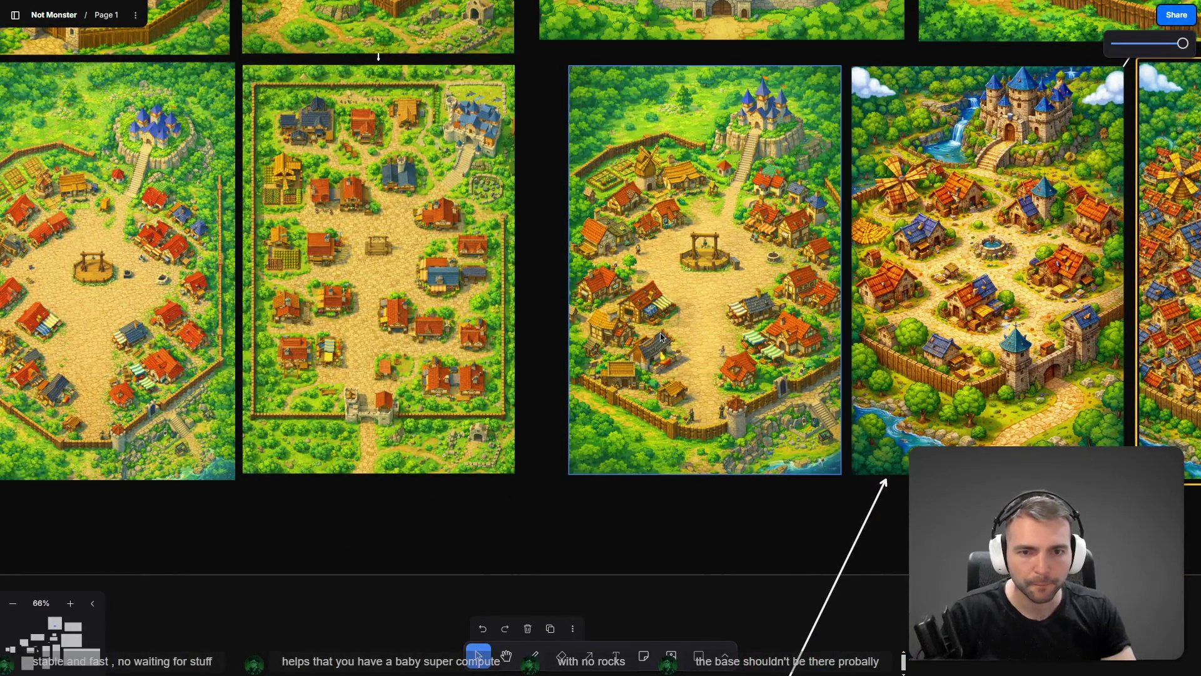
scroll(719, 376, down, 2)
scroll(656, 356, up, 3)
drag(619, 349, 612, 348)
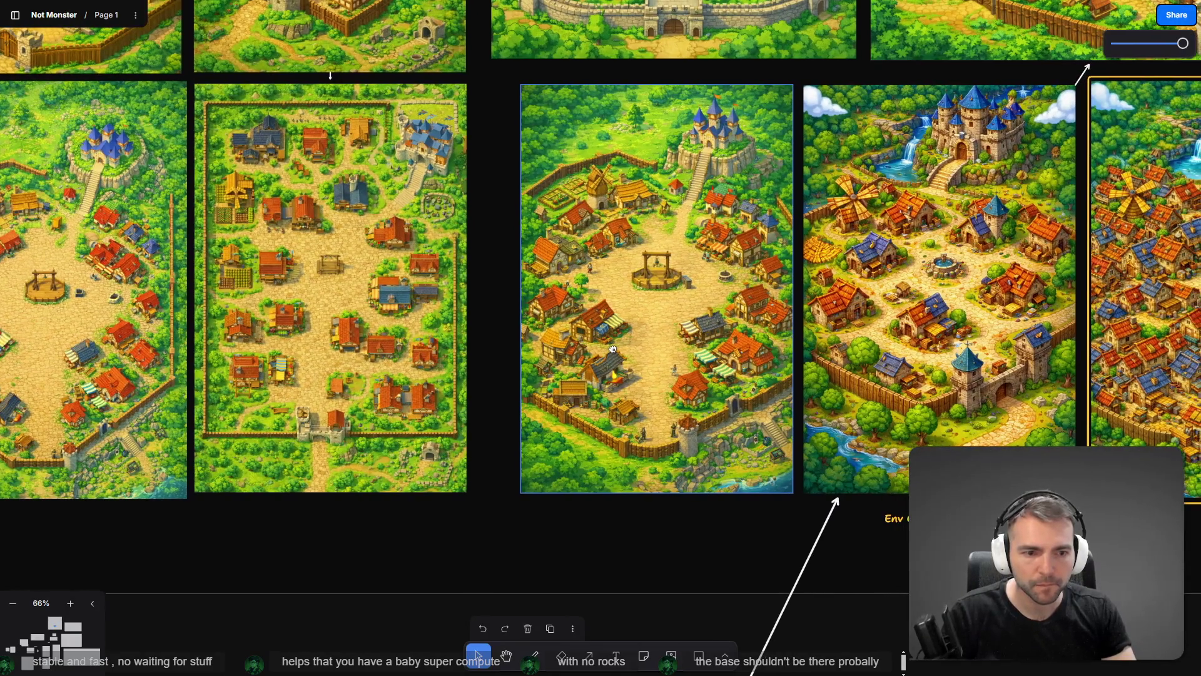
scroll(612, 348, right, 5)
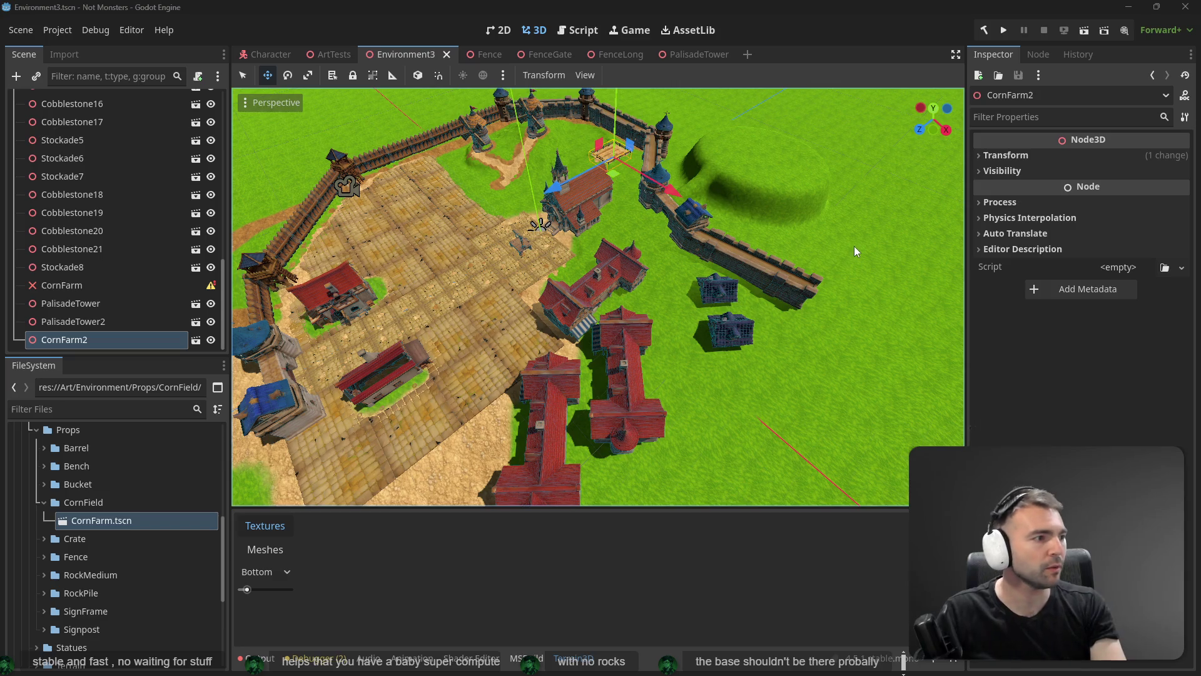
- Edit the earlier corn-plant request to say 'geometry' instead of 'detail' and resend it
key(alt+Tab)
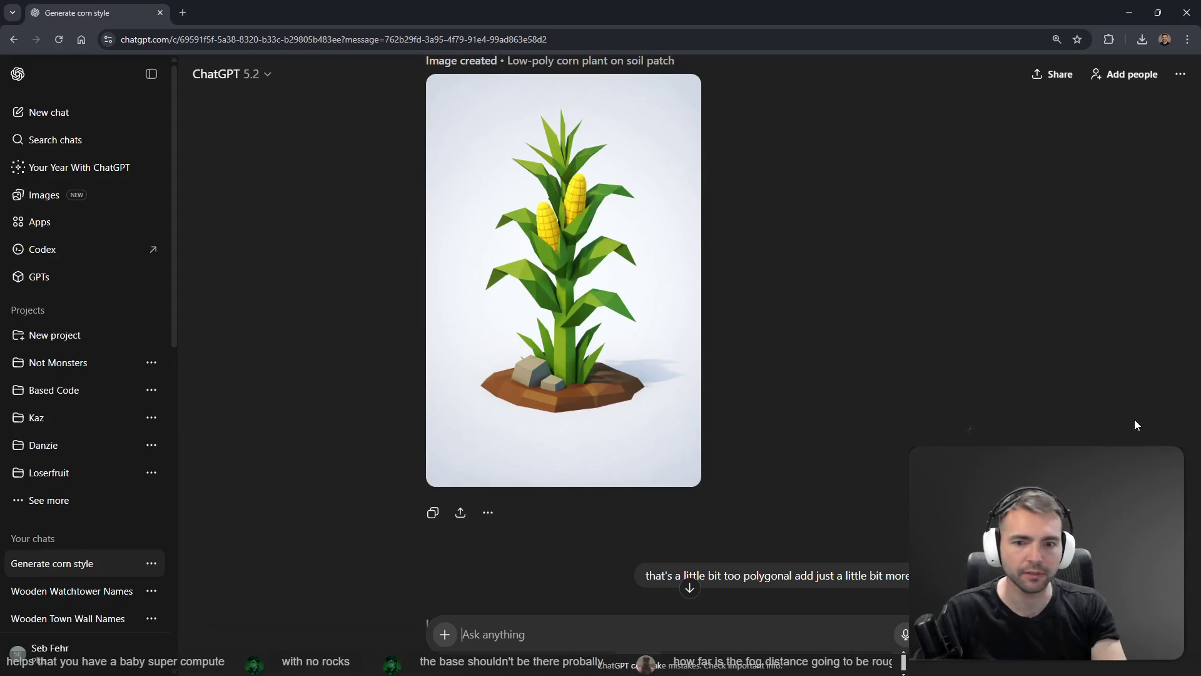
scroll(865, 445, down, 9)
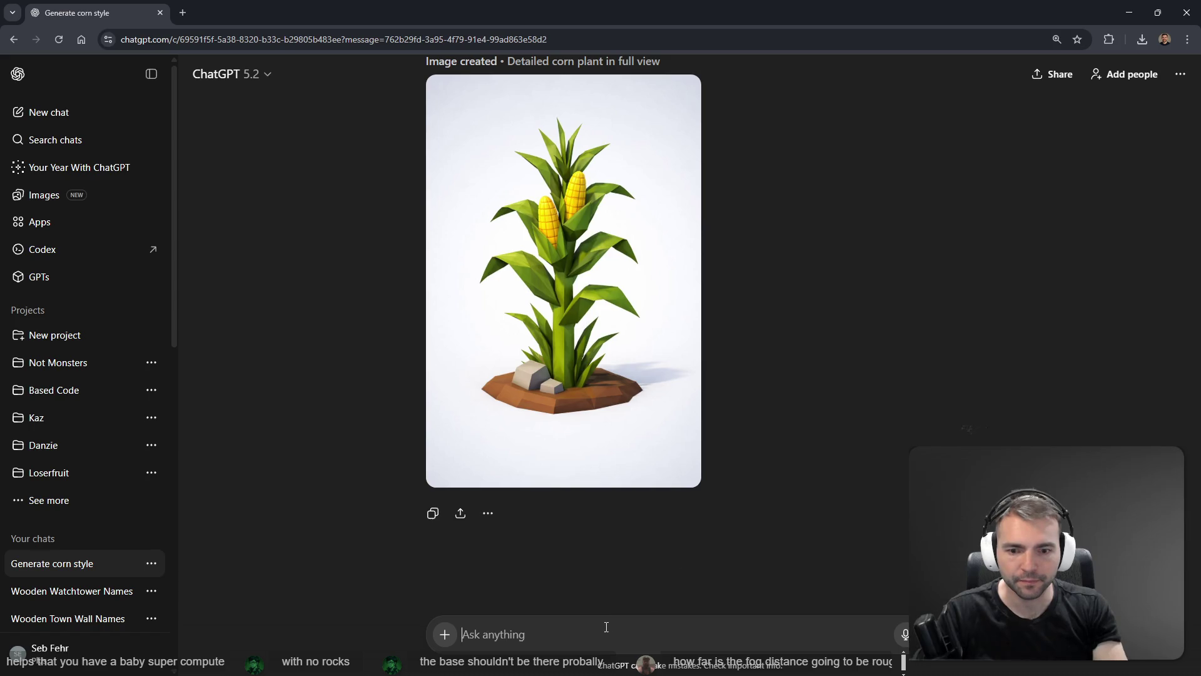
scroll(803, 438, up, 7)
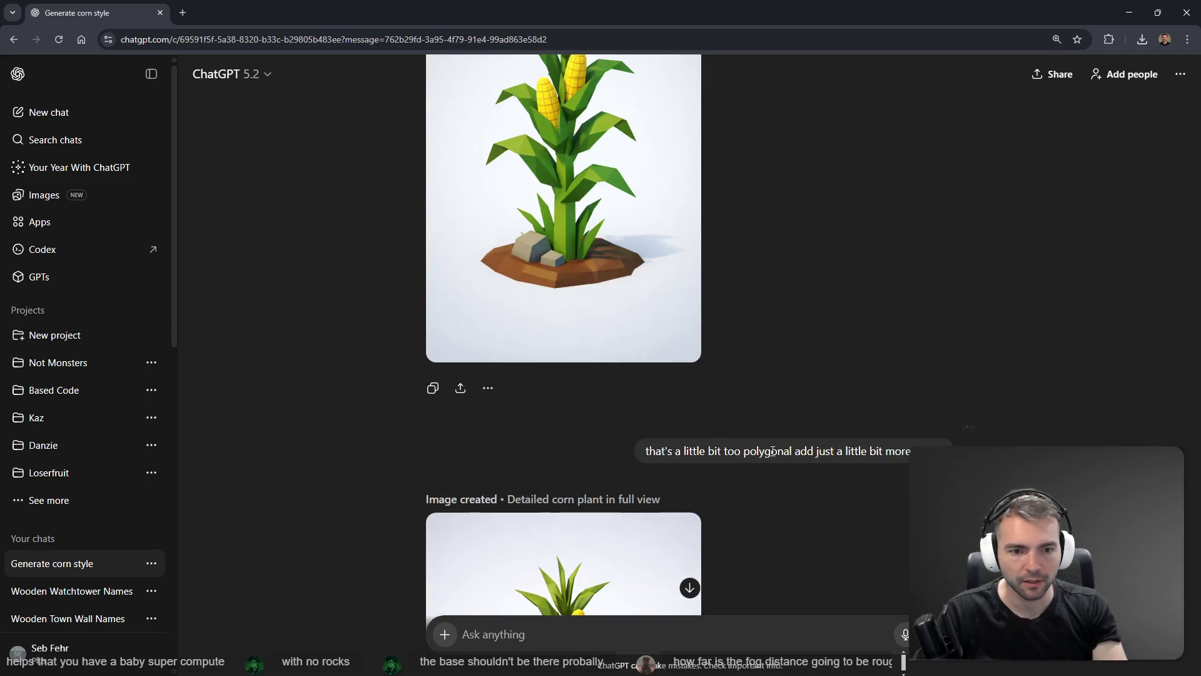
scroll(782, 450, down, 2)
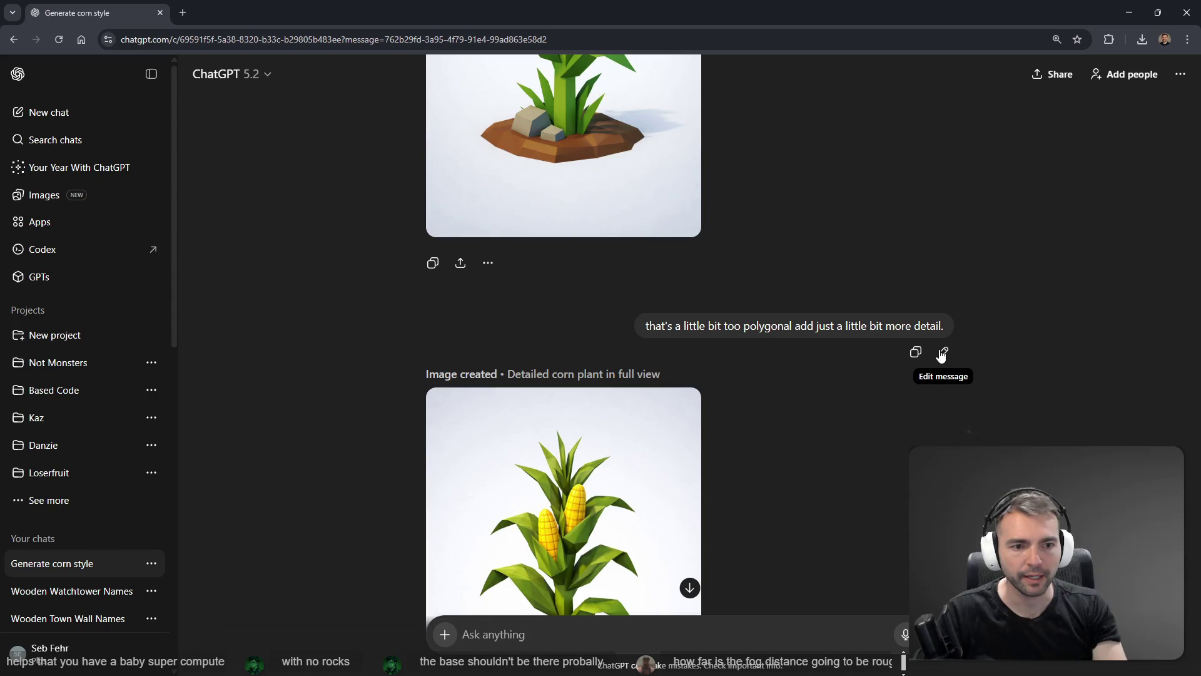
click(942, 354)
double_click(722, 335)
text(geom)
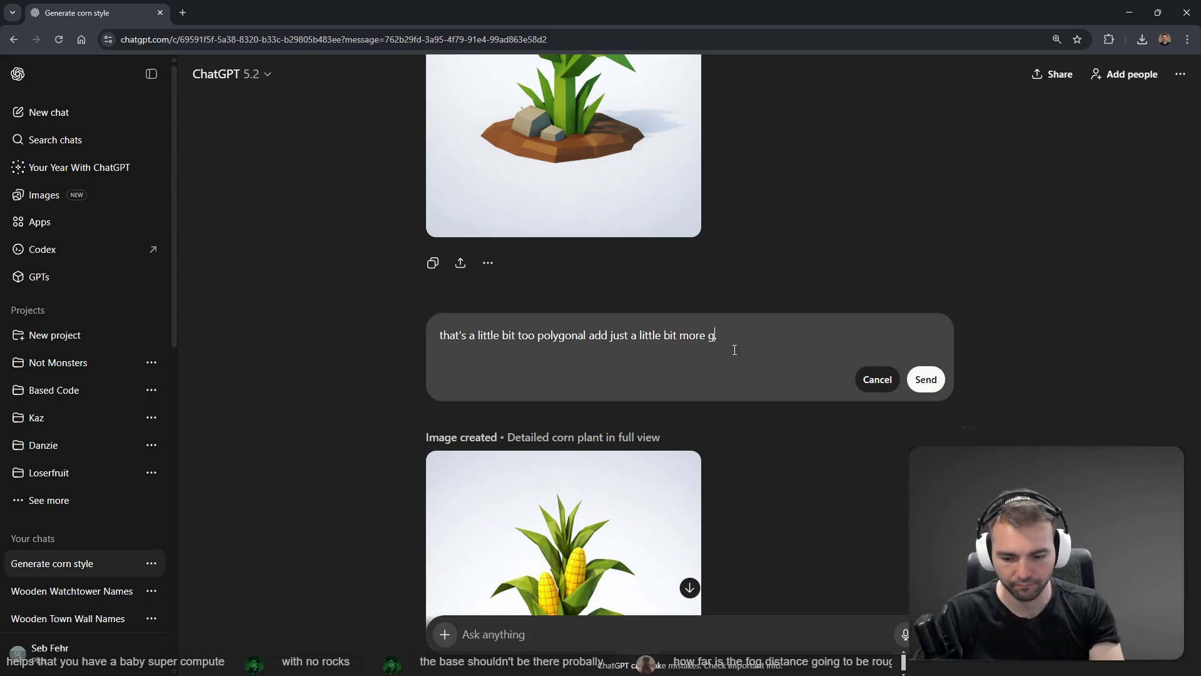
text(etry.)
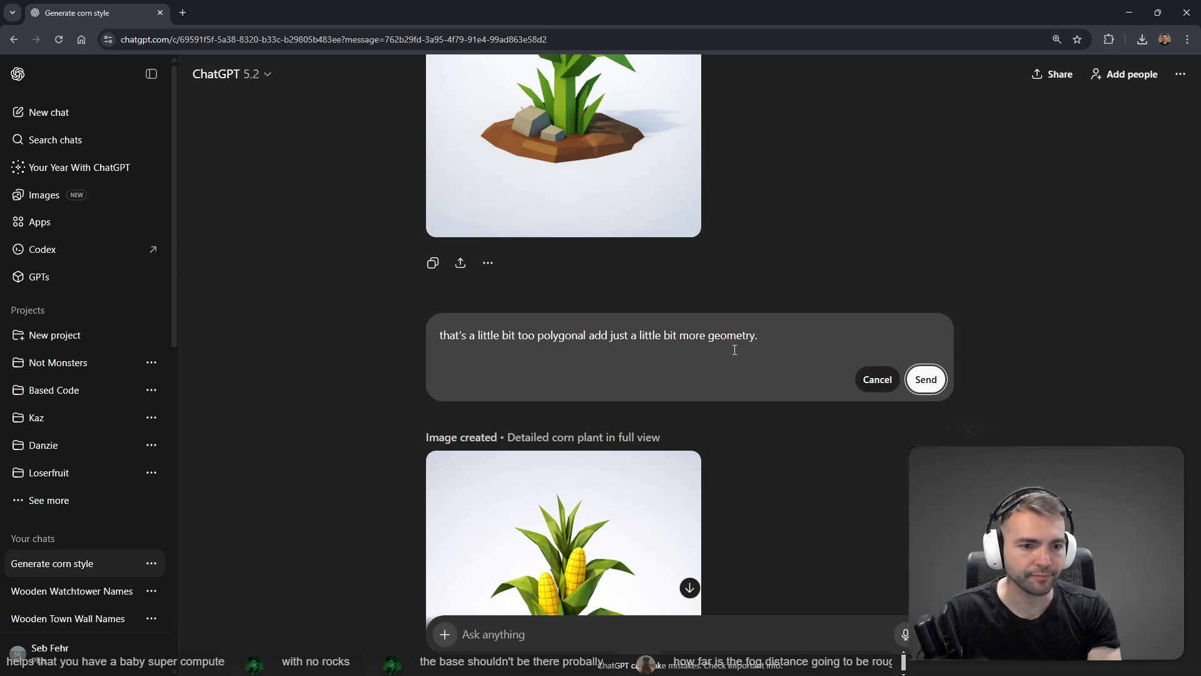
key(Return)
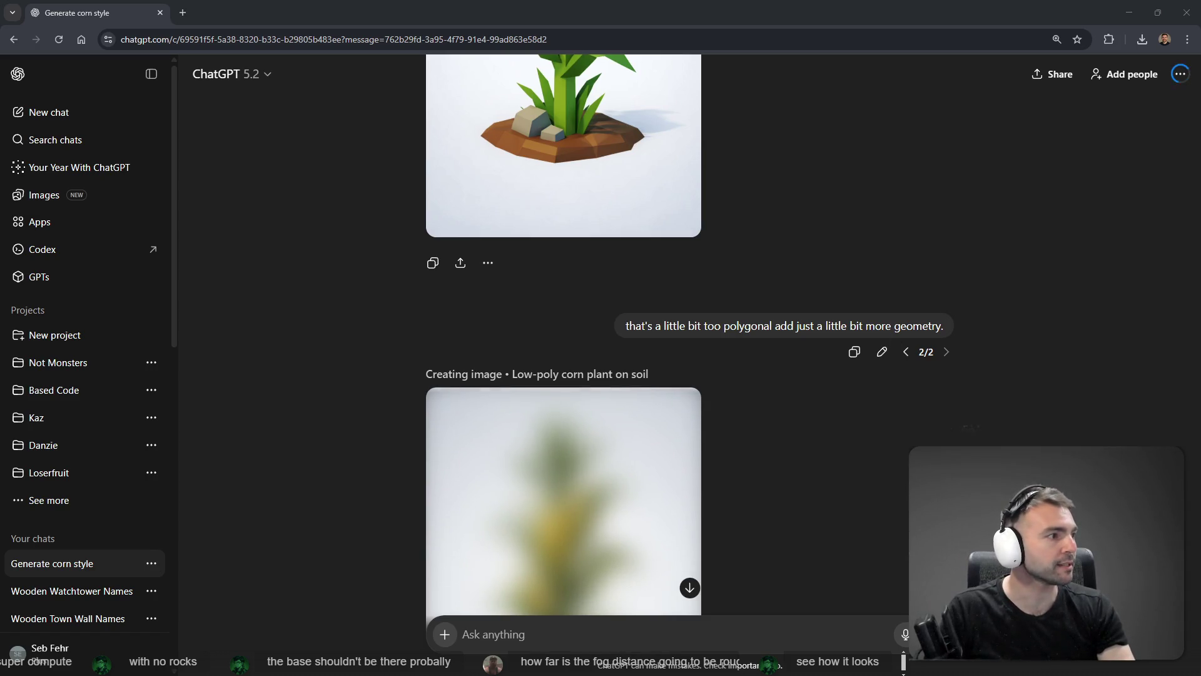
key(alt+Tab)
- Delete the broken CornFarm node and save the scene
key(w)
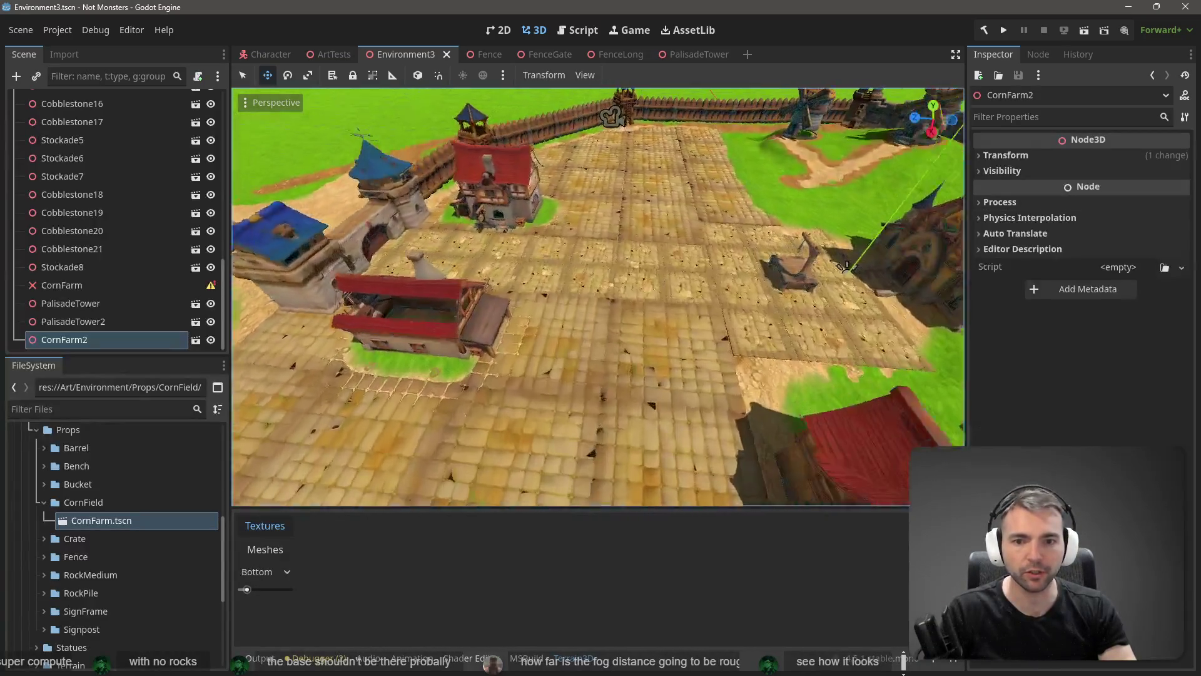
key(a)
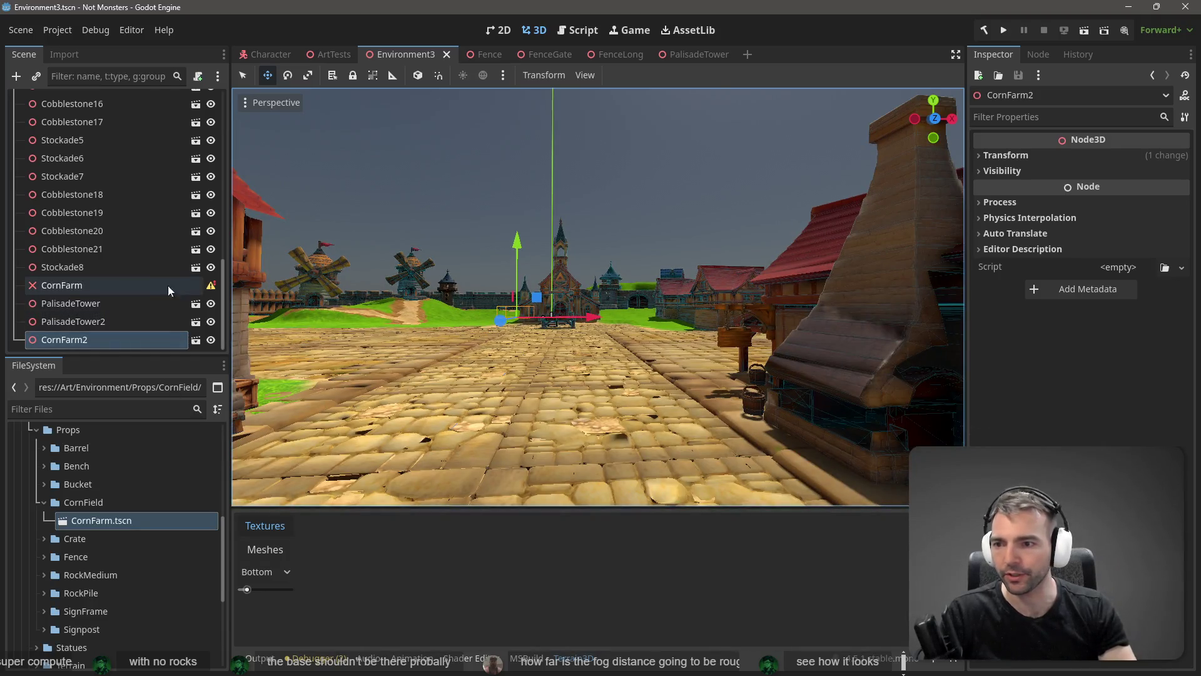
click(124, 283)
key(Delete)
click(564, 348)
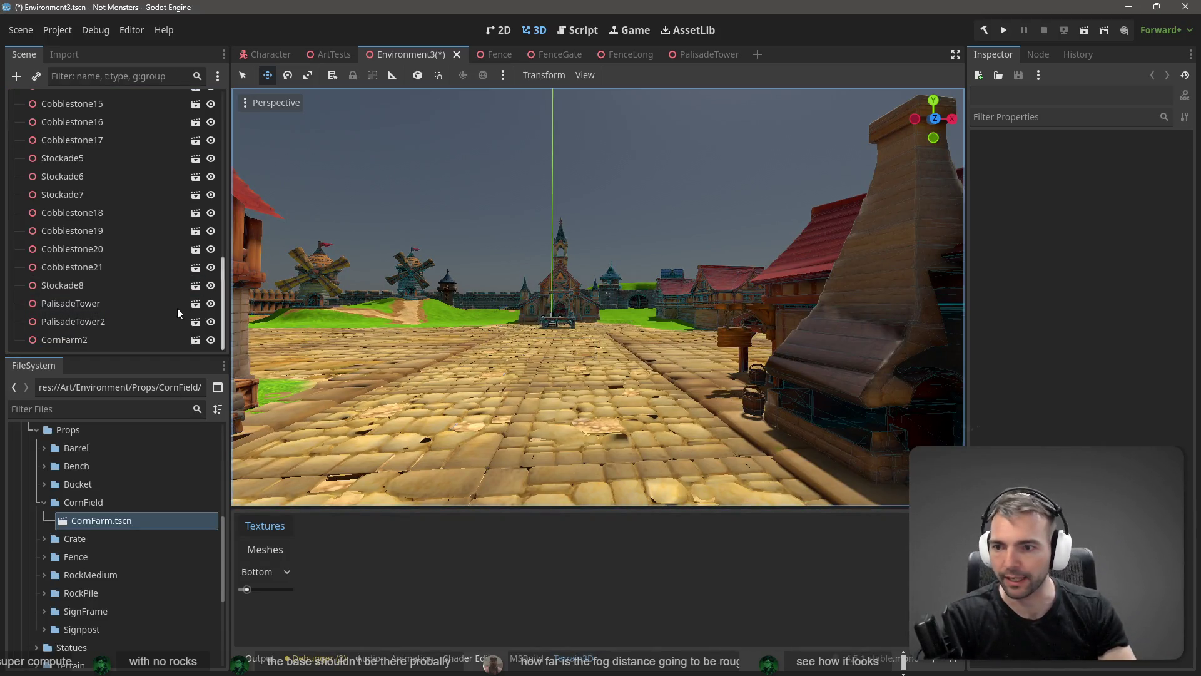
key(ctrl+s)
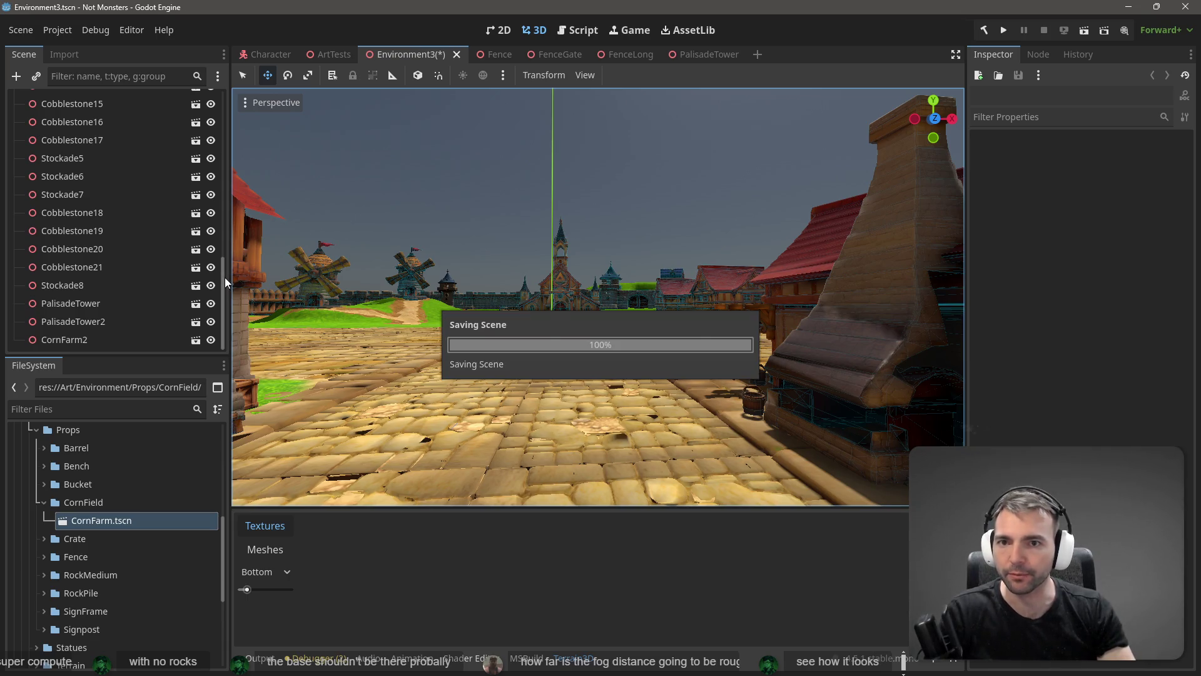
- Try volumetric fog on WorldEnvironment at density 0.0395, then undo the fog changes
drag(223, 277, 224, 75)
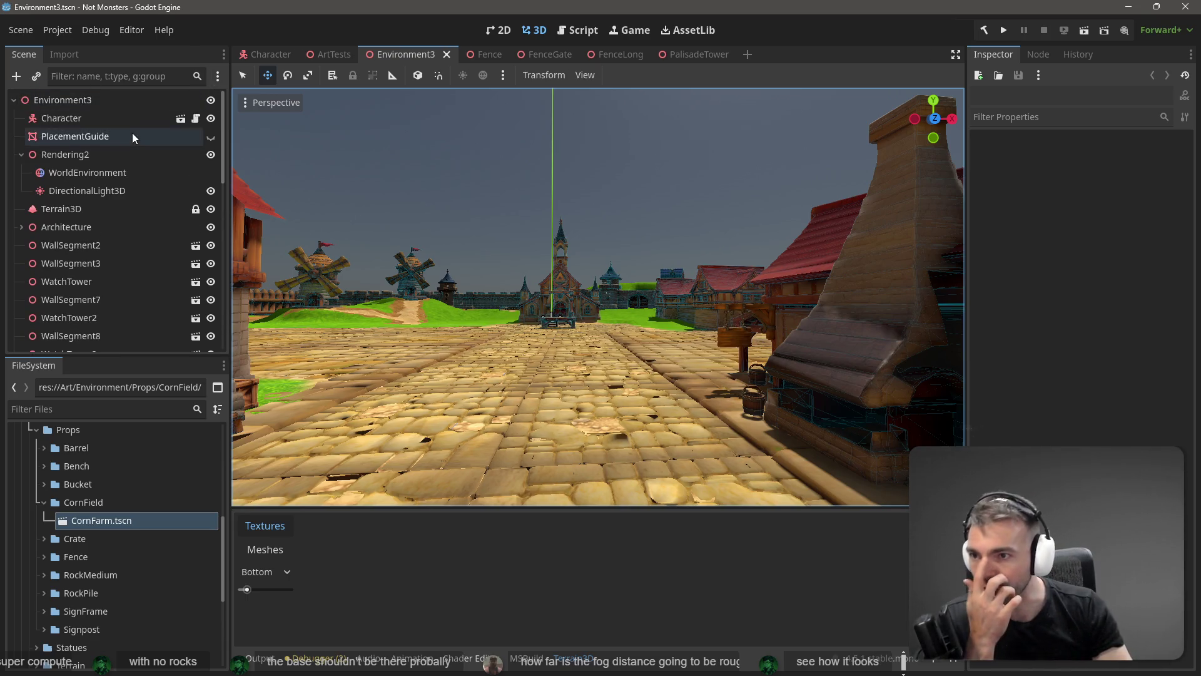
click(97, 170)
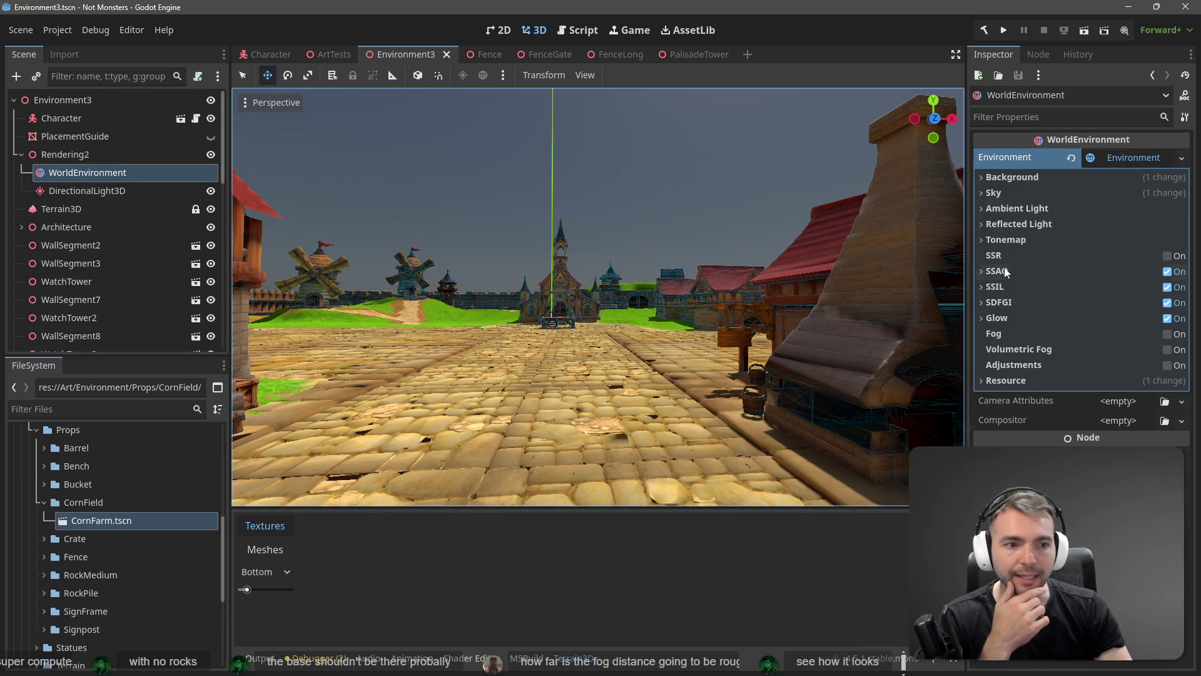
click(1166, 349)
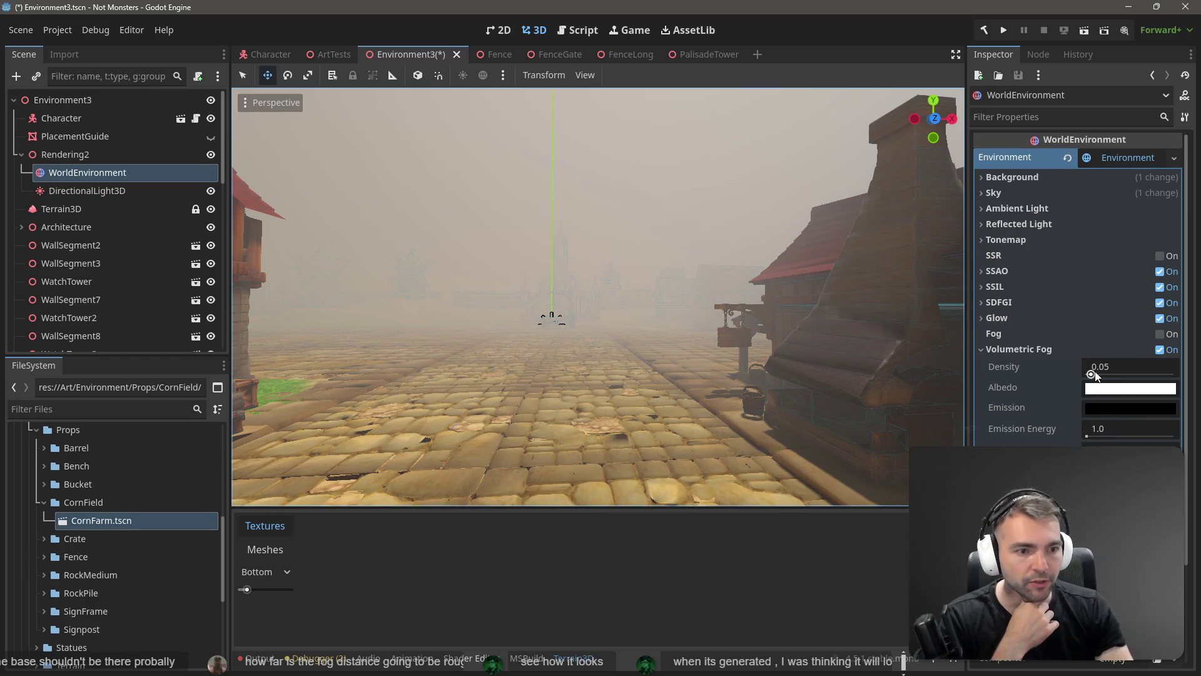
click(1101, 370)
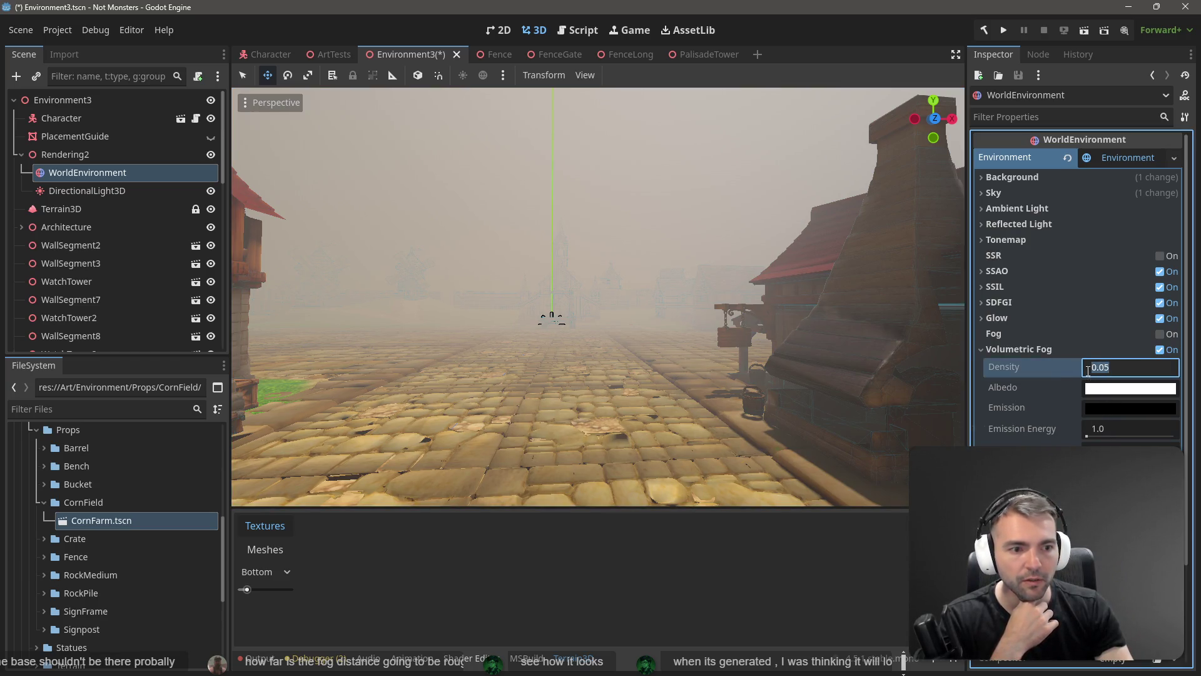
text(0.0395)
key(Return)
drag(1126, 366, 1089, 367)
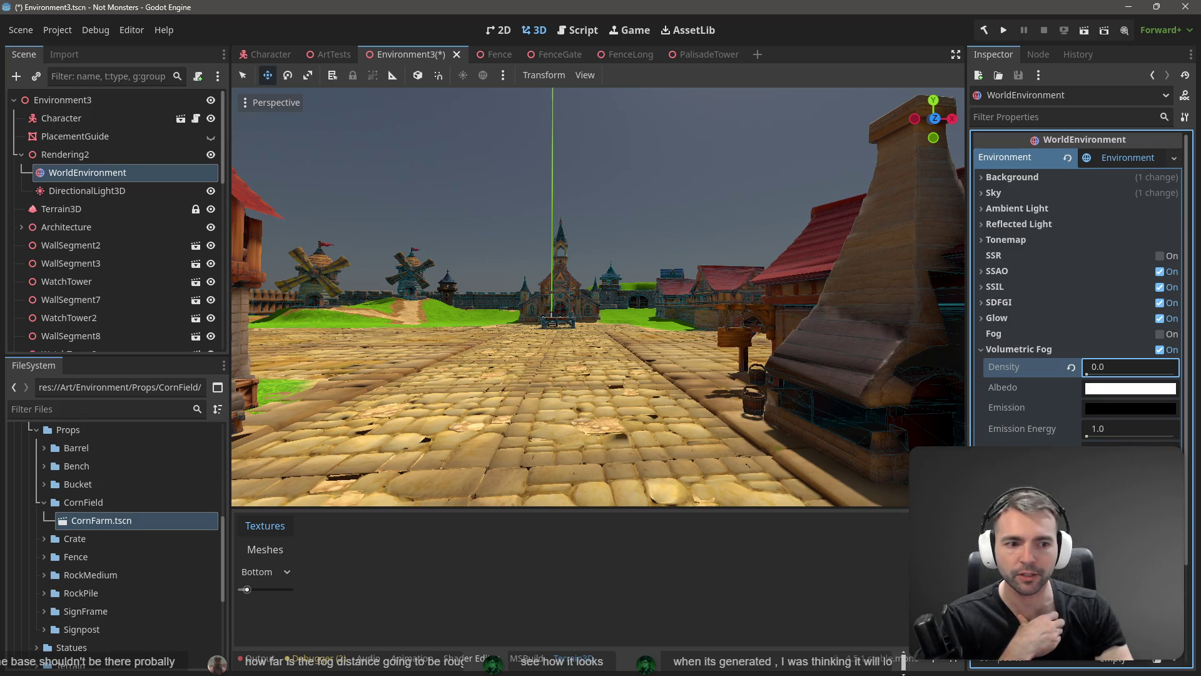
mouse_move(1101, 367)
mouse_down()
mouse_move(1131, 366)
mouse_move(1101, 366)
mouse_up()
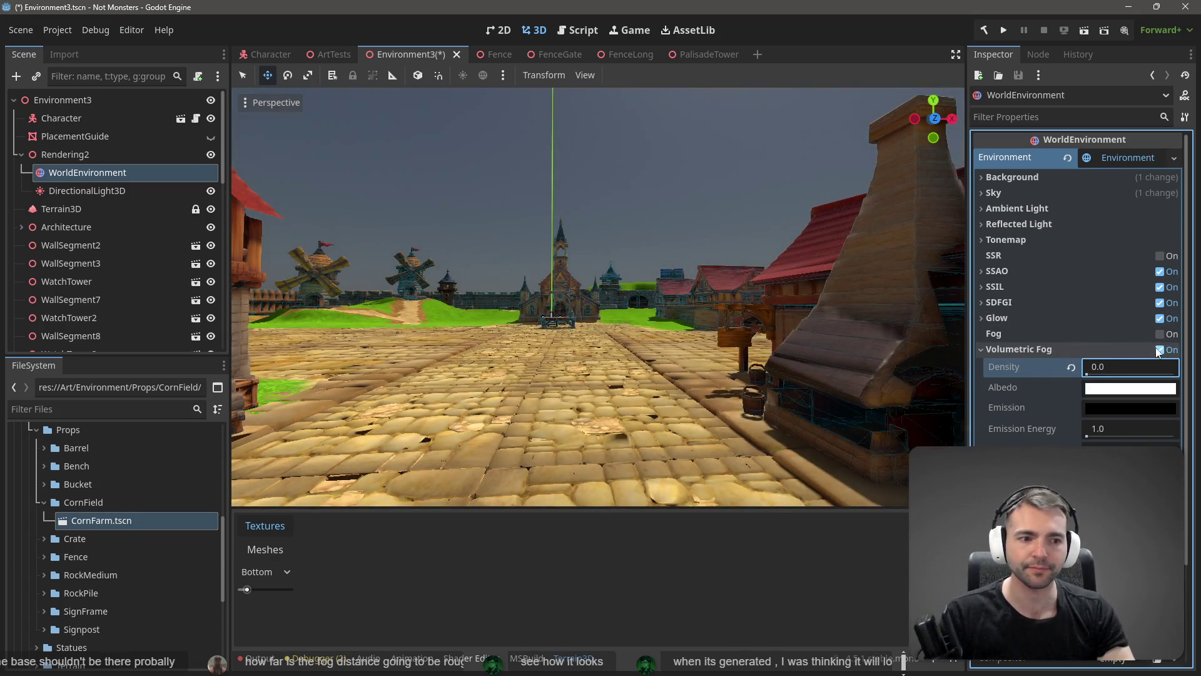
key(ctrl+z)
key(ctrl+z)
key(ctrl+z)
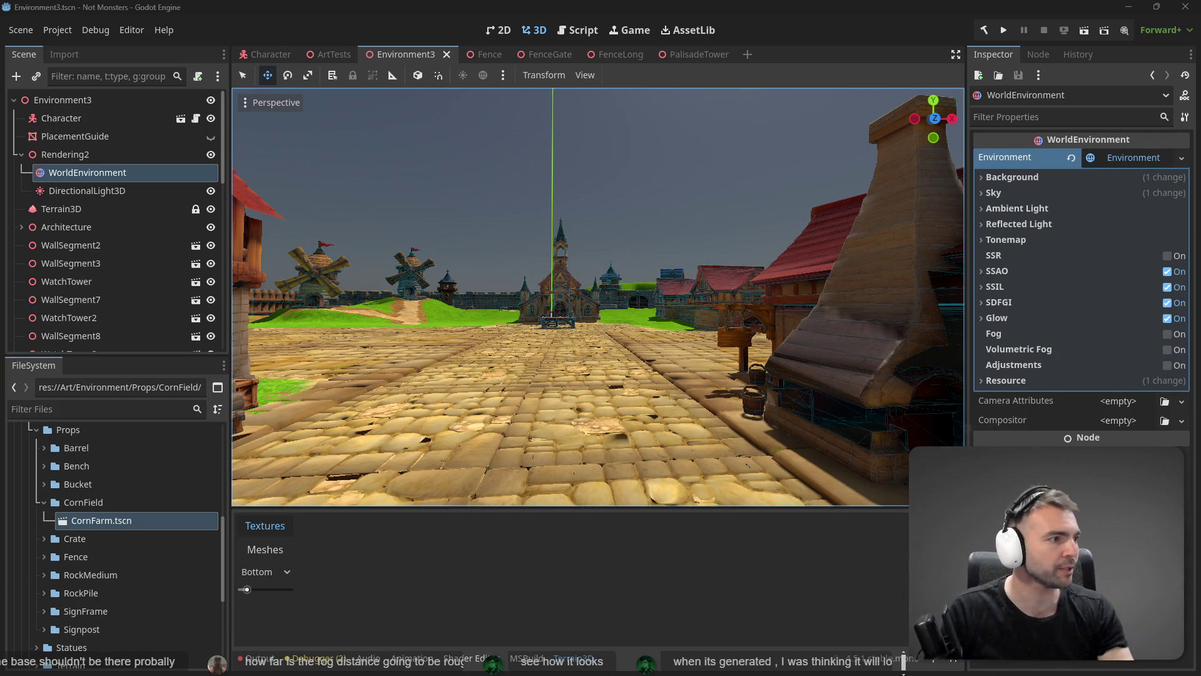
key(alt+Tab)
scroll(670, 380, down, 5)
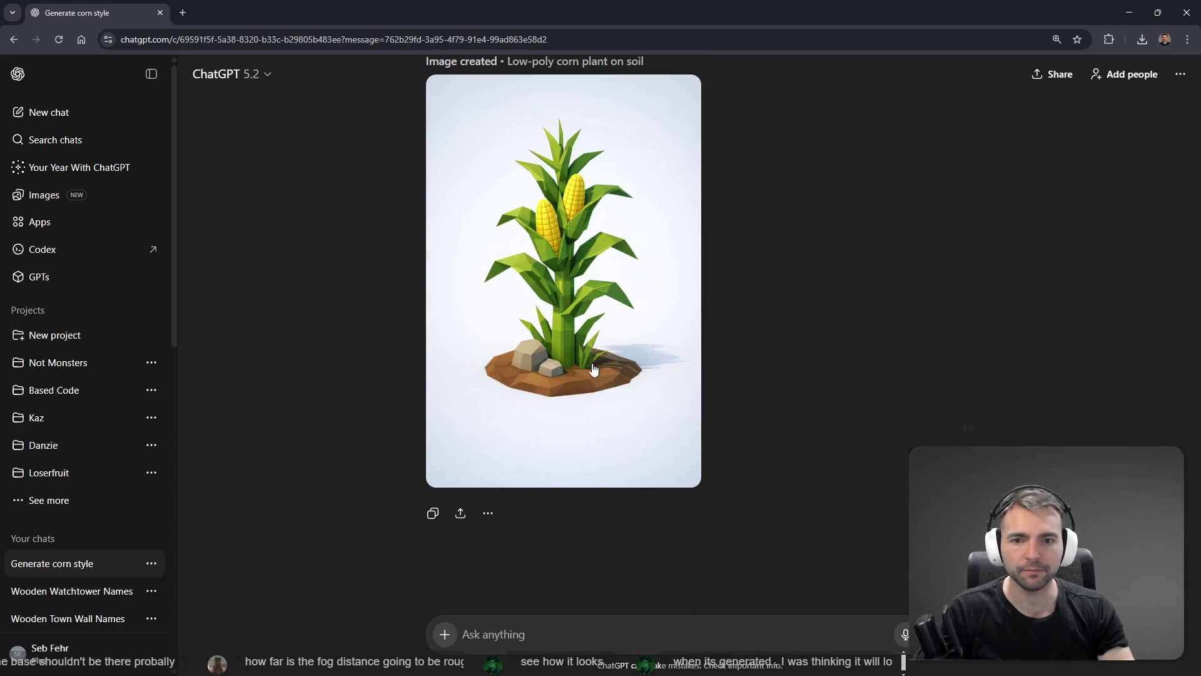
- Mark the rocks at the corn plant's base and dictate 'generate the base without the rock'
scroll(594, 369, up, 1)
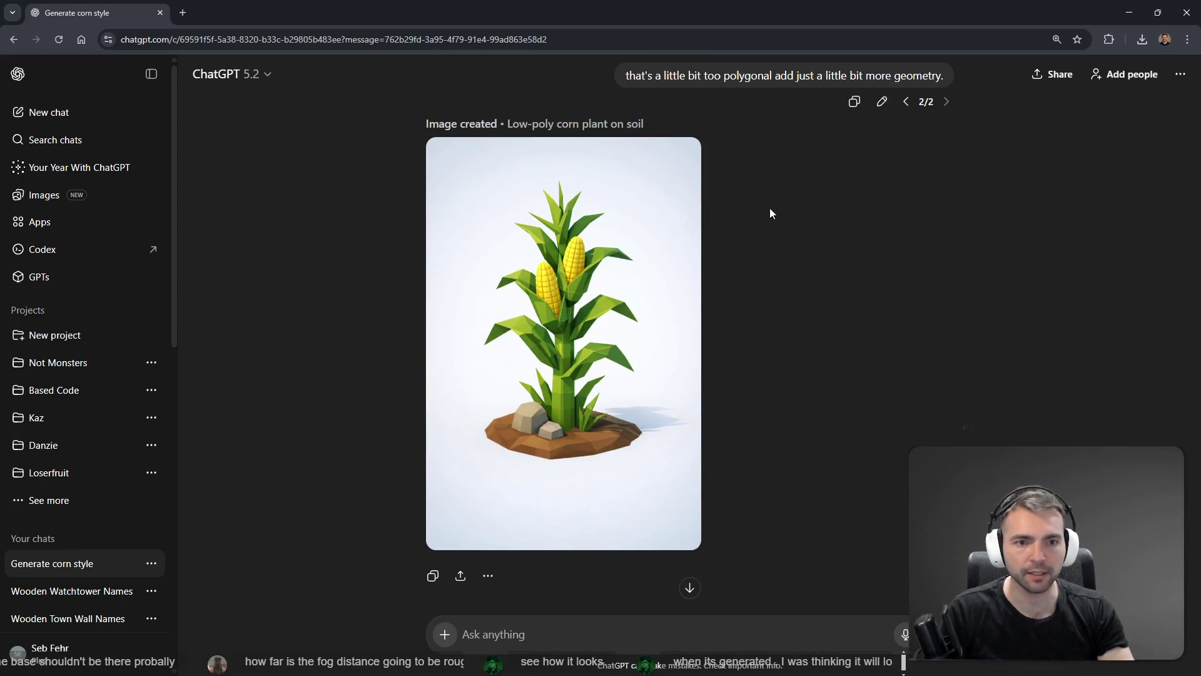
click(694, 513)
click(1026, 75)
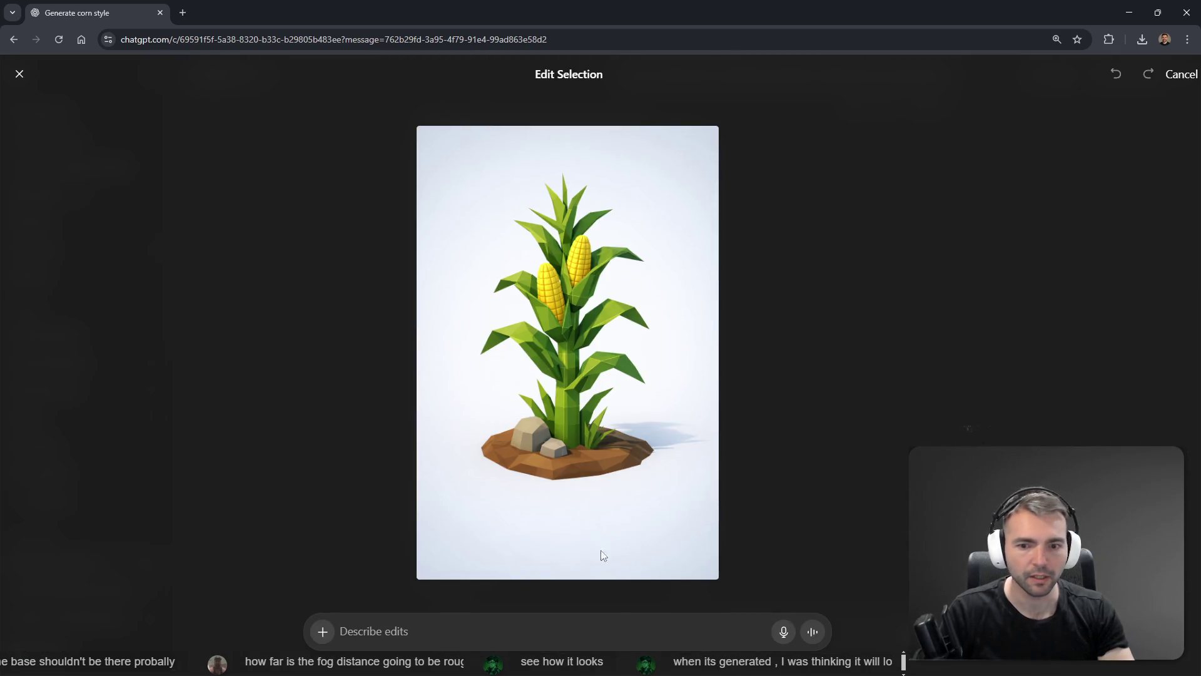
drag(560, 477, 522, 422)
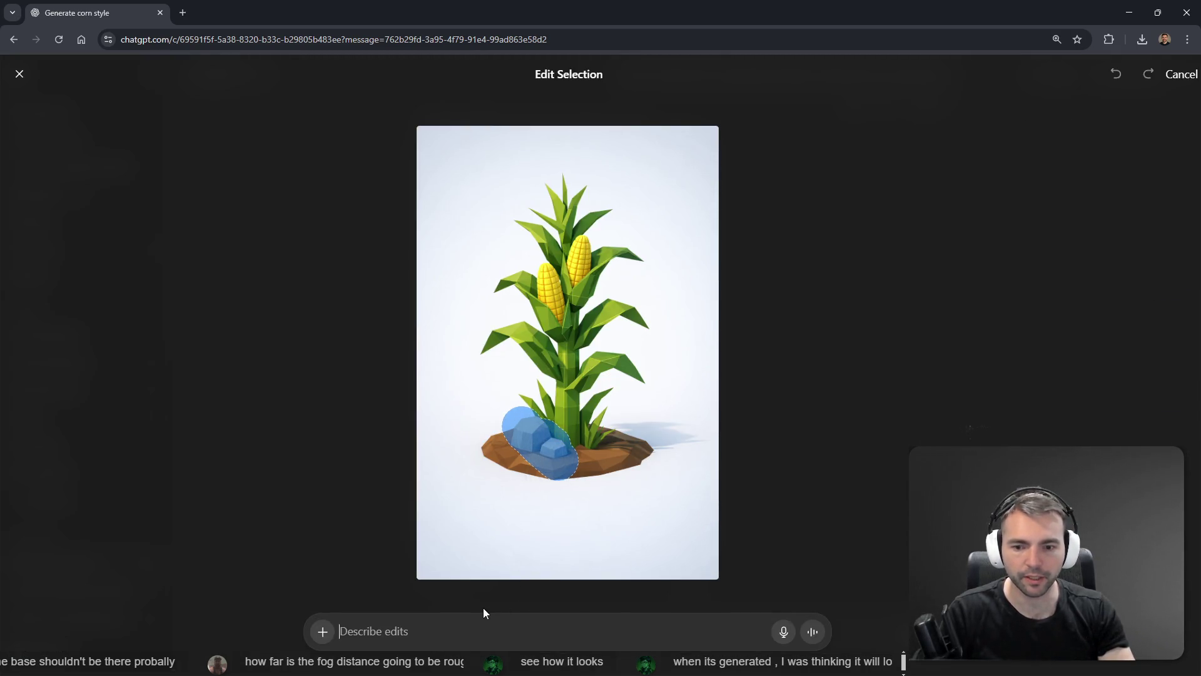
key(super+h)
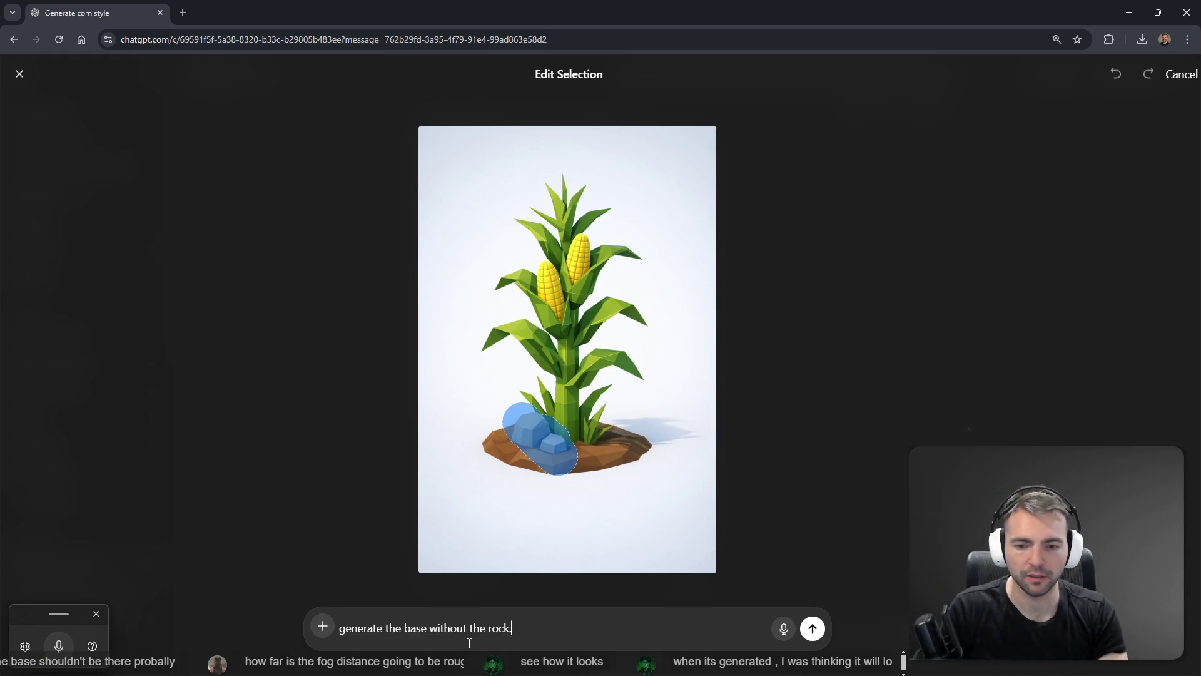
key(Return)
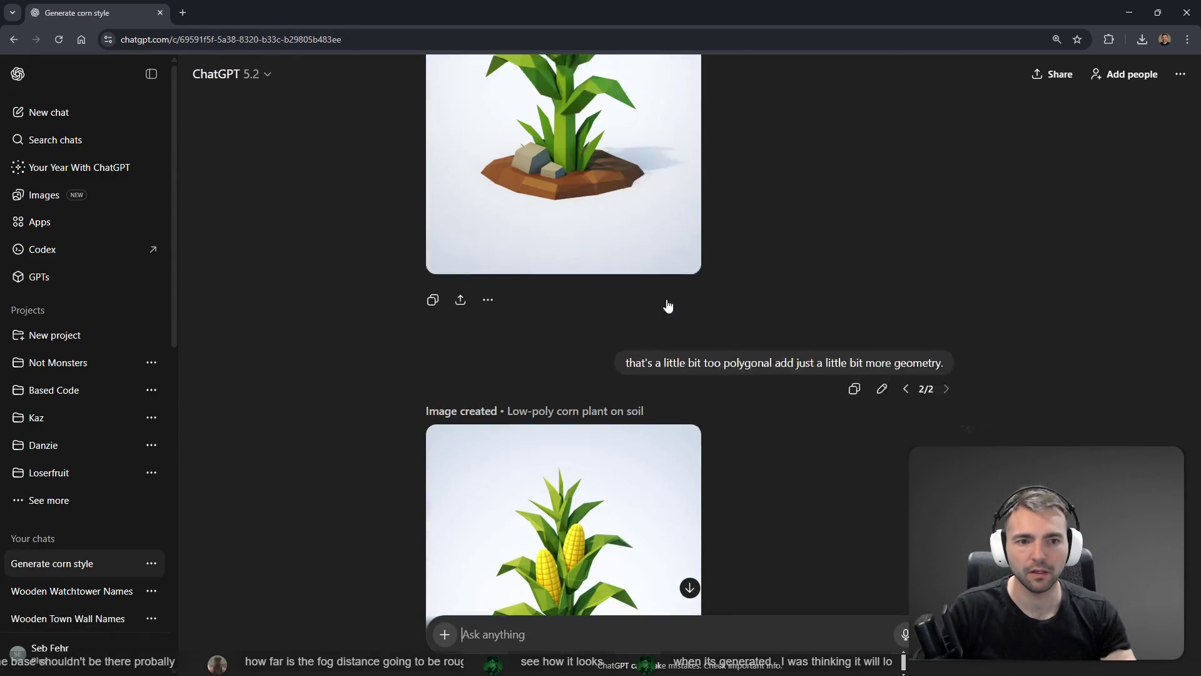
- Compare the corn plant images in the chat while the rock-free soil version generates
scroll(667, 305, down, 3)
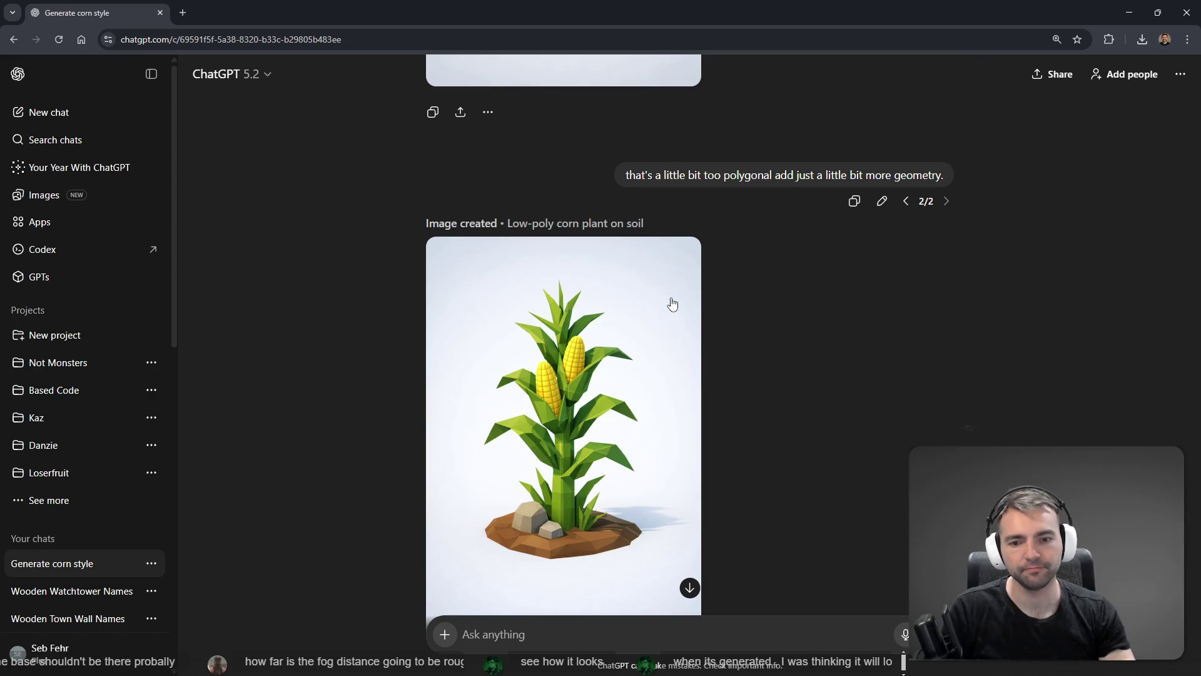
scroll(618, 486, up, 5)
scroll(617, 407, up, 8)
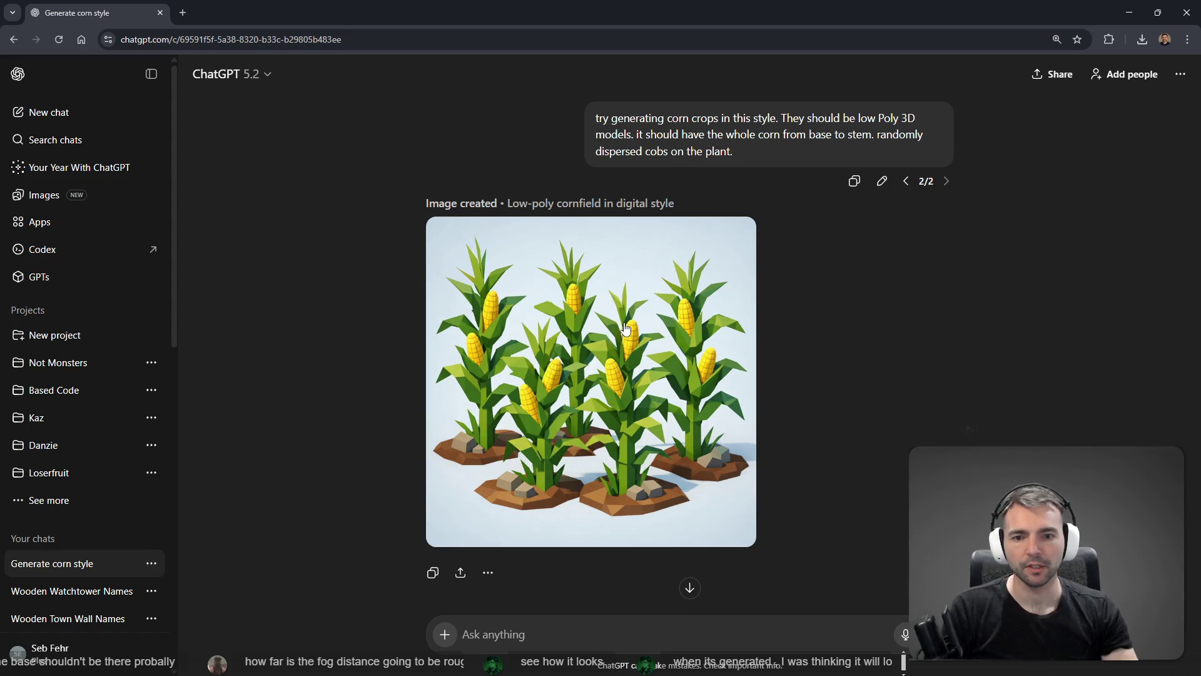
scroll(630, 335, down, 10)
scroll(643, 433, up, 5)
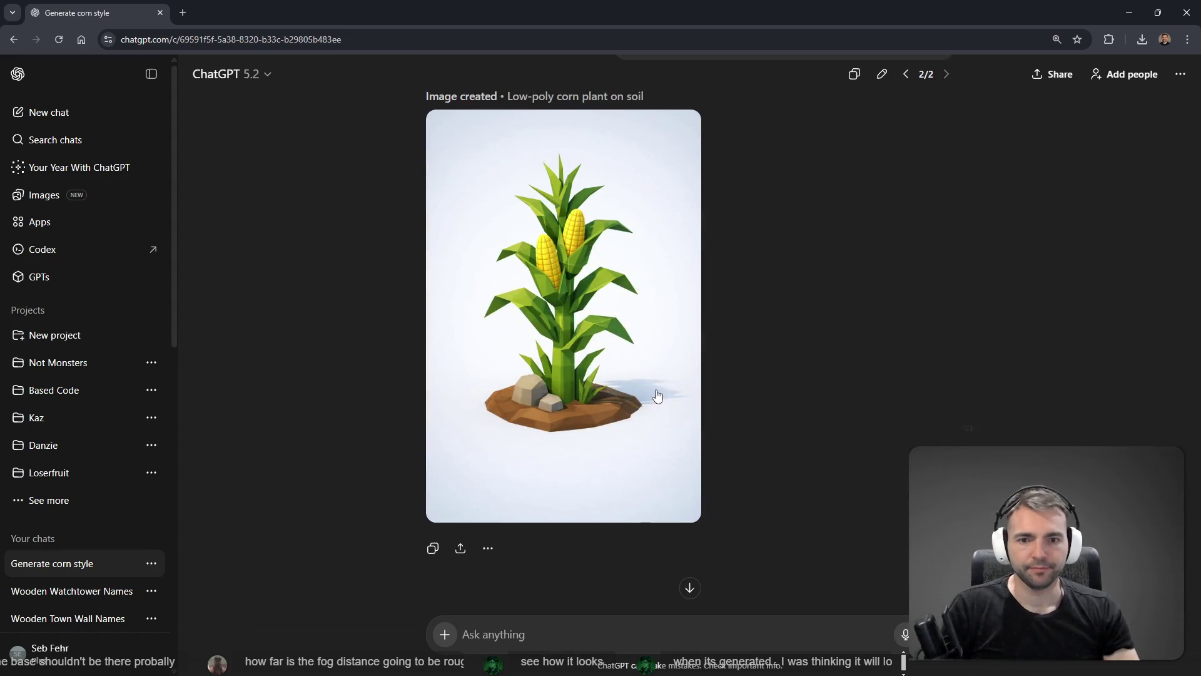
scroll(621, 292, down, 5)
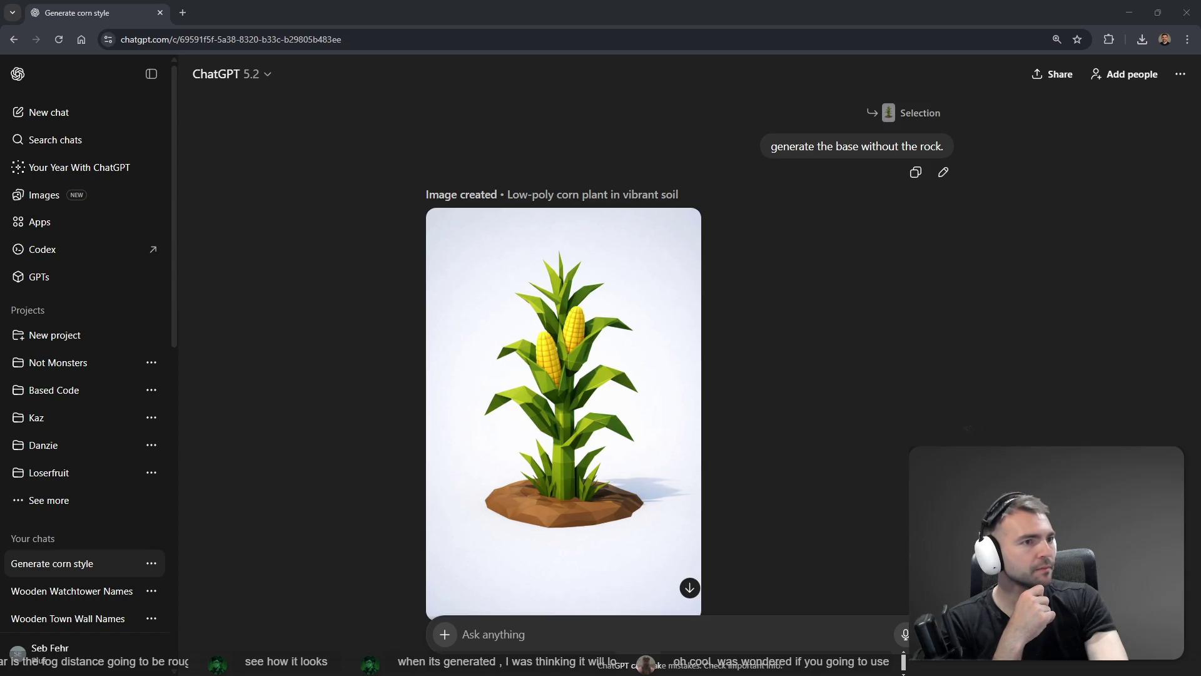
key(alt+Tab)
- Browse the Hunyuan 3D gallery of generated models in full screen
key(F11)
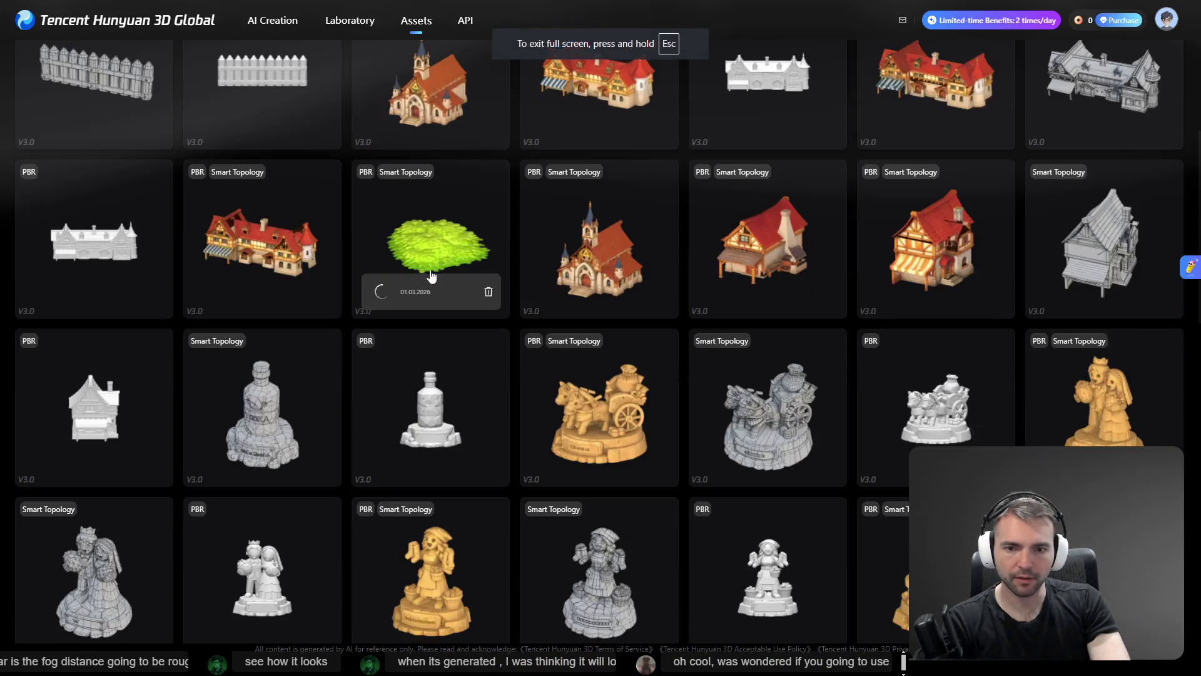
scroll(614, 340, up, 7)
scroll(651, 344, down, 5)
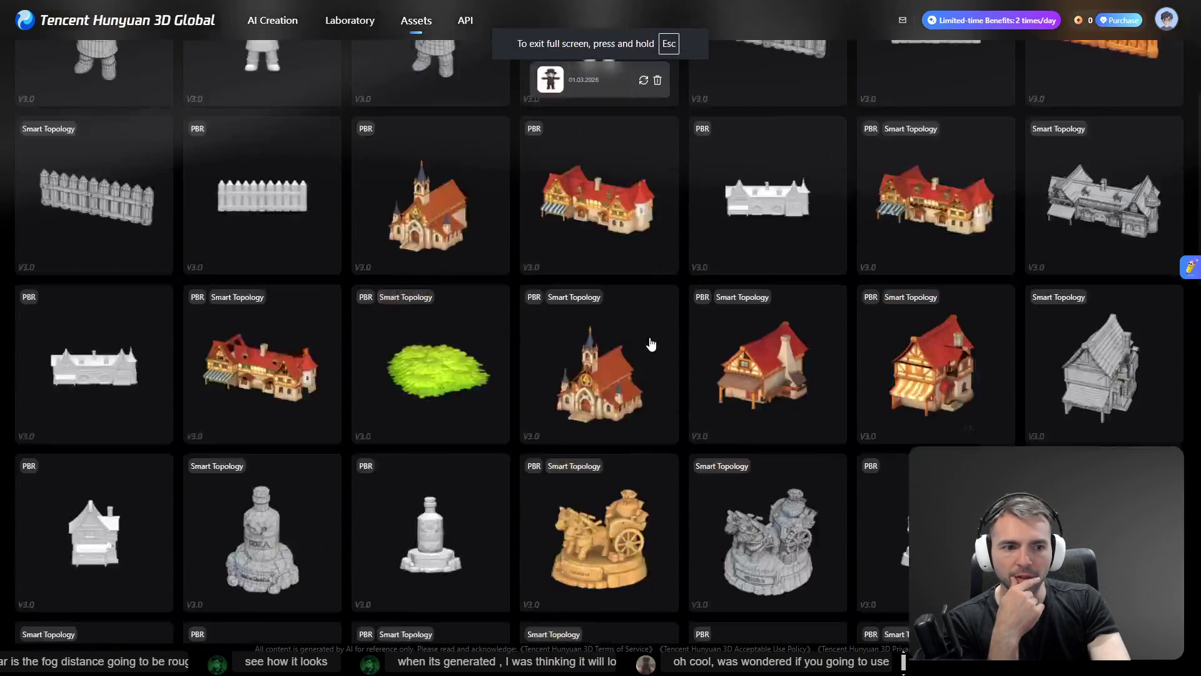
scroll(651, 344, down, 8)
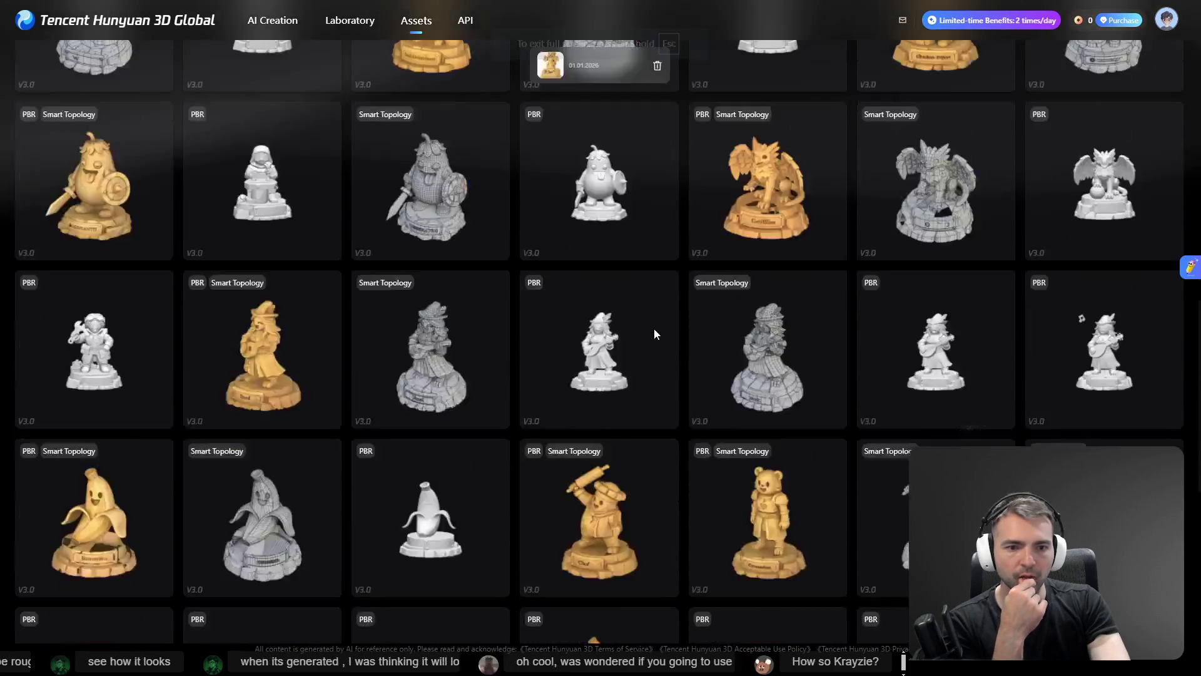
scroll(654, 330, down, 1)
scroll(588, 410, down, 7)
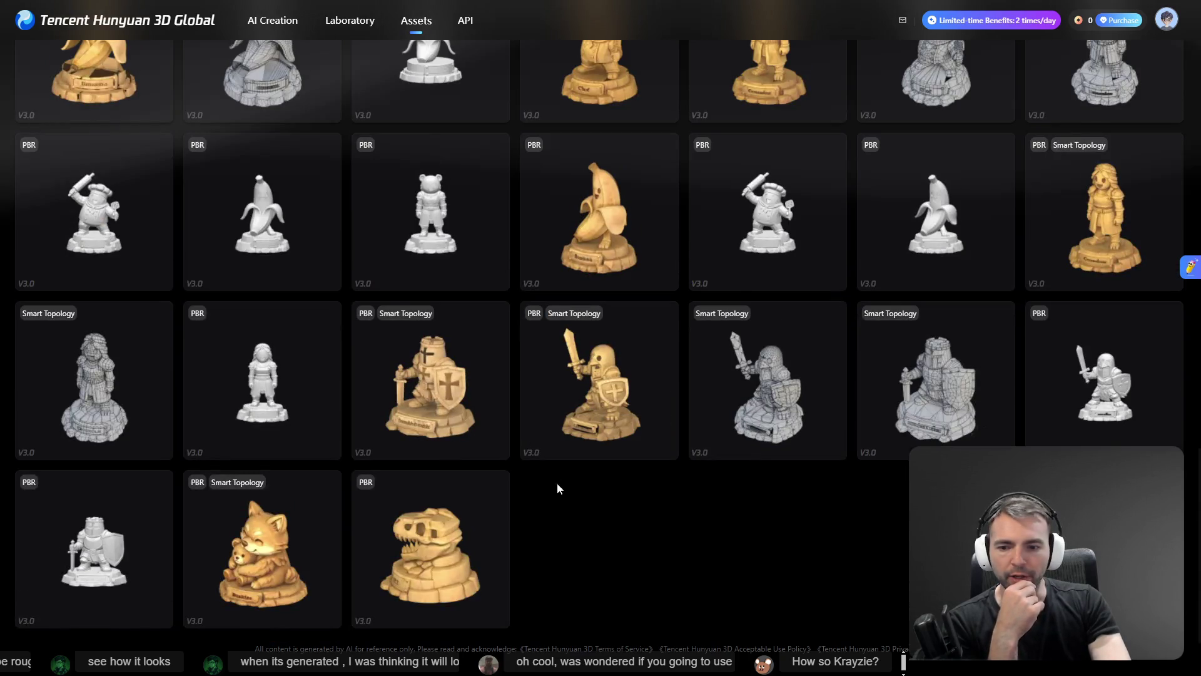
scroll(557, 482, down, 3)
scroll(475, 546, down, 6)
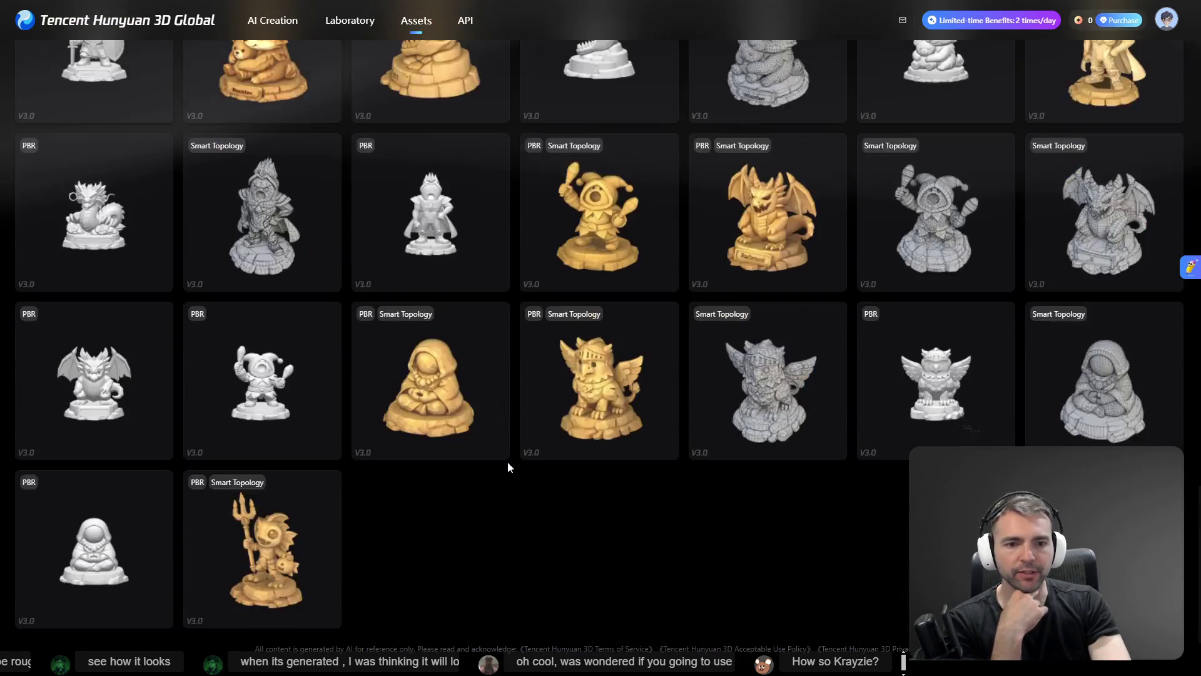
scroll(508, 468, down, 8)
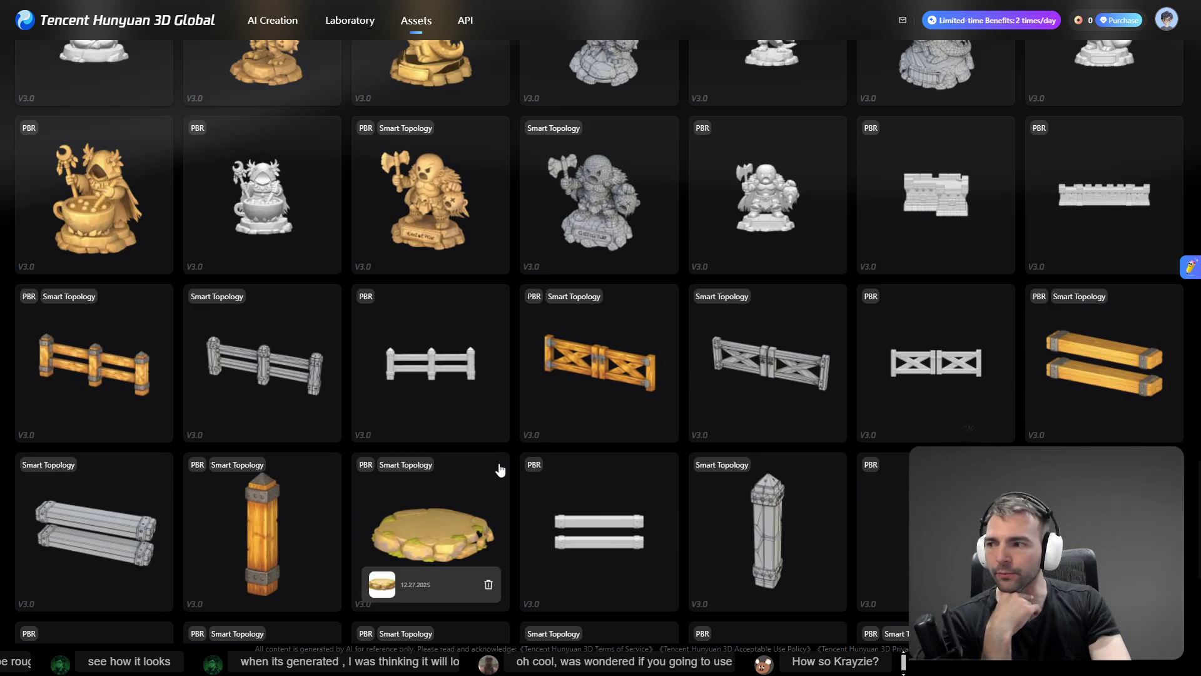
scroll(500, 469, down, 5)
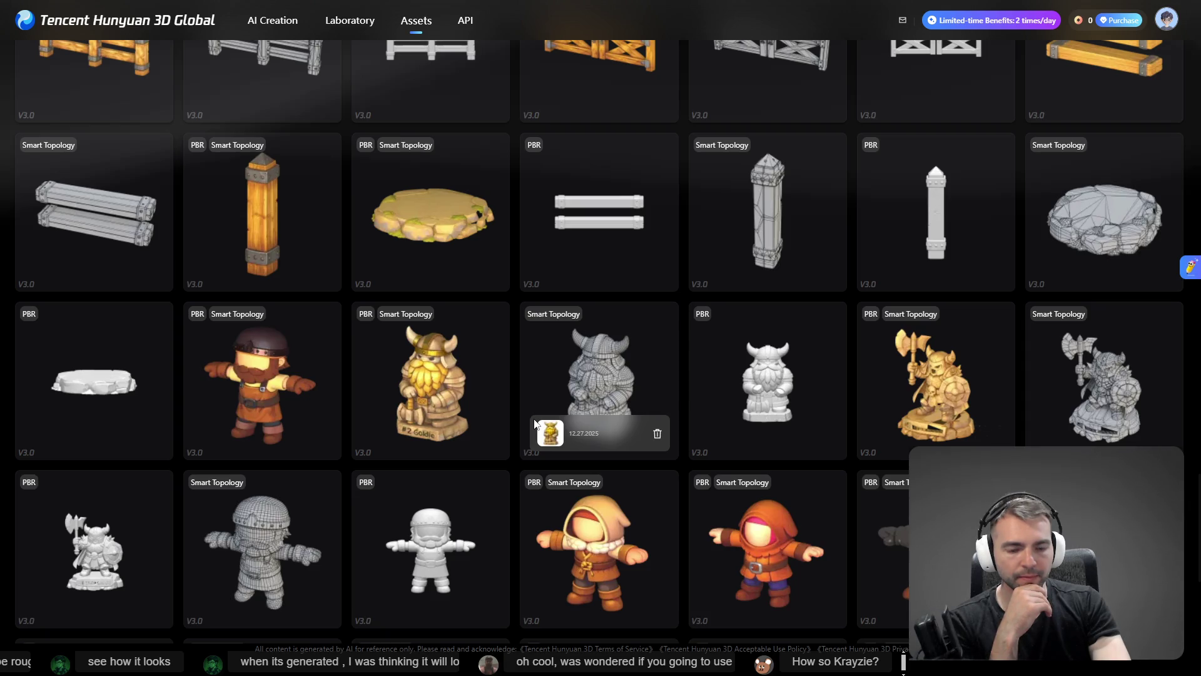
scroll(535, 424, down, 2)
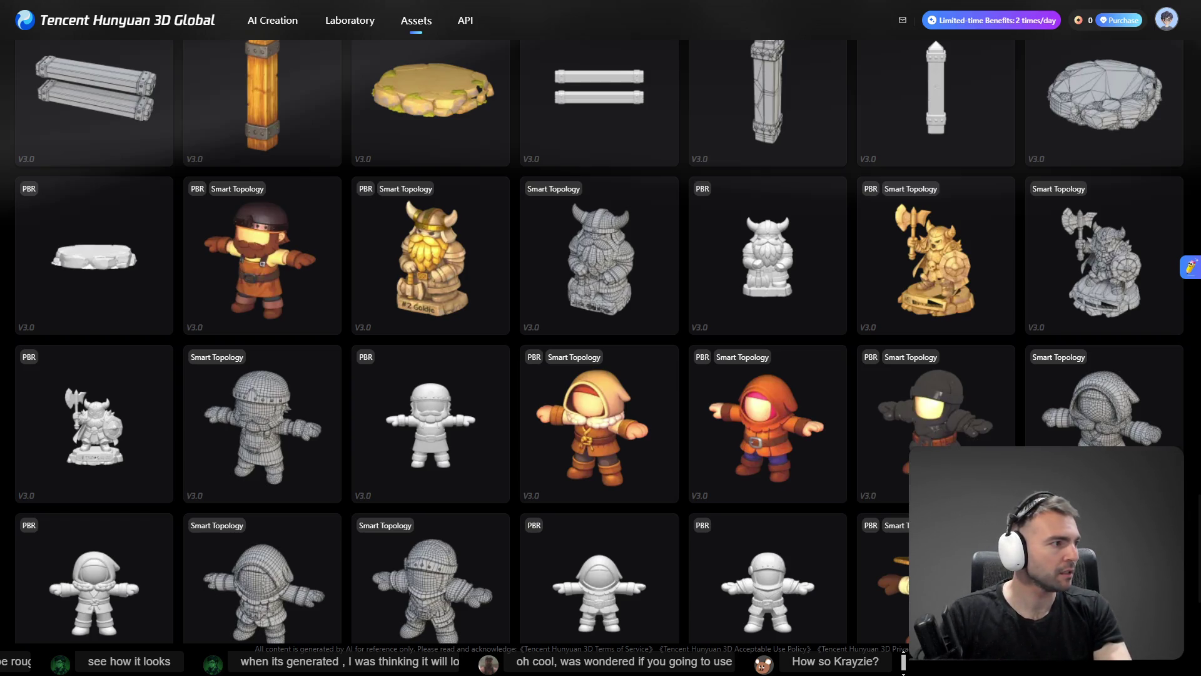
- Open Godot's ArtTests scene, browse the asset gallery again, then bring up the village moodboard
key(alt+Tab)
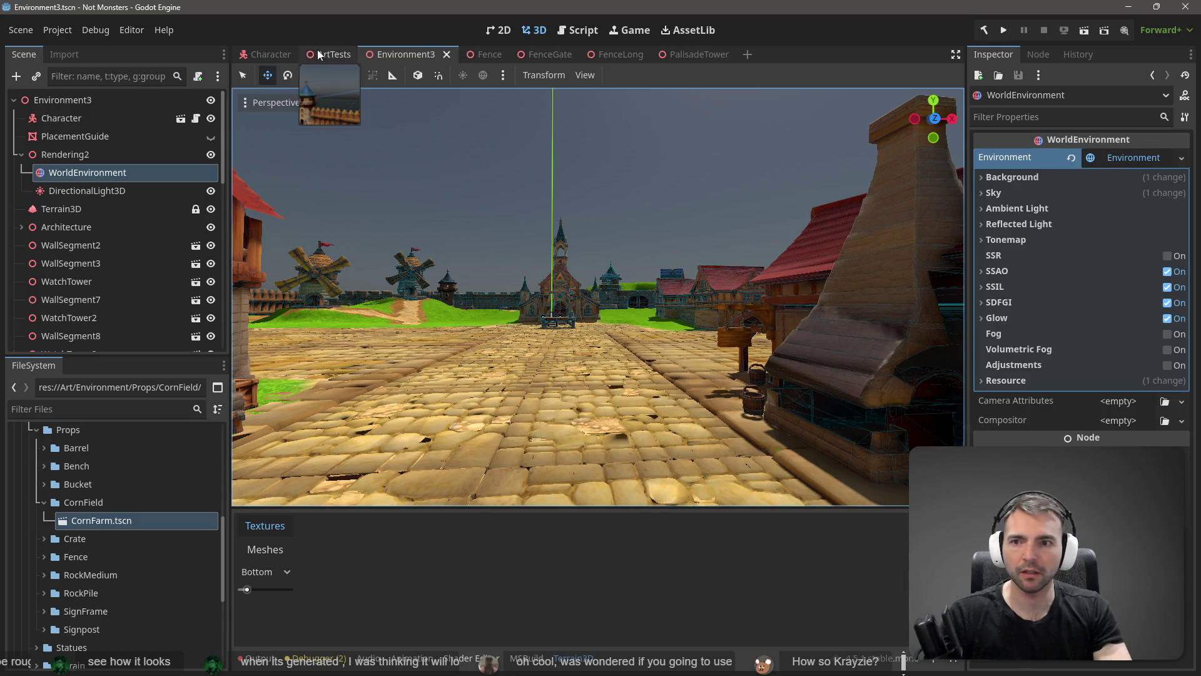
click(333, 58)
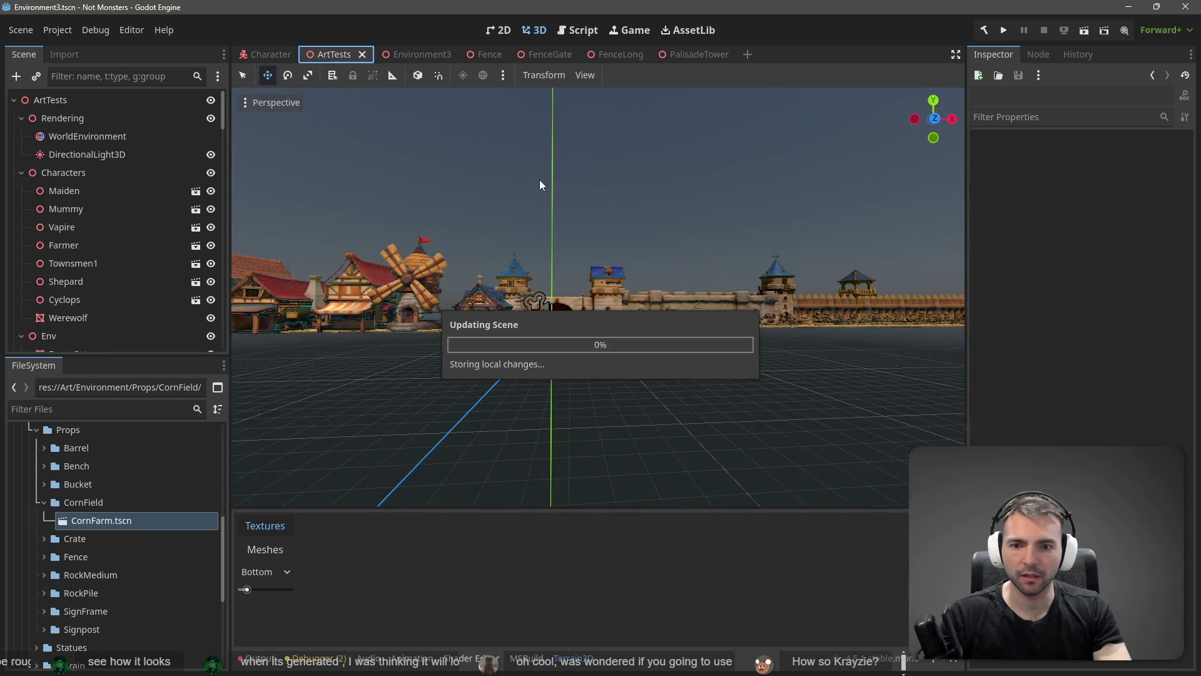
key(alt+Tab)
scroll(614, 306, down, 2)
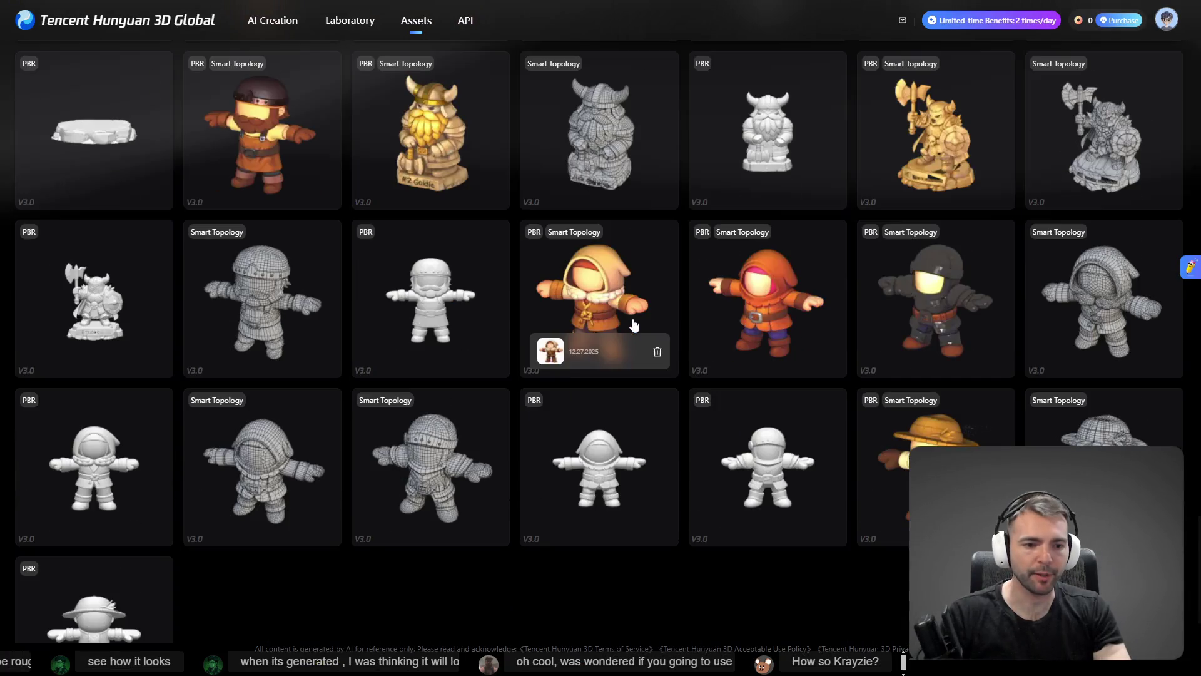
scroll(638, 323, down, 2)
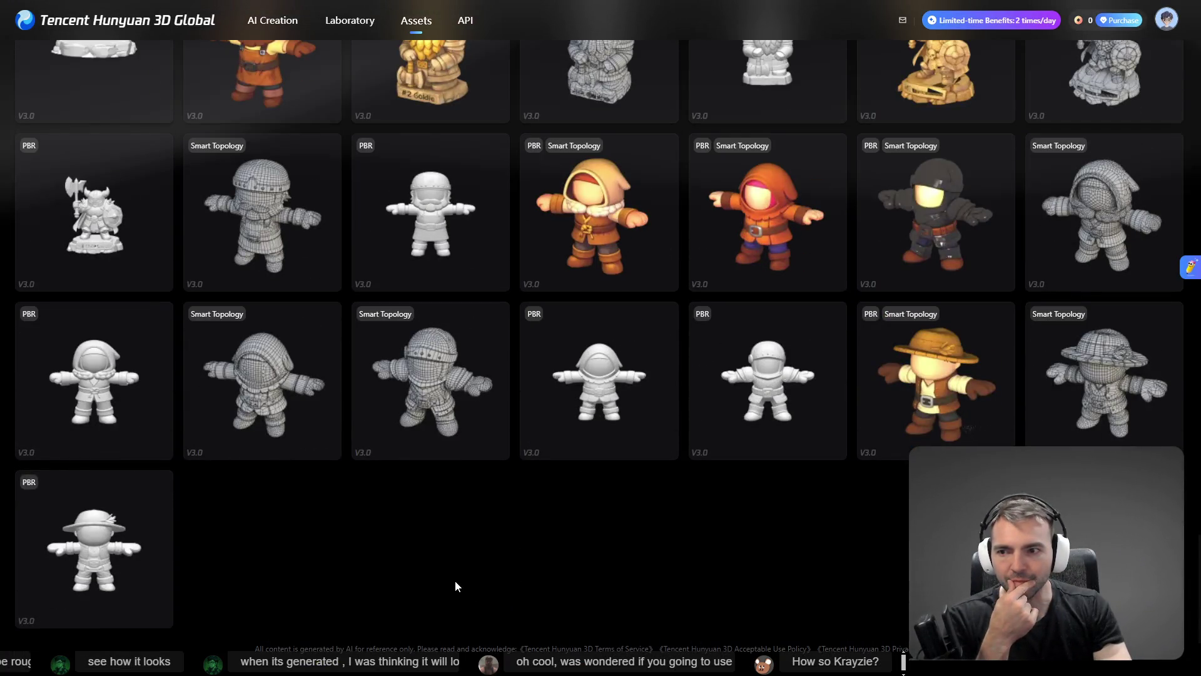
scroll(461, 593, up, 7)
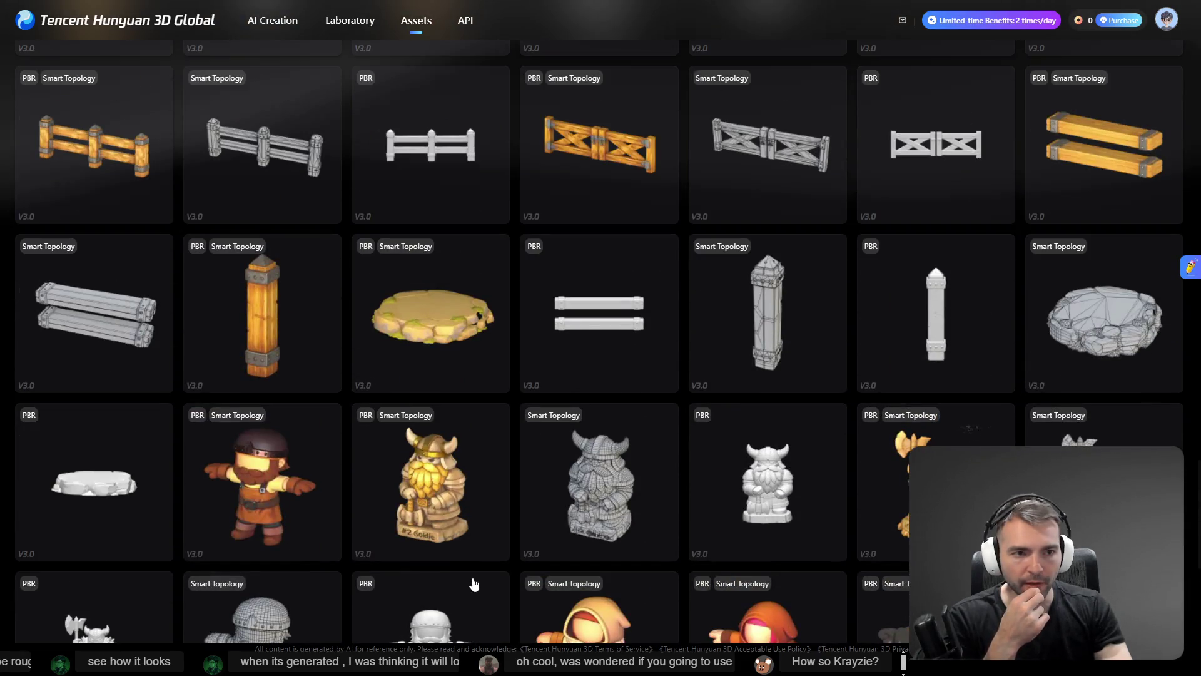
scroll(473, 584, up, 1)
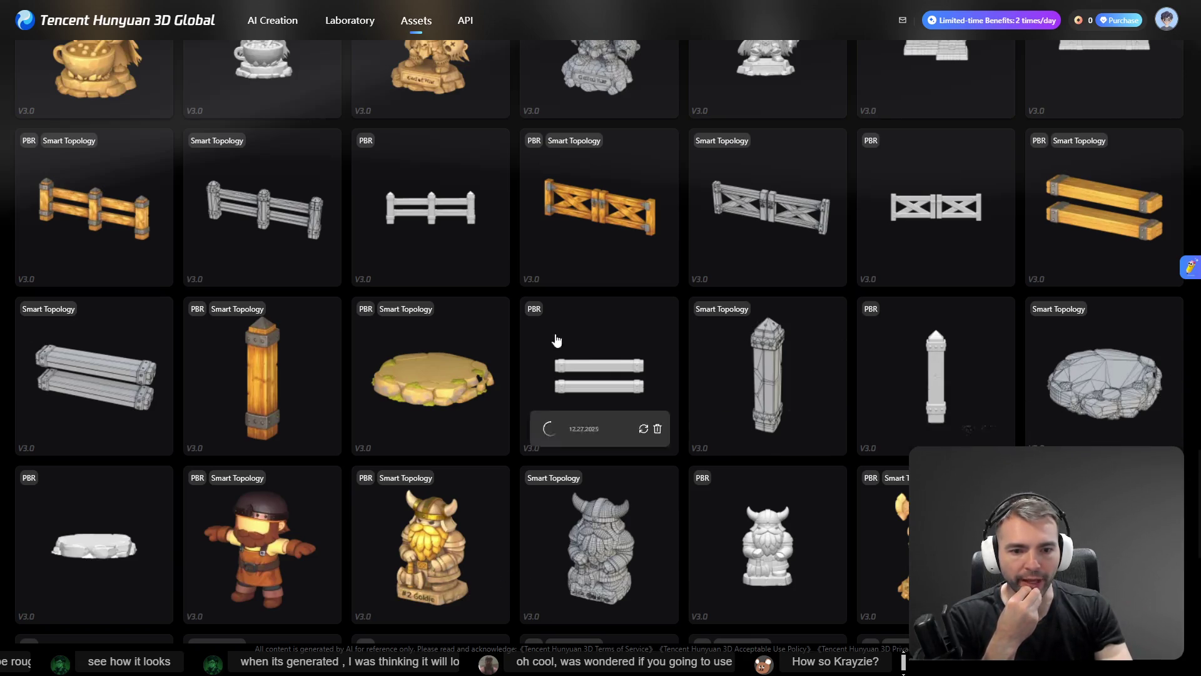
scroll(745, 466, down, 8)
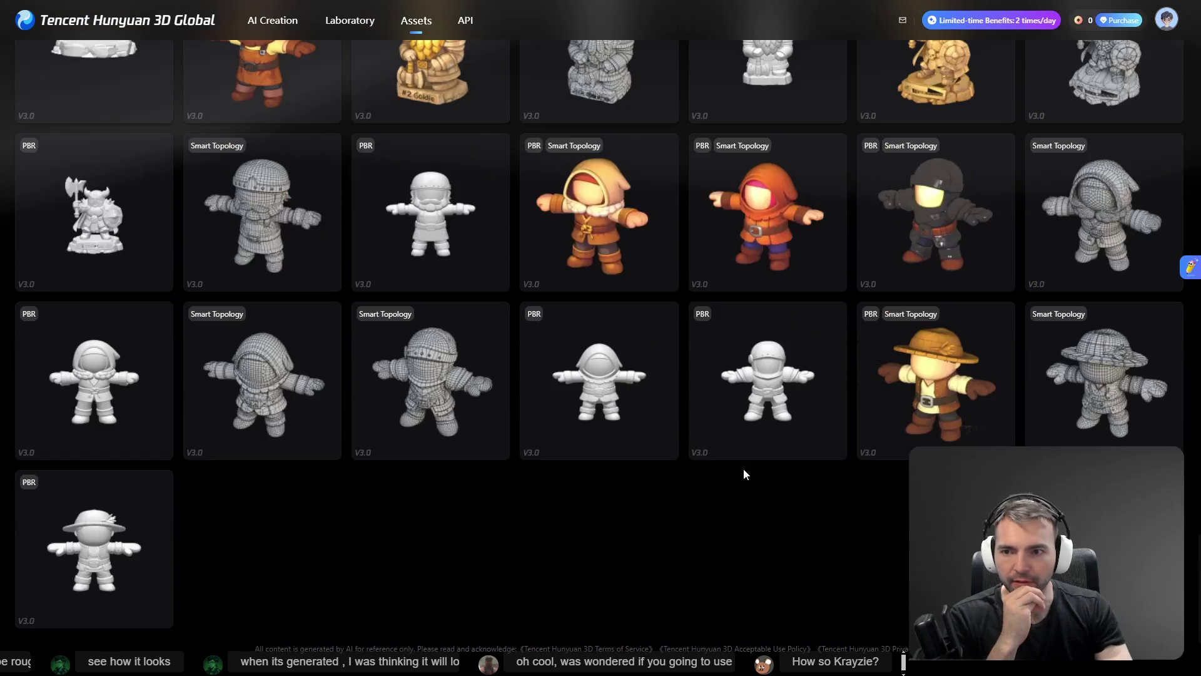
scroll(690, 541, up, 15)
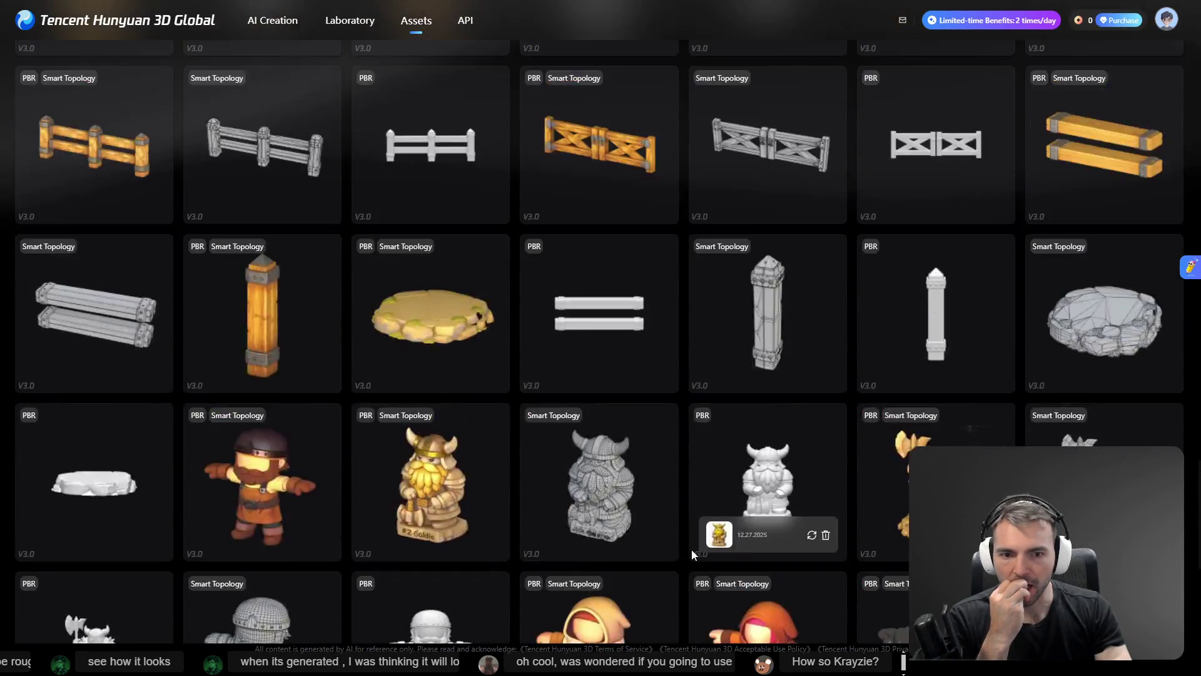
scroll(690, 539, up, 15)
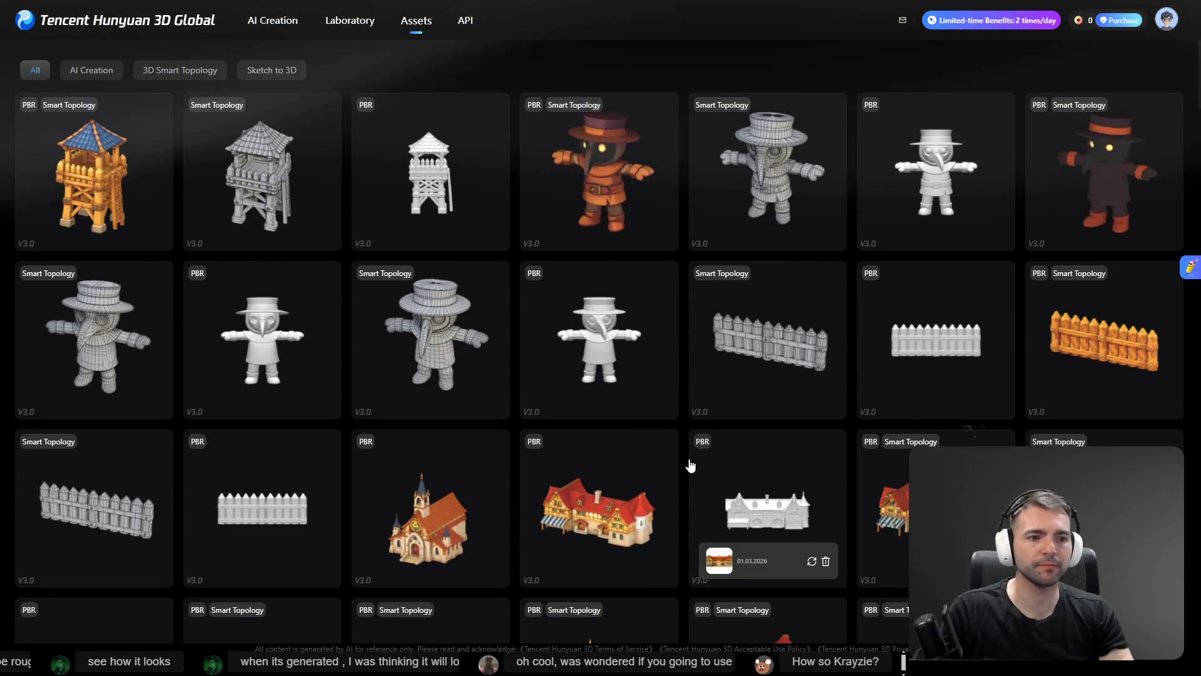
key(alt+Tab)
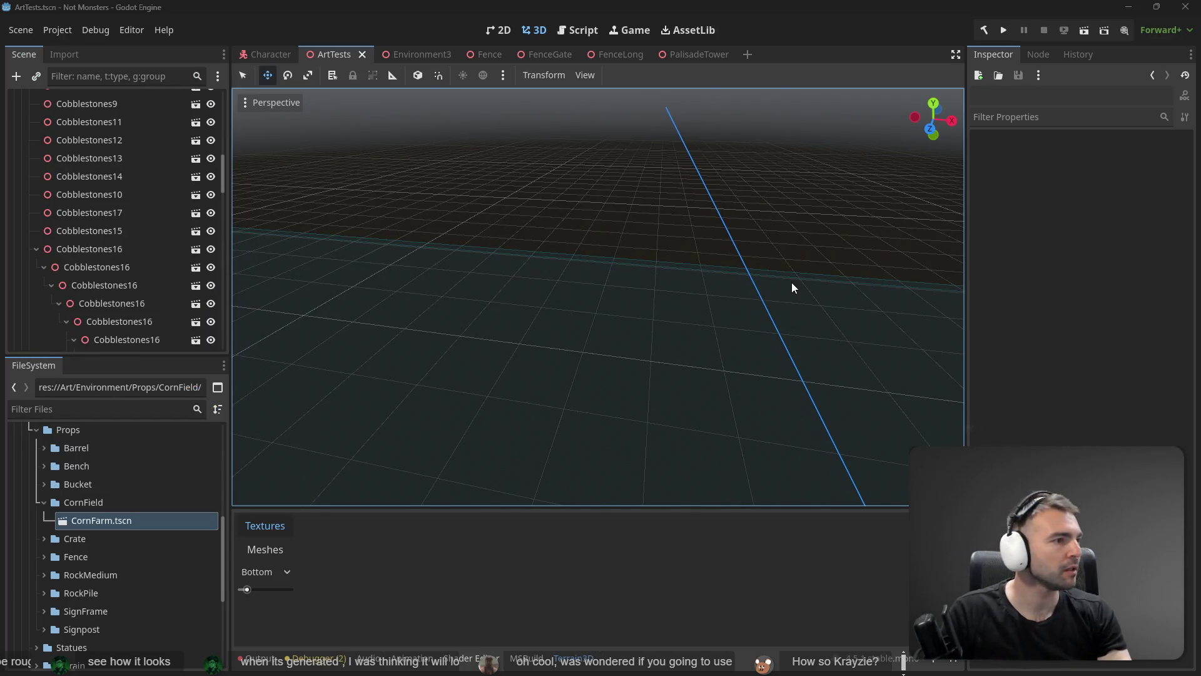
key(alt+Tab)
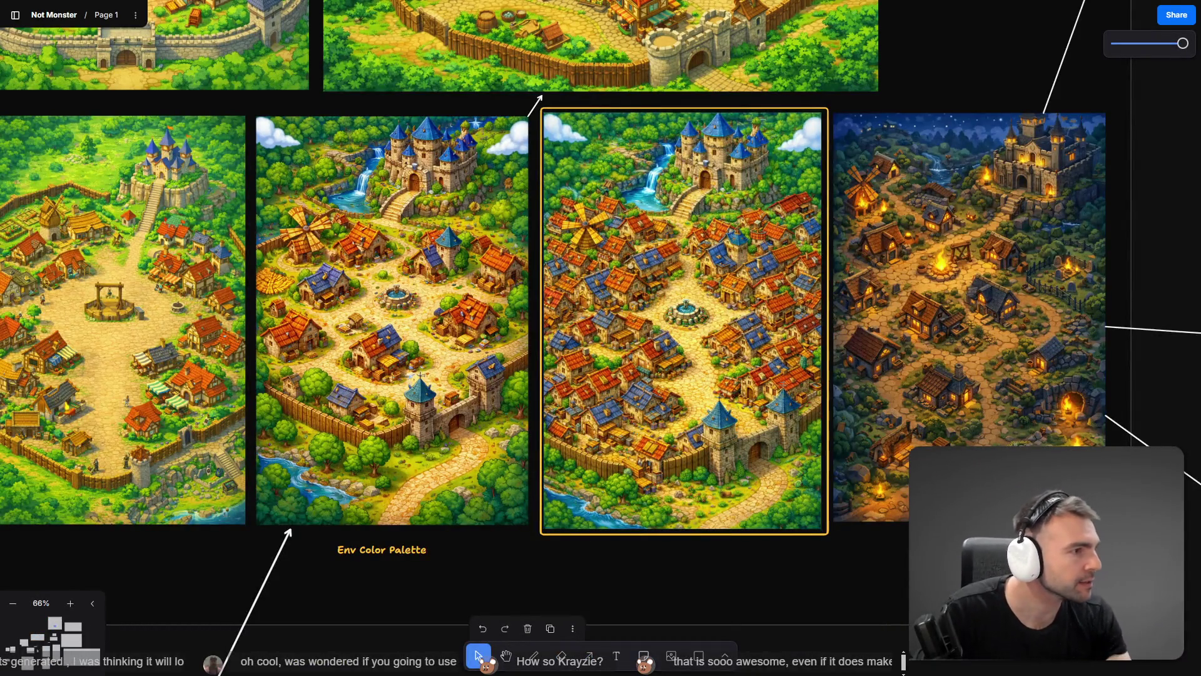
- Return from the Not Monster moodboard to Godot's ArtTests scene
key(alt+Tab)
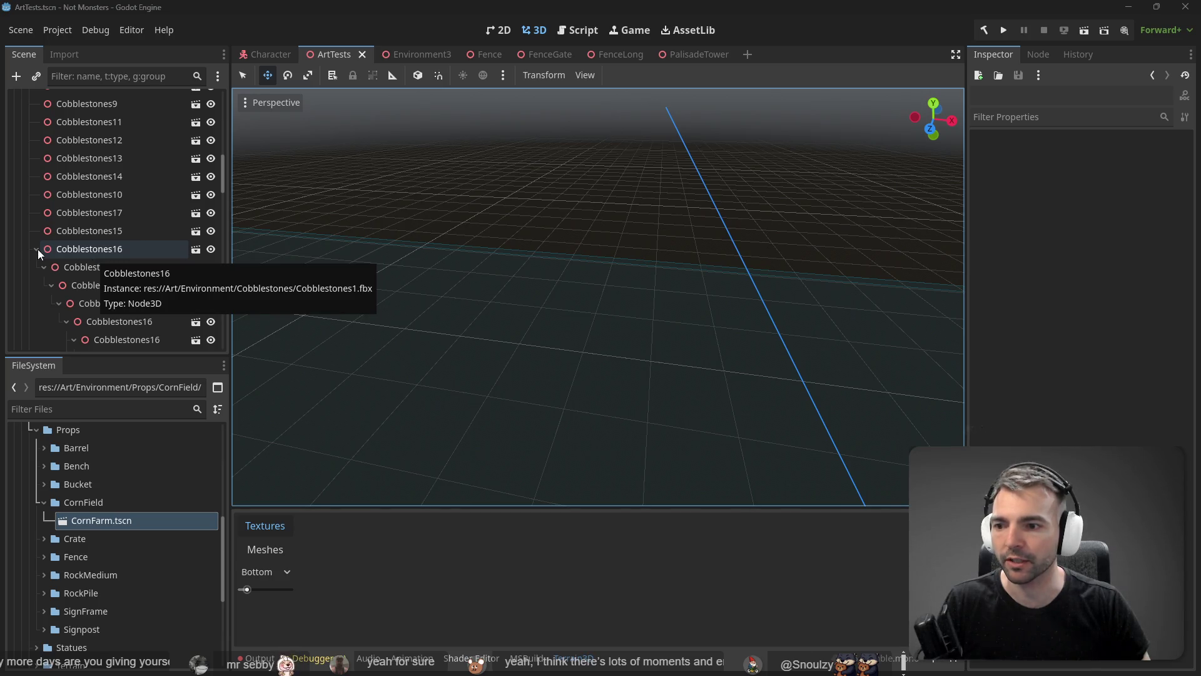
- Frame the nested Cobblestones16, then move the Crayator node to the end of the Statues group
click(69, 266)
key(f)
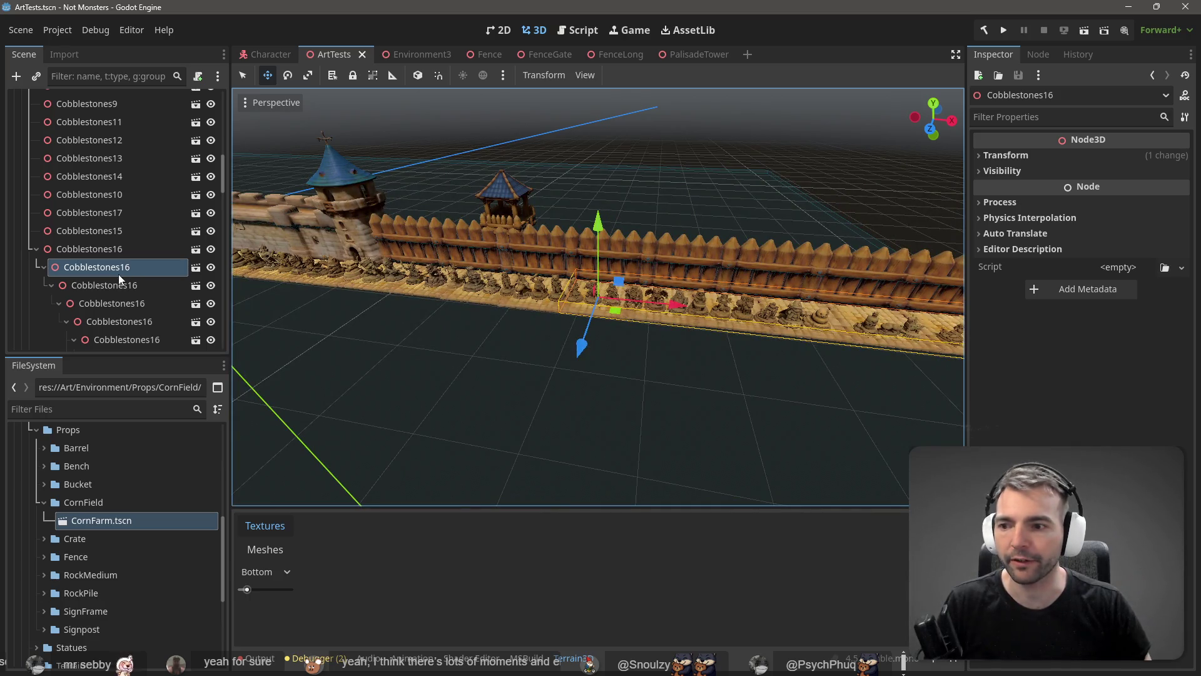
scroll(115, 277, down, 3)
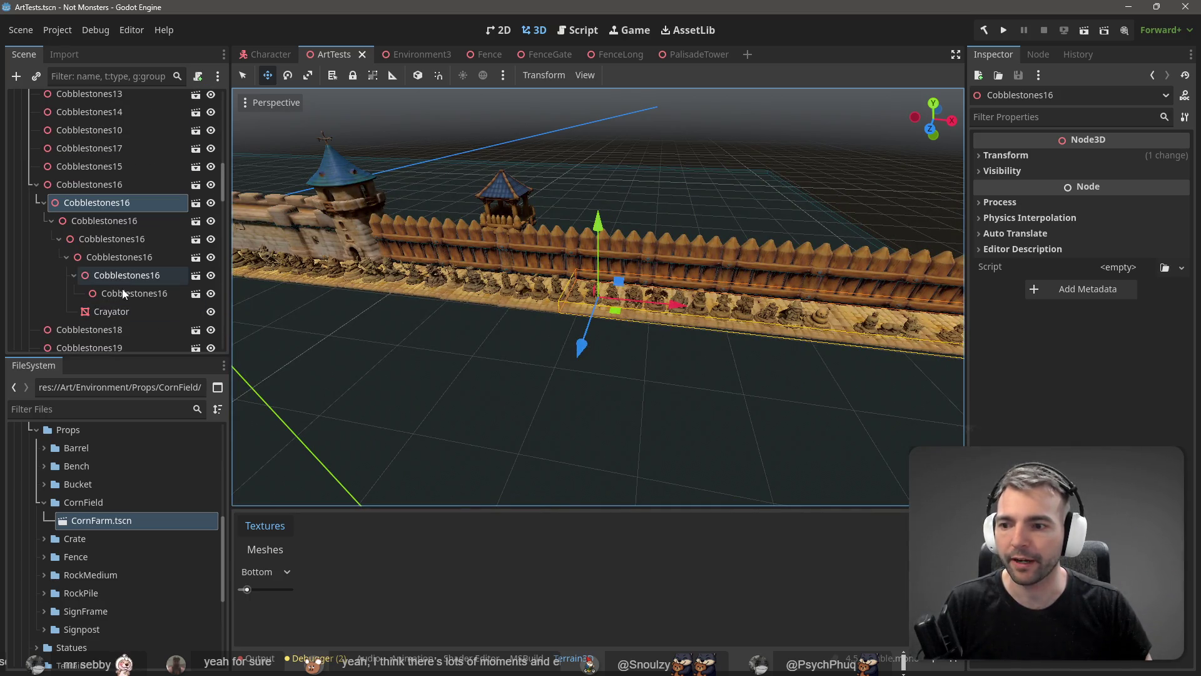
click(120, 311)
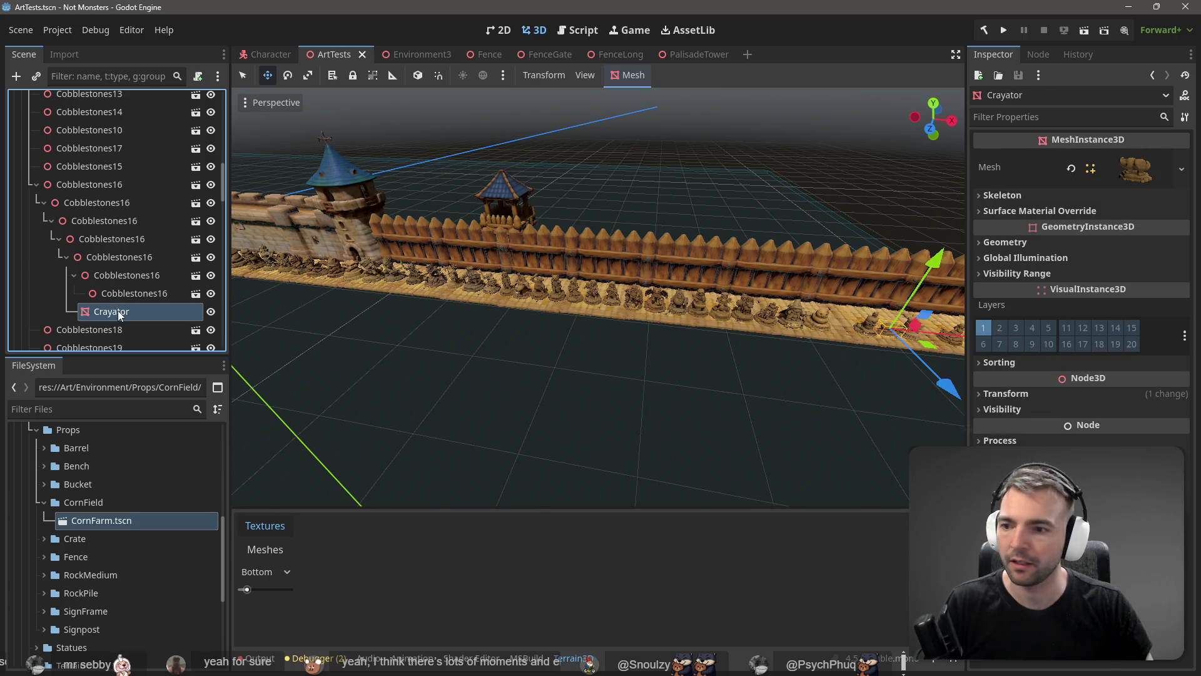
mouse_move(120, 311)
mouse_down()
mouse_move(99, 260)
mouse_move(68, 279)
mouse_move(70, 325)
mouse_move(72, 275)
mouse_move(81, 347)
mouse_move(80, 213)
mouse_move(89, 271)
mouse_up()
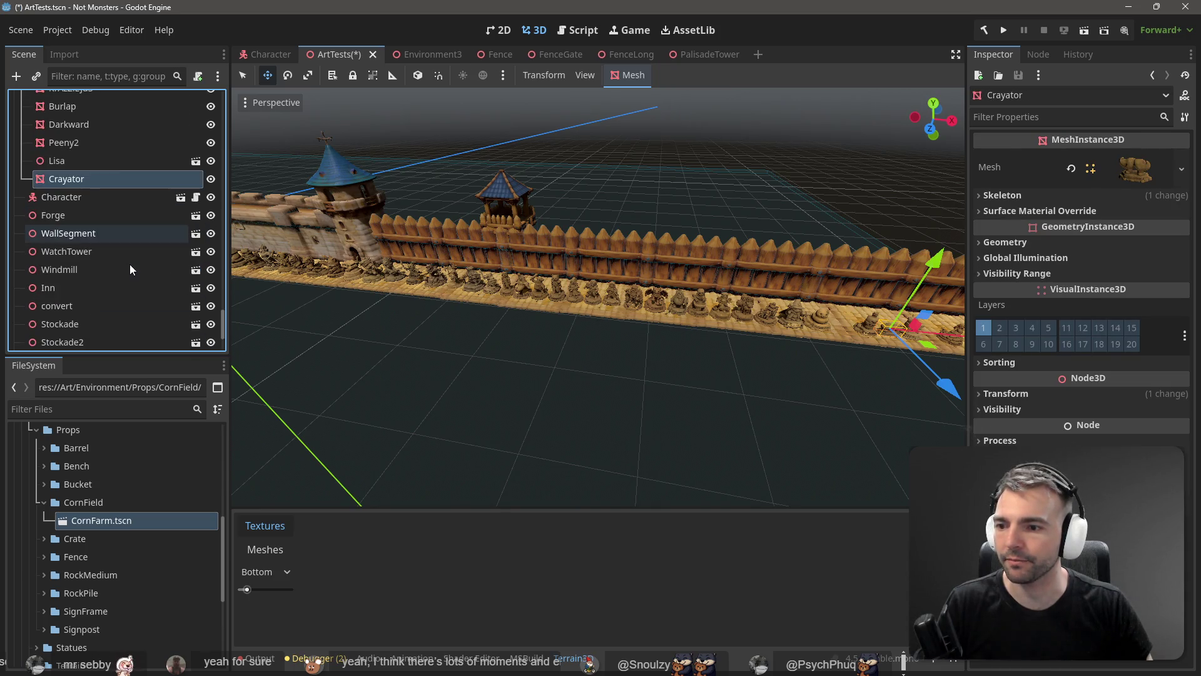
scroll(92, 200, down, 3)
scroll(136, 216, up, 10)
scroll(136, 217, up, 5)
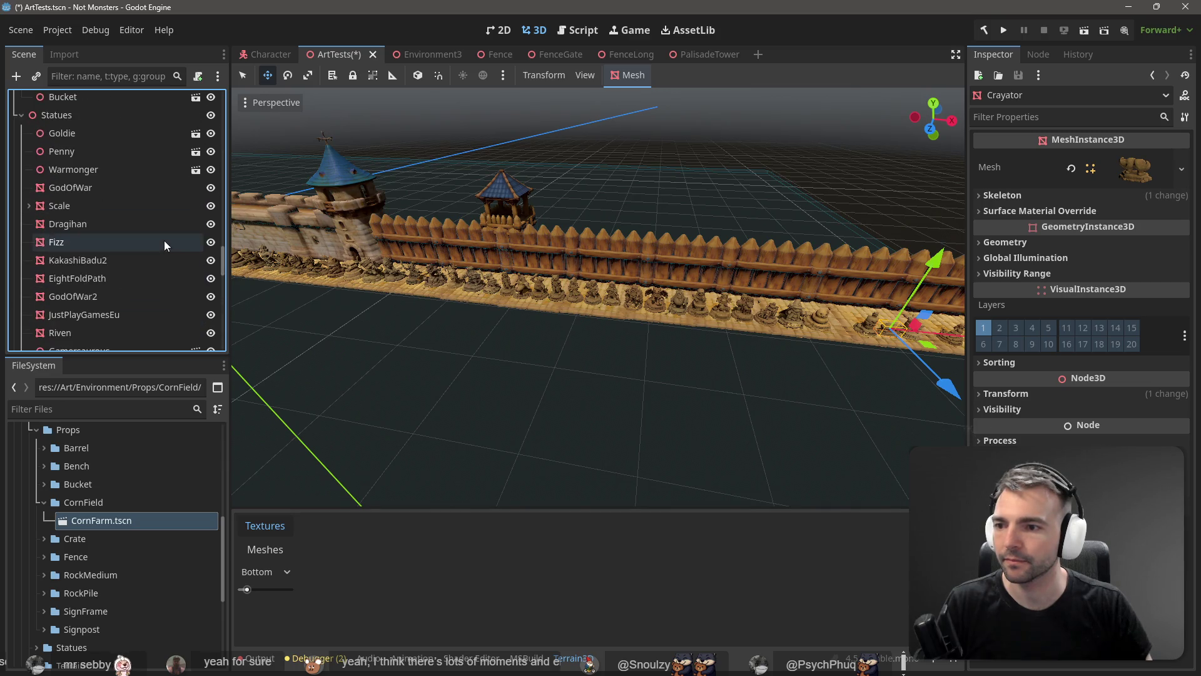
scroll(41, 228, up, 2)
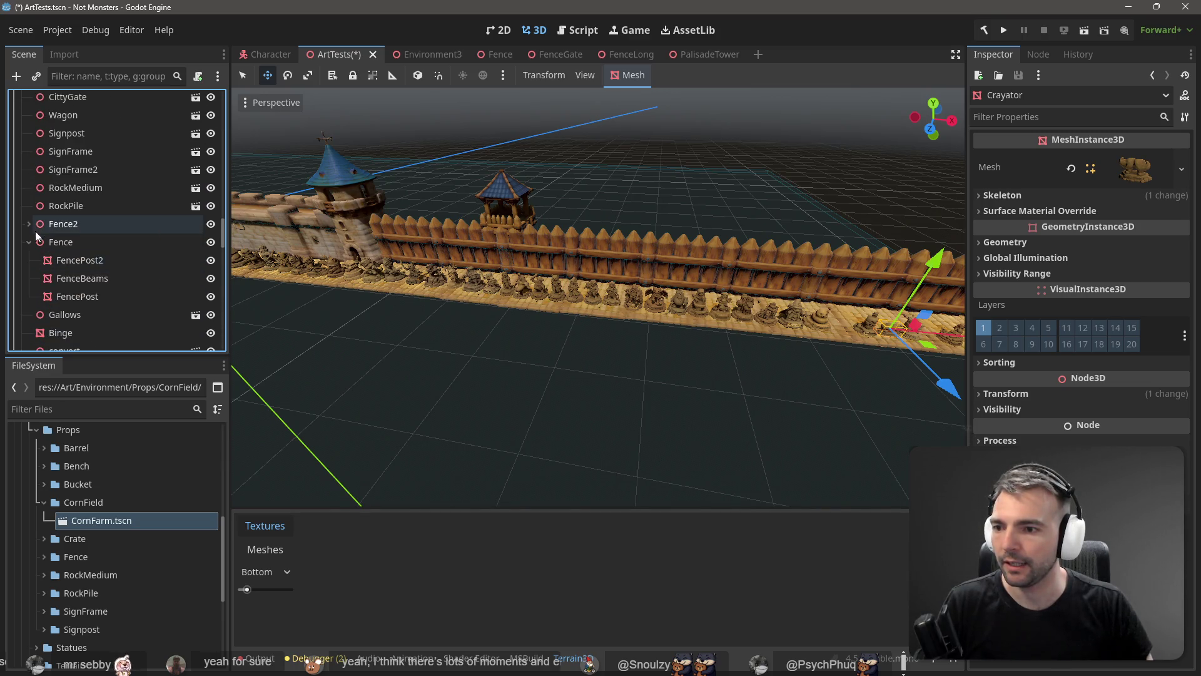
- Collapse the Fence node, clear the selection, and save ArtTests.tscn
click(29, 240)
click(445, 328)
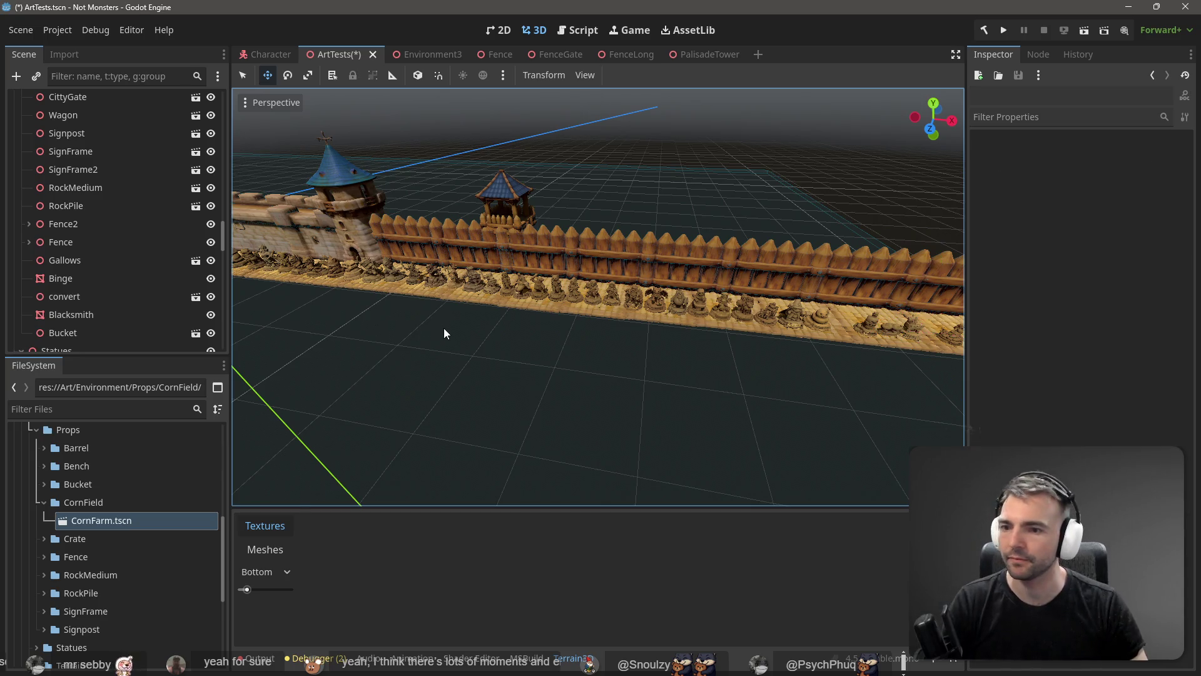
key(ctrl+s)
scroll(461, 328, down, 3)
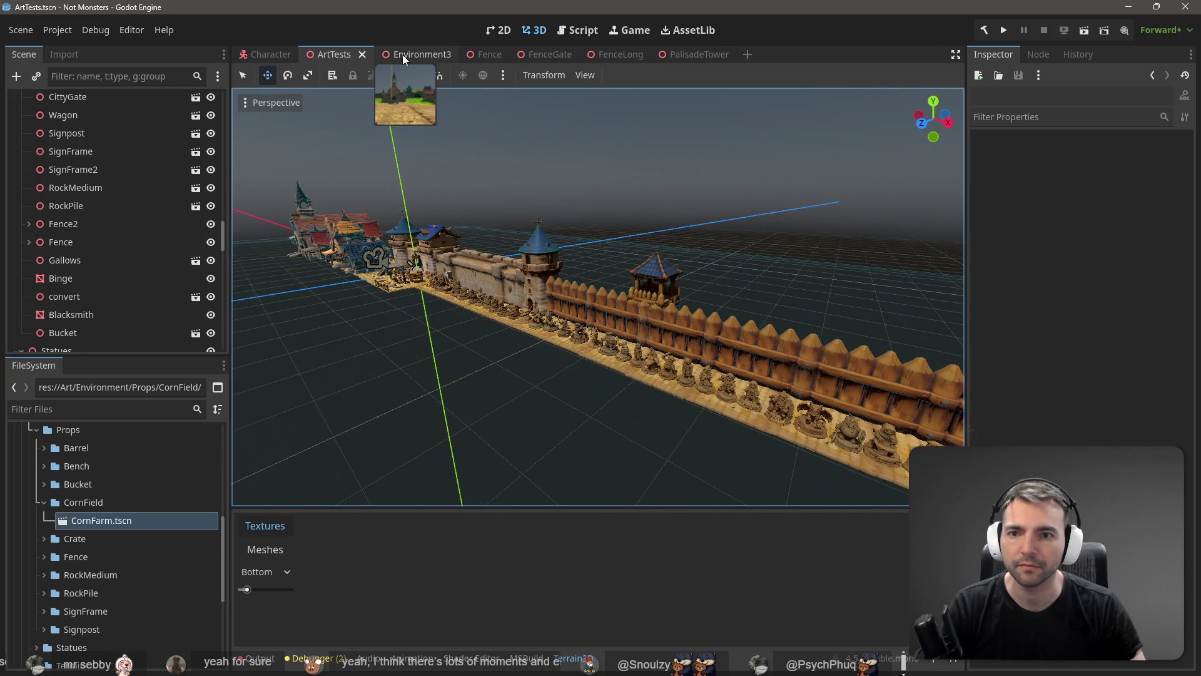
- Fly through Environment3's walled village past the windmills, then select the corner watchtower
click(403, 55)
drag(496, 163, 376, 200)
key(w)
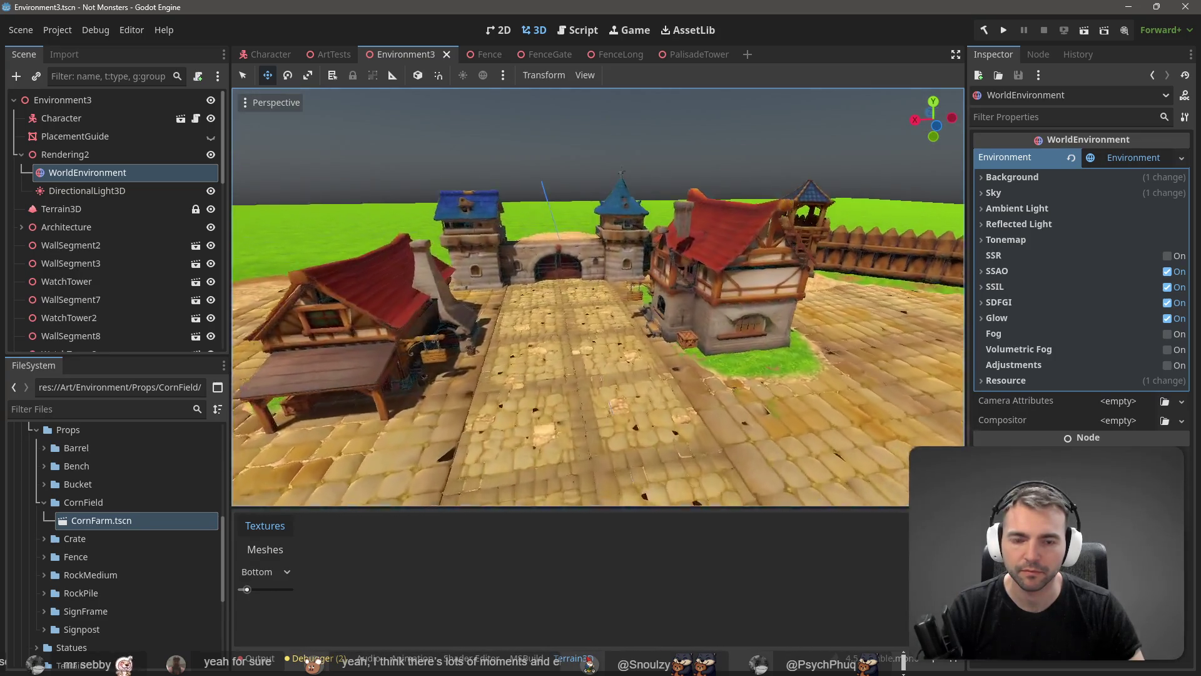
key(w)
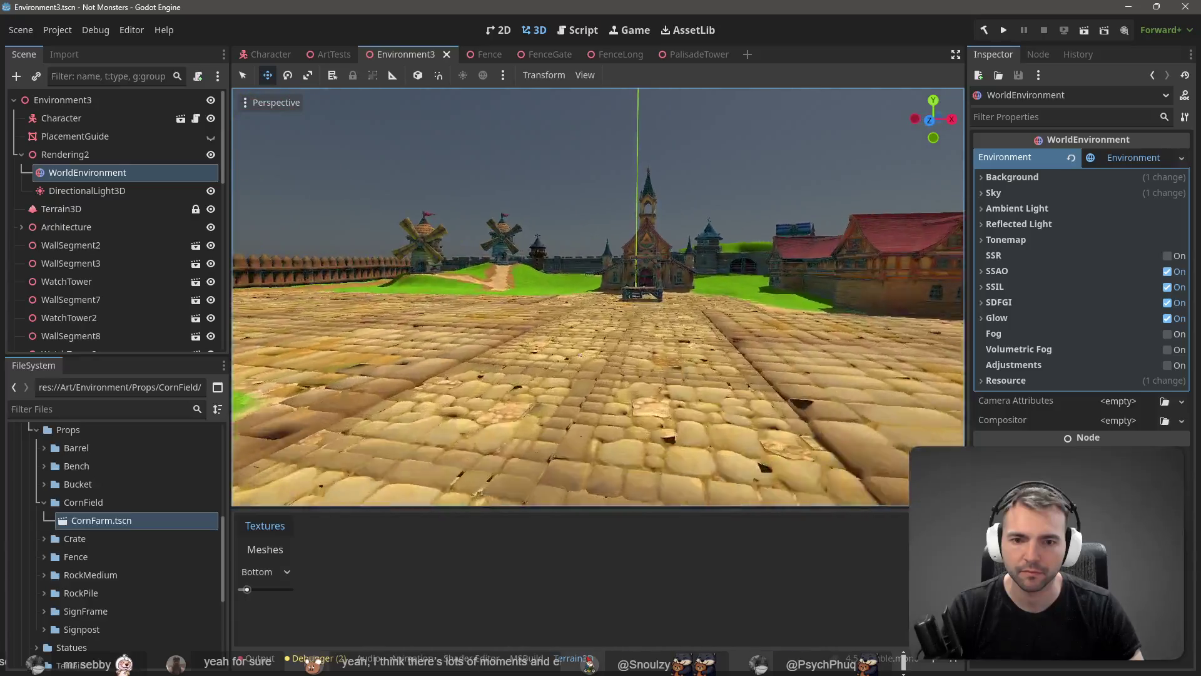
key(w)
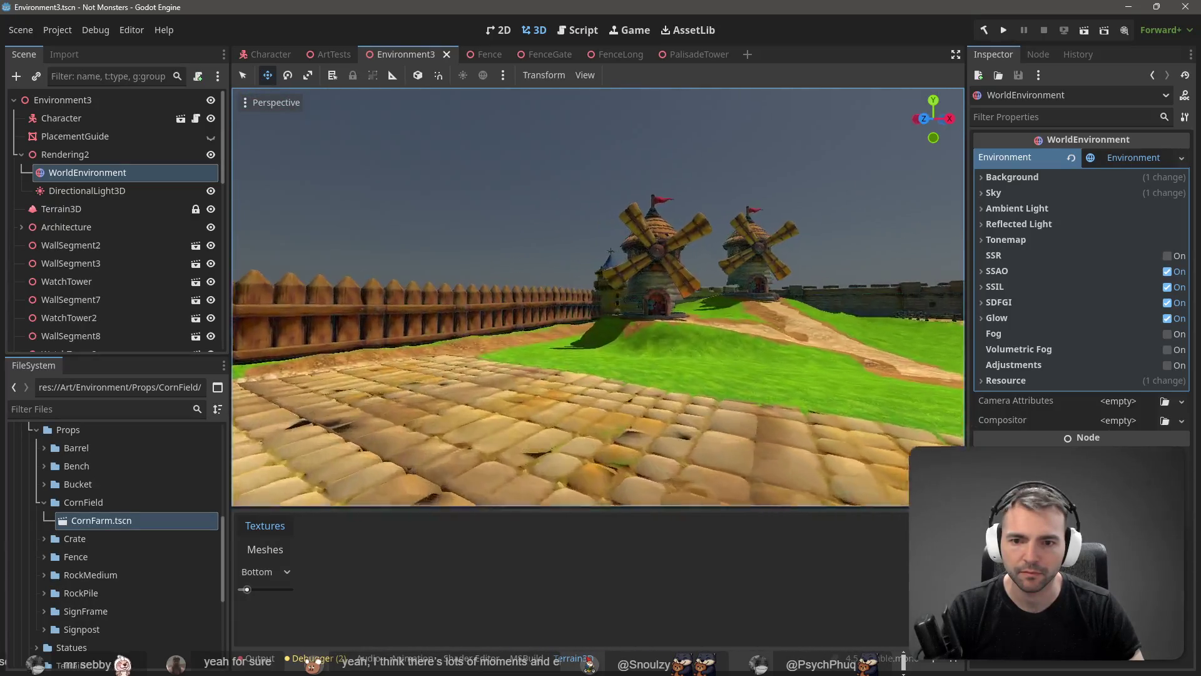
key(w)
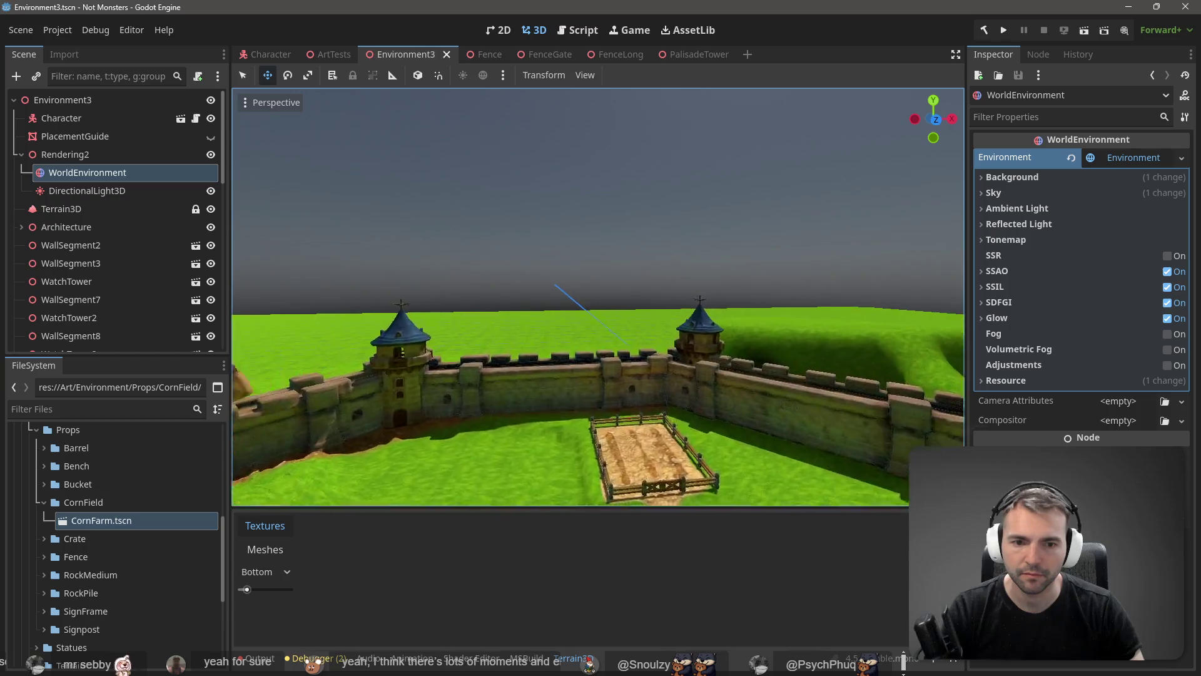
key(s)
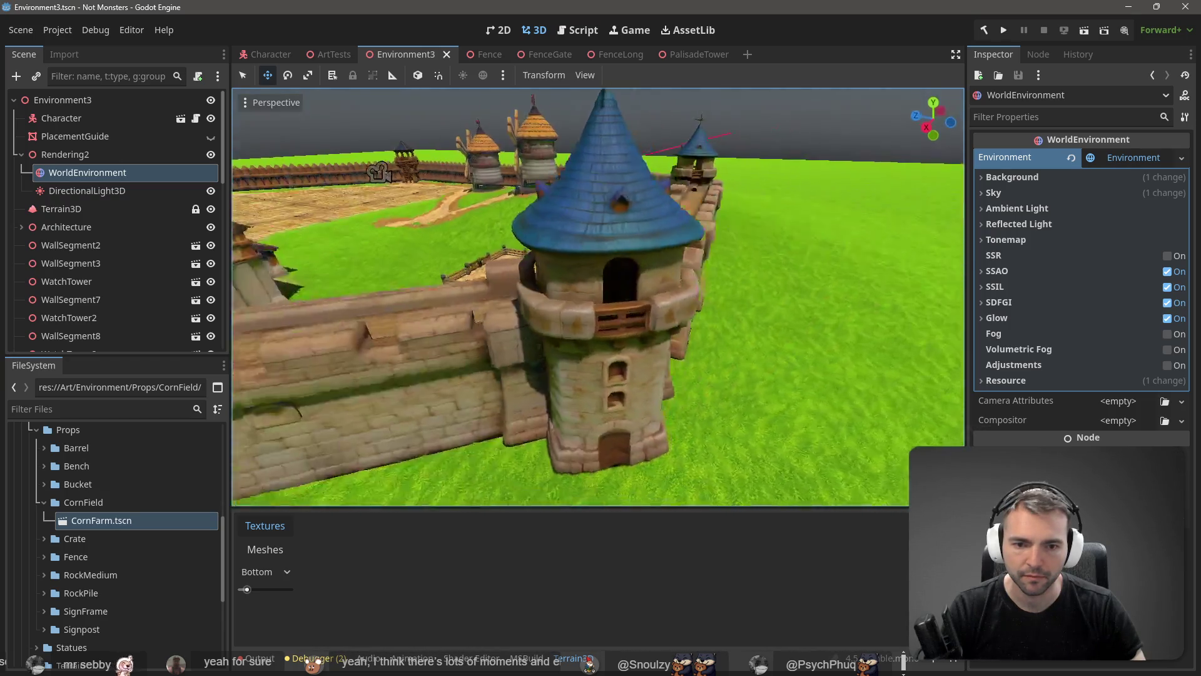
click(602, 385)
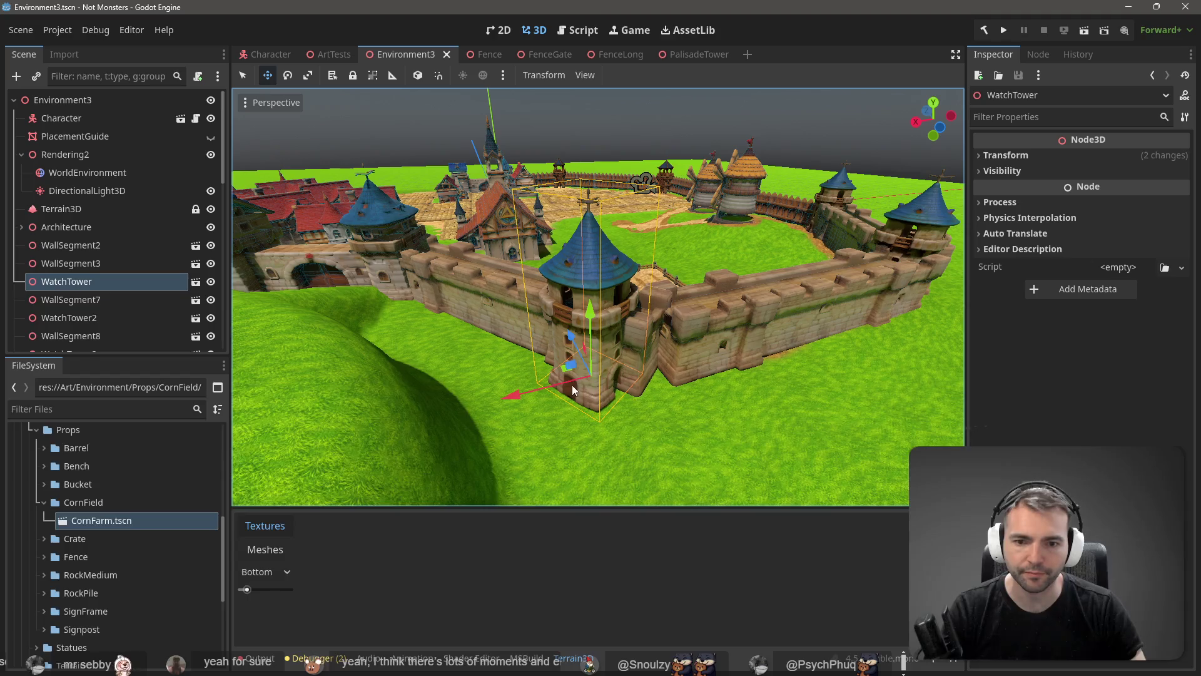
- Slide the corner watchtower along the X axis, redoing the move after an undo
drag(531, 398, 607, 393)
key(e)
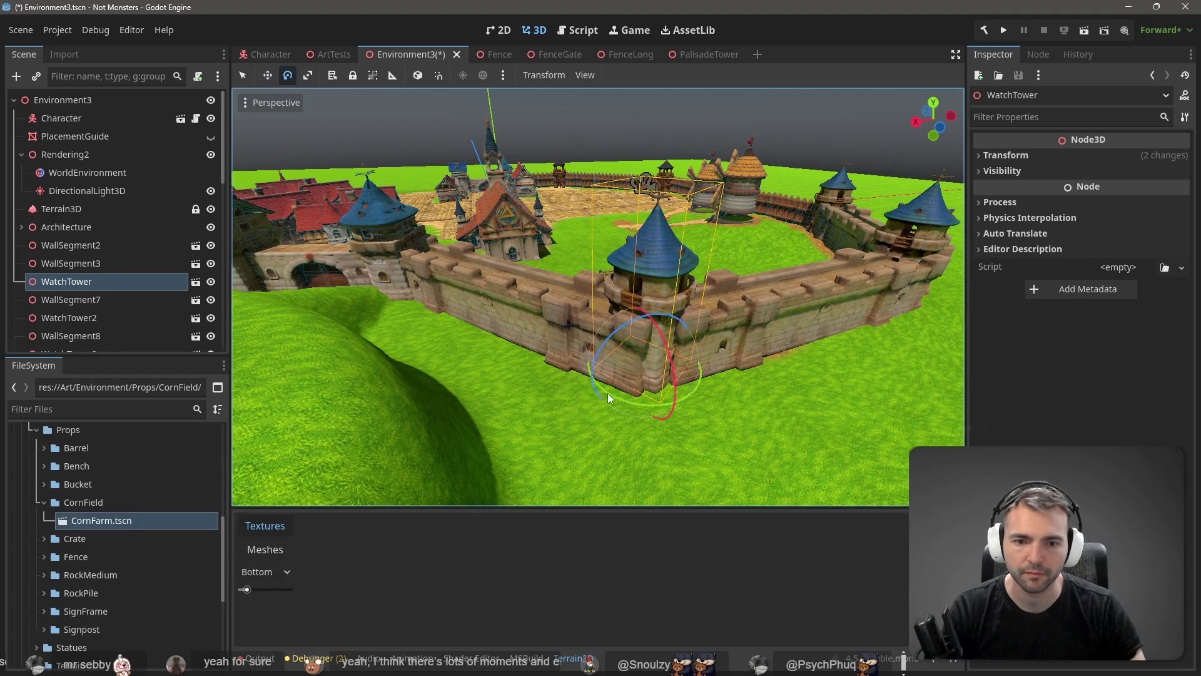
key(ctrl+z)
key(ctrl+z)
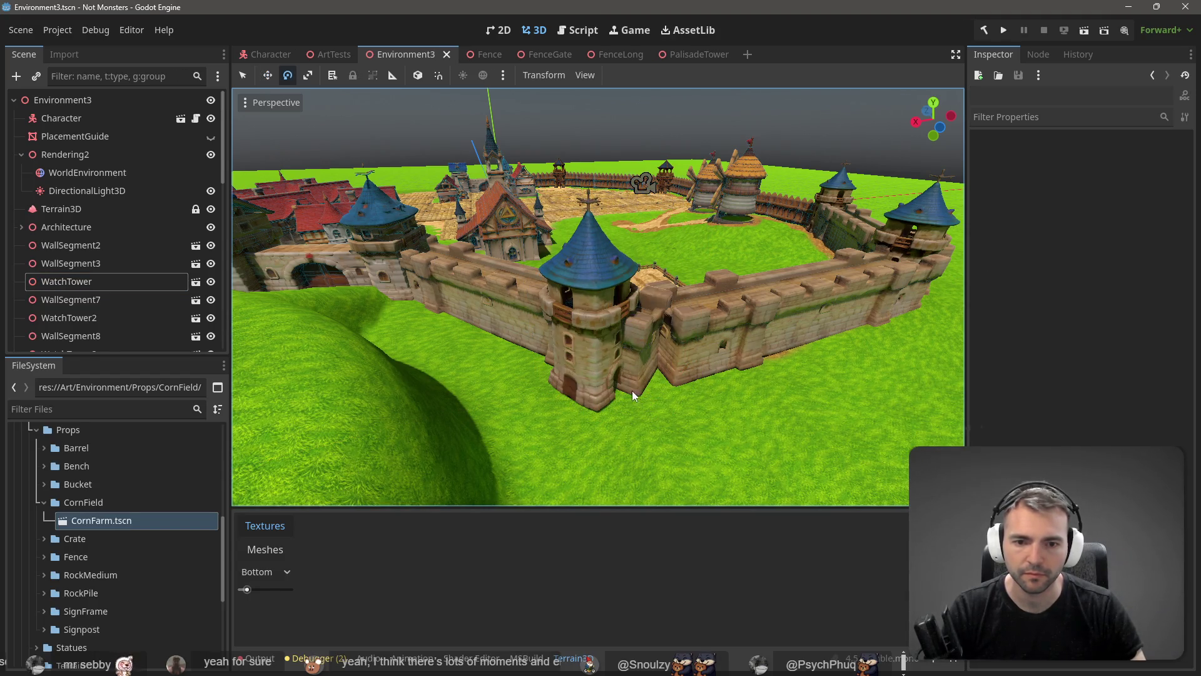
click(577, 364)
key(w)
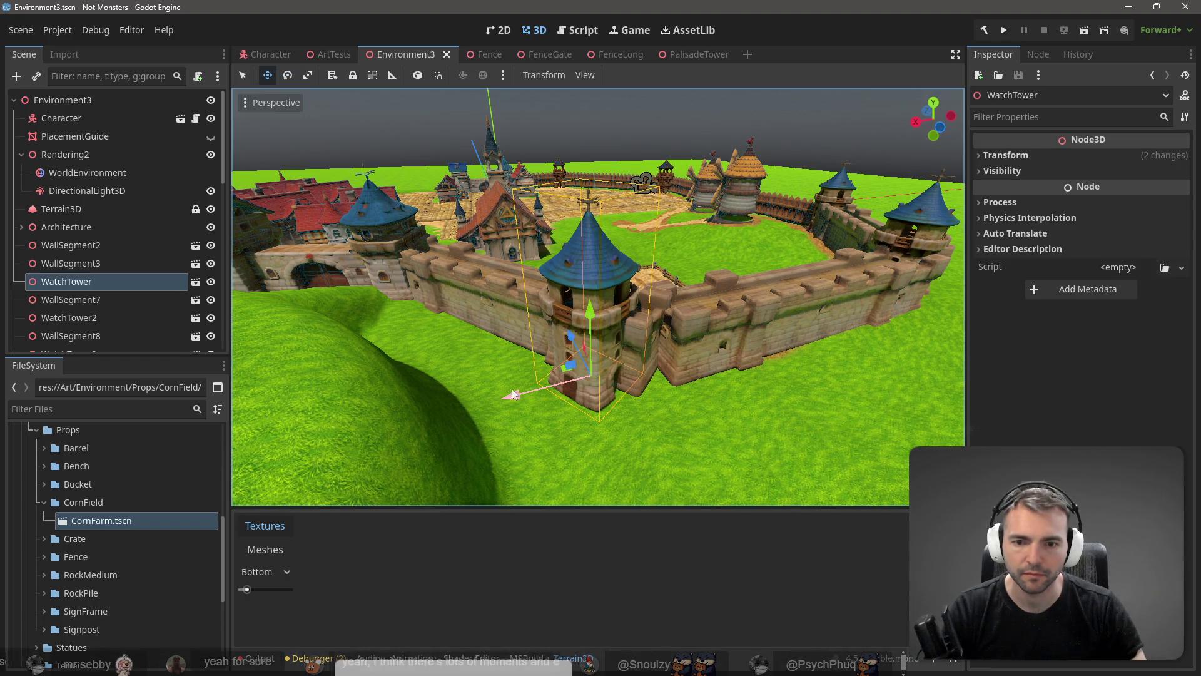
mouse_move(508, 393)
mouse_down()
mouse_move(693, 397)
mouse_move(669, 408)
mouse_move(500, 362)
mouse_move(309, 265)
mouse_move(407, 338)
mouse_move(540, 354)
mouse_move(838, 315)
mouse_up()
- Nudge the watchtower into the wall corner, rotate it about 8 degrees, and save Environment3
key(e)
key(w)
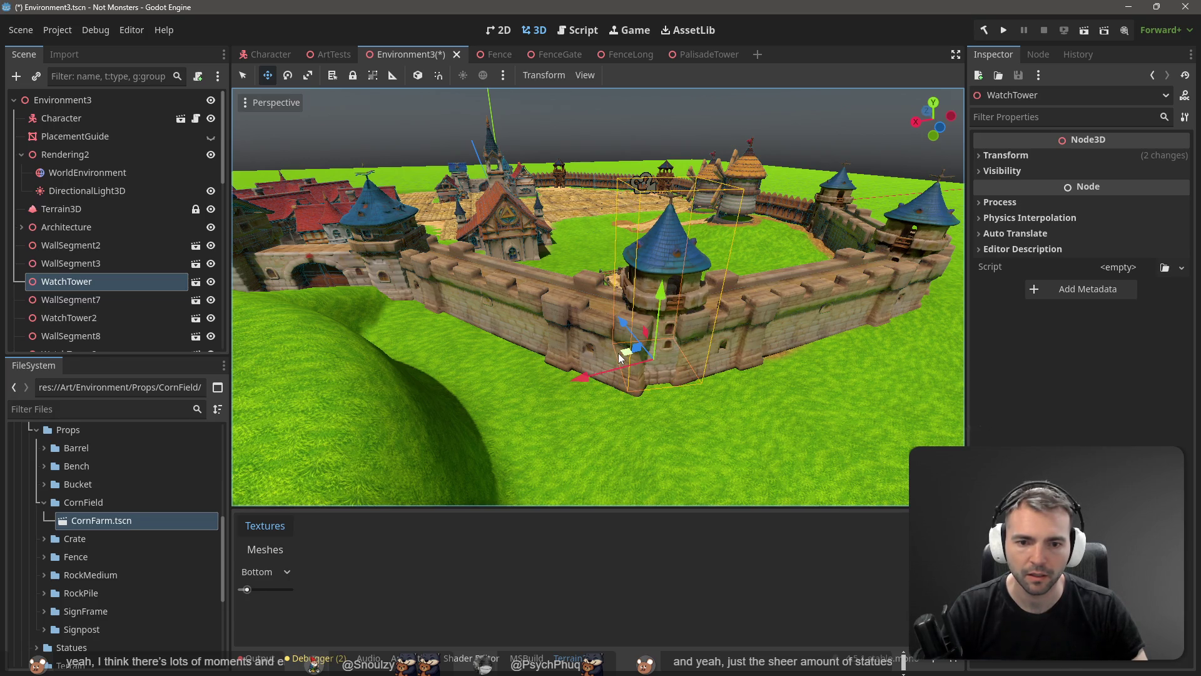
drag(619, 357, 623, 361)
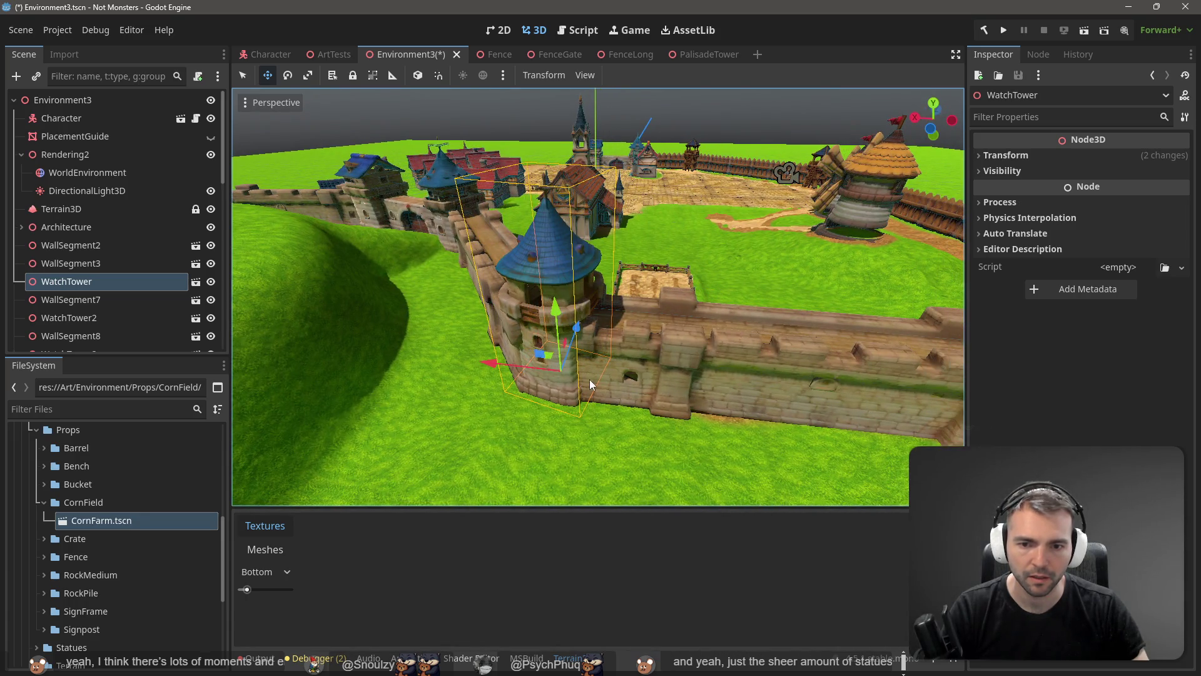
key(e)
drag(578, 414, 583, 413)
key(ctrl+s)
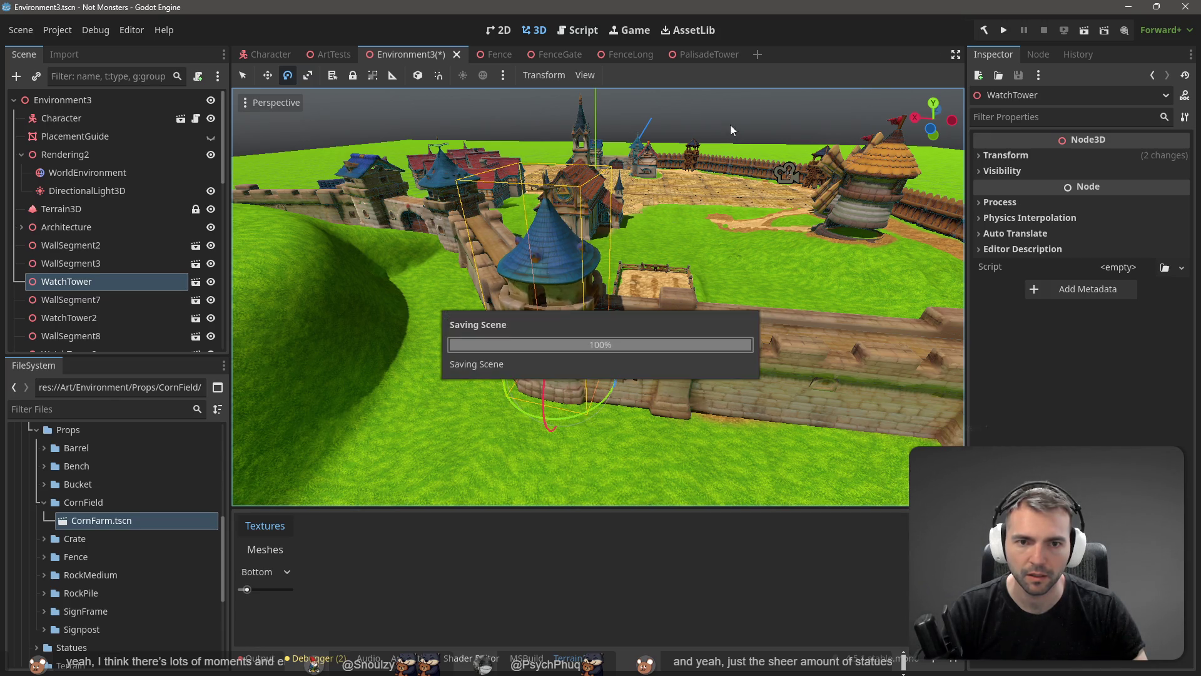
click(730, 125)
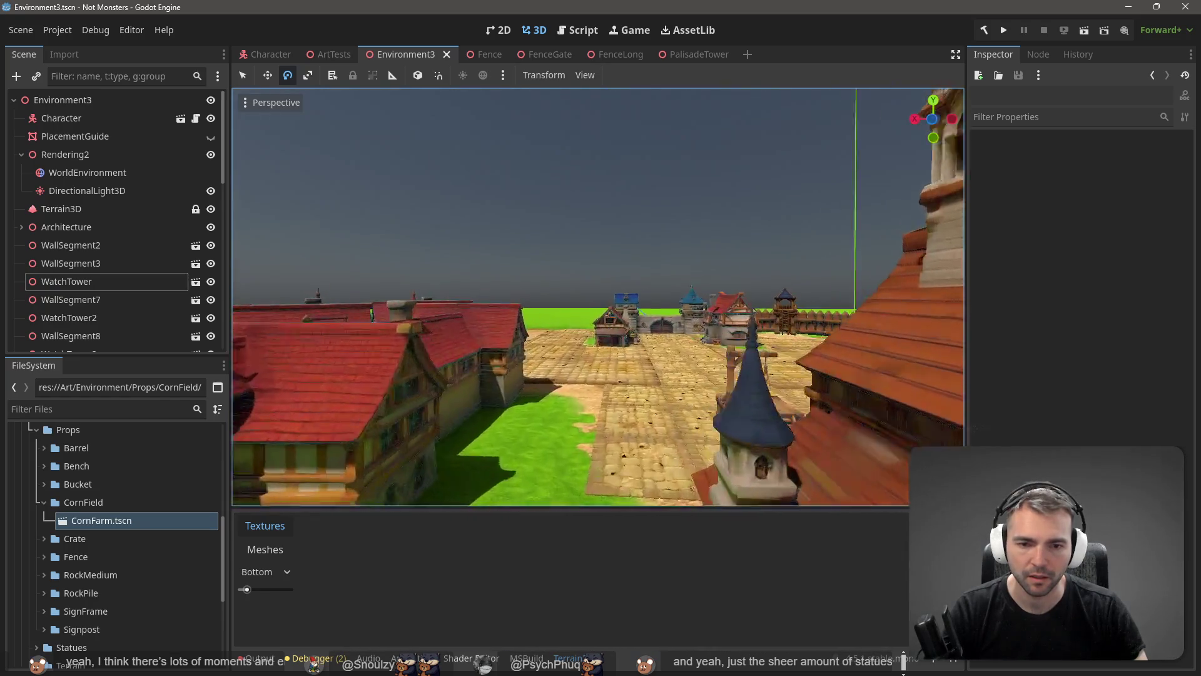
- Fly over the village to the fenced dirt field and select the corn-farm plot
key(s)
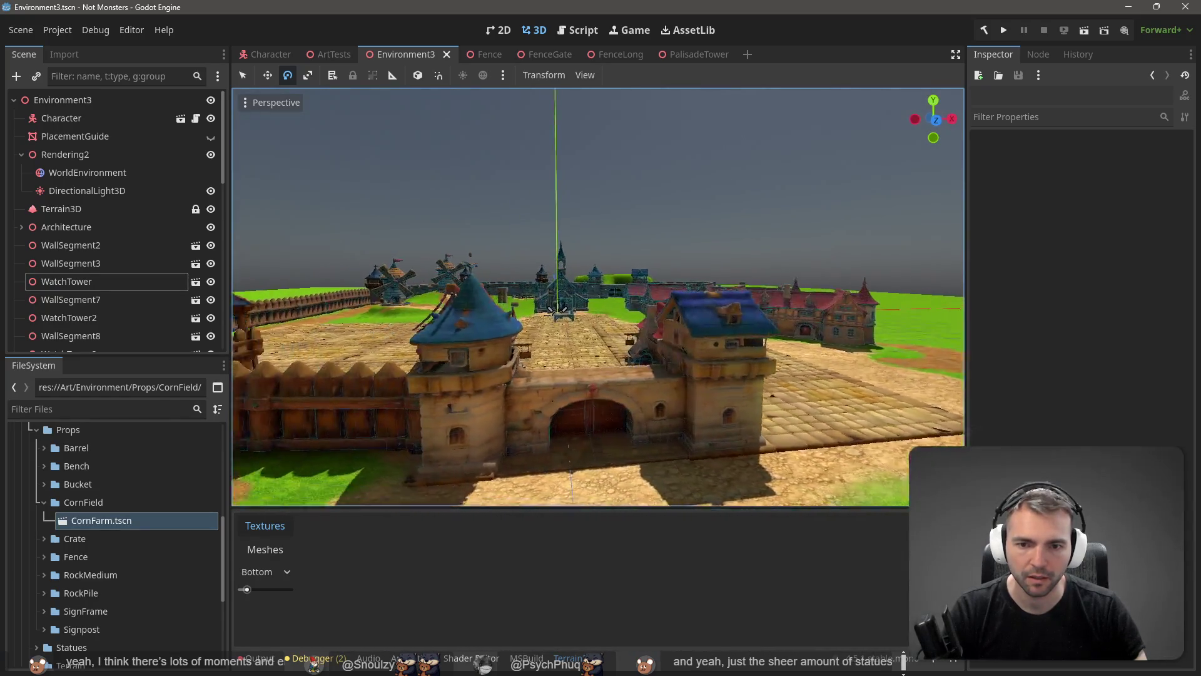
key(s)
key(w)
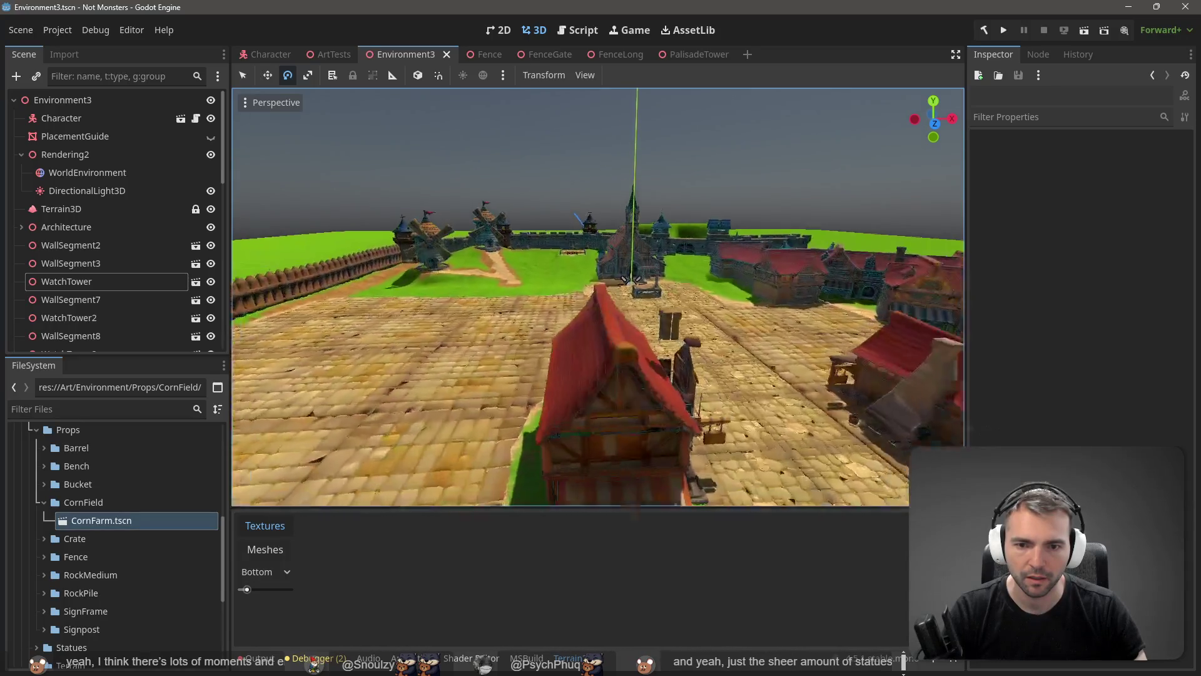
key(w)
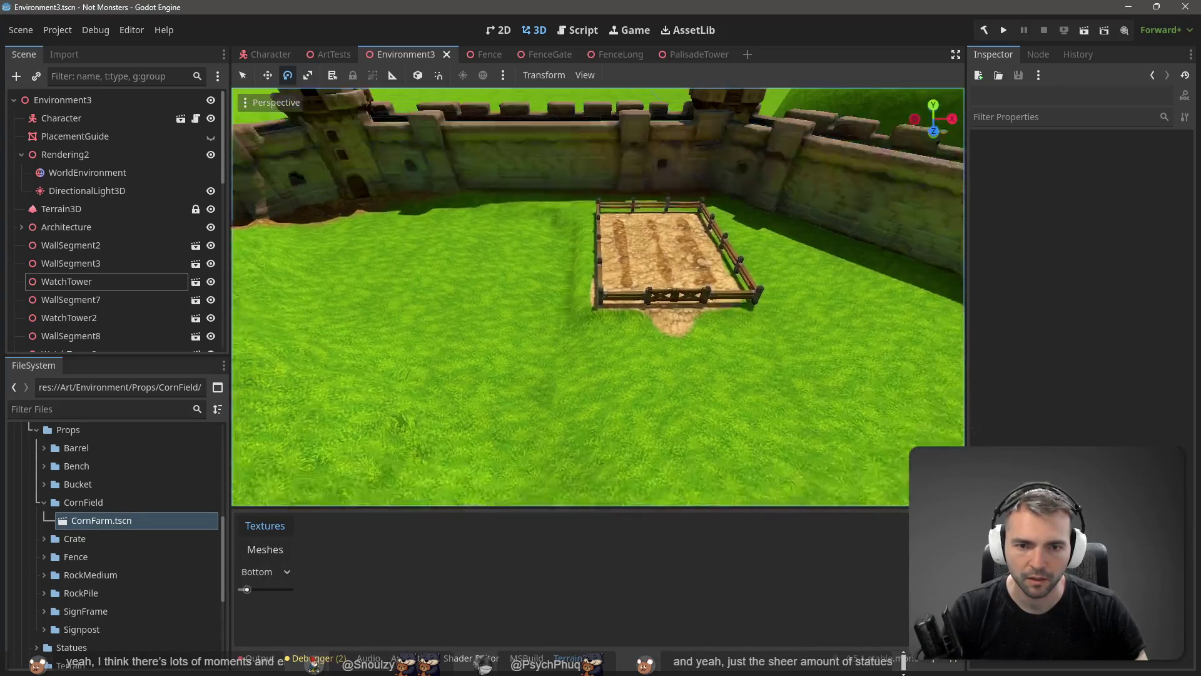
click(618, 298)
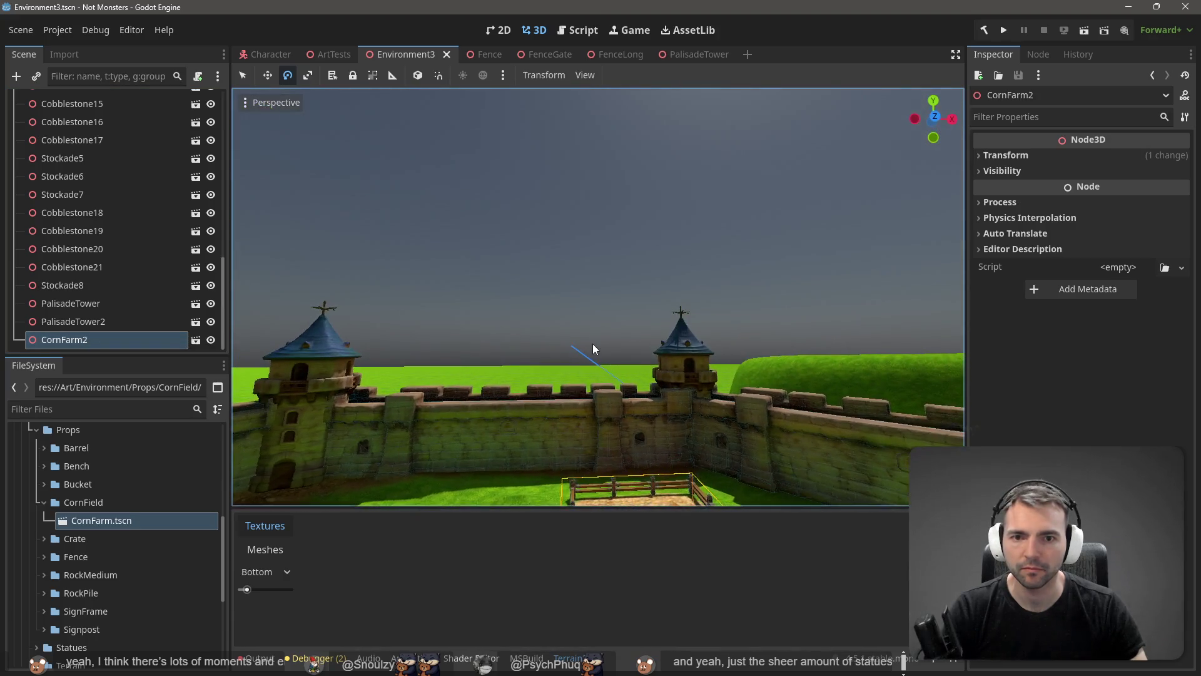
- Step through CornFarm2's reparenting under the Windmill node with undo and redo
click(625, 305)
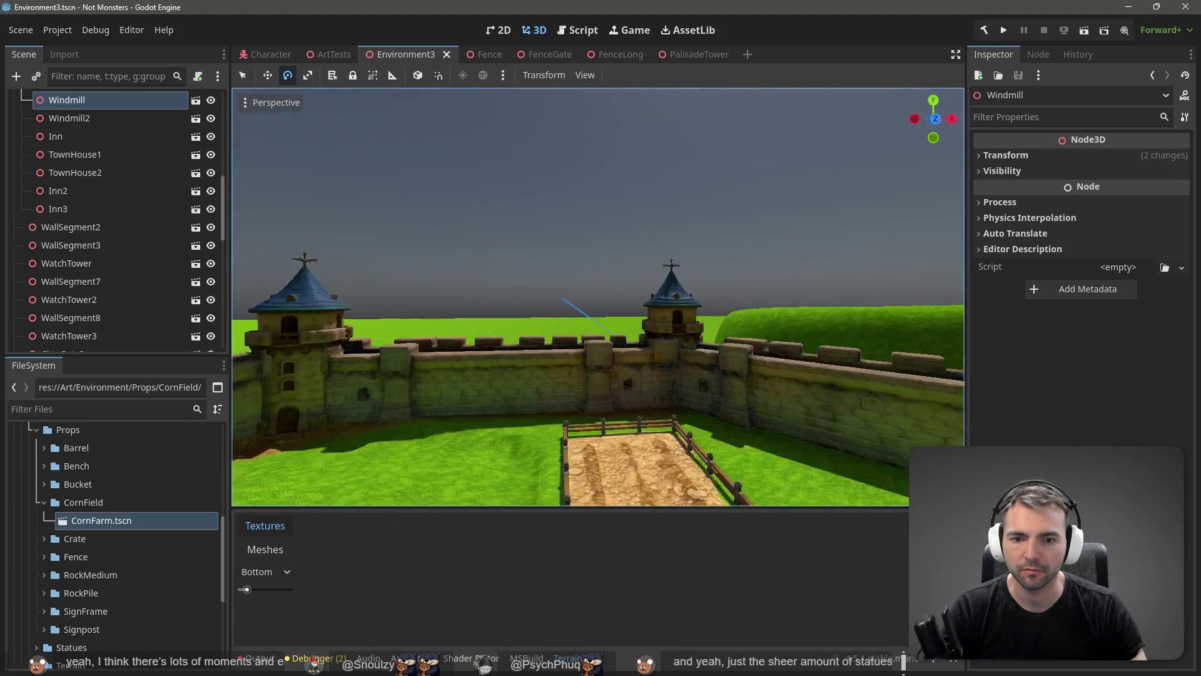
key(ctrl+z)
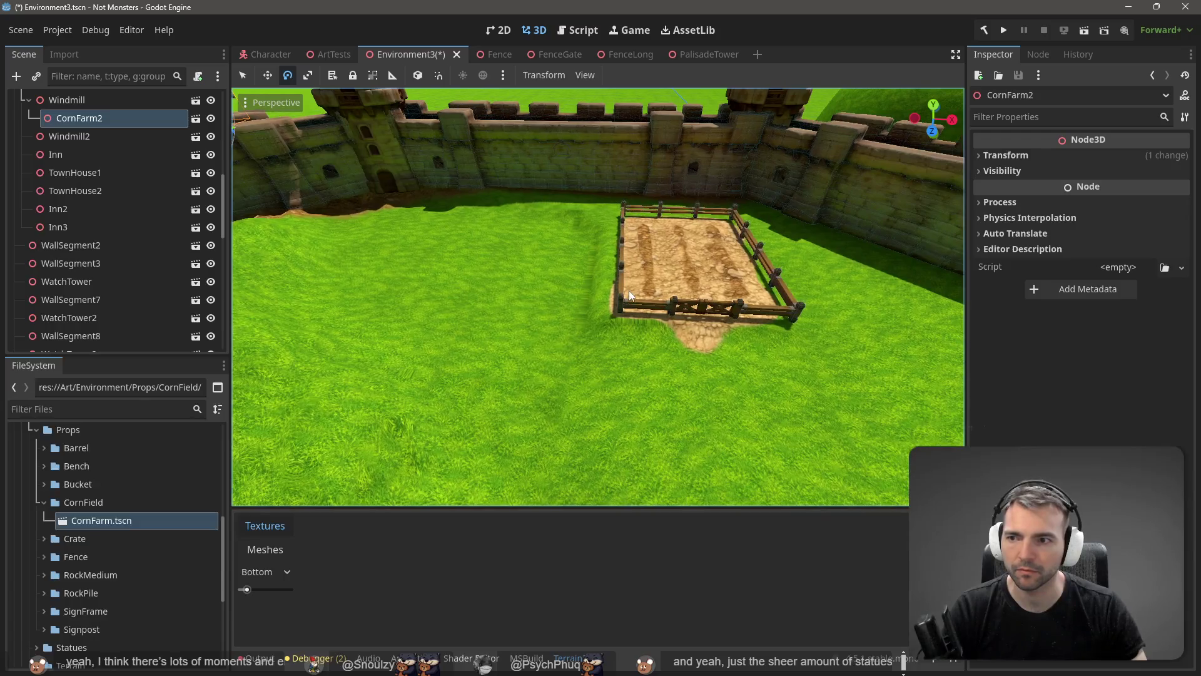
key(ctrl+z)
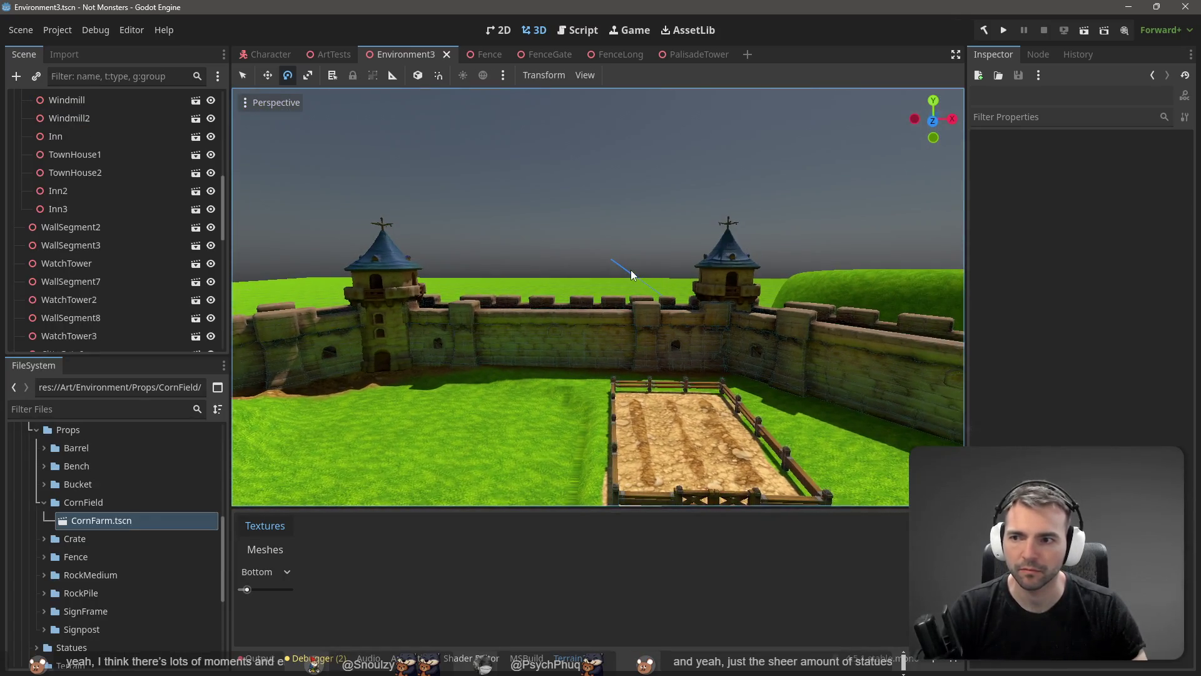
key(ctrl+shift+z)
key(ctrl+shift+z)
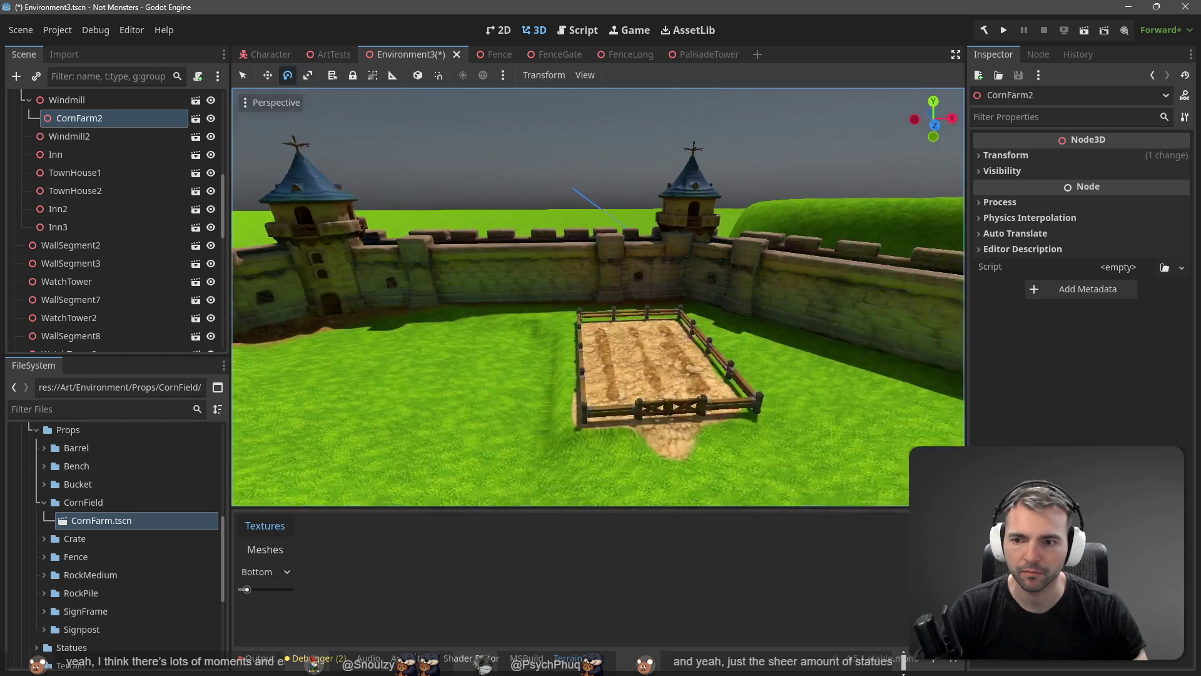
- Duplicate CornFarm2 into CornFarm3 and slide it about -12.5 along X beside the original
key(ctrl+z)
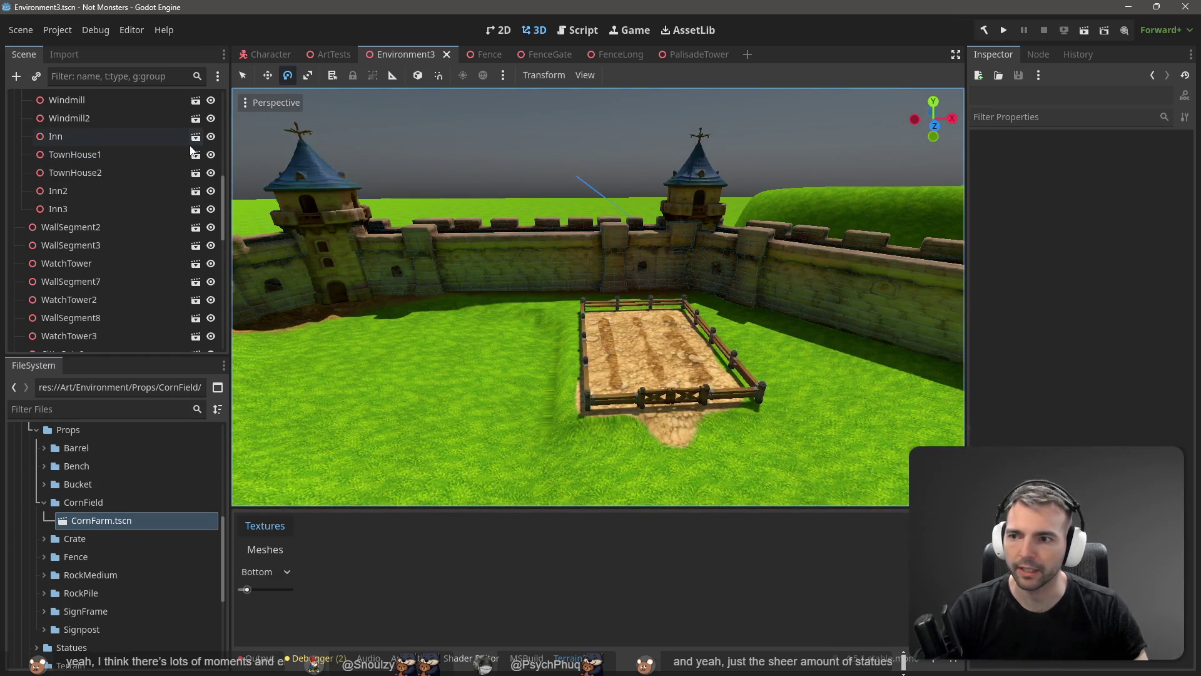
key(ctrl+shift+z)
key(w)
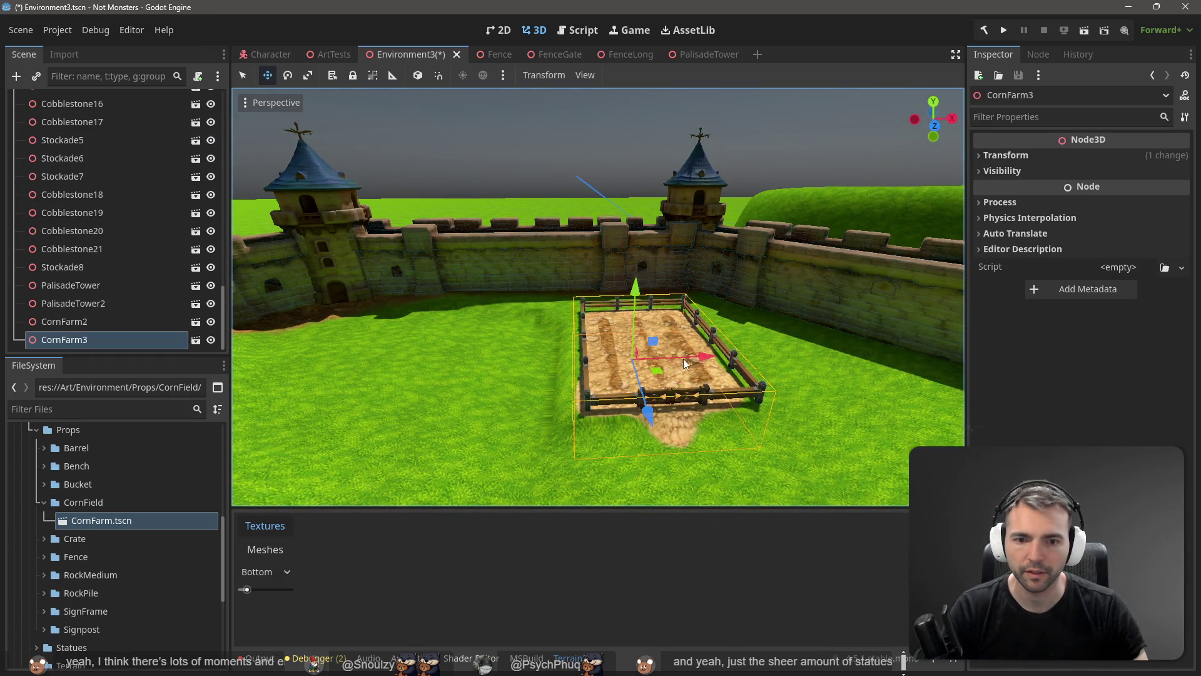
drag(696, 362, 547, 364)
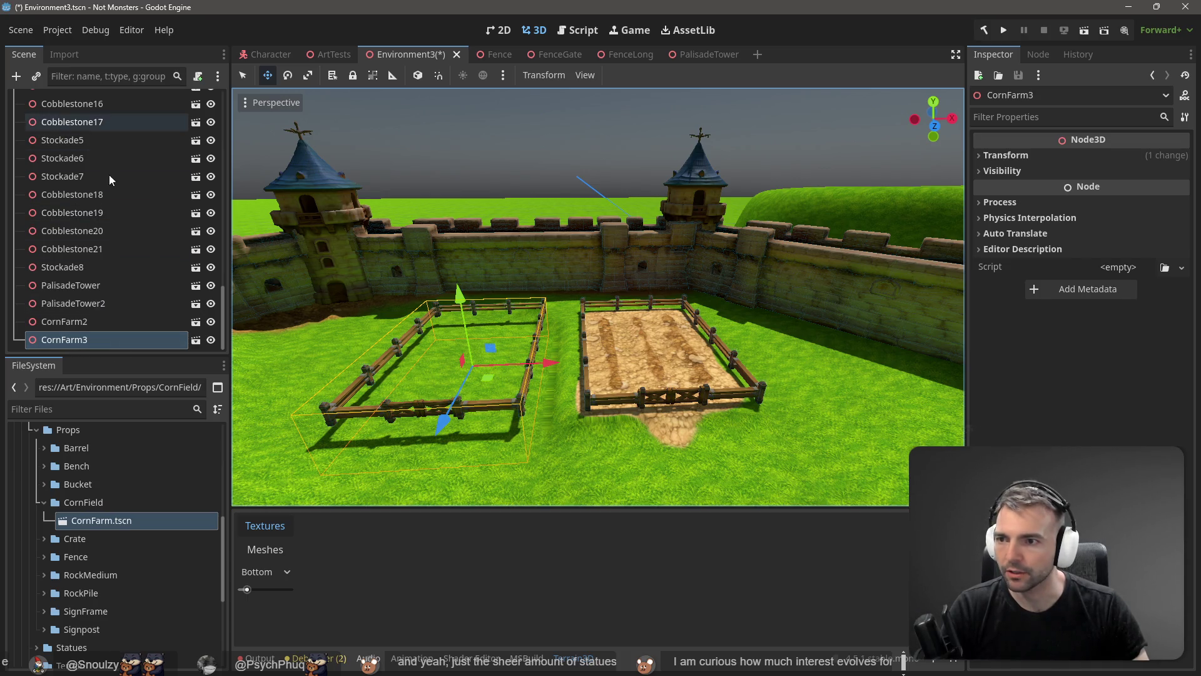
scroll(189, 207, up, 5)
scroll(189, 207, up, 5)
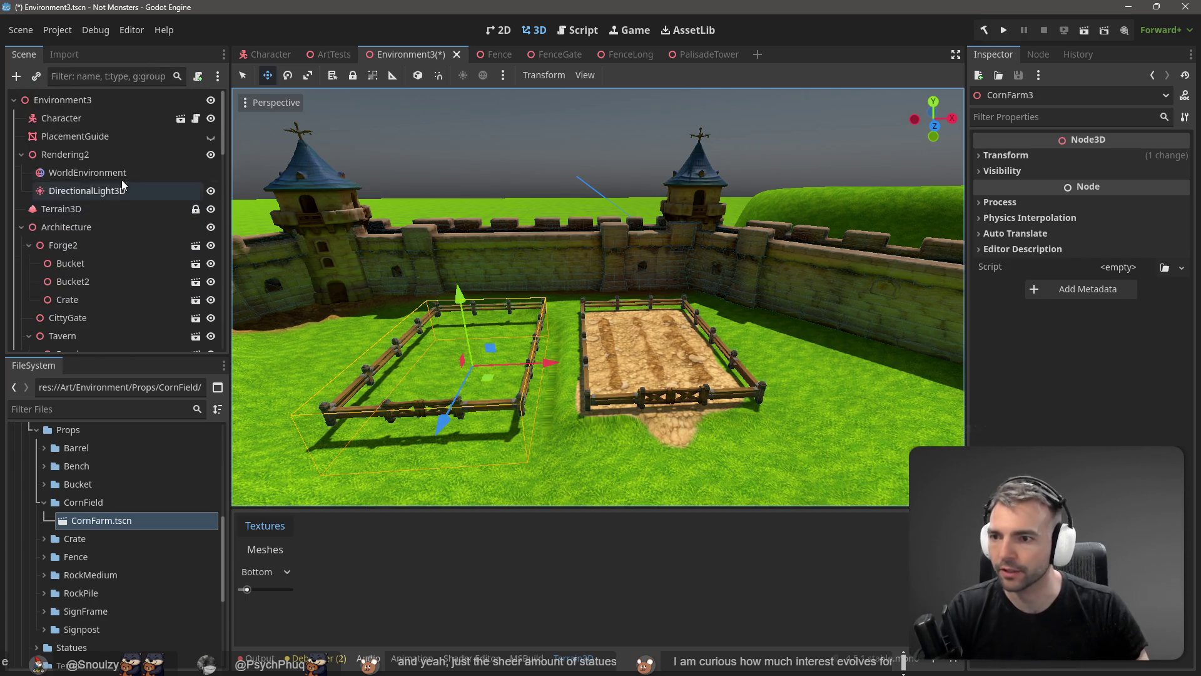
- Select the terrain, try a larger ring brush, and set the height tool target to 2.8
click(82, 206)
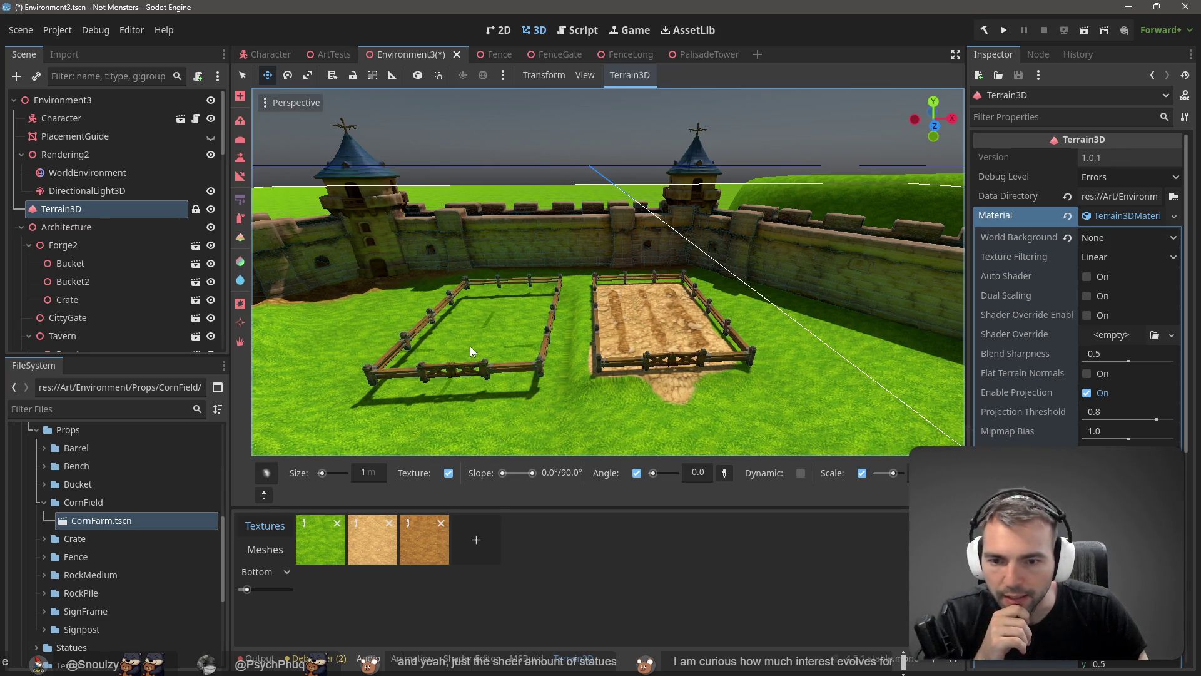
mouse_move(328, 476)
mouse_down()
mouse_move(374, 414)
mouse_move(340, 464)
mouse_move(309, 482)
mouse_up()
click(266, 473)
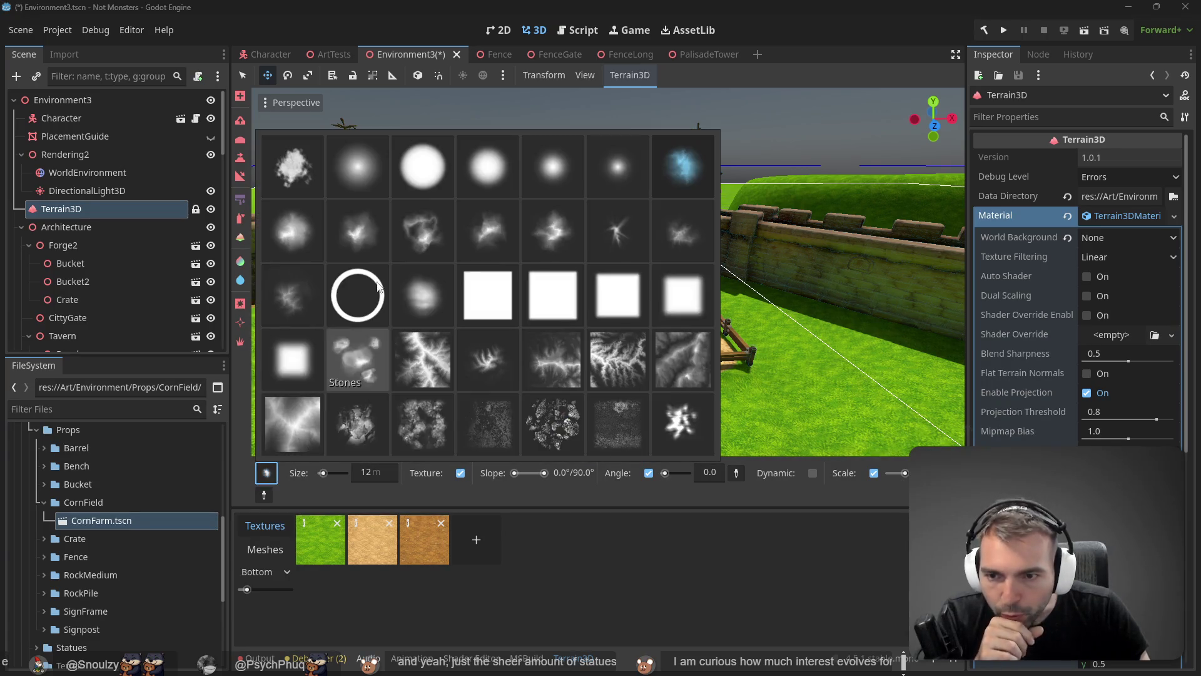
click(362, 307)
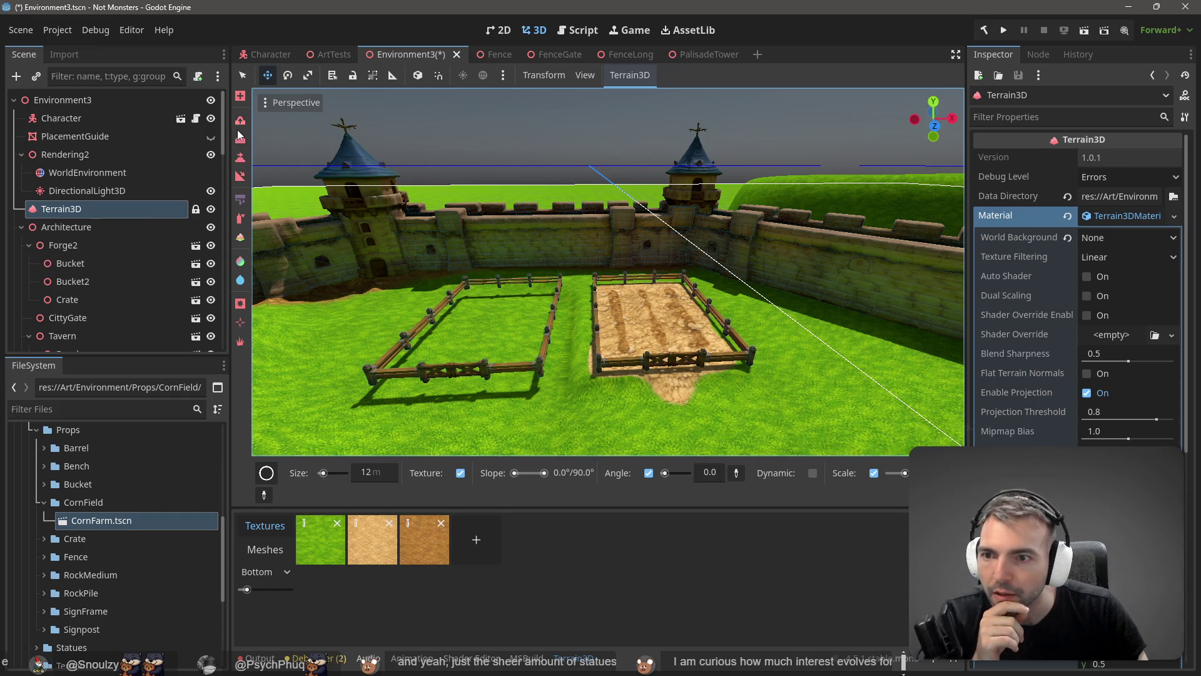
click(240, 158)
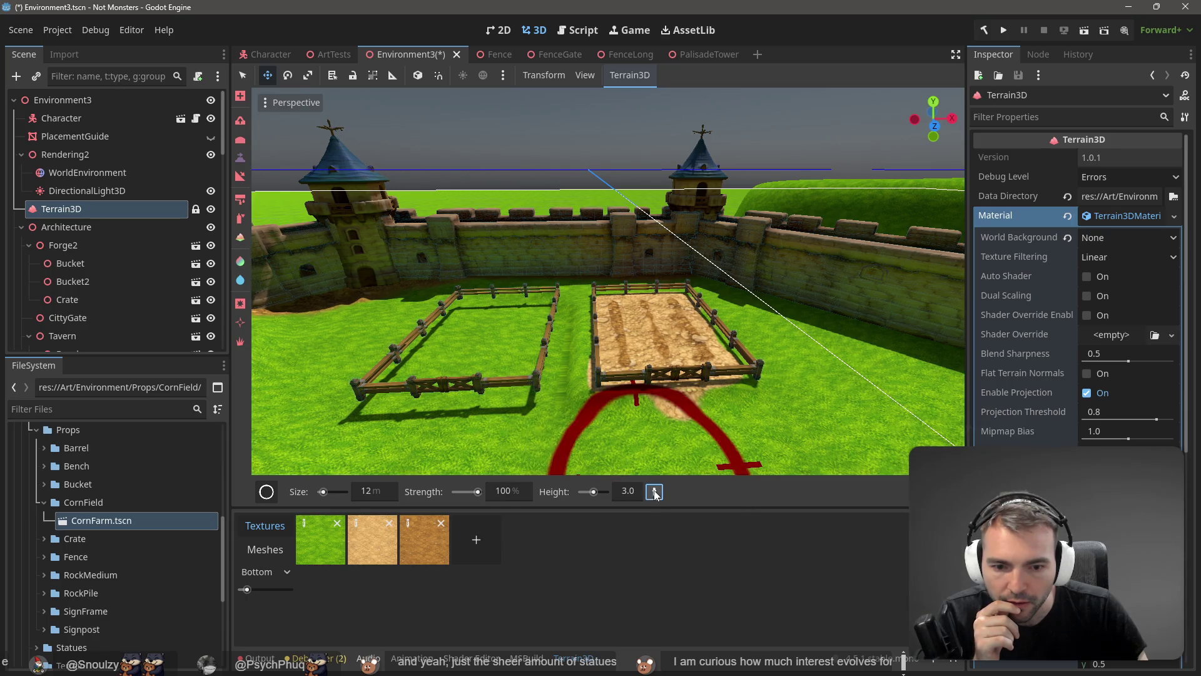
click(642, 344)
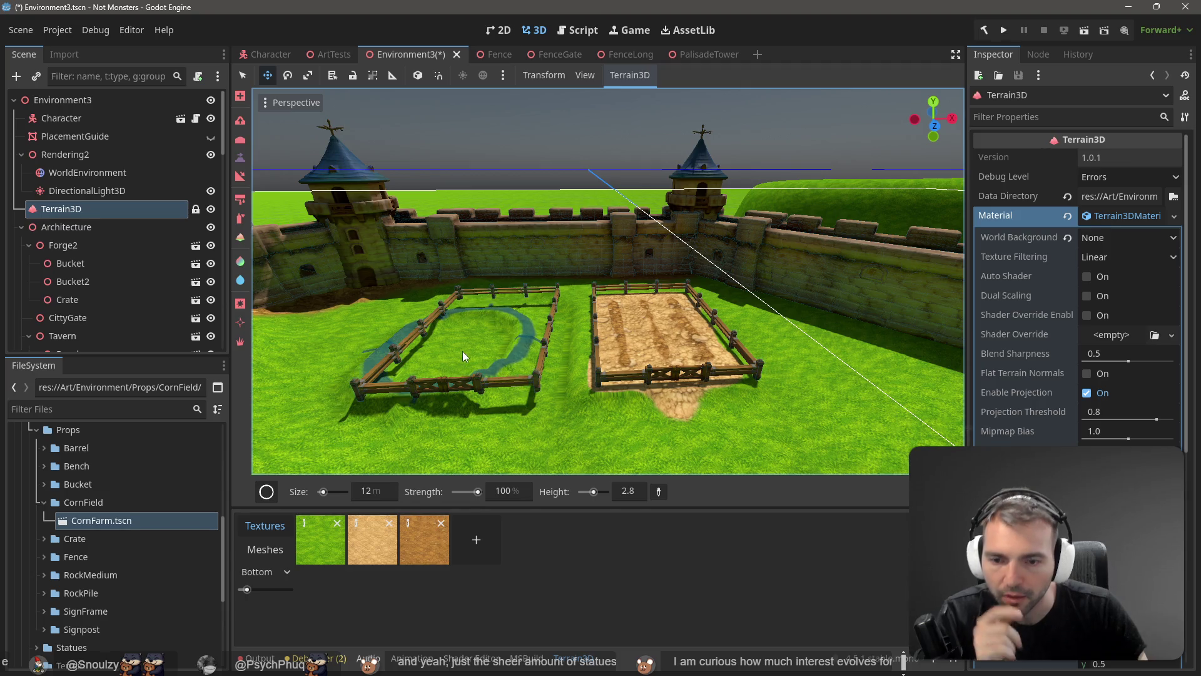
- Set the brush size to 4 m, test a patch in the left plot, then choose the solid round shape
click(267, 491)
click(360, 310)
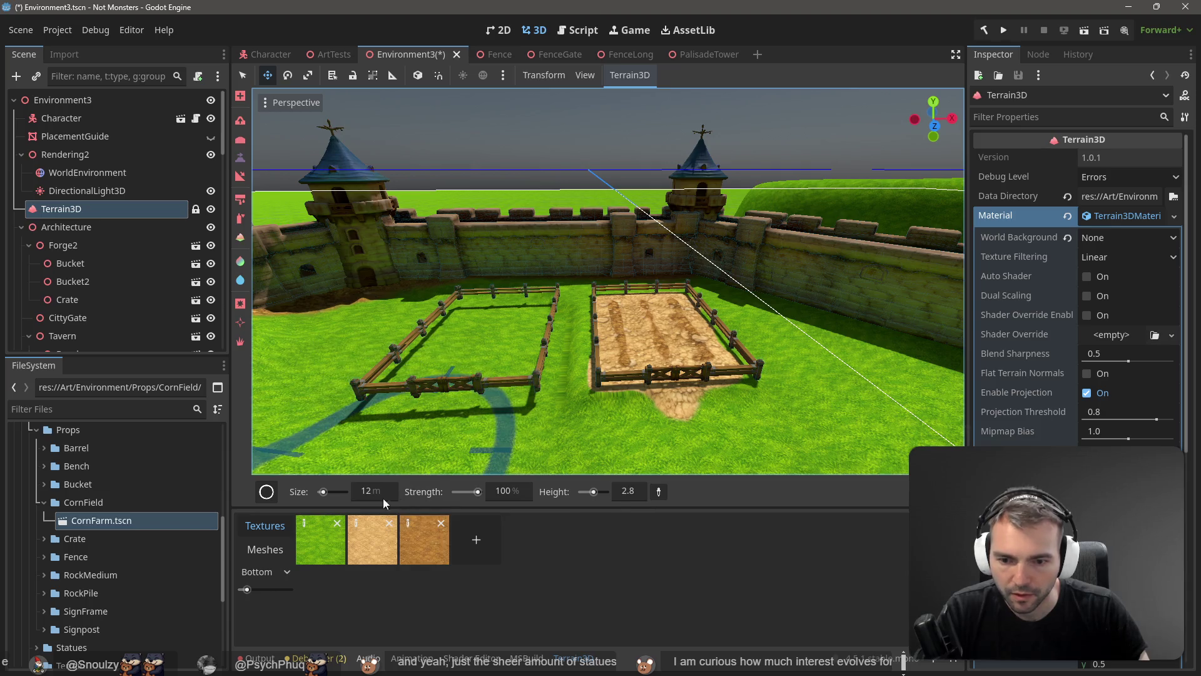
click(358, 492)
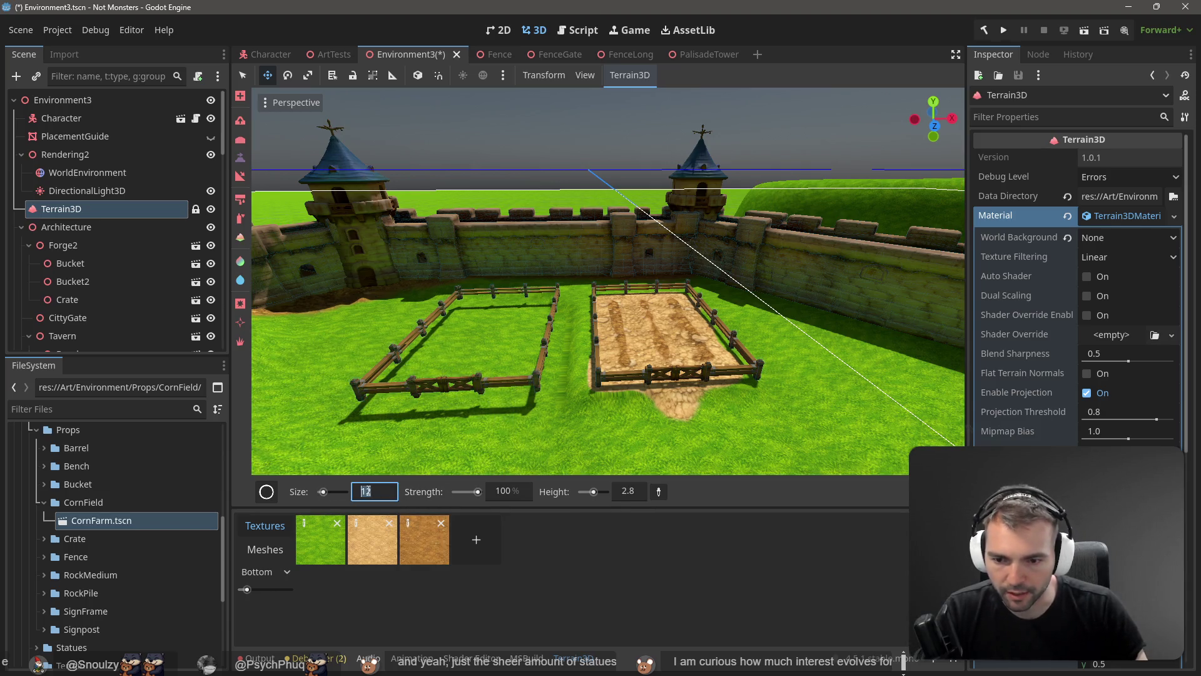
text(4)
key(Return)
mouse_move(405, 411)
mouse_down()
mouse_move(446, 355)
mouse_move(478, 338)
mouse_move(500, 347)
mouse_up()
mouse_move(267, 492)
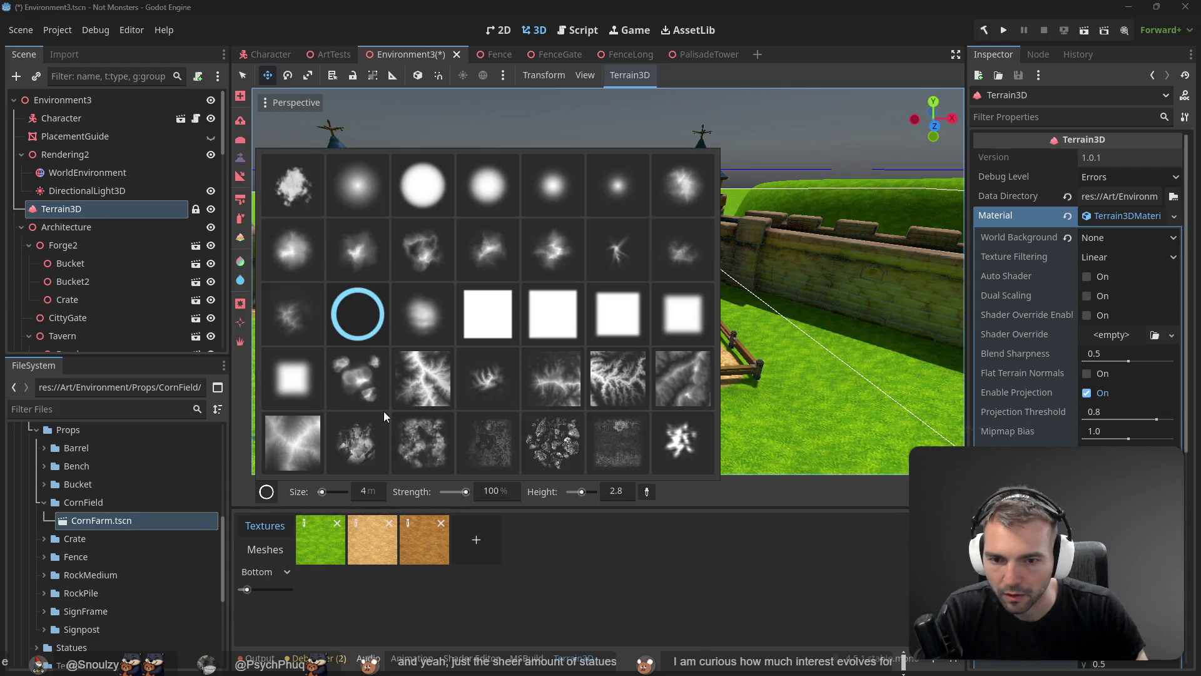
click(437, 184)
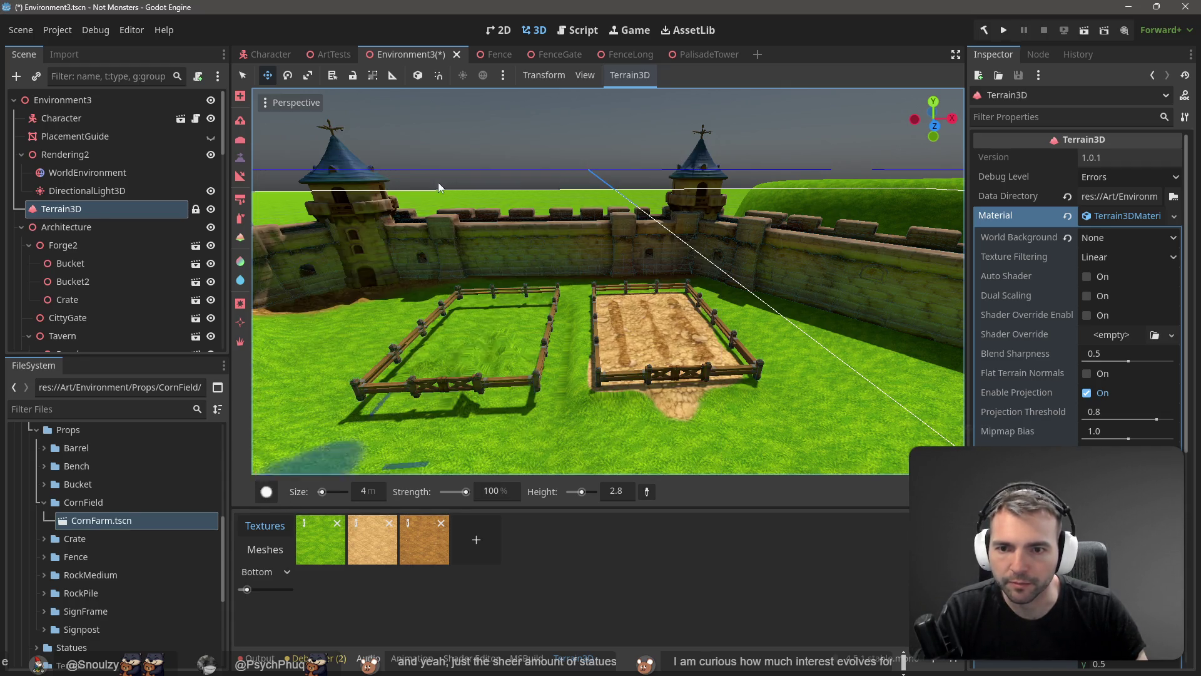
- Paint the left CornFarm3 pen with dirt, then switch to a 1 m solid round texture brush
mouse_move(473, 341)
mouse_down()
mouse_move(494, 361)
mouse_move(478, 369)
mouse_move(519, 381)
mouse_move(536, 310)
mouse_move(429, 356)
mouse_move(450, 386)
mouse_move(400, 380)
mouse_up()
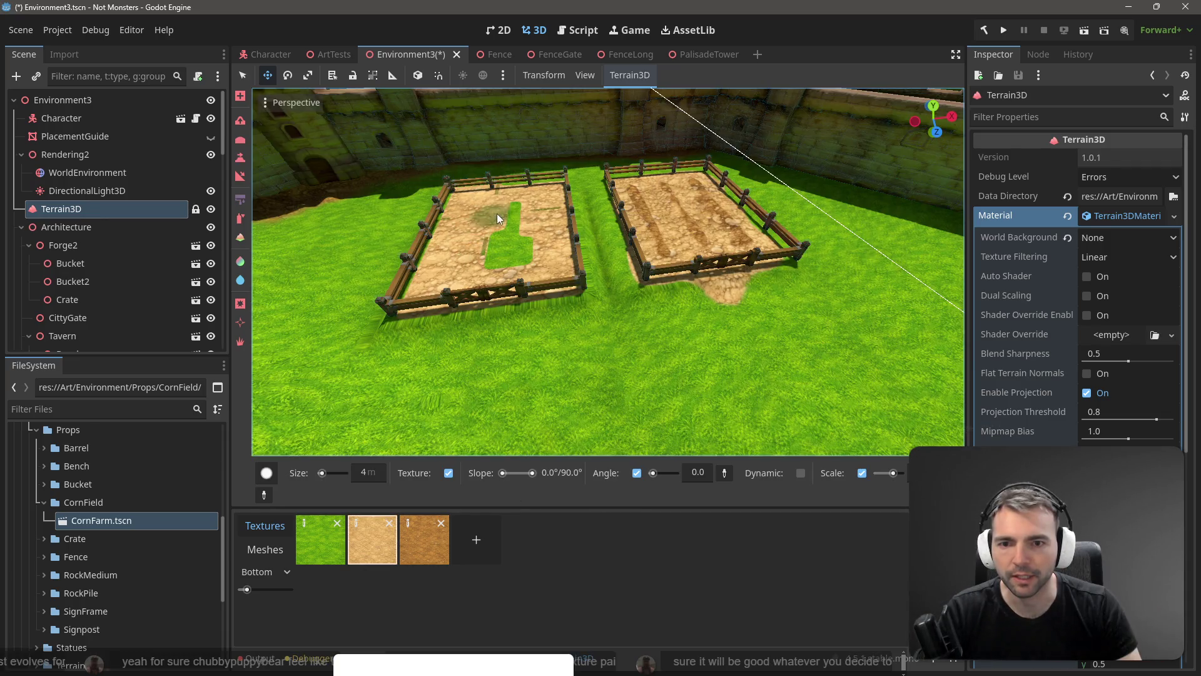
drag(497, 213, 509, 246)
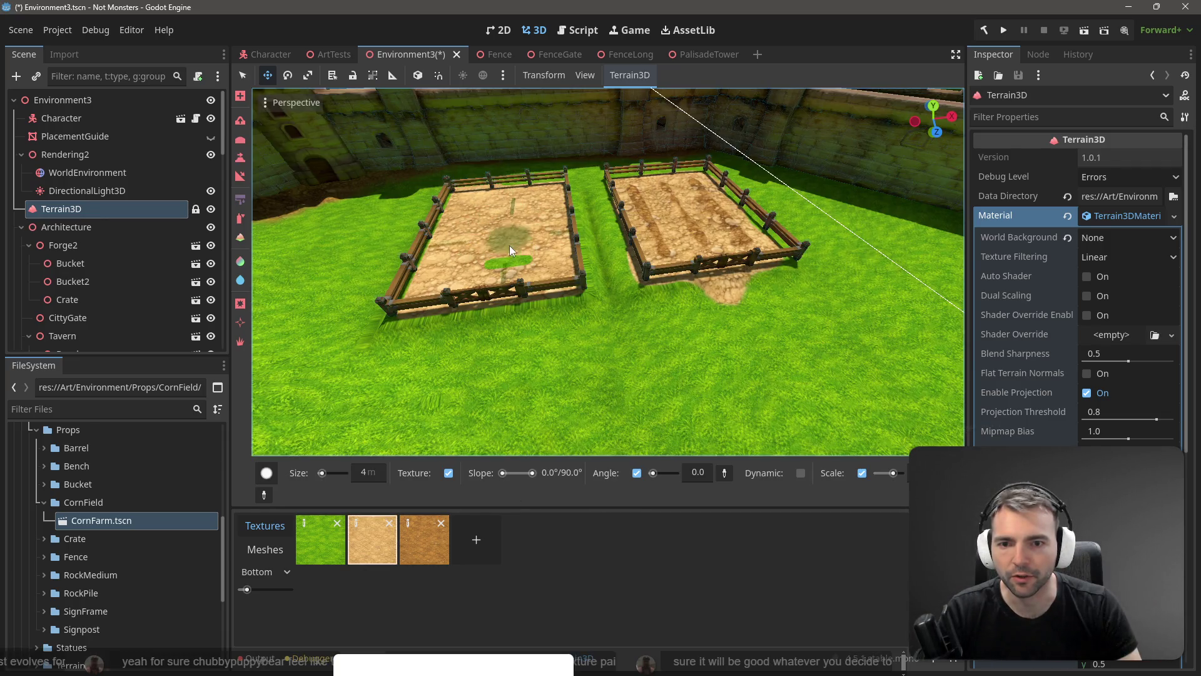
click(362, 473)
text(1)
key(Return)
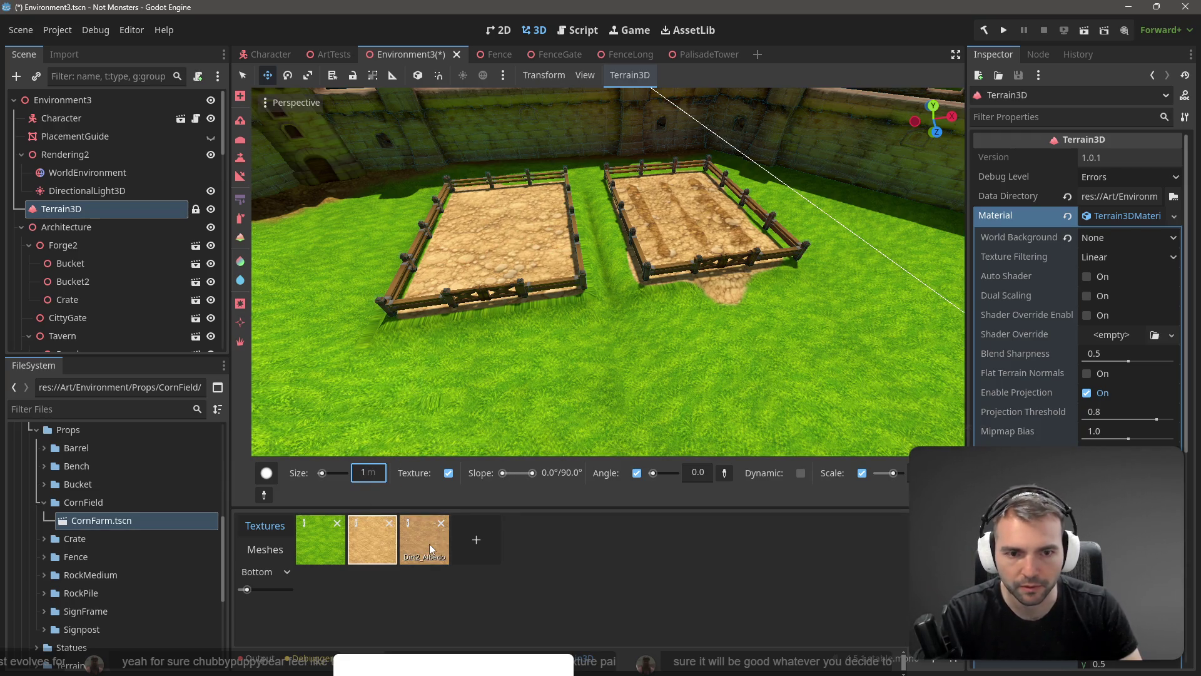
click(266, 474)
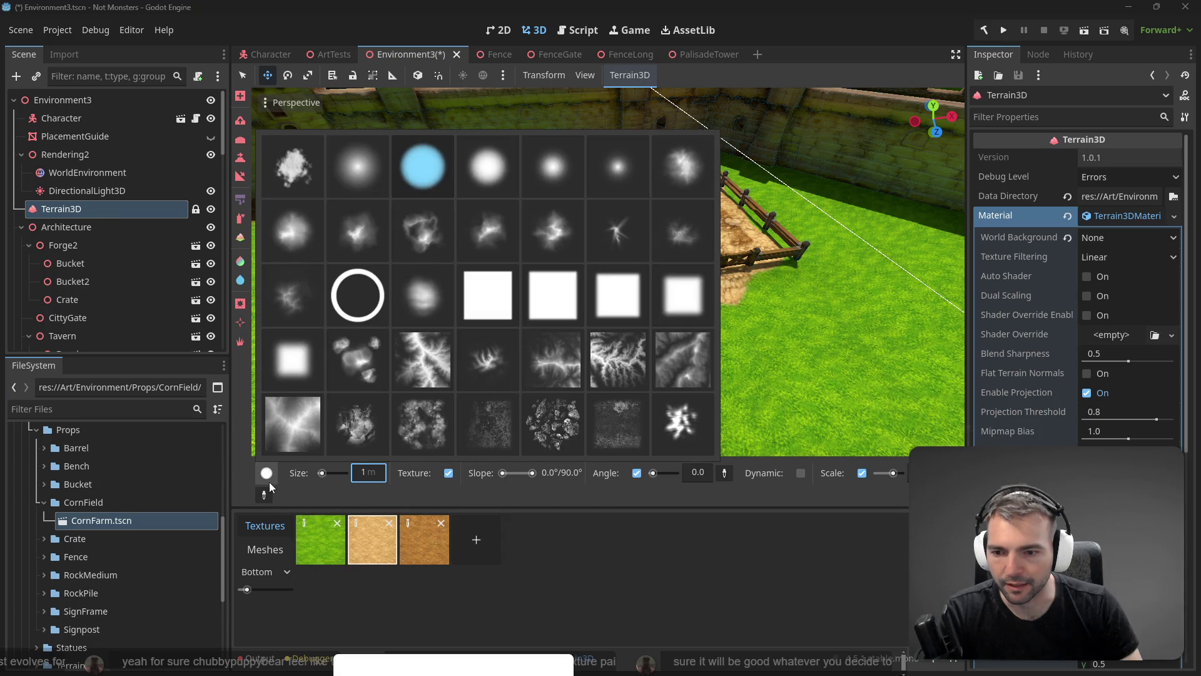
click(240, 218)
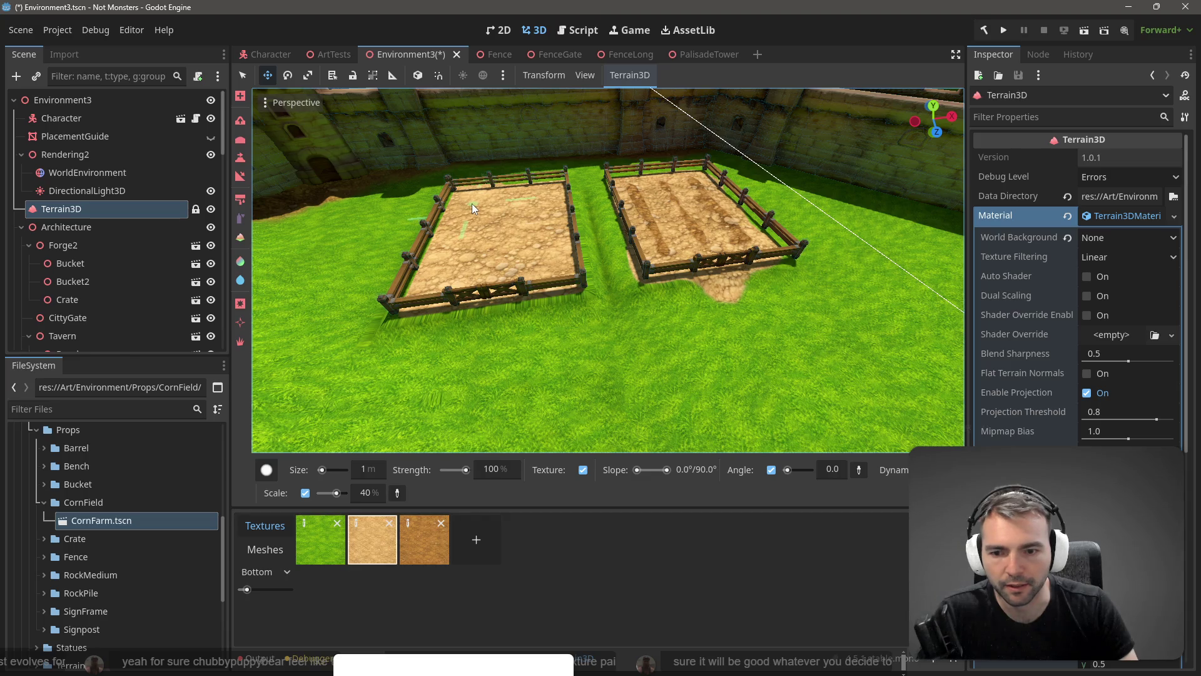
- Pick the Dirt2 texture and paint a trial furrow in the left plot, then undo it
click(429, 541)
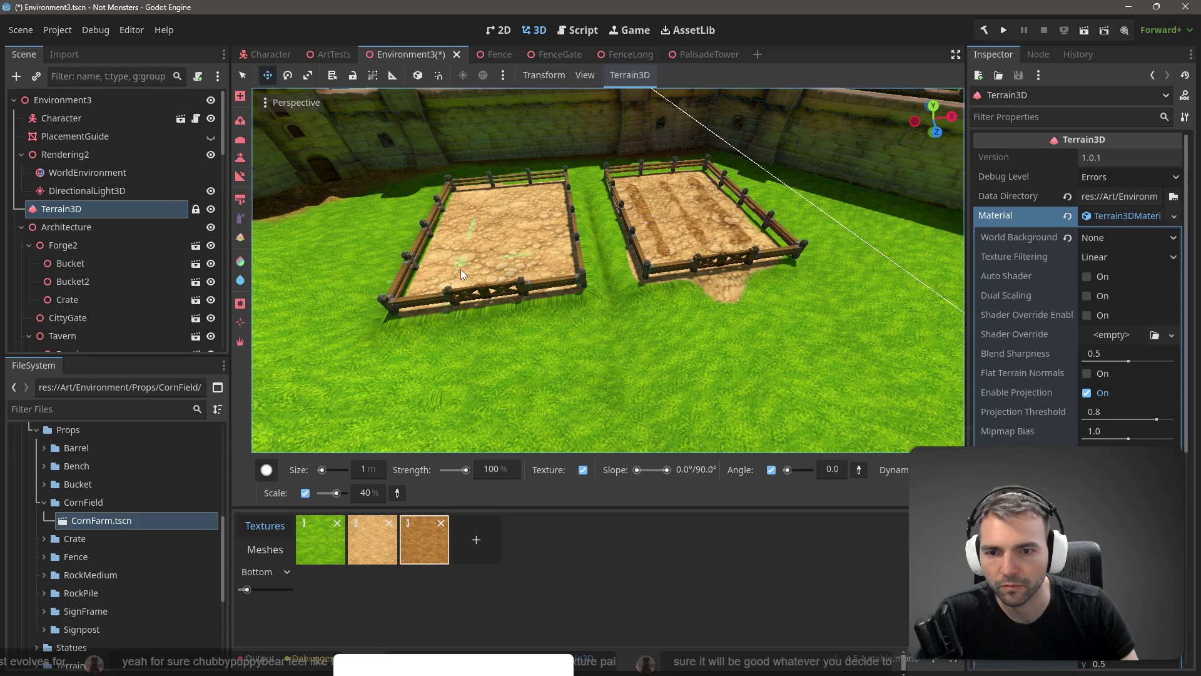
scroll(454, 280, up, 5)
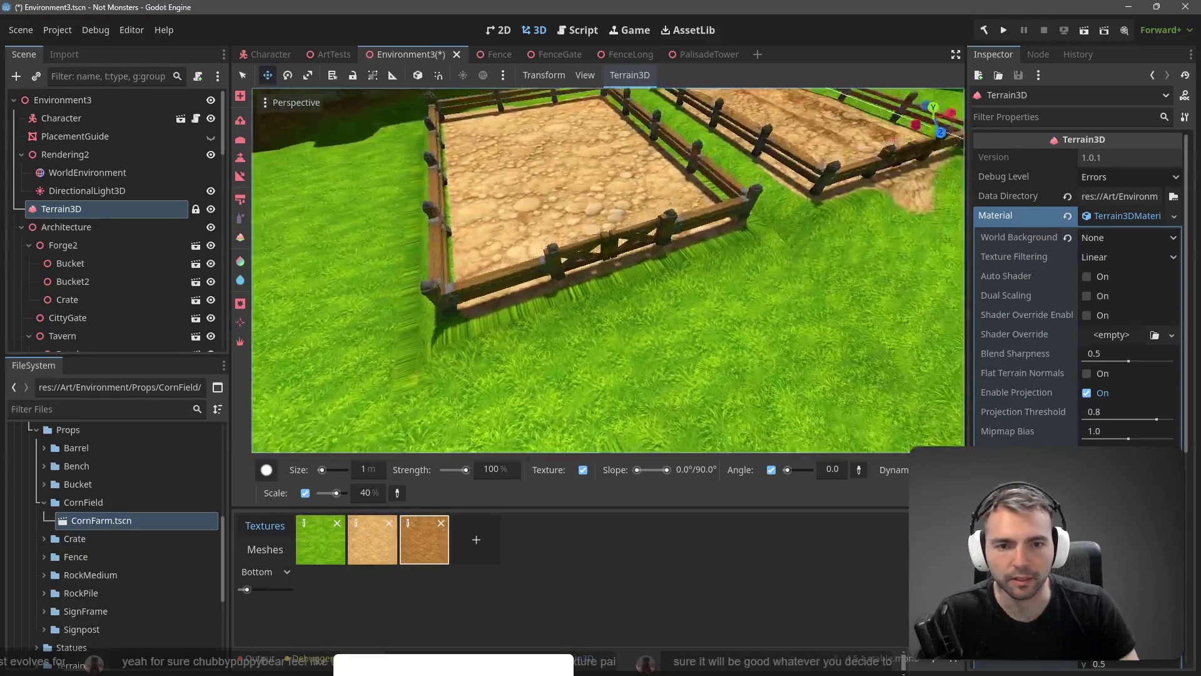
scroll(486, 252, down, 6)
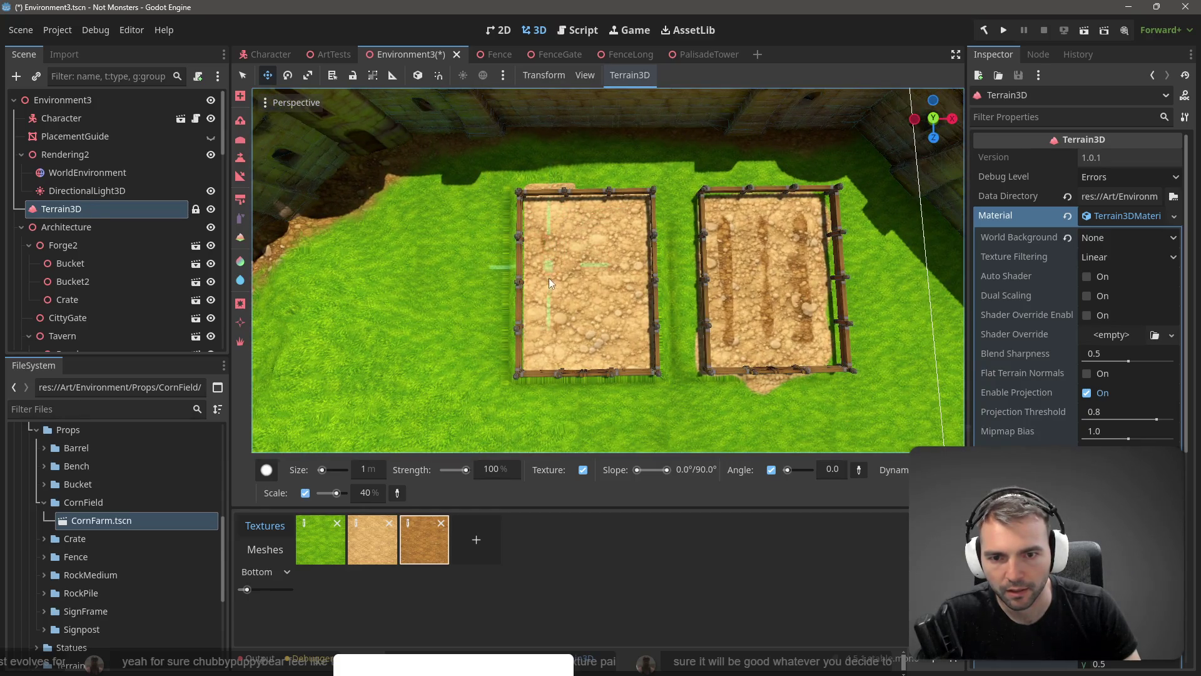
drag(549, 344, 553, 216)
key(ctrl+z)
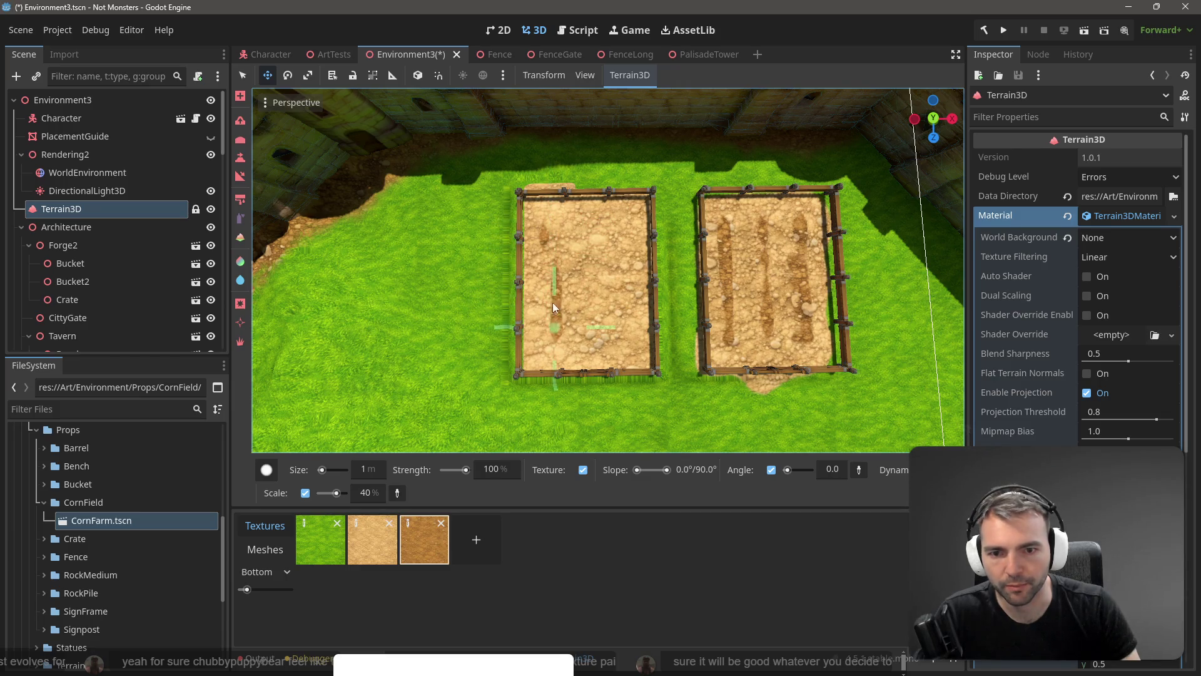
- Paint dark Dirt2 furrows down the left, middle and right of the left plot, lengthening the leftmost
drag(547, 221, 549, 306)
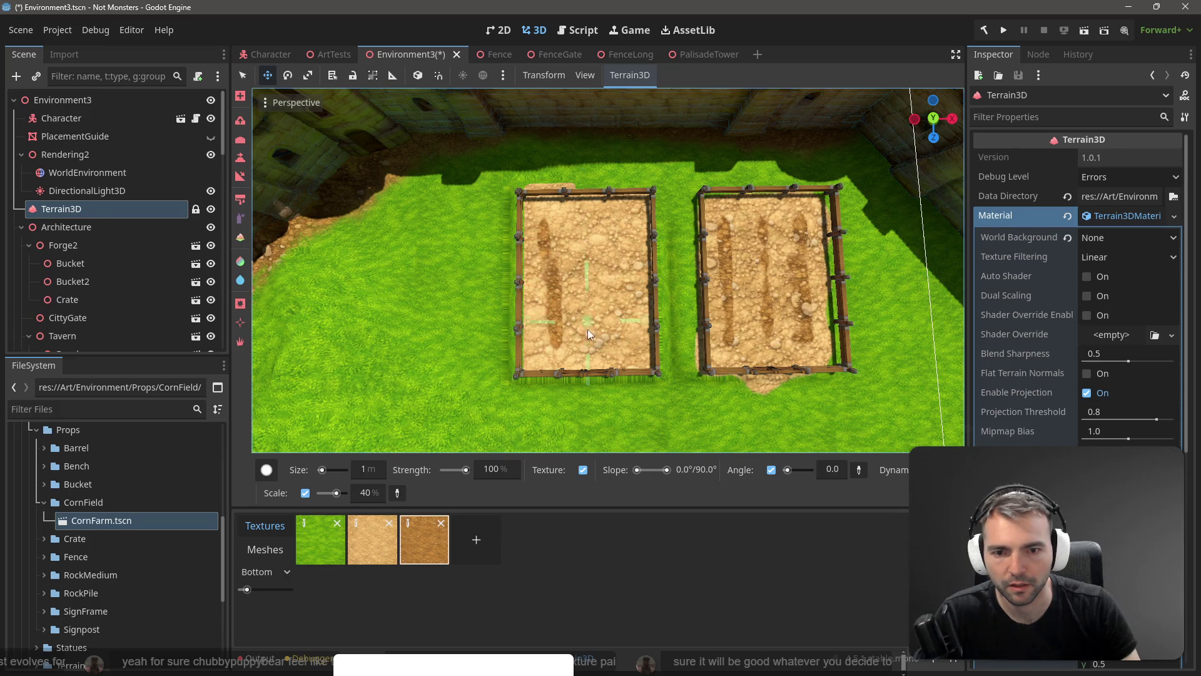
drag(584, 281, 586, 331)
drag(580, 220, 580, 262)
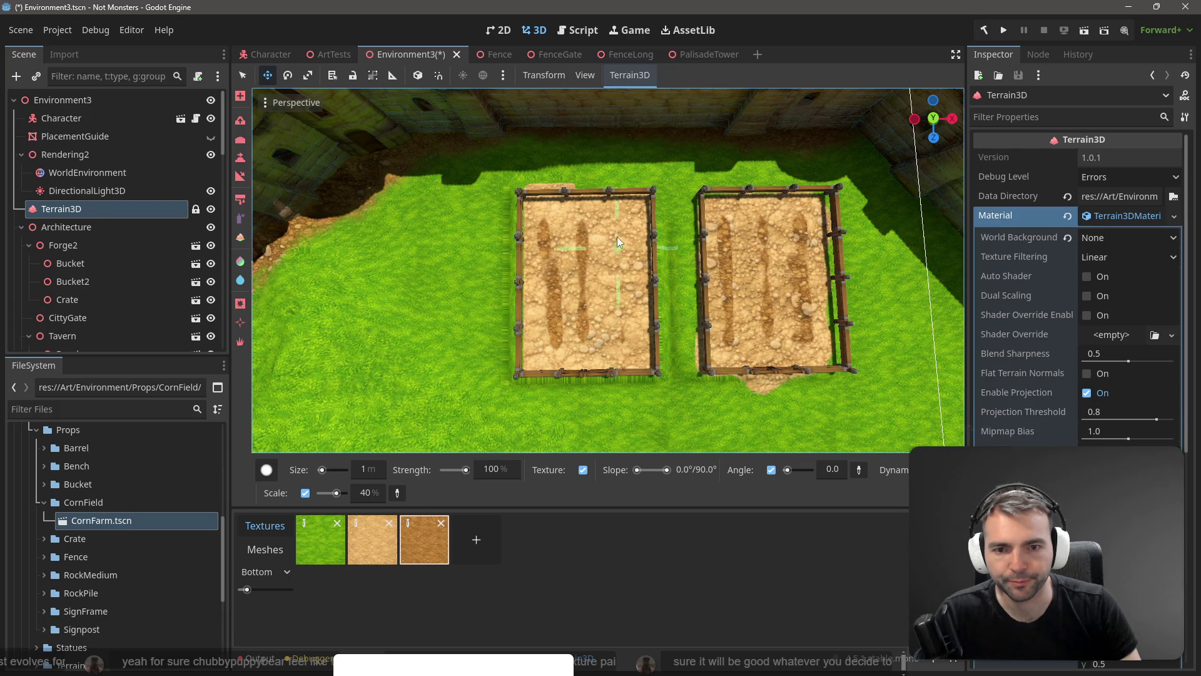
mouse_move(613, 238)
mouse_down()
mouse_move(620, 330)
mouse_move(611, 215)
mouse_up()
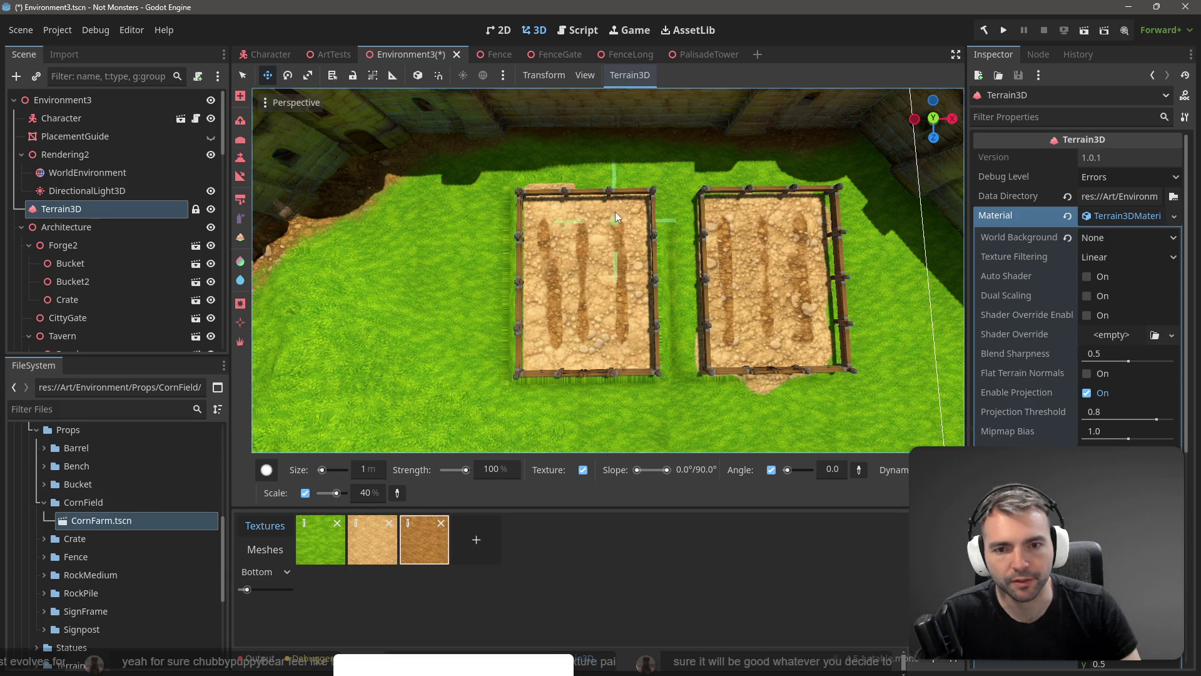
click(372, 539)
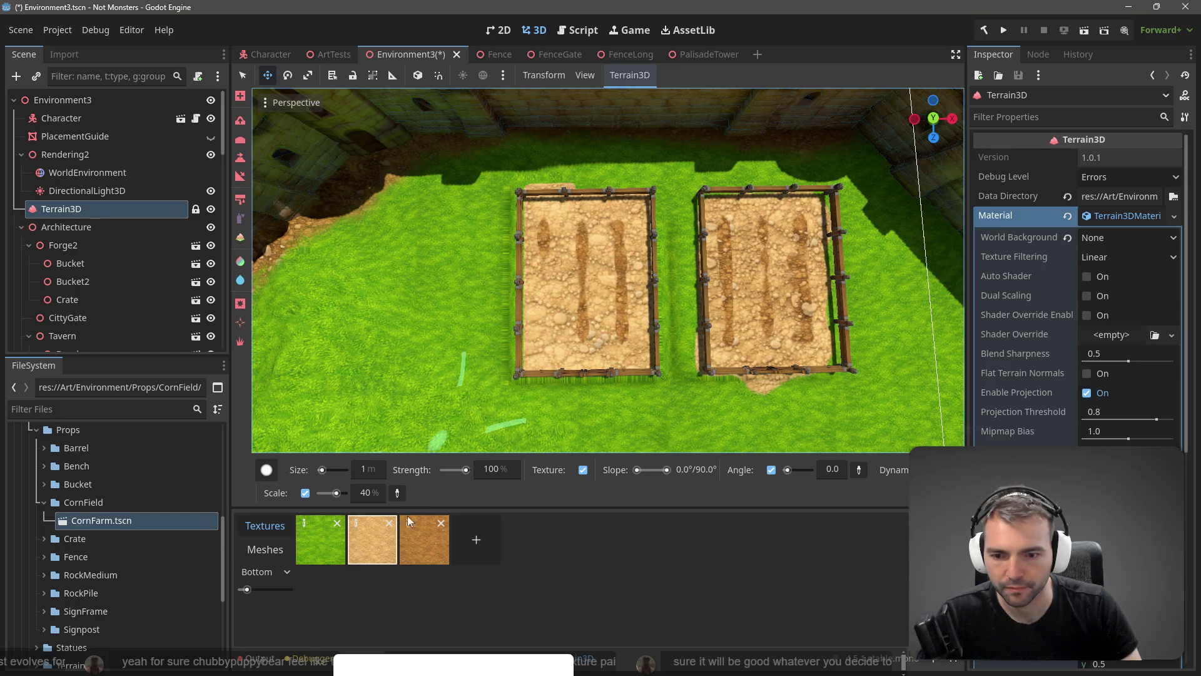
click(416, 537)
drag(543, 264, 543, 344)
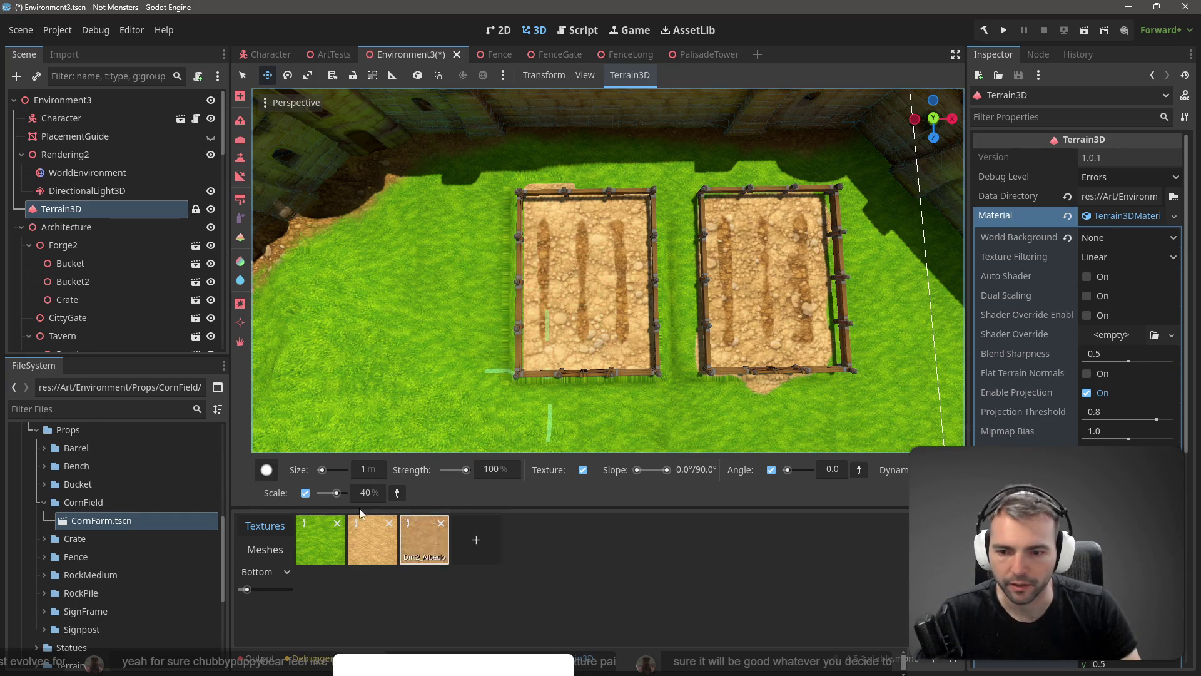
- Switch terrain tools and move in for a top-down look at the fenced dirt plots
click(240, 160)
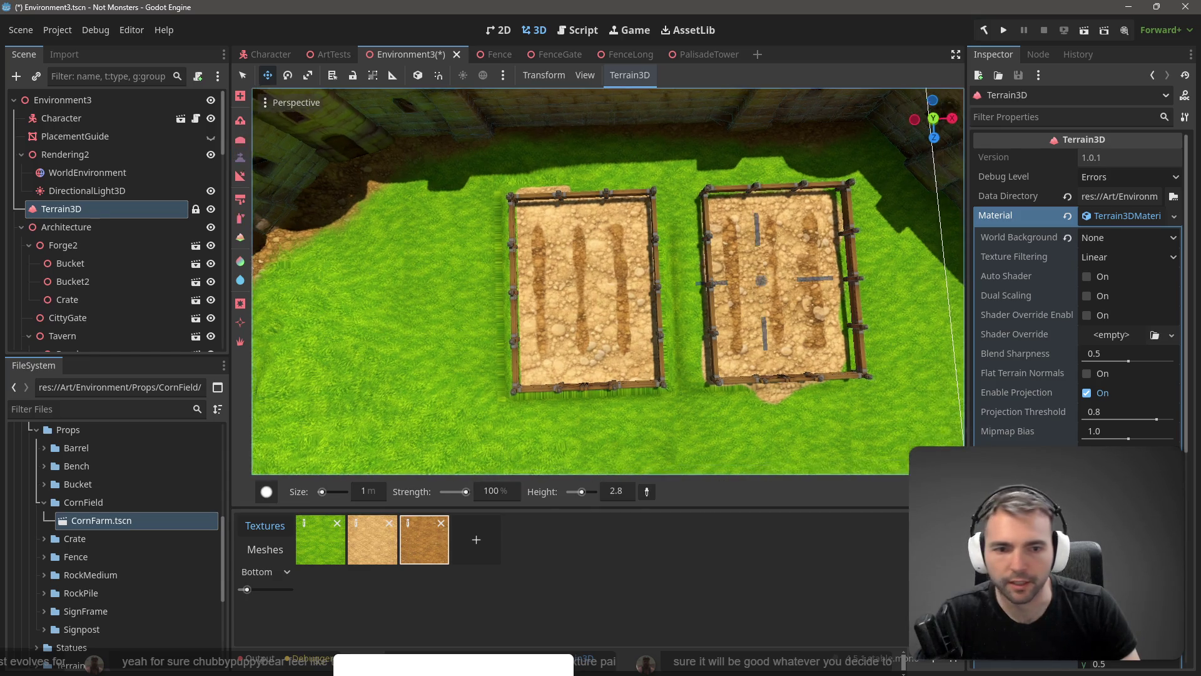
scroll(436, 408, up, 5)
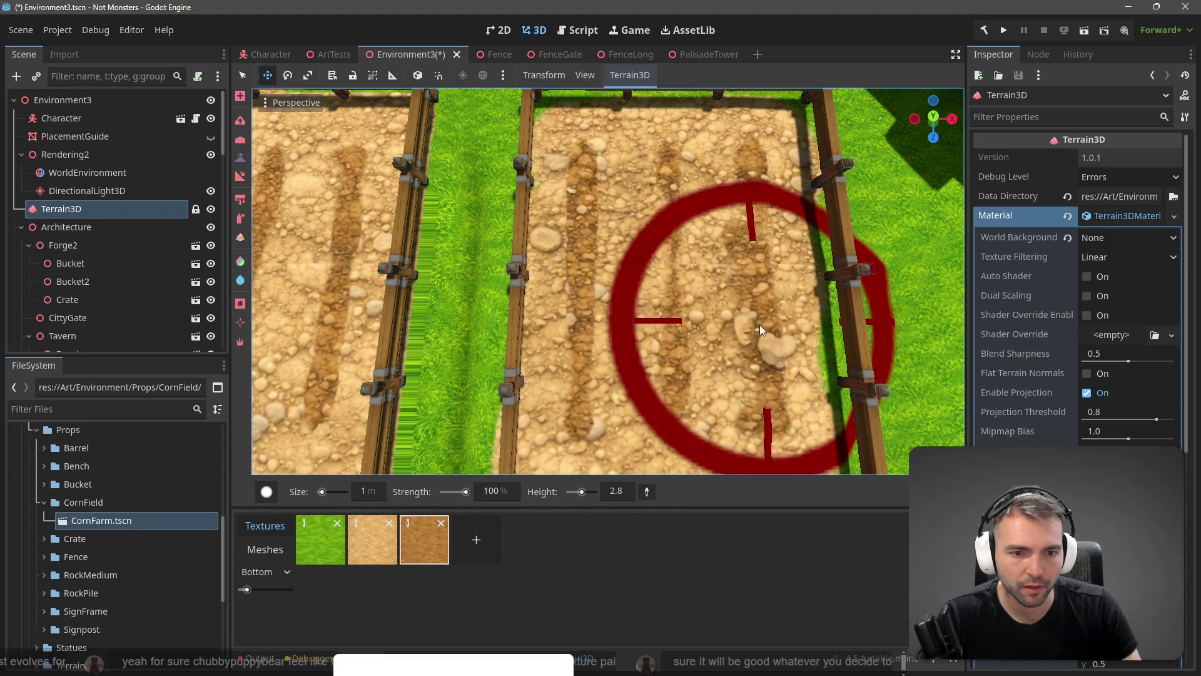
key(n)
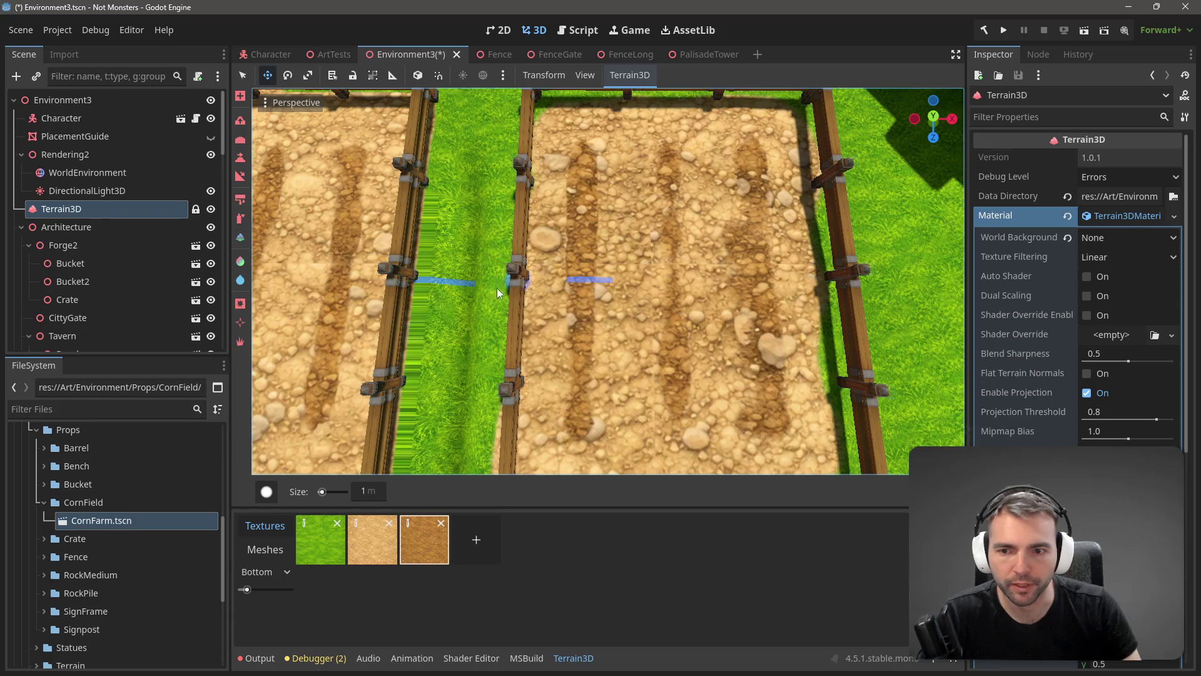
mouse_move(478, 295)
mouse_down()
mouse_move(484, 269)
mouse_move(500, 307)
mouse_move(553, 310)
mouse_move(503, 317)
mouse_up()
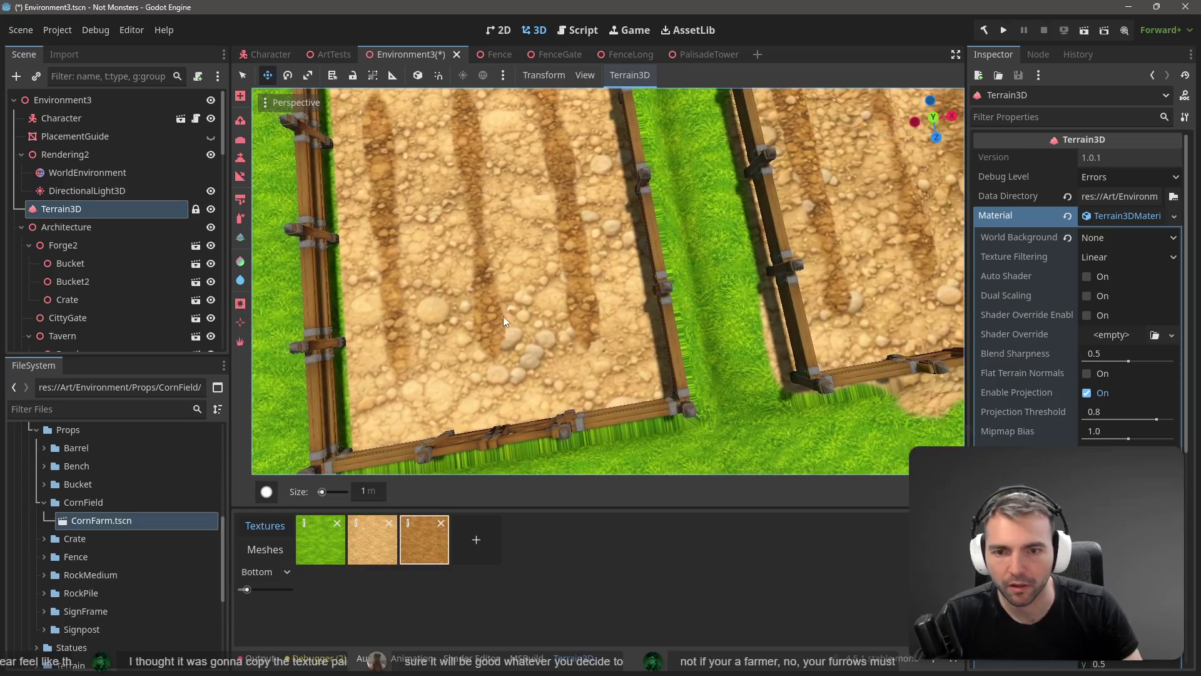
mouse_move(553, 242)
mouse_down()
mouse_move(549, 252)
mouse_move(540, 197)
mouse_move(561, 381)
mouse_up()
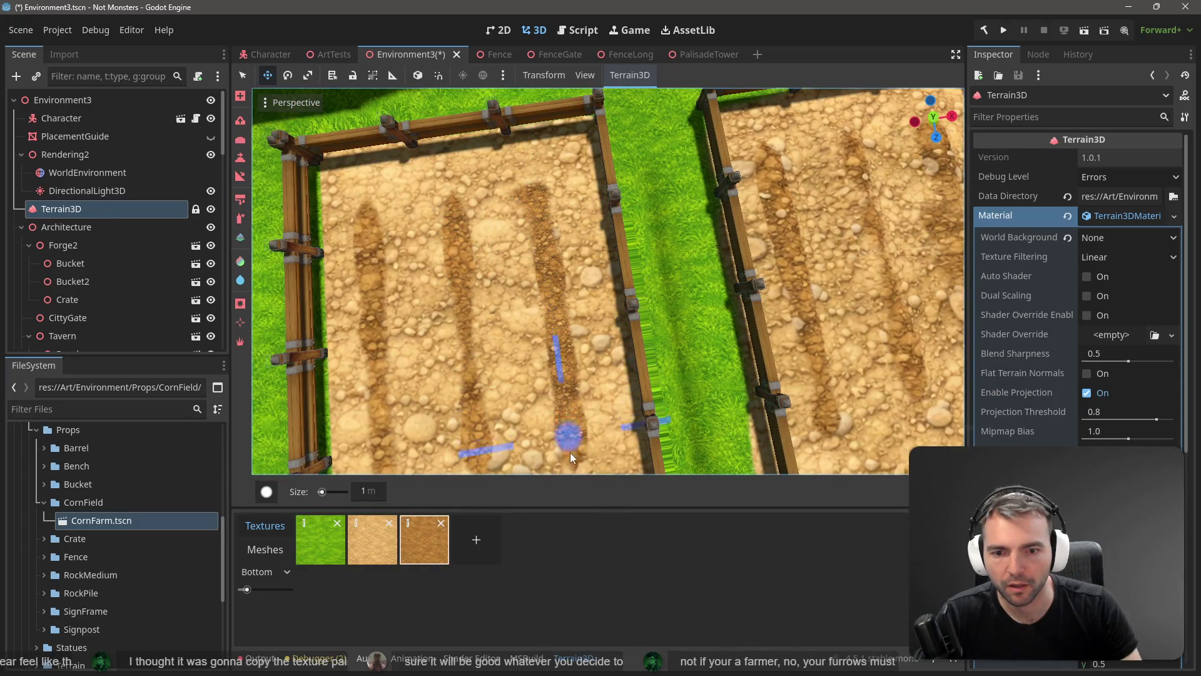
- Orbit lower to see the bottom fence, then bring up the ChatGPT corn-image chat
click(240, 156)
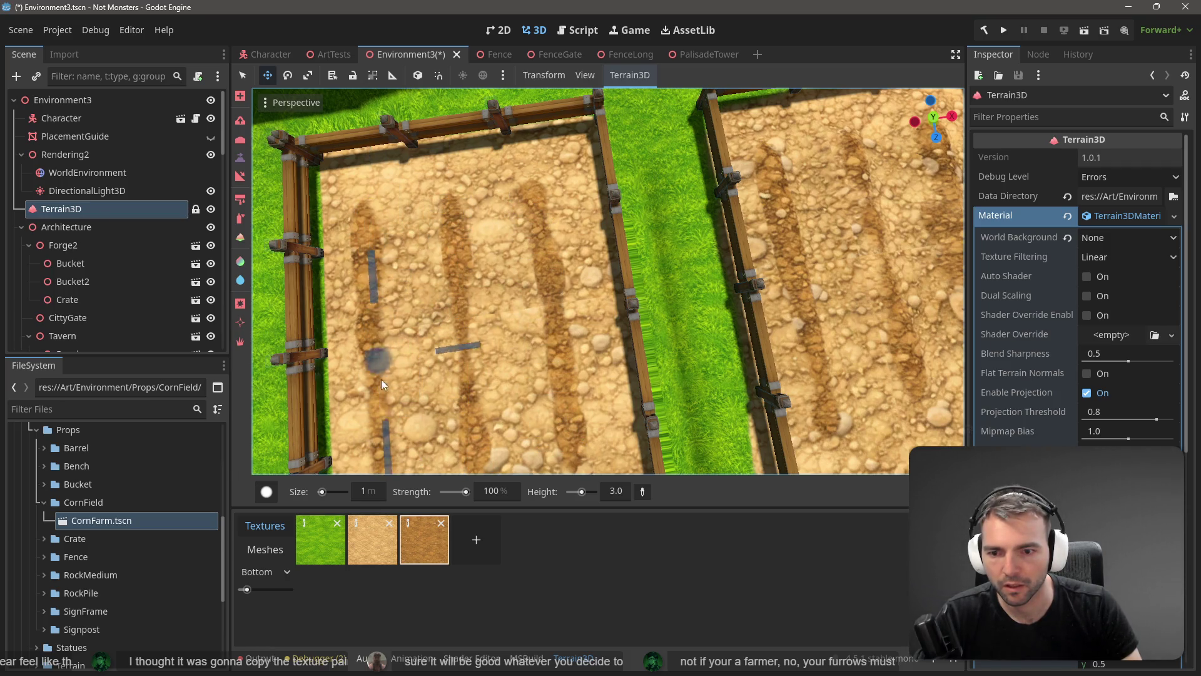
drag(399, 428, 437, 275)
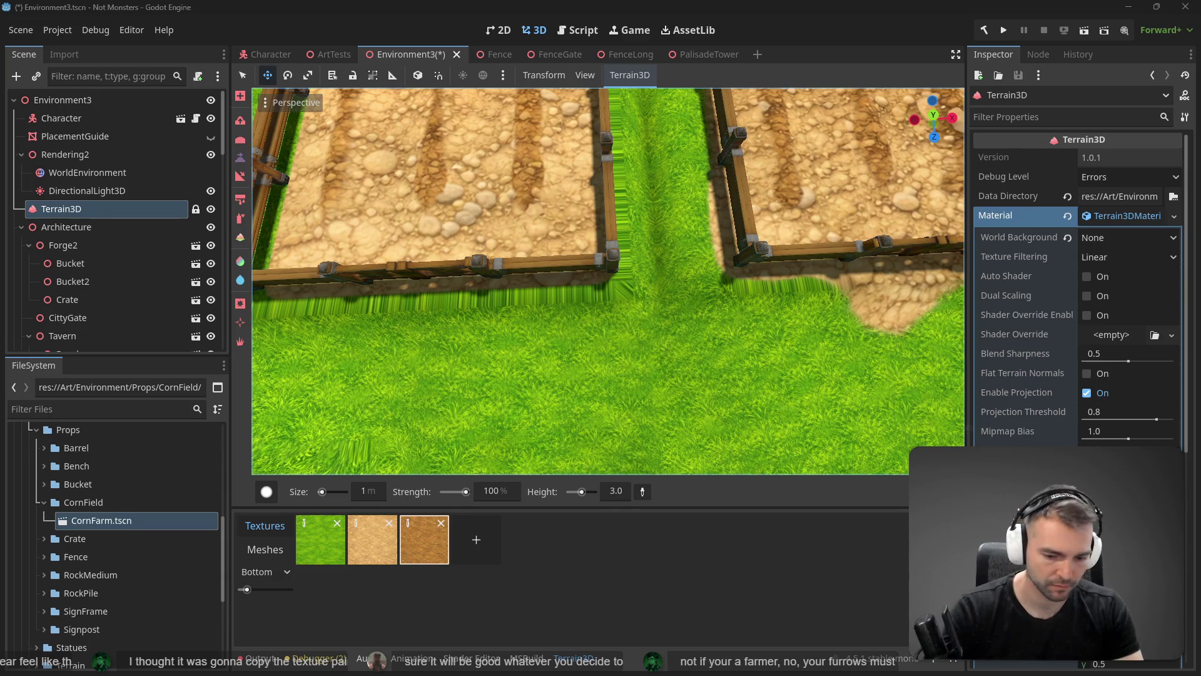
key(alt+Tab)
key(alt+Tab)
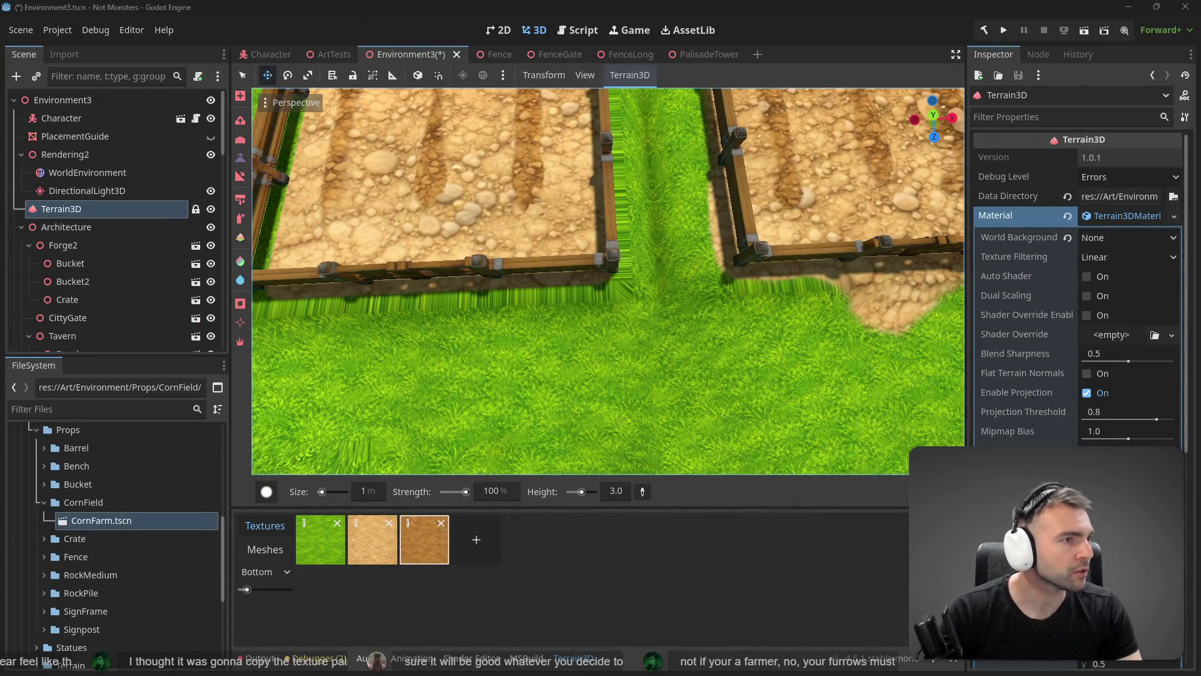
key(alt+Tab)
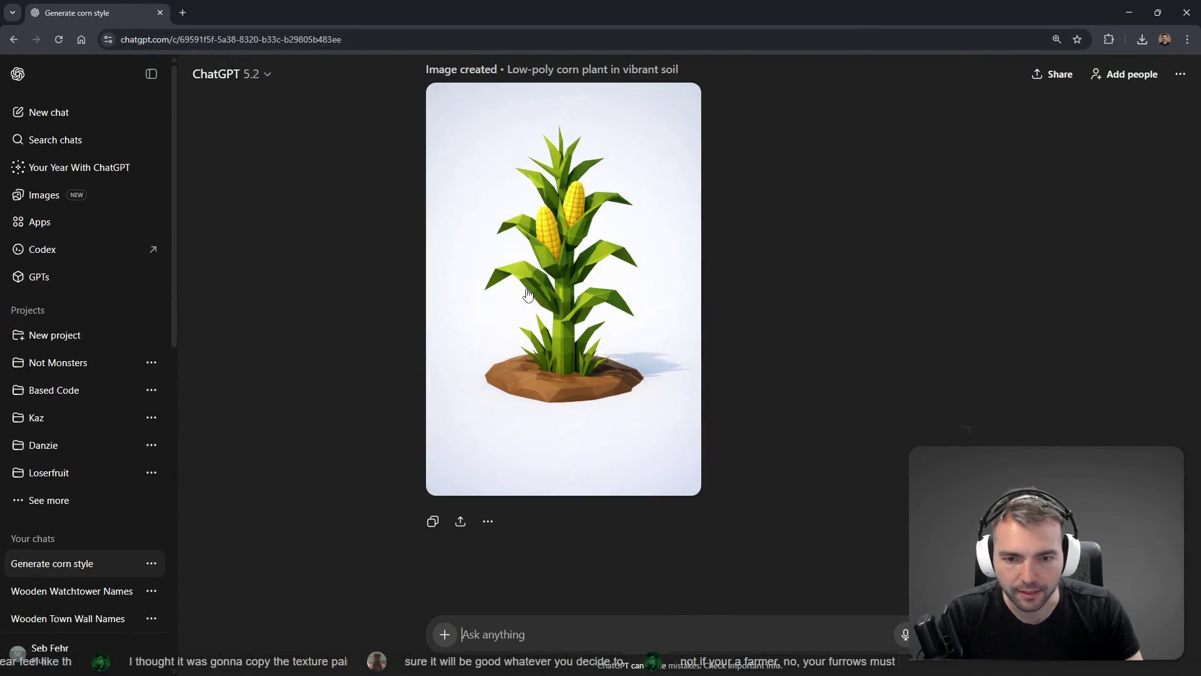
- Mask the grass at the corn plant's base and send a voice-typed request to remove it
click(621, 444)
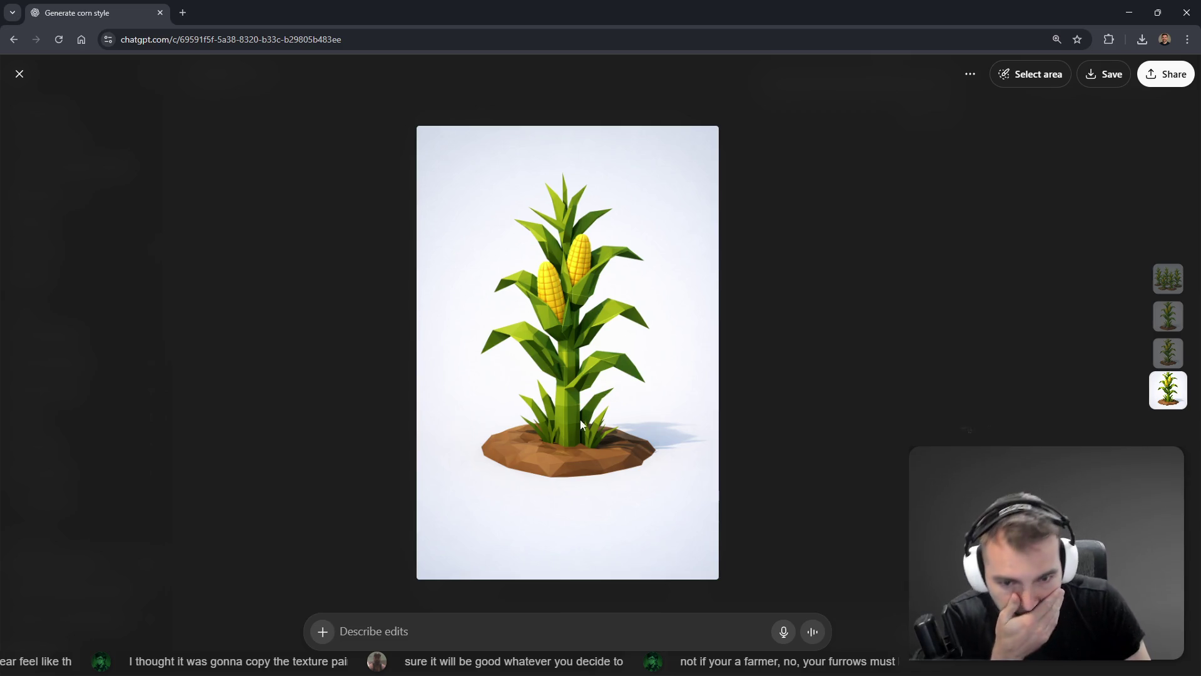
click(1032, 75)
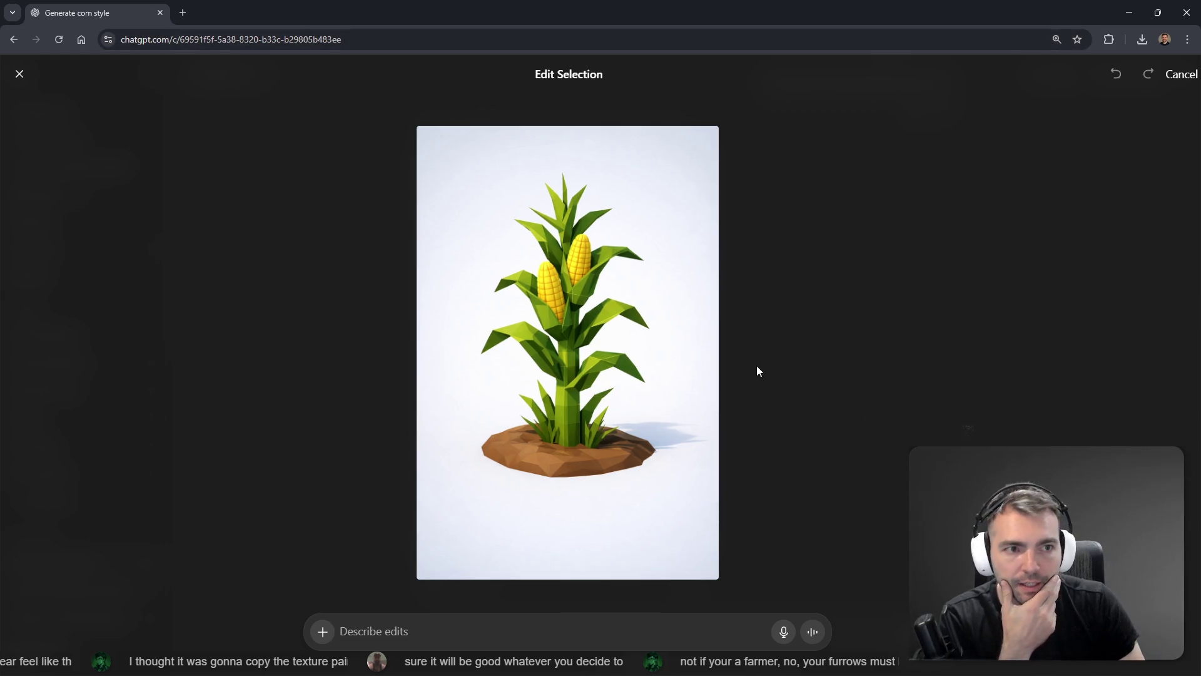
mouse_move(597, 413)
mouse_down()
mouse_move(610, 400)
mouse_move(535, 432)
mouse_move(544, 401)
mouse_up()
click(512, 633)
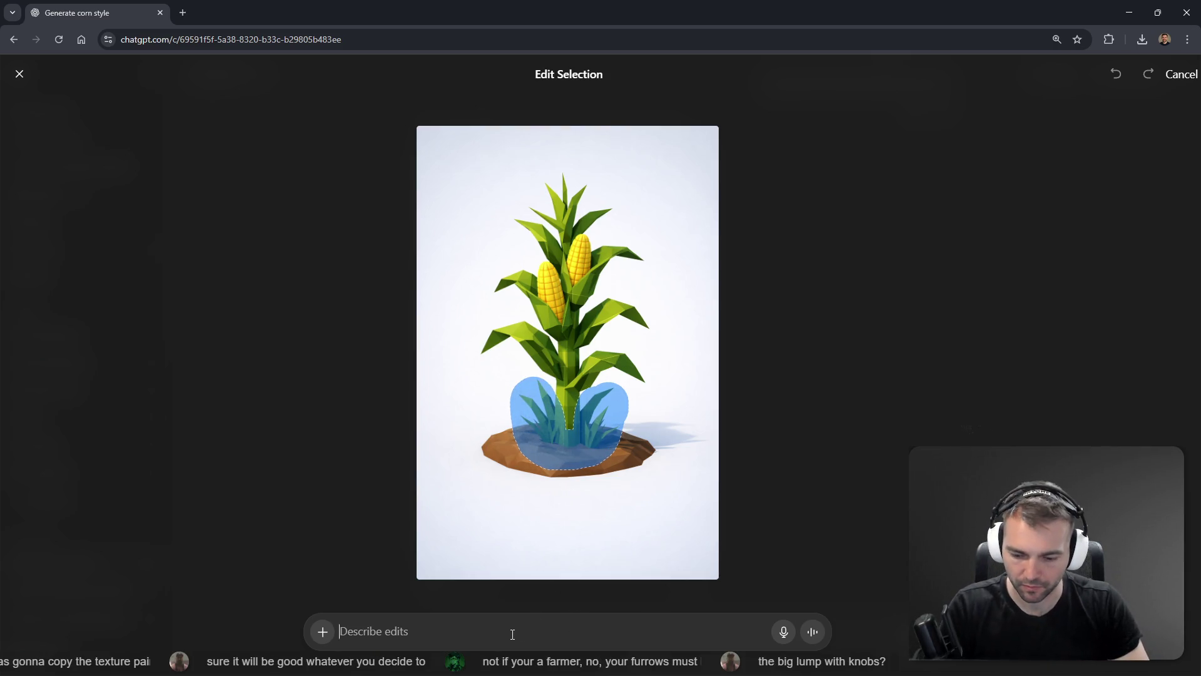
key(super+h)
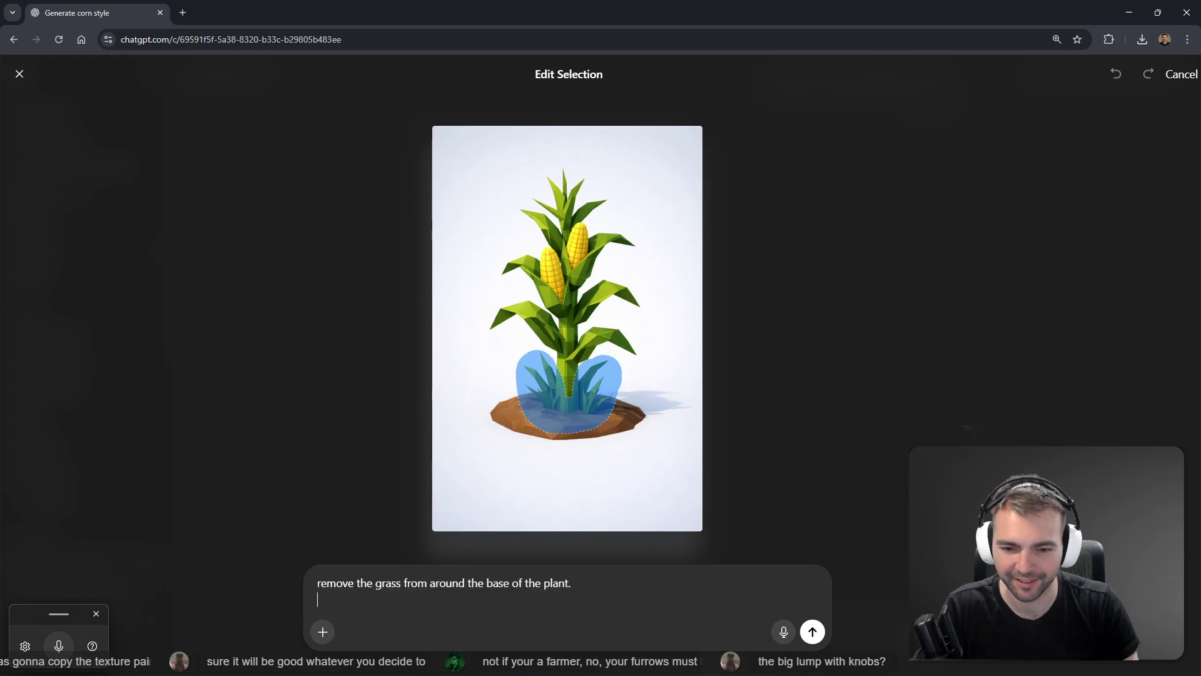
key(Return)
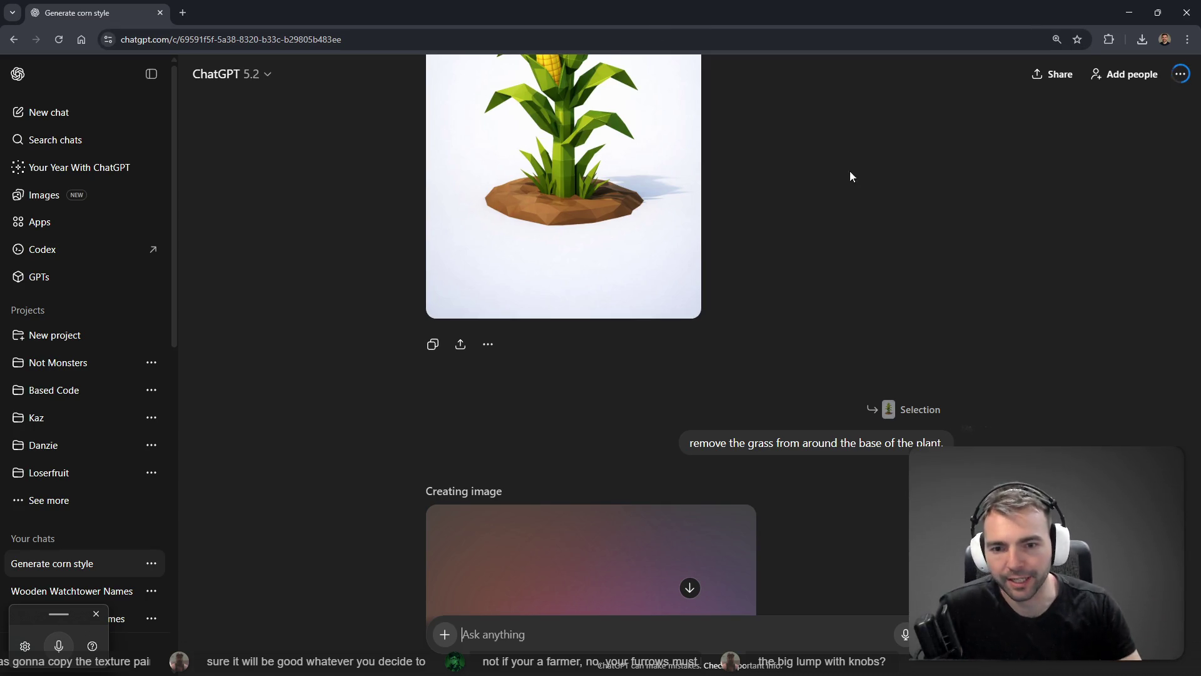
- View the regenerated grass-free corn image full-screen, then return to Godot
scroll(816, 267, down, 5)
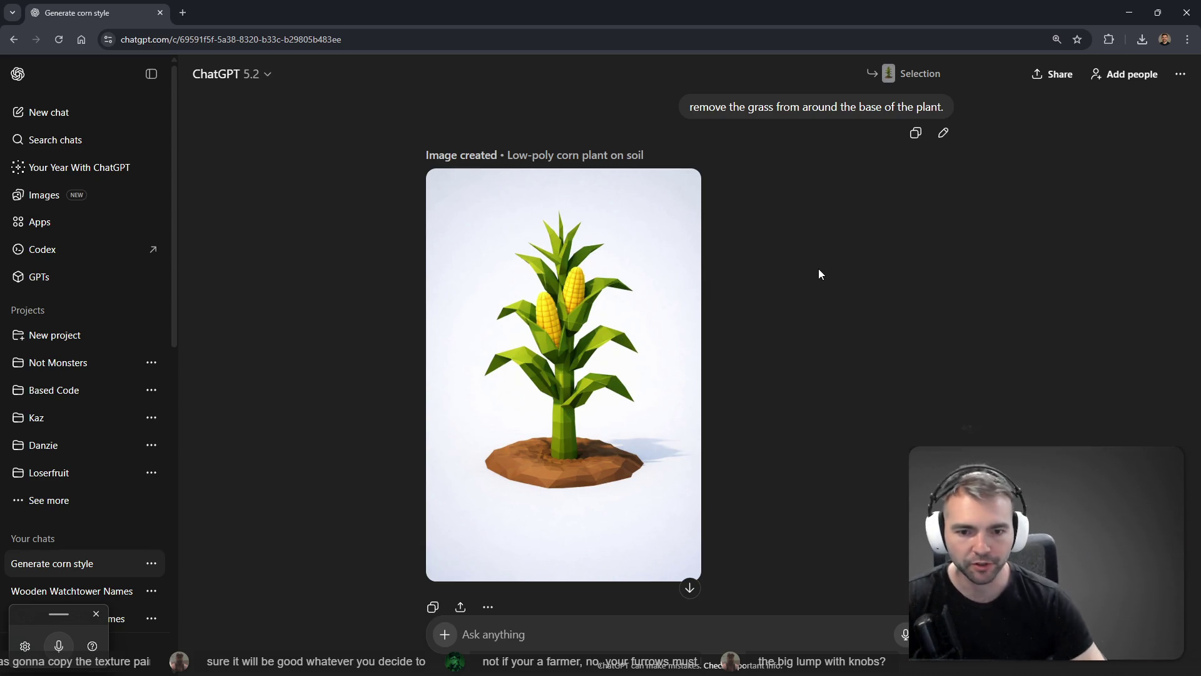
click(619, 281)
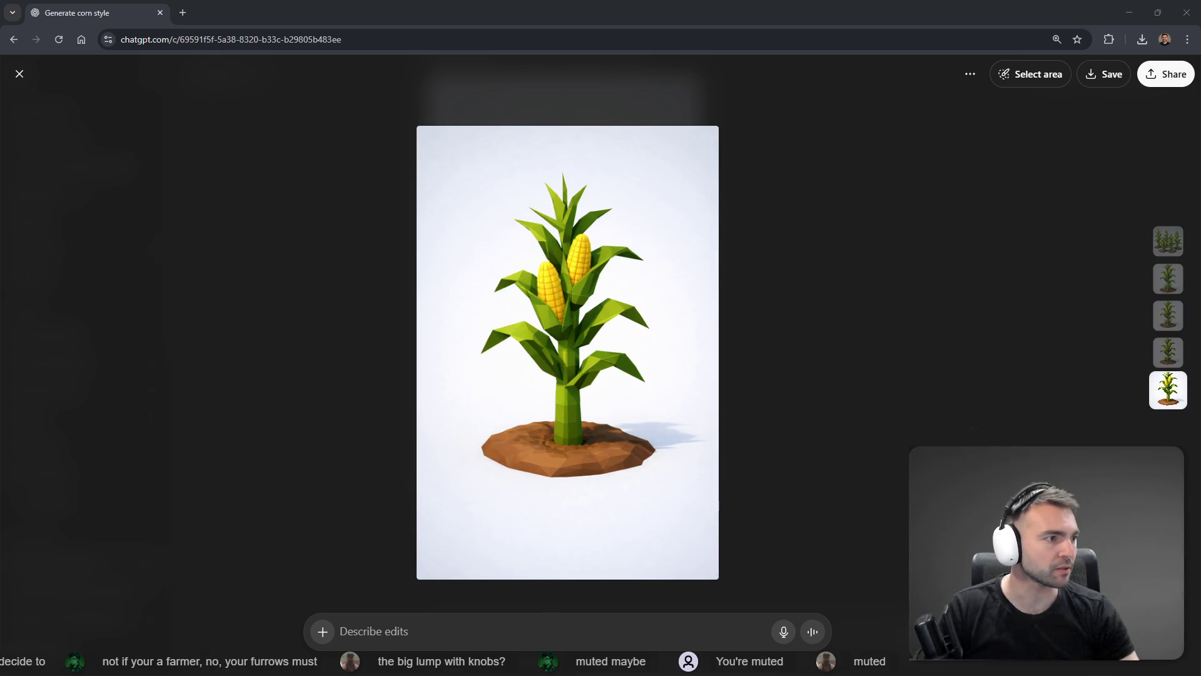
key(alt+Tab)
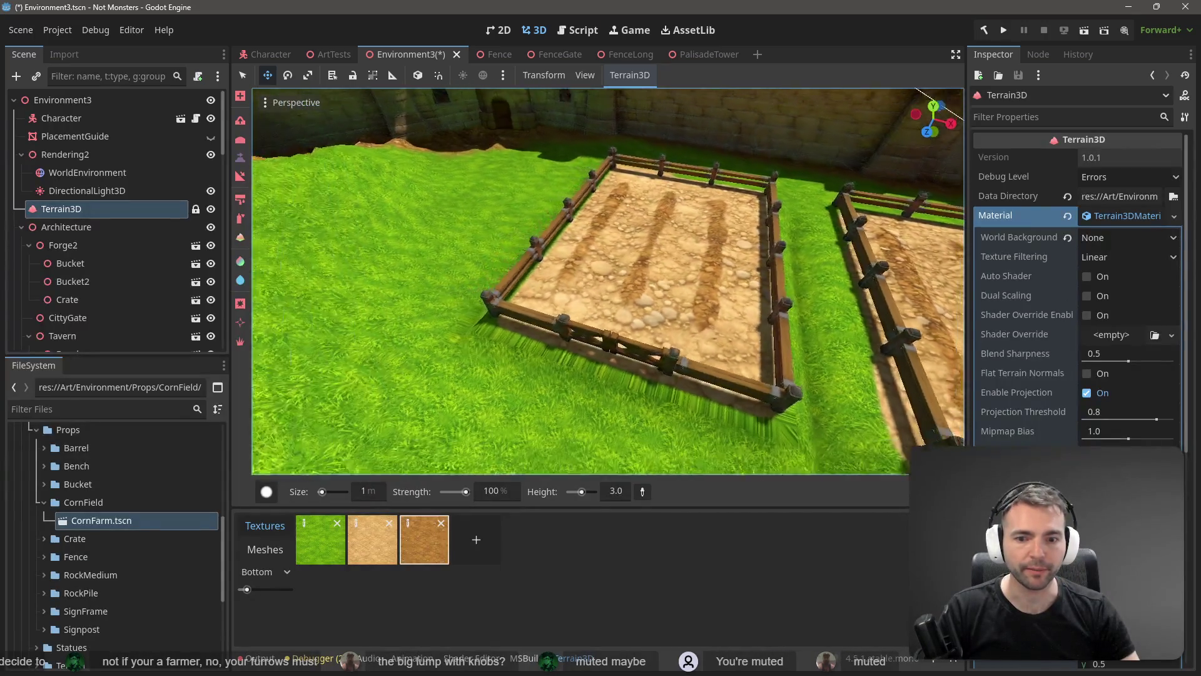
- Switch Terrain3D to texture painting and set the brush size to 4 m
scroll(608, 282, down, 5)
scroll(608, 282, up, 5)
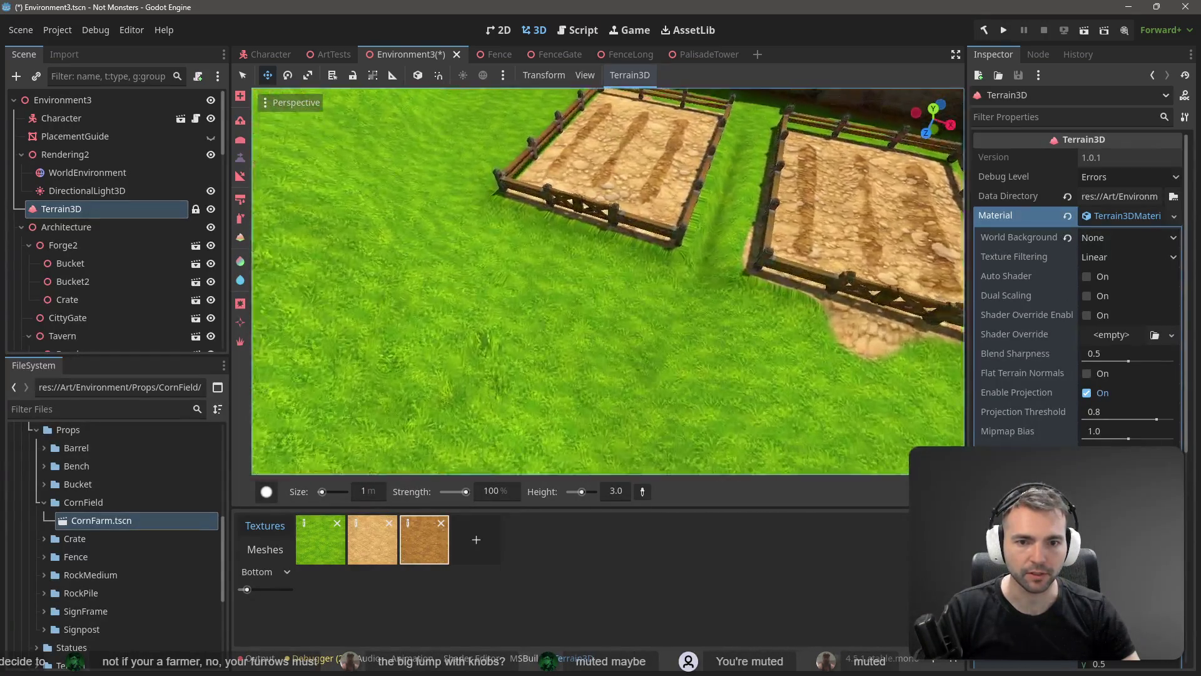
scroll(838, 238, up, 3)
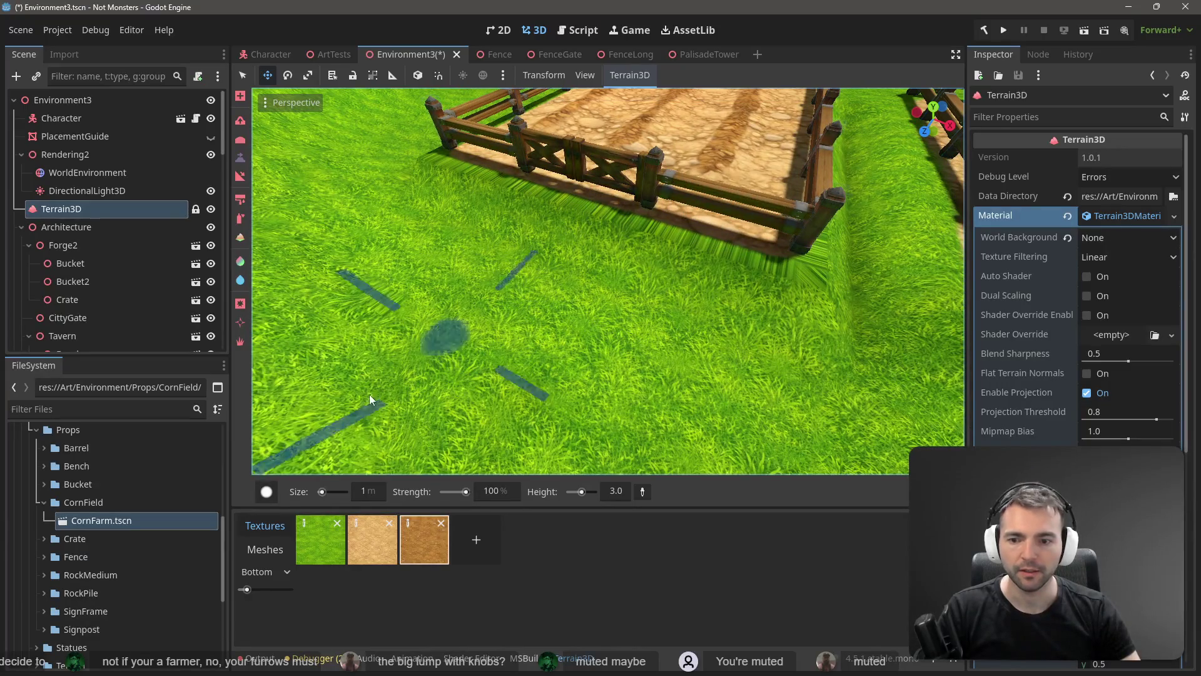
click(240, 199)
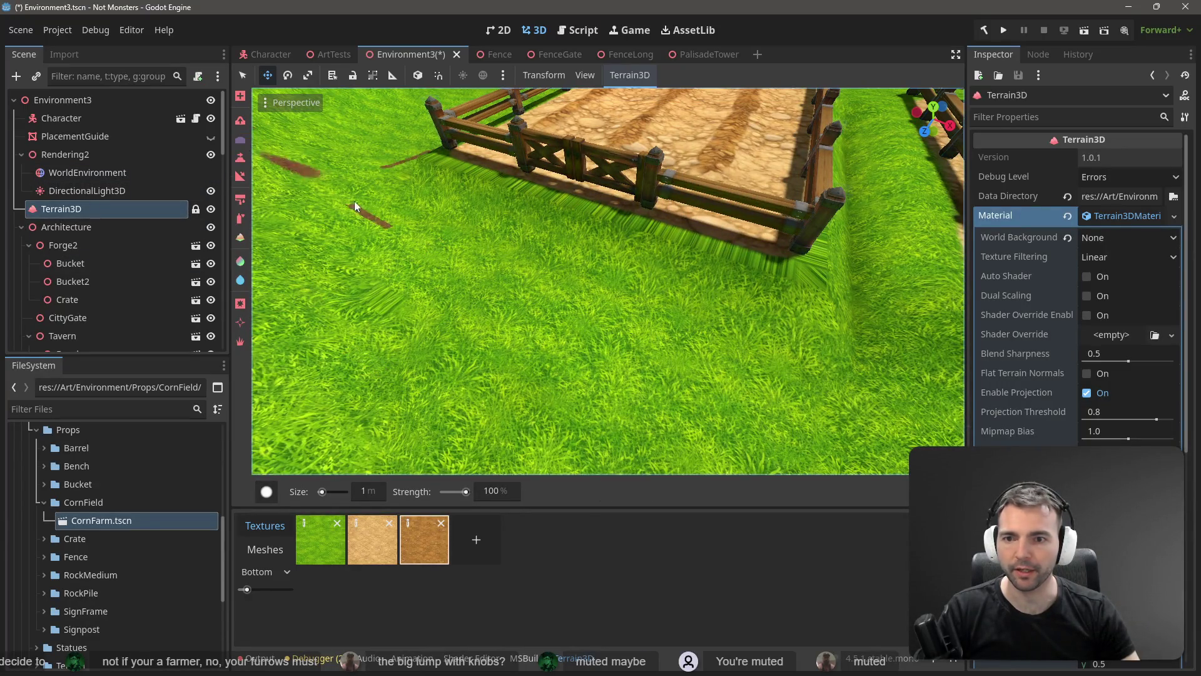
drag(329, 495, 327, 493)
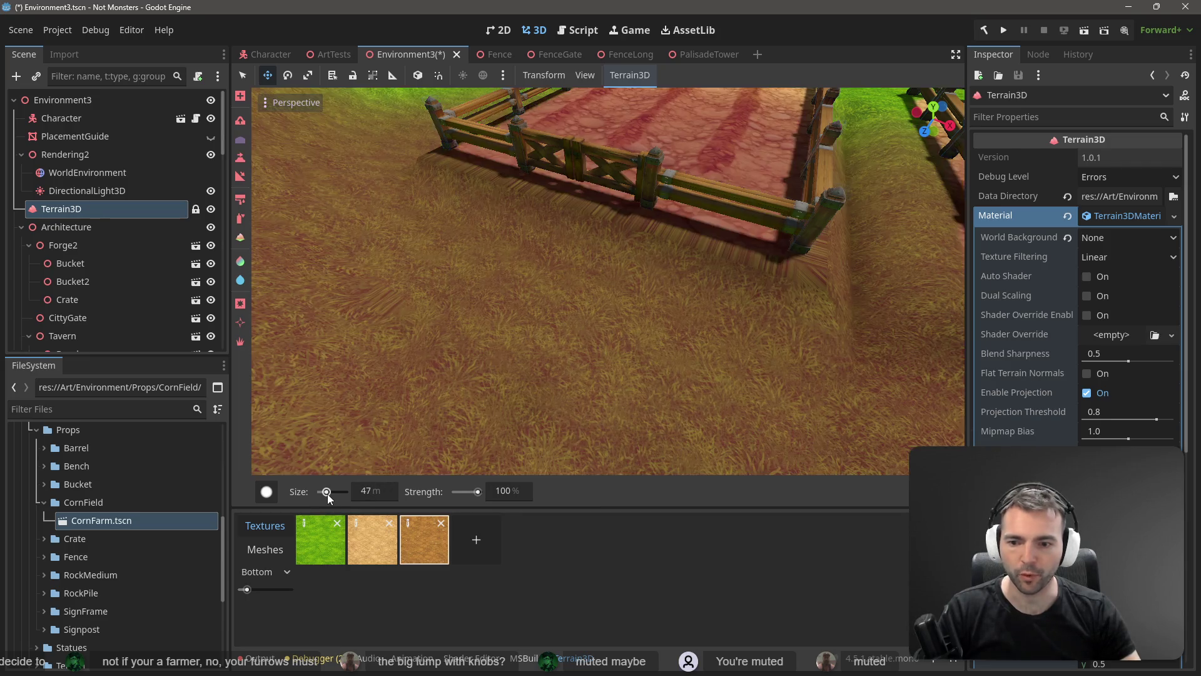
click(377, 492)
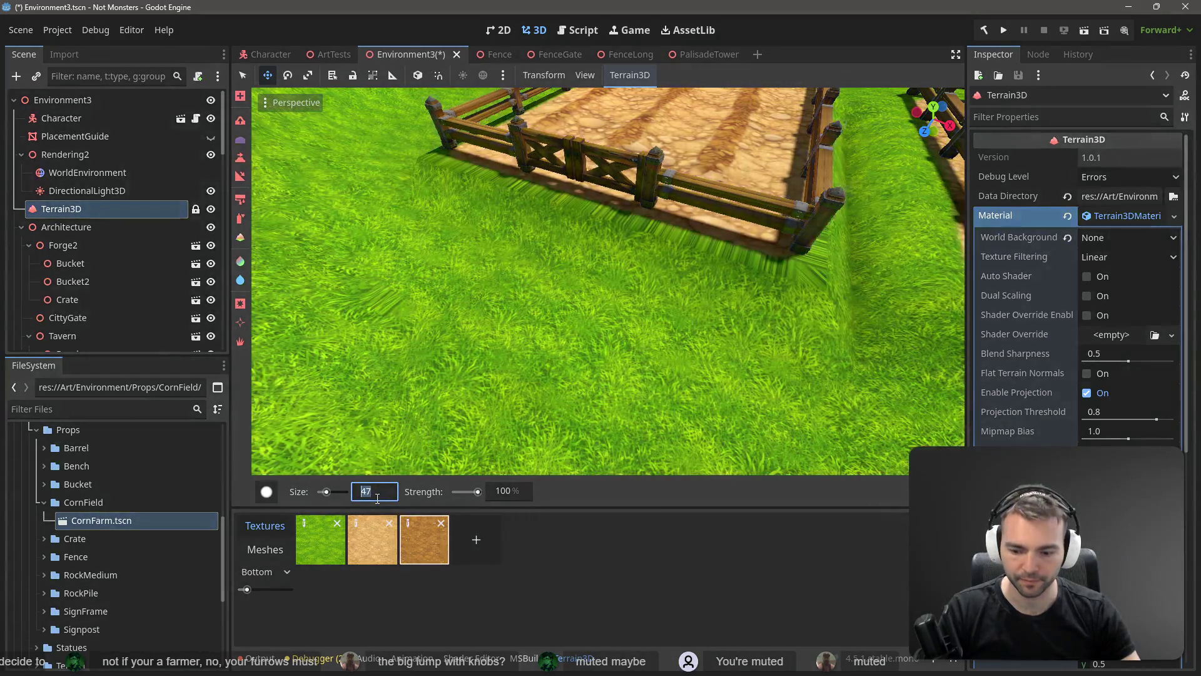
text(4)
key(Return)
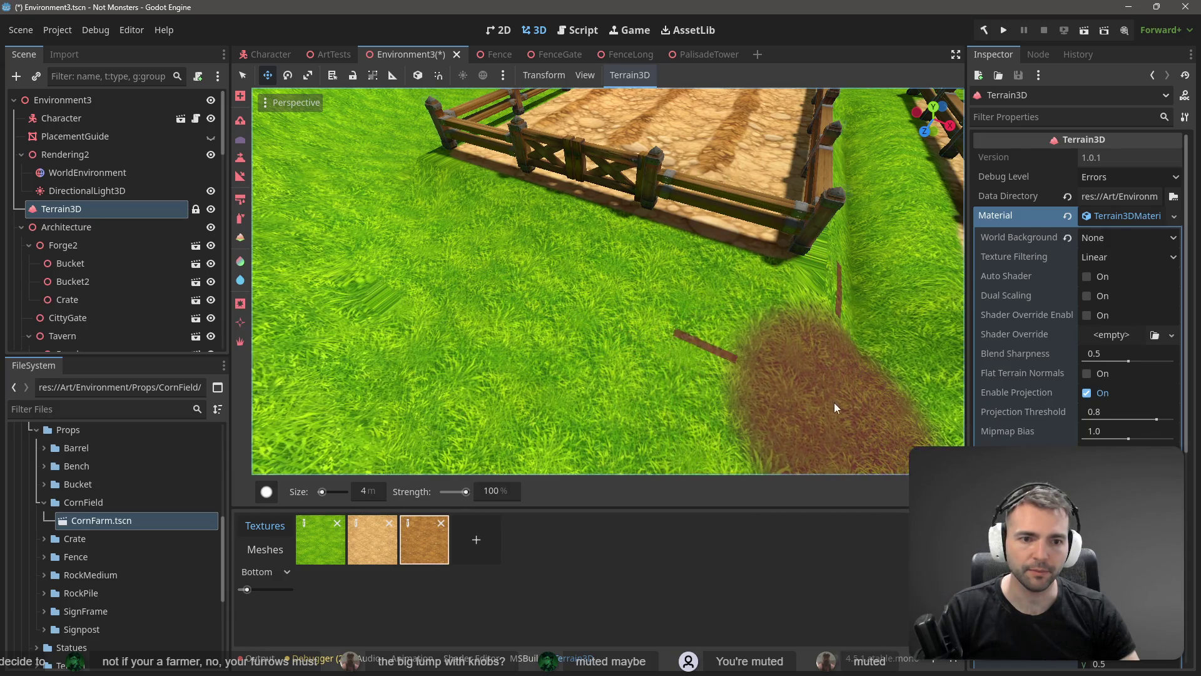
- Reposition the view over both fenced plots and reduce the brush size to 3 m
scroll(349, 341, down, 5)
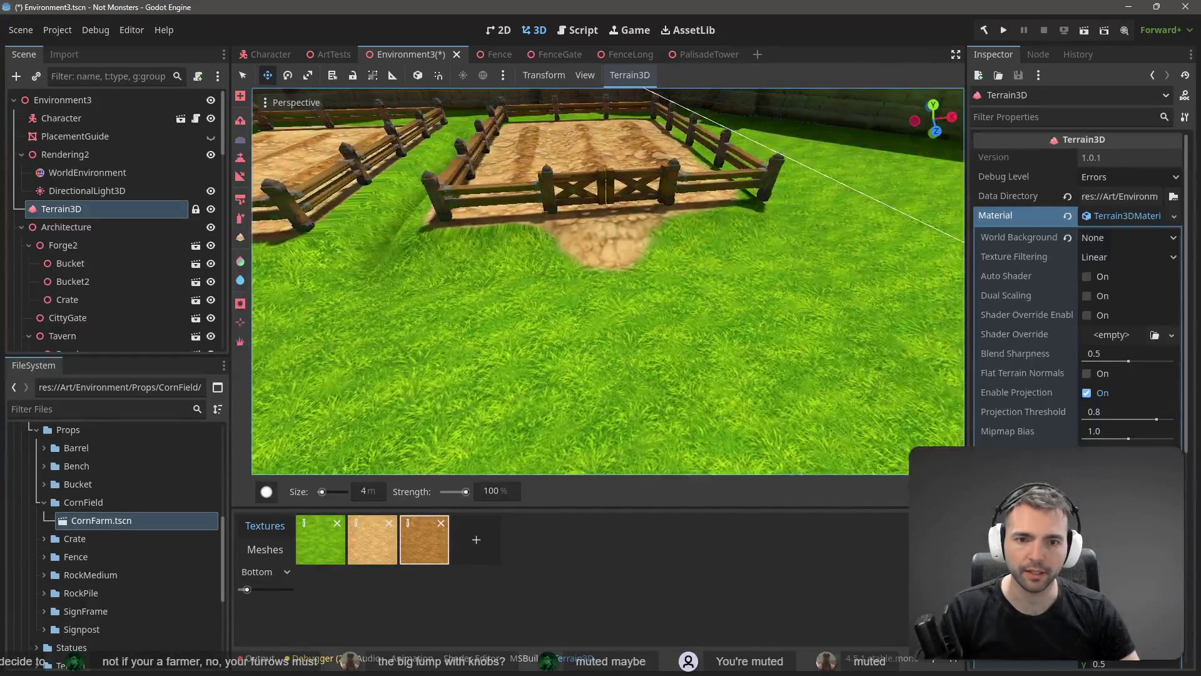
key(d)
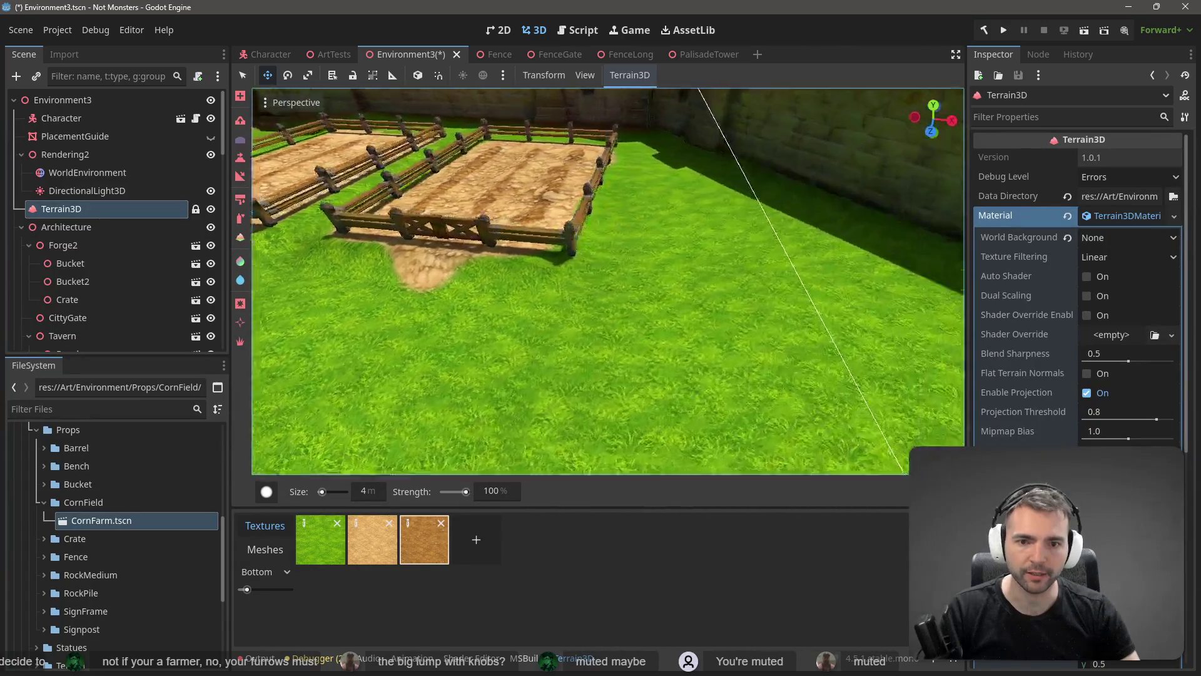
key(s)
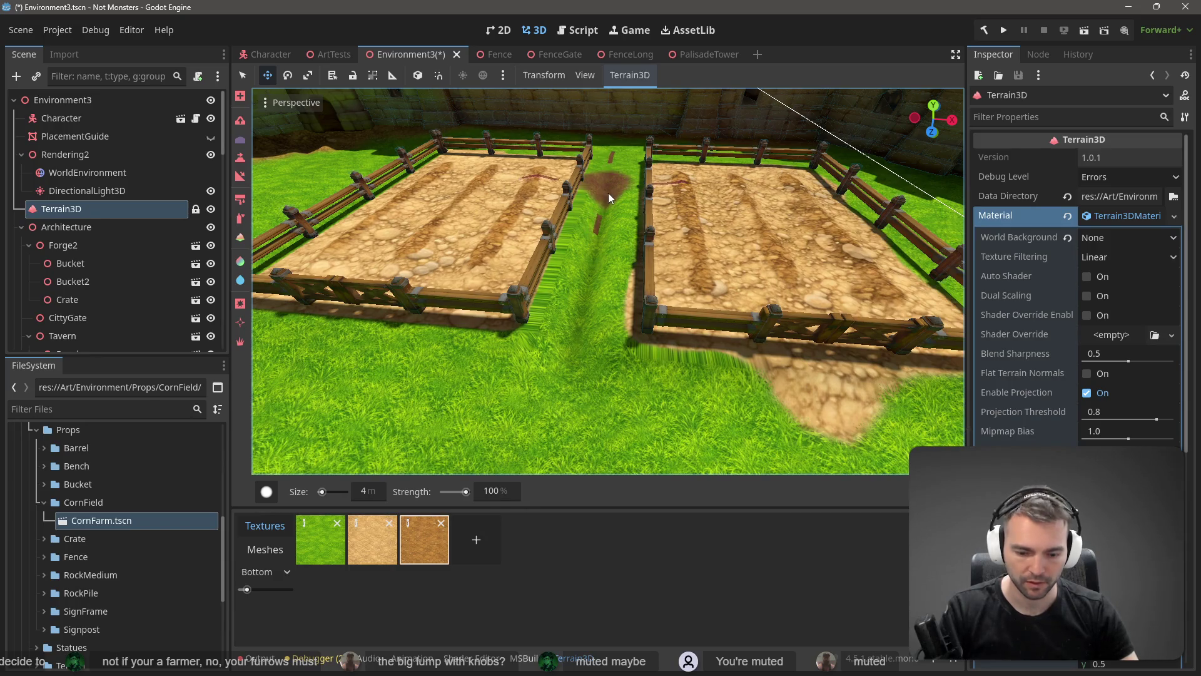
click(367, 491)
text(3)
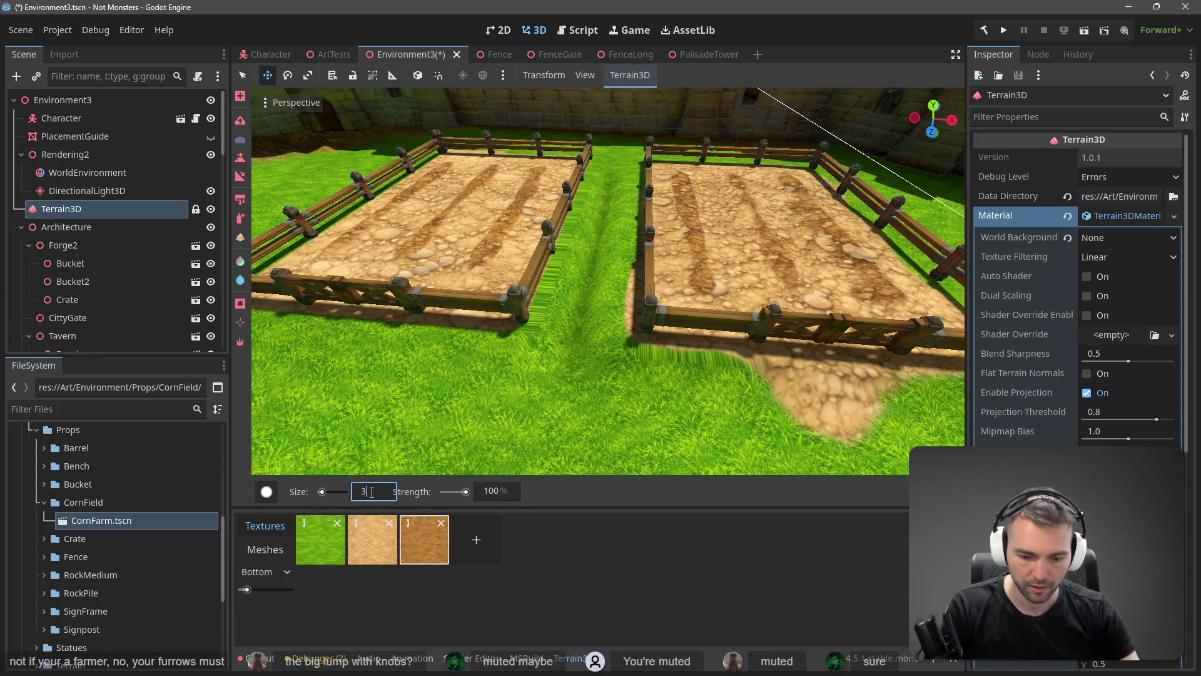
key(Return)
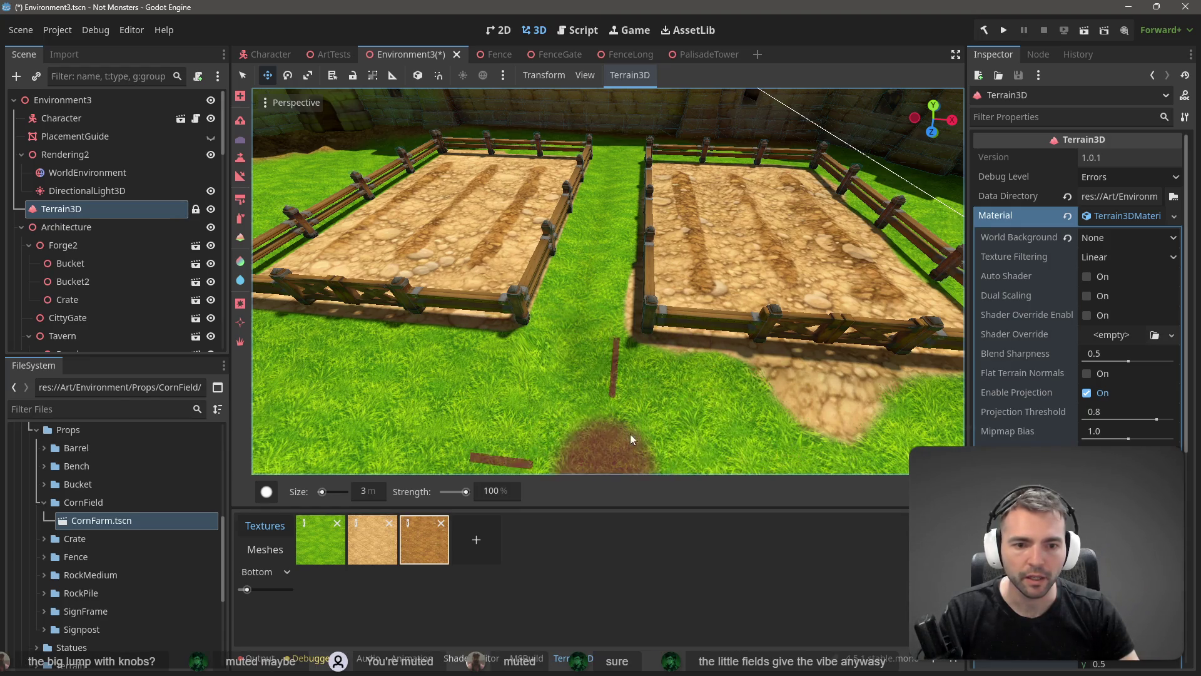
right_click(629, 434)
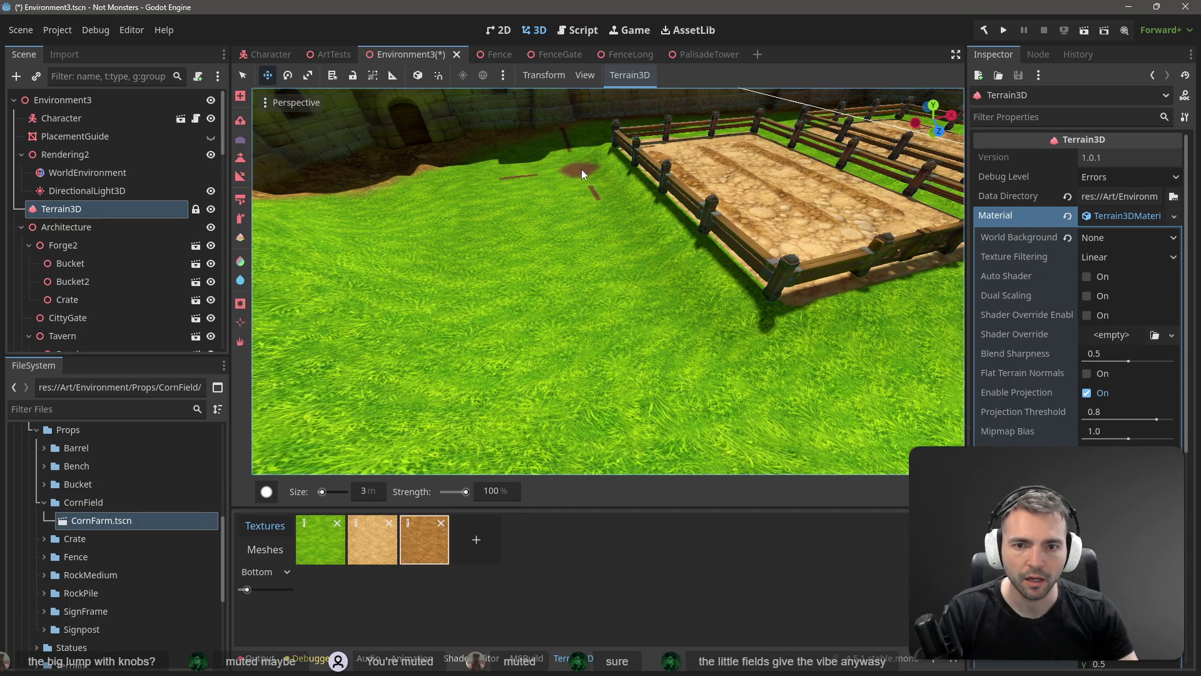
scroll(580, 202, down, 5)
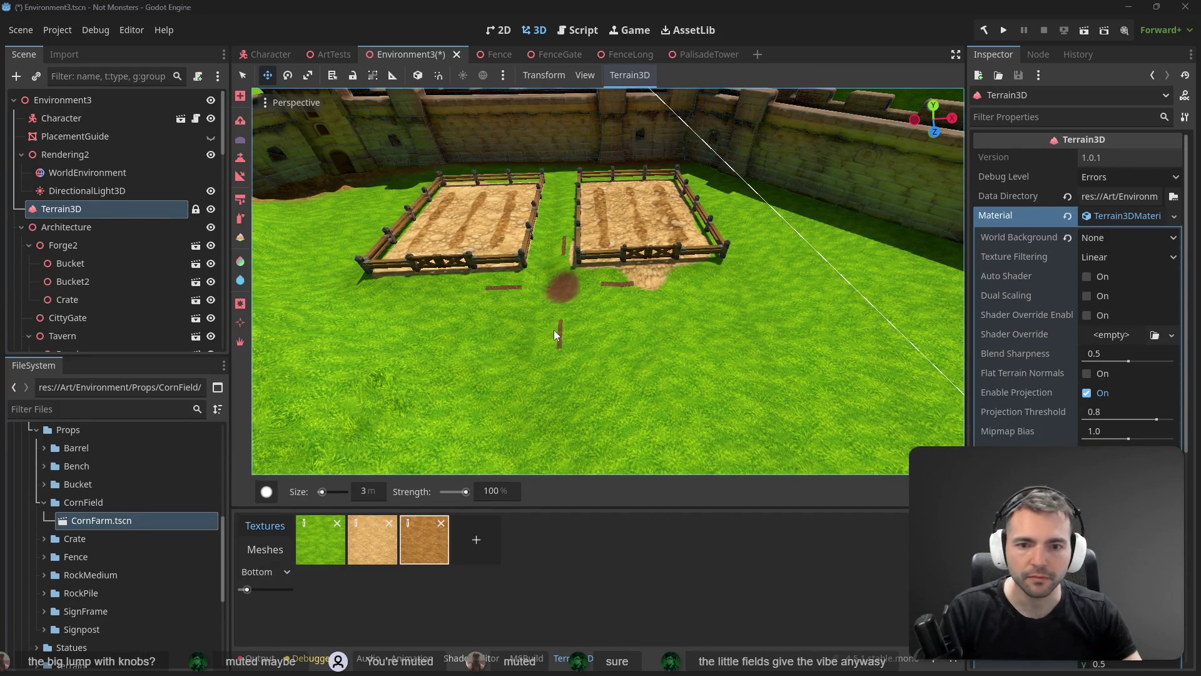
scroll(725, 376, up, 3)
scroll(725, 376, down, 4)
- Save the Environment3 scene and frame the whole terrain
key(ctrl+s)
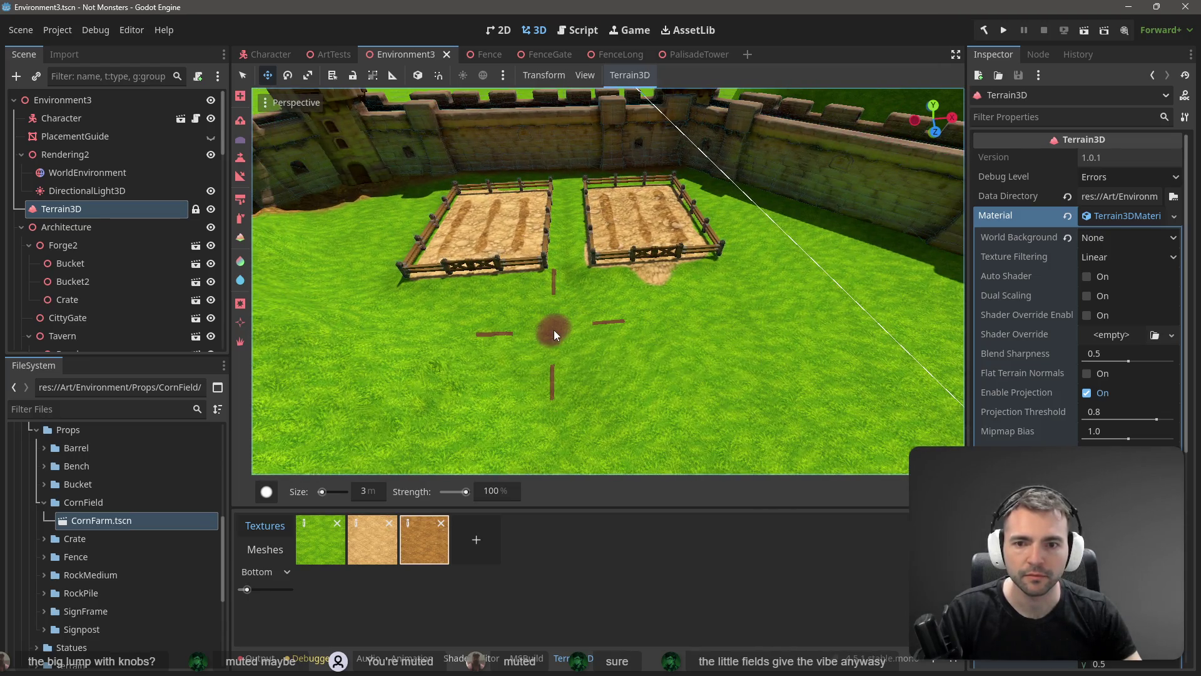
key(f)
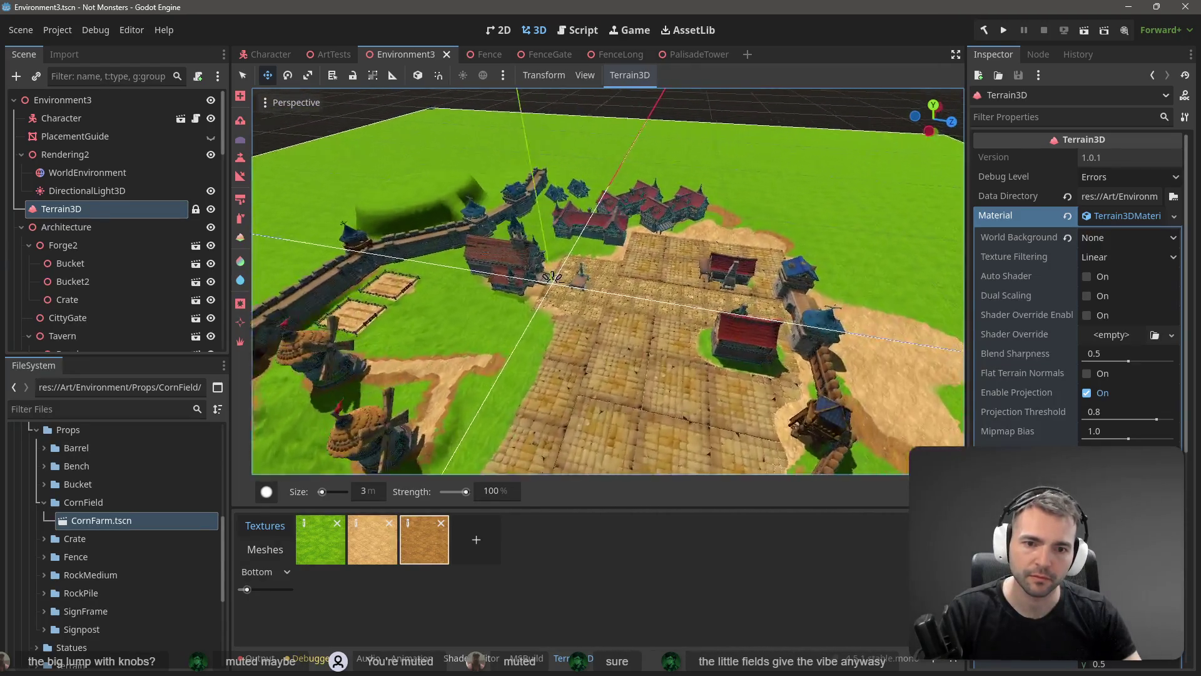
scroll(610, 281, down, 5)
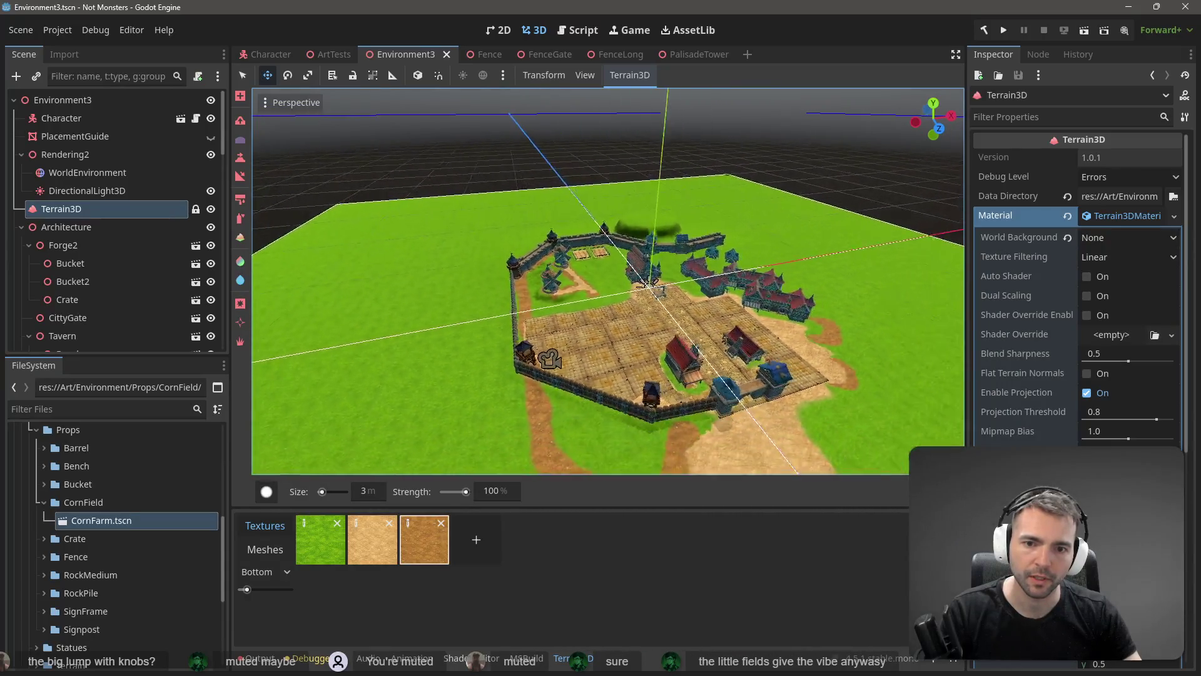
scroll(610, 282, up, 6)
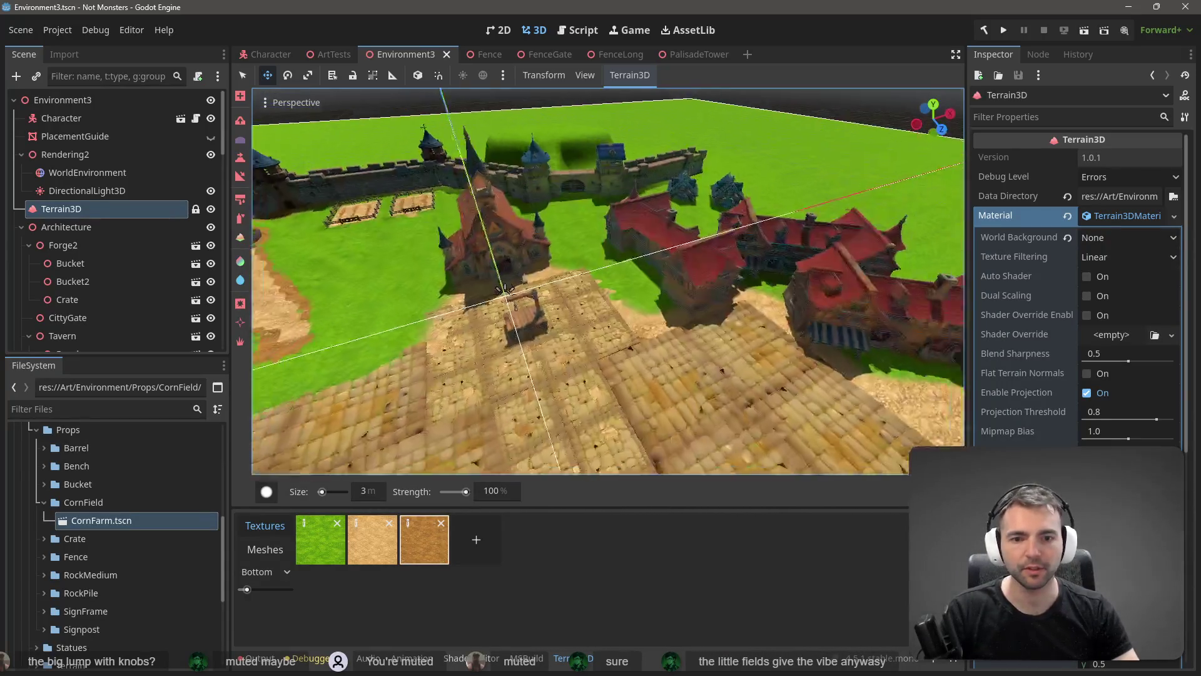
- Orbit around the walled village square, then bring up the tldraw concept whiteboard
drag(504, 289, 676, 292)
mouse_move(588, 470)
mouse_down()
mouse_move(400, 432)
mouse_move(464, 275)
mouse_move(512, 294)
mouse_move(660, 209)
mouse_up()
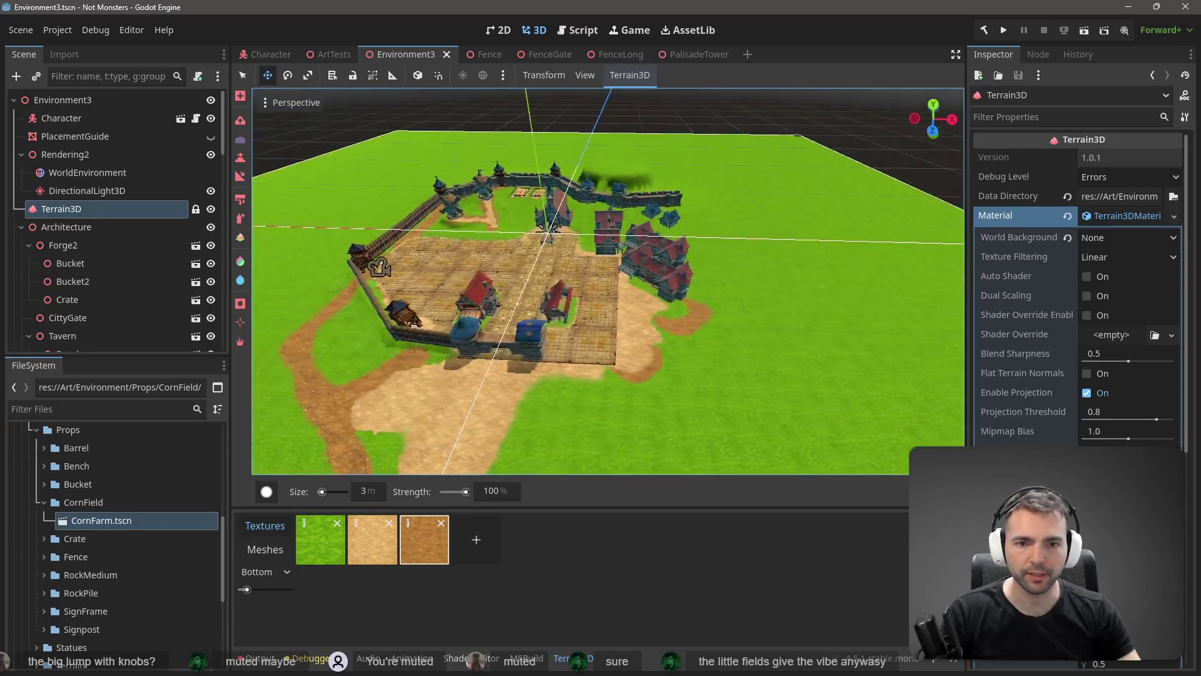
mouse_move(543, 378)
mouse_down()
mouse_move(444, 372)
mouse_move(628, 377)
mouse_up()
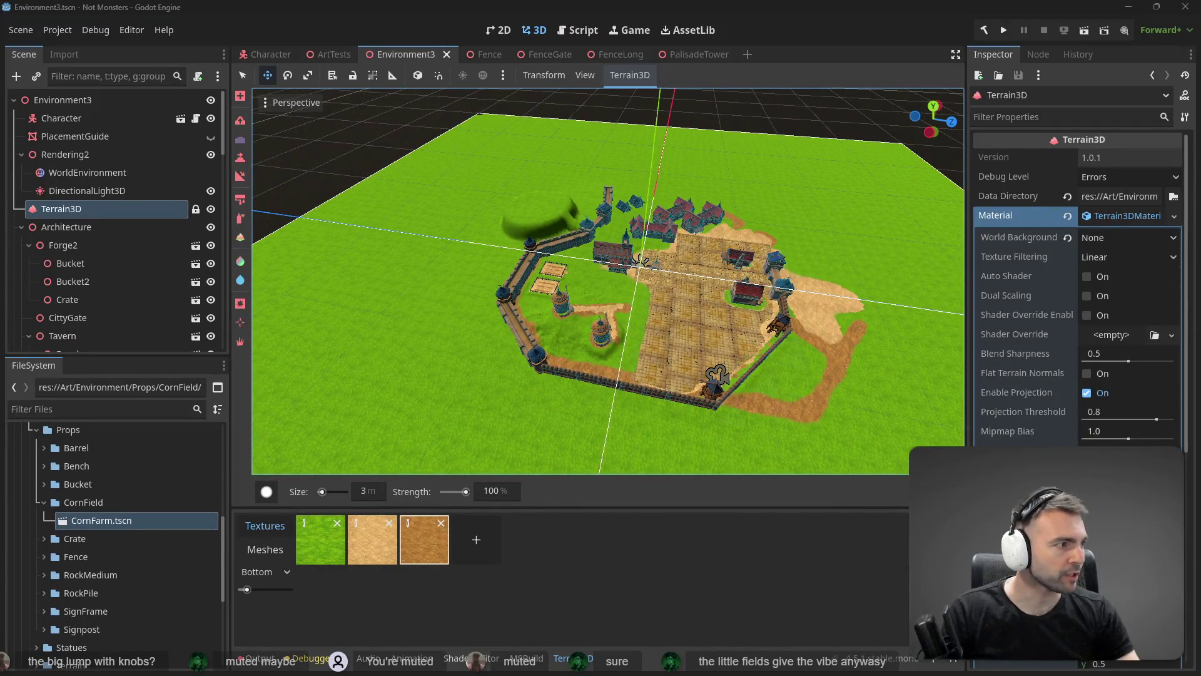
key(alt+Tab)
scroll(744, 368, up, 2)
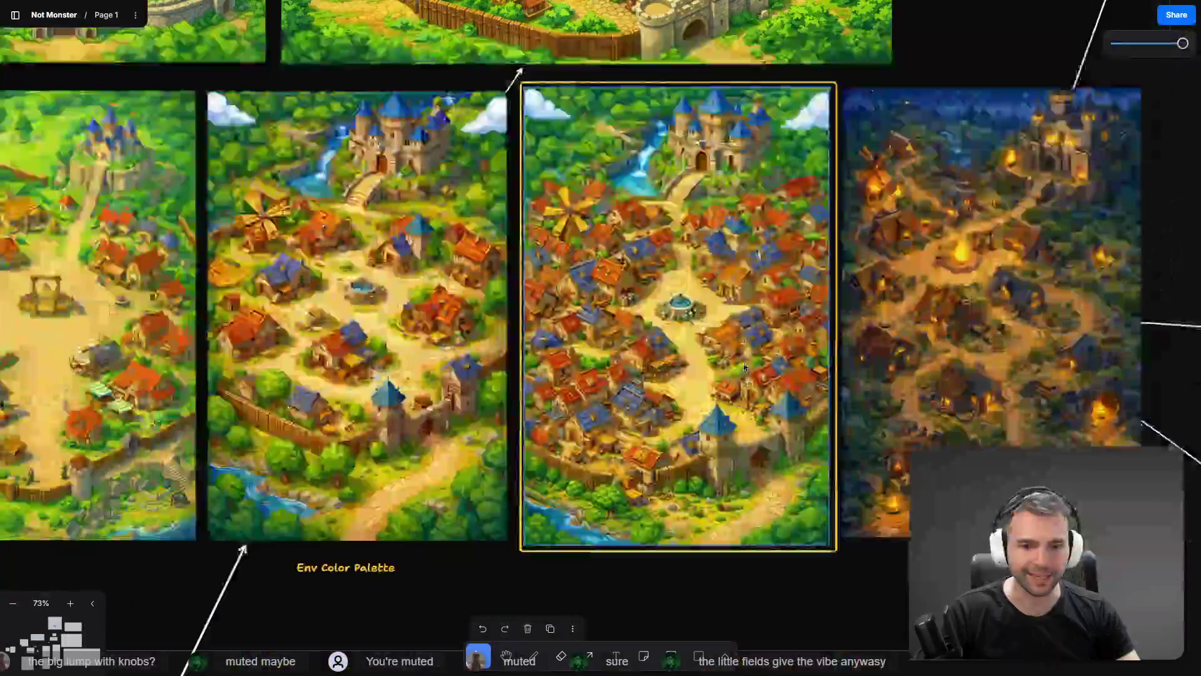
- Zoom the tldraw board to 142% on the middle village image, then return to Godot
scroll(744, 368, up, 5)
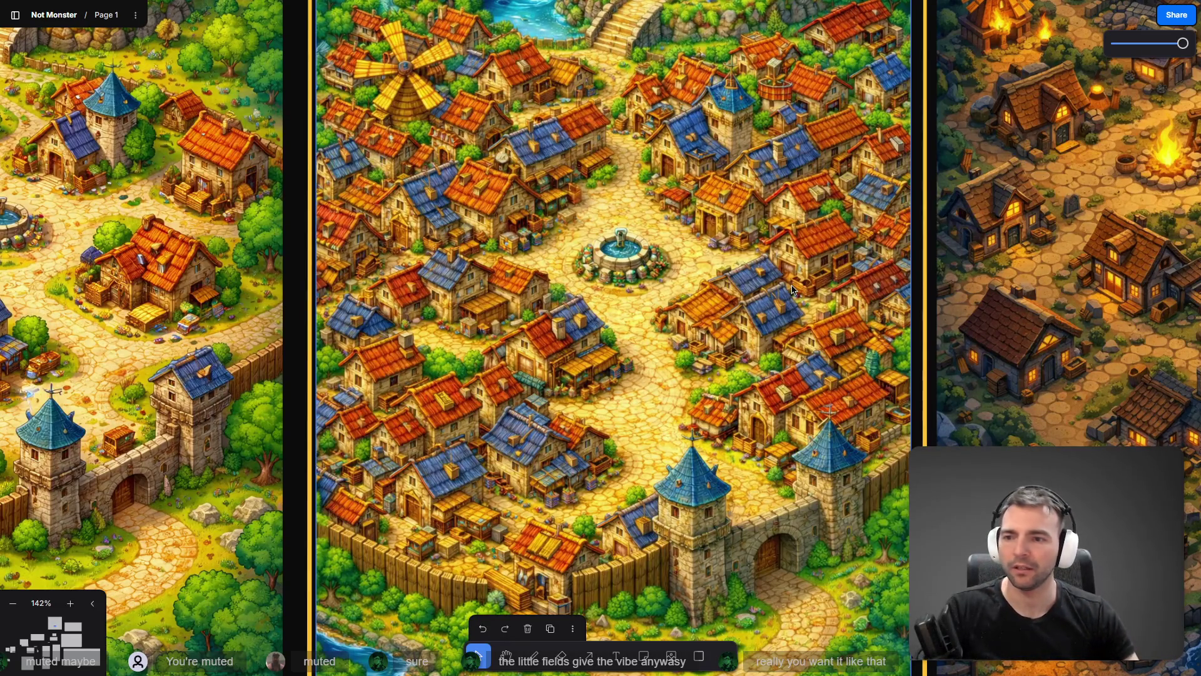
key(alt+Tab)
scroll(791, 289, down, 5)
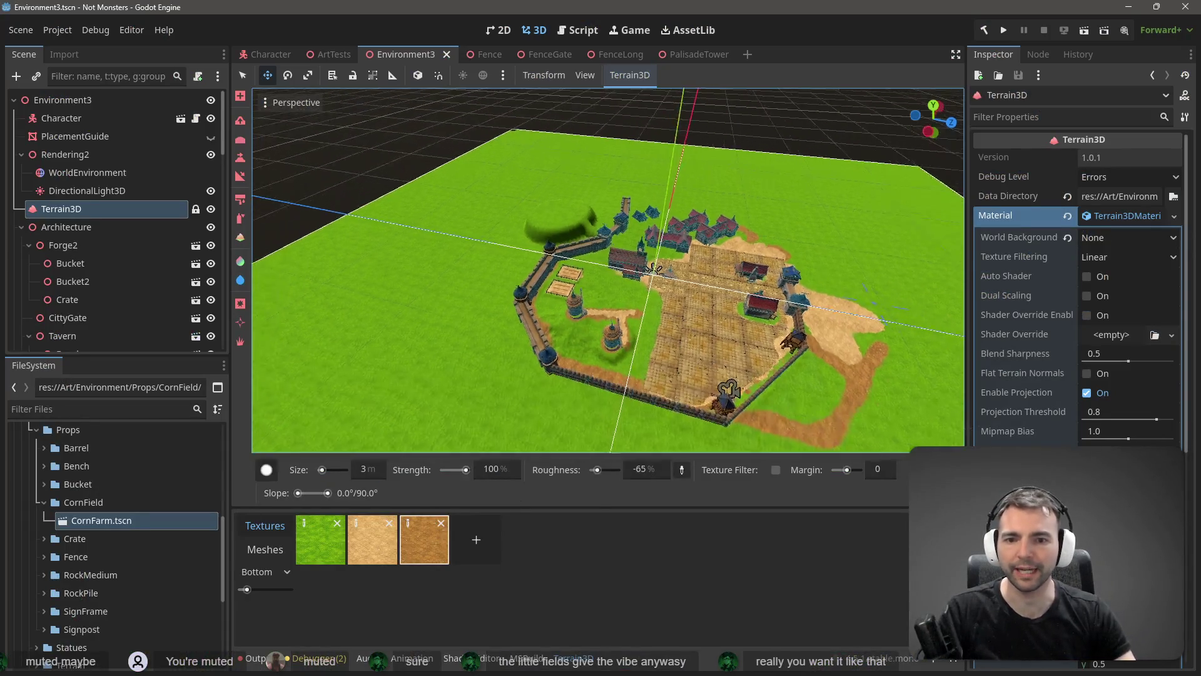
scroll(602, 240, down, 10)
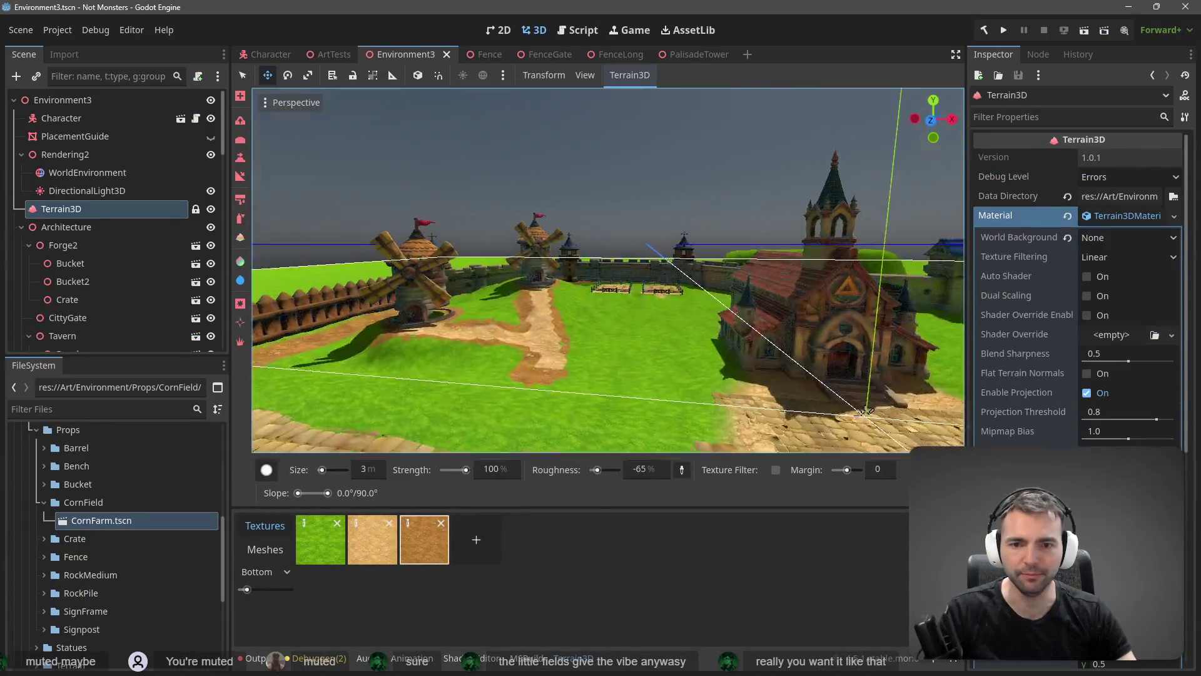
scroll(608, 271, down, 8)
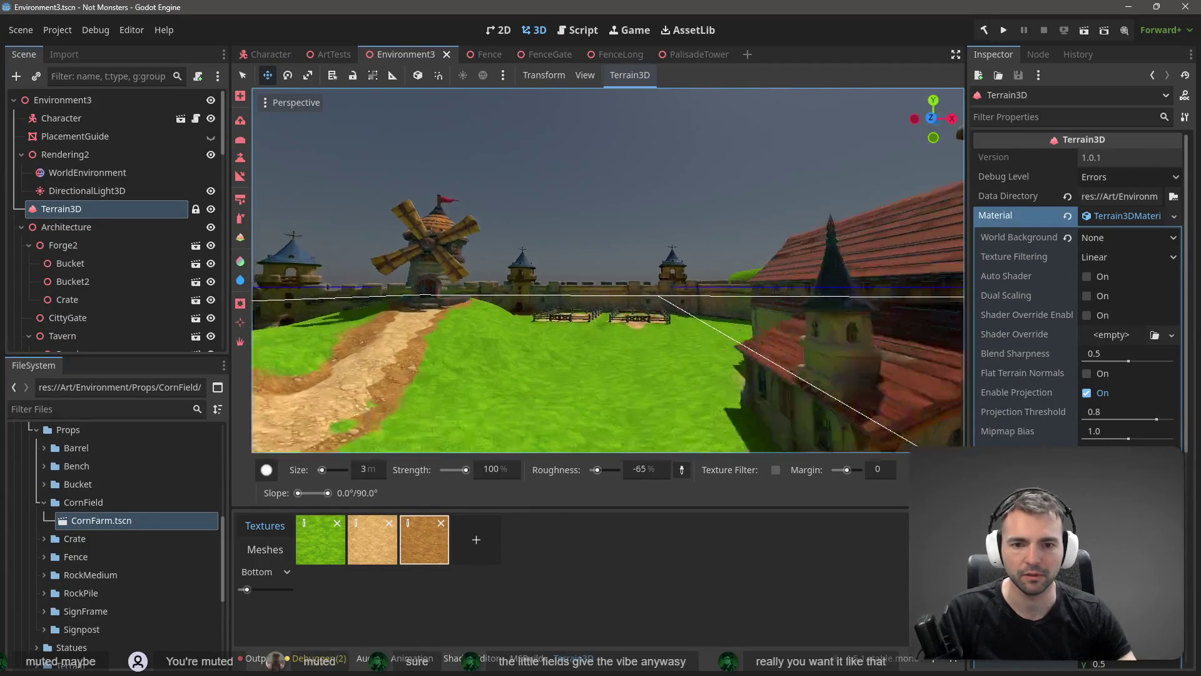
scroll(608, 270, up, 3)
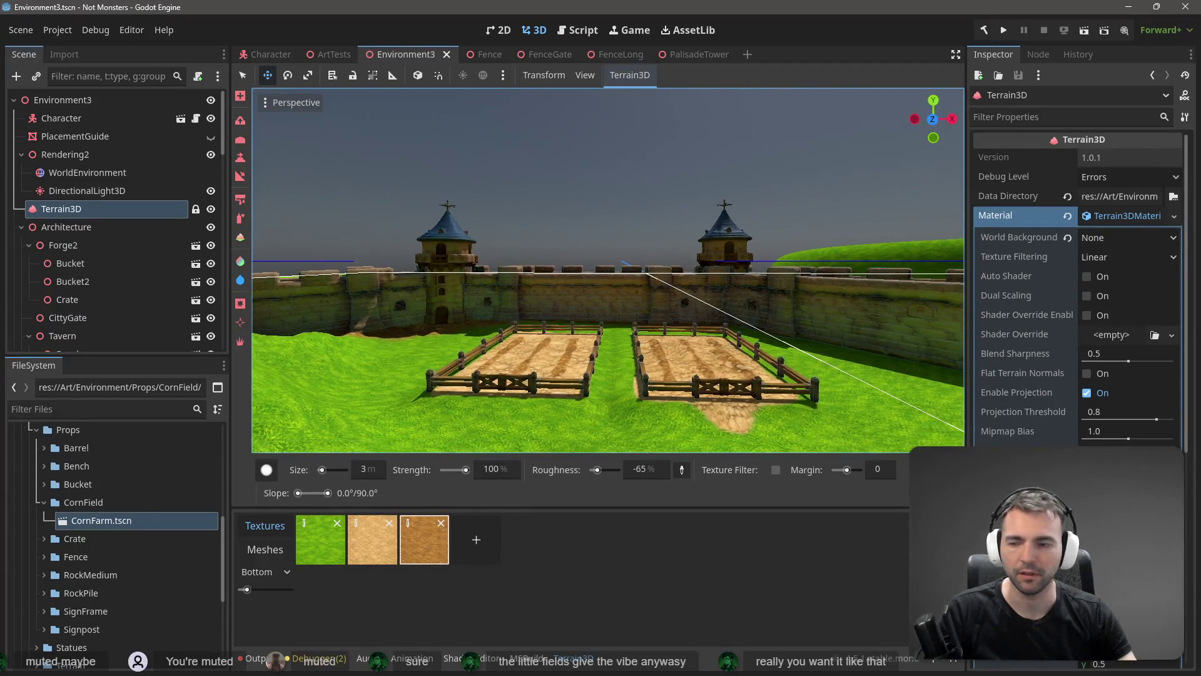
scroll(608, 270, up, 3)
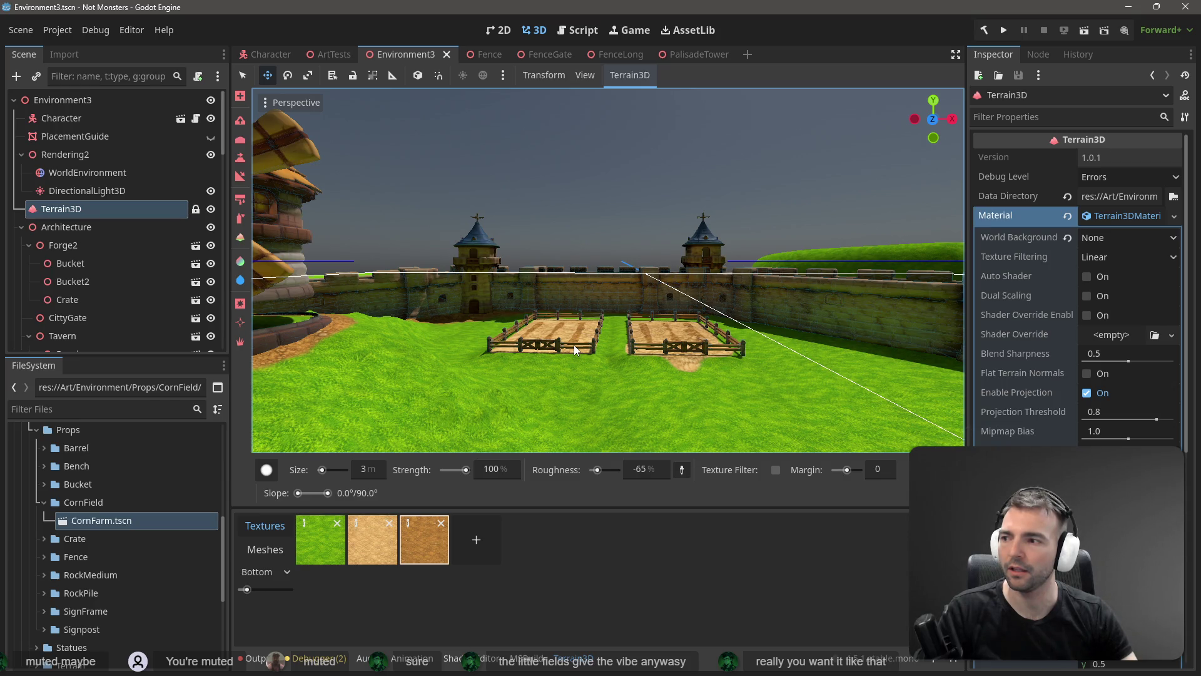
drag(608, 238, 601, 268)
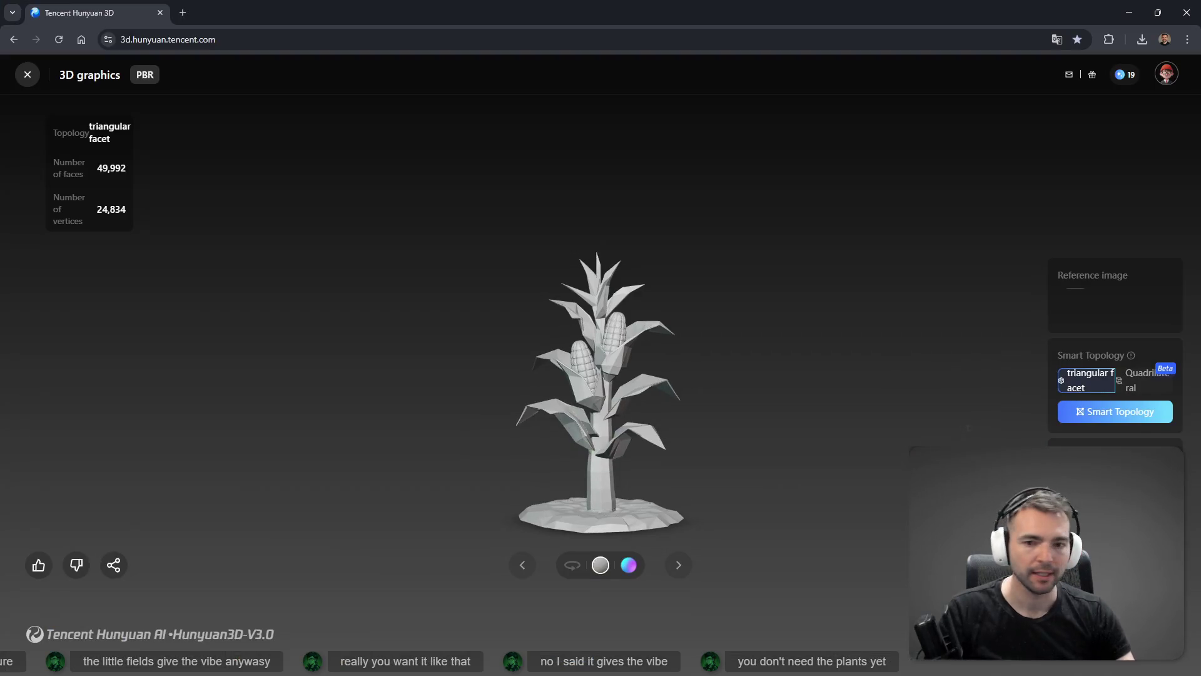
- Turn on Automatic rotation for the corn plant model preview
click(571, 564)
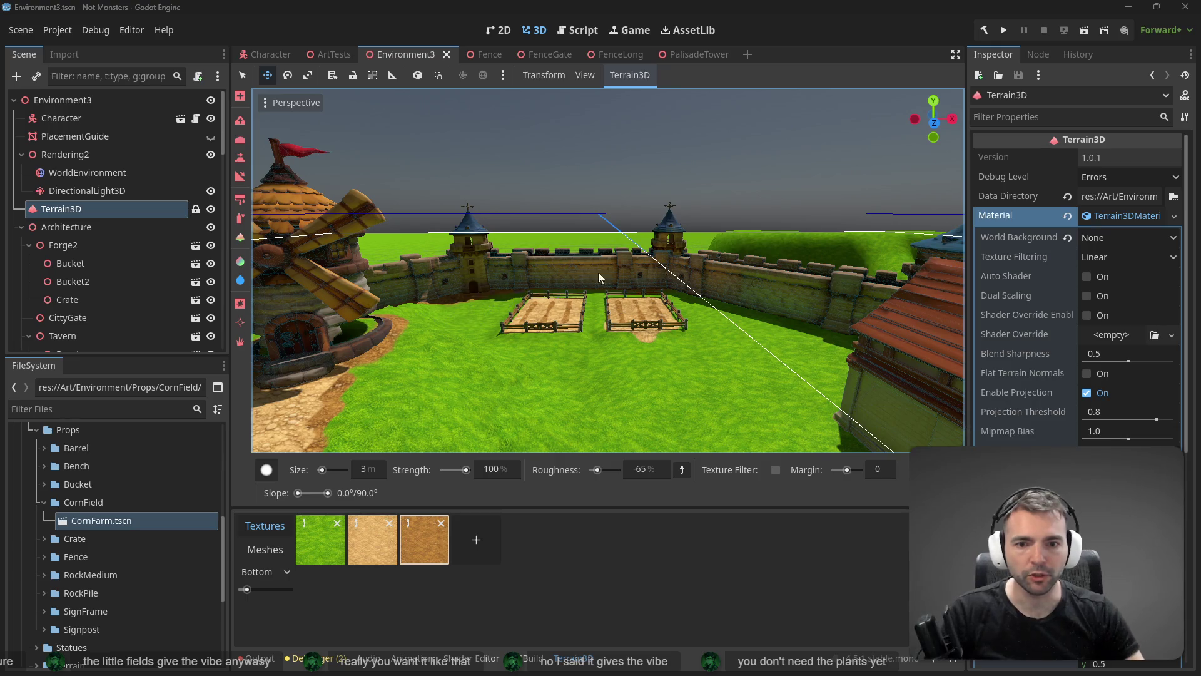
- Zoom the viewport out and back in over the town, then switch to ChatGPT in Chrome
scroll(598, 275, down, 10)
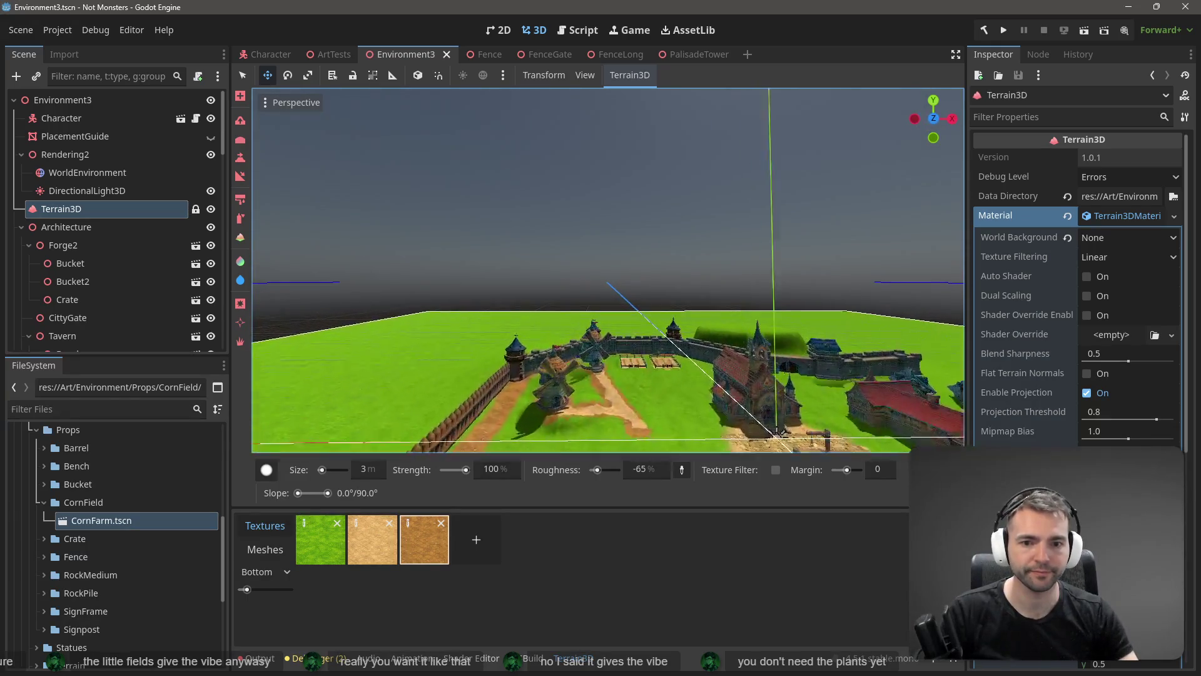
scroll(778, 431, up, 8)
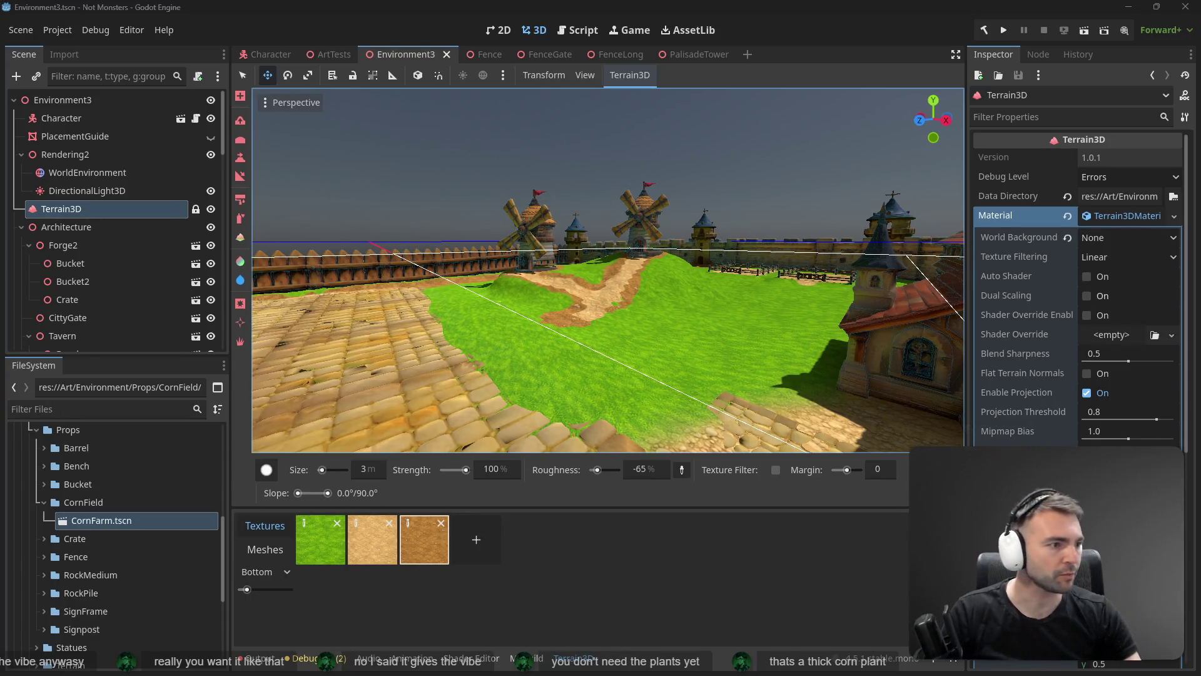
key(alt+Tab)
- Close the corn image viewer and open the thatched-roof windmill image from My images
click(1004, 221)
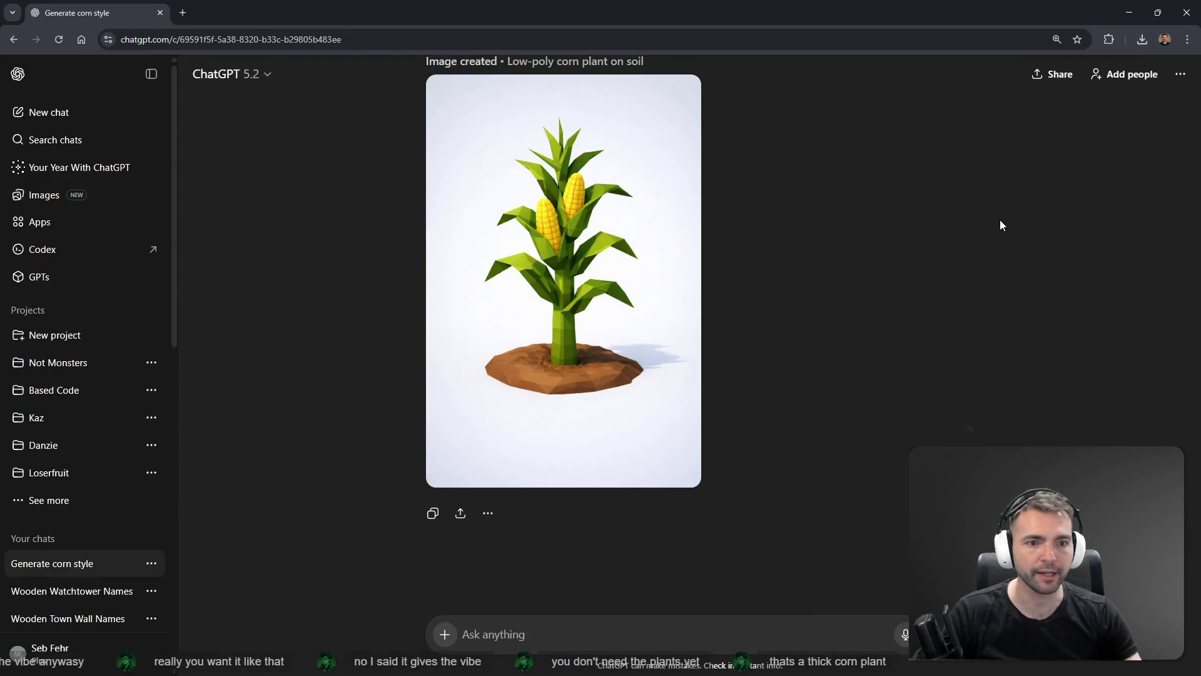
click(53, 196)
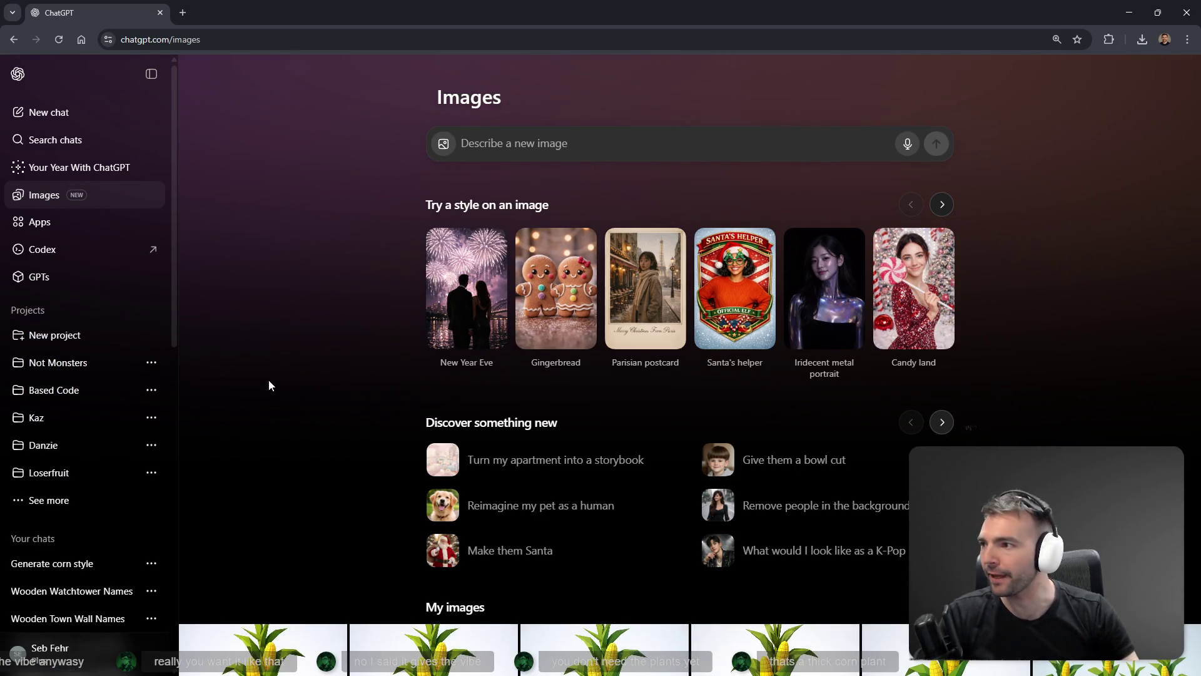
scroll(400, 375, down, 8)
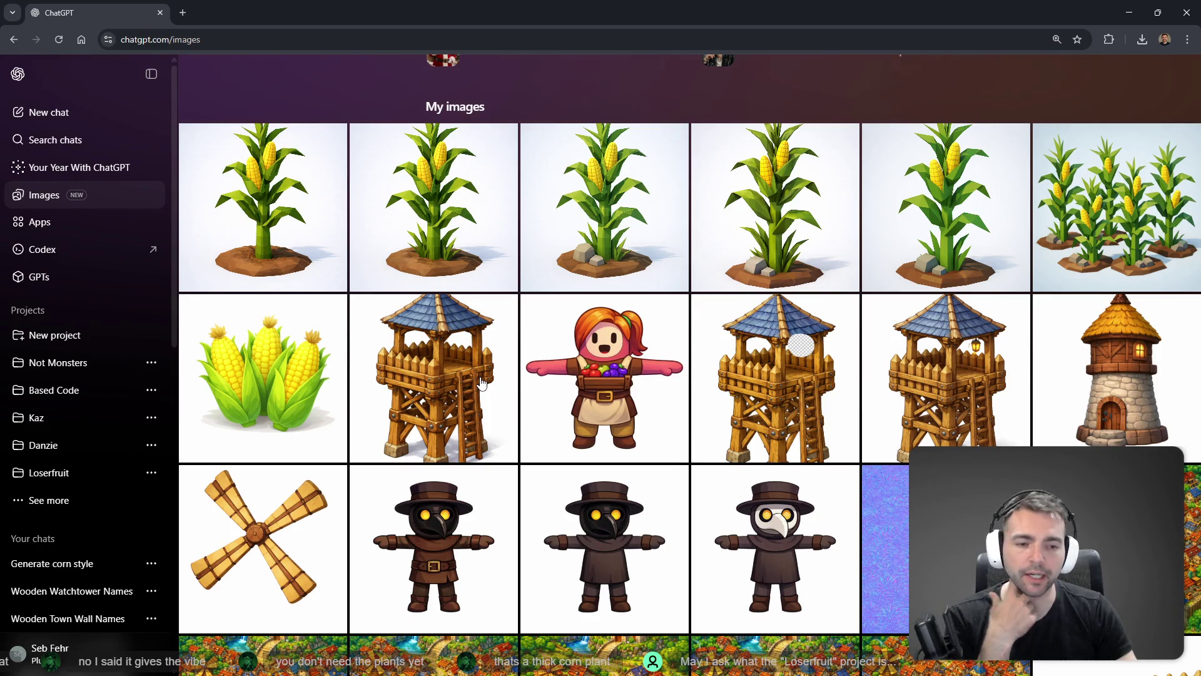
click(1085, 366)
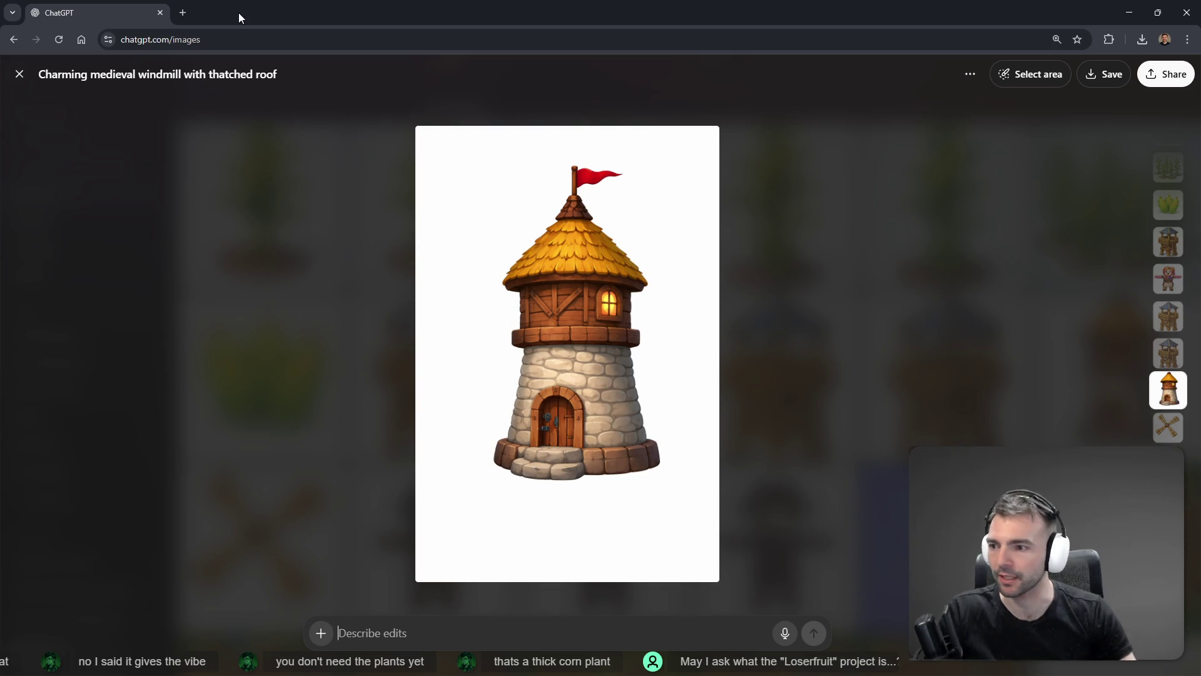
- Load basedstreamtools.com in a new tab and scroll down to its Feature Highlights and back
click(184, 13)
text(basedstreamtools.com)
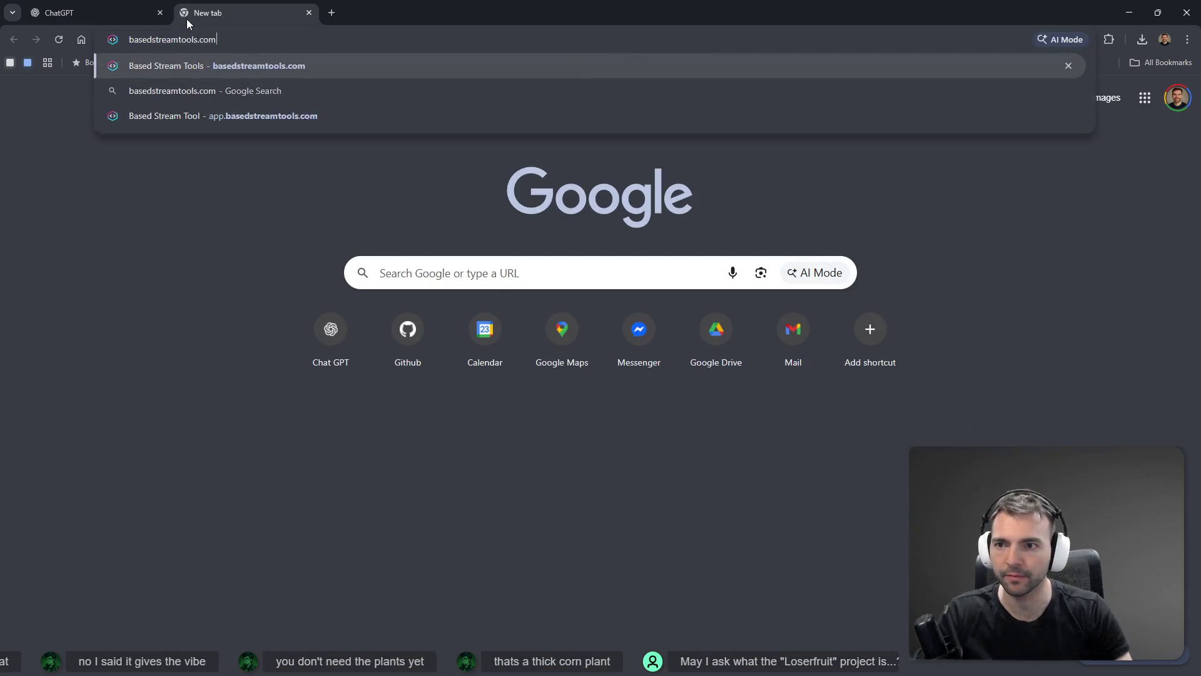
key(Return)
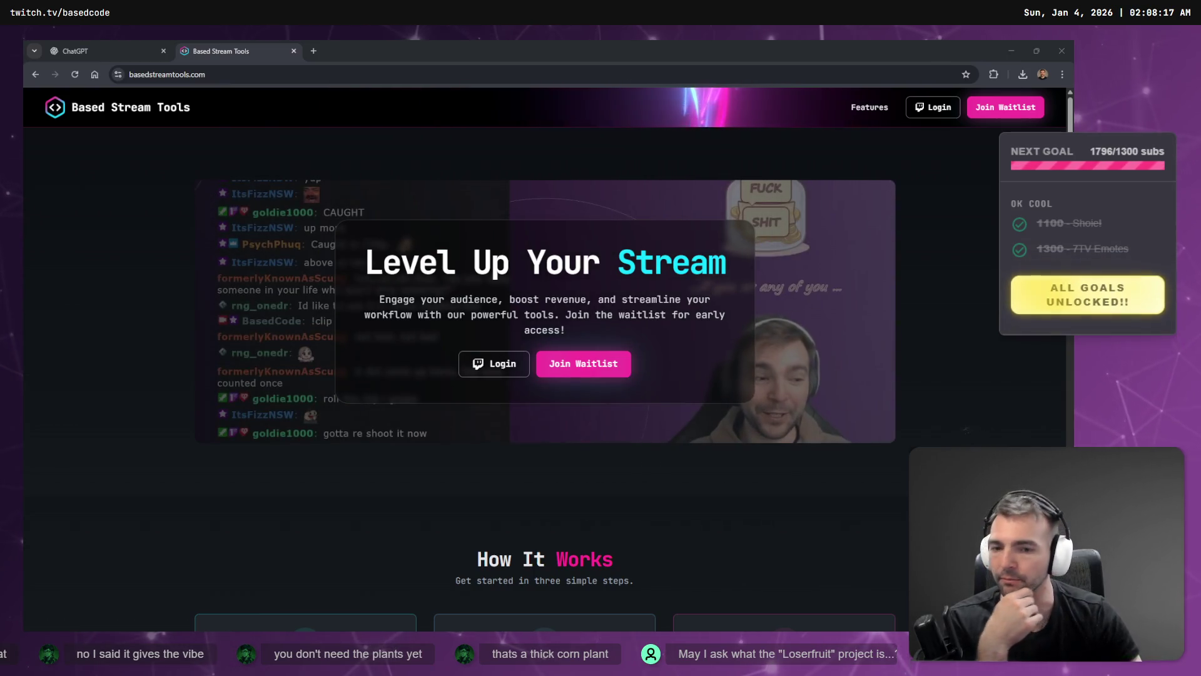
scroll(652, 408, down, 10)
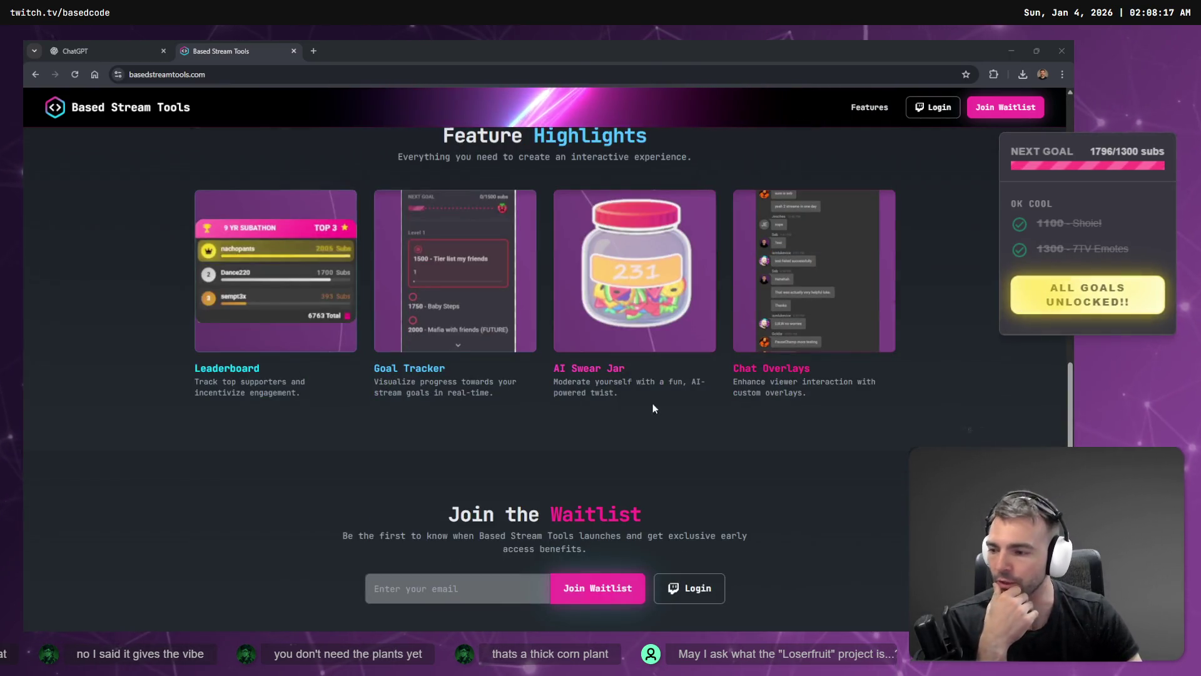
scroll(652, 408, up, 10)
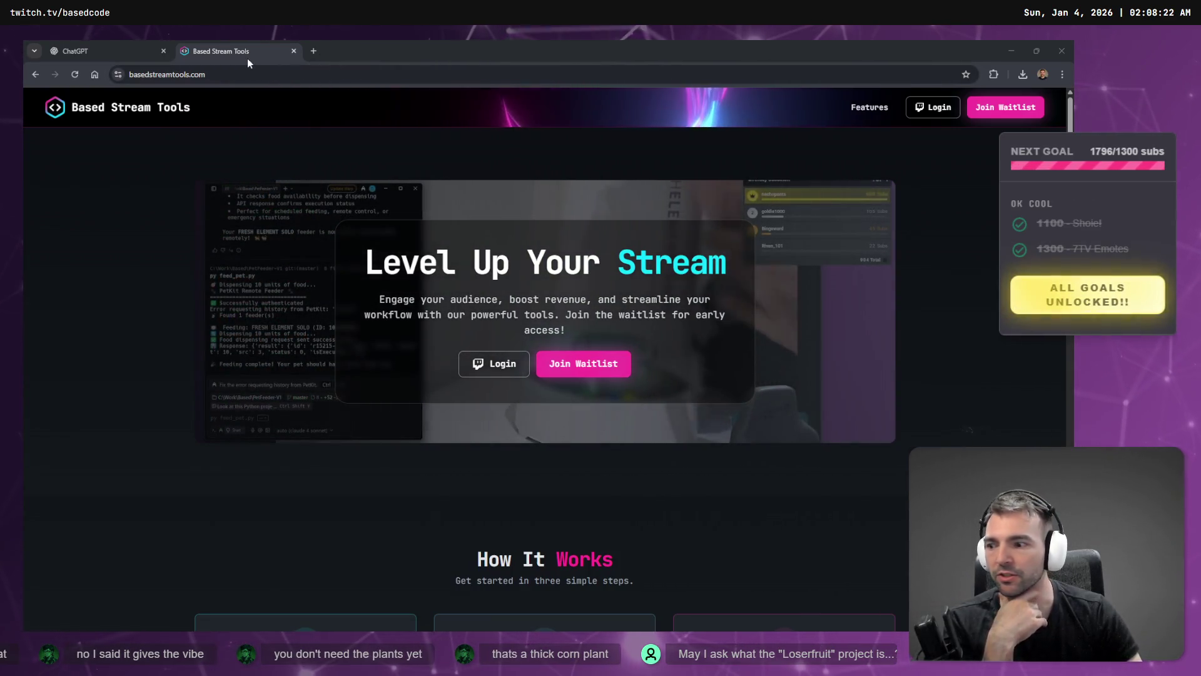
- Close the Based Stream Tools tab, copy the windmill tower image, and switch to the Not Monster board
middle_click(249, 55)
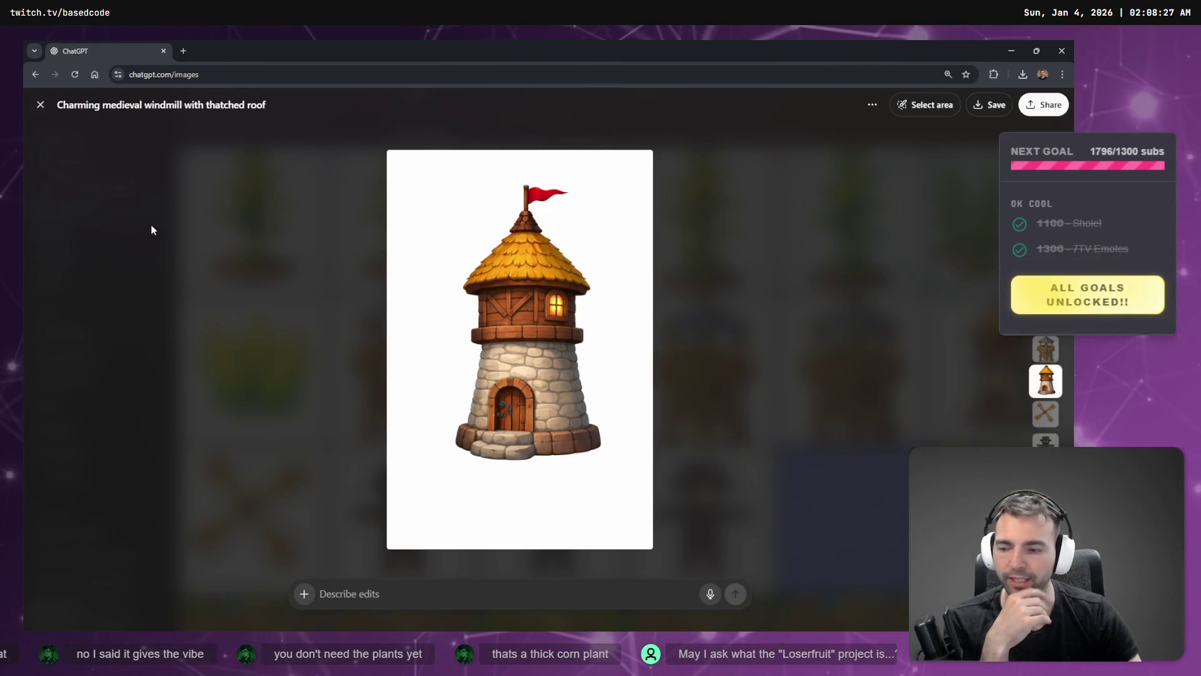
right_click(605, 299)
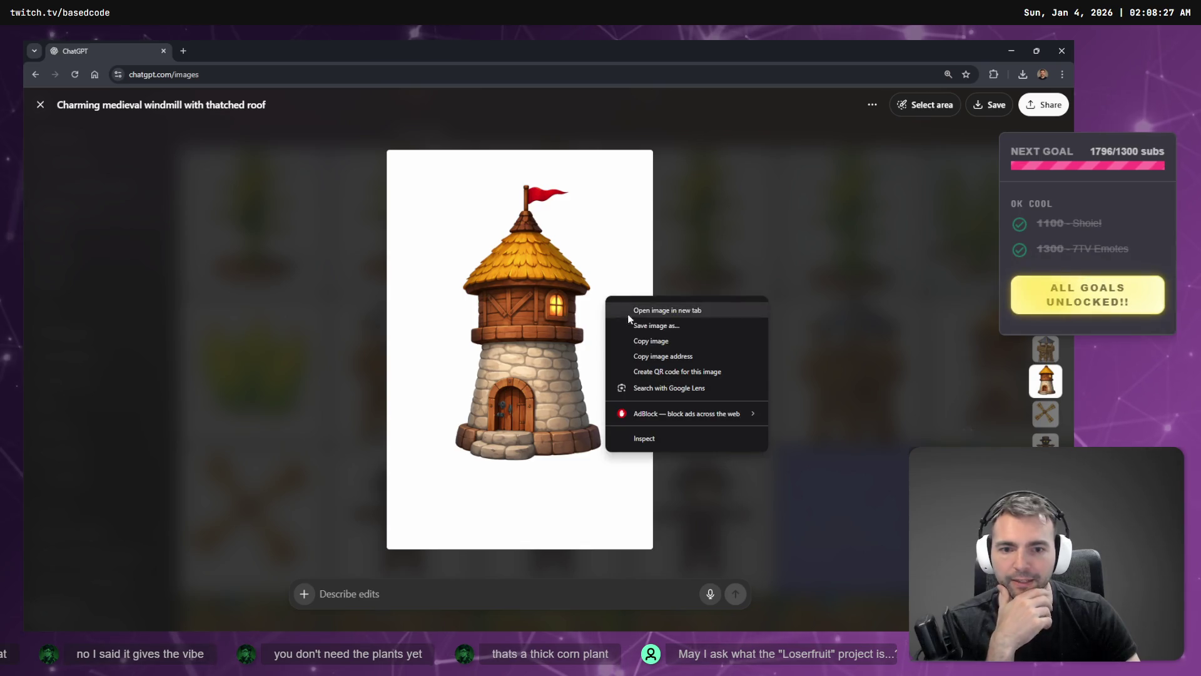
click(673, 339)
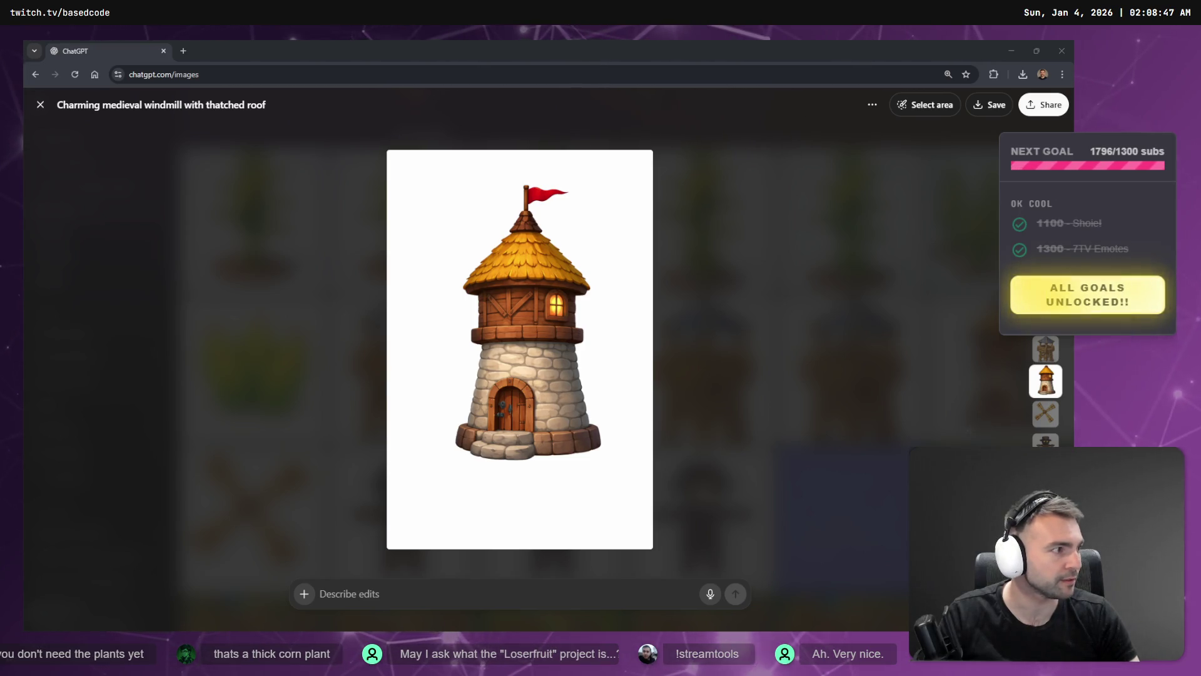
key(alt+Tab)
scroll(606, 288, down, 5)
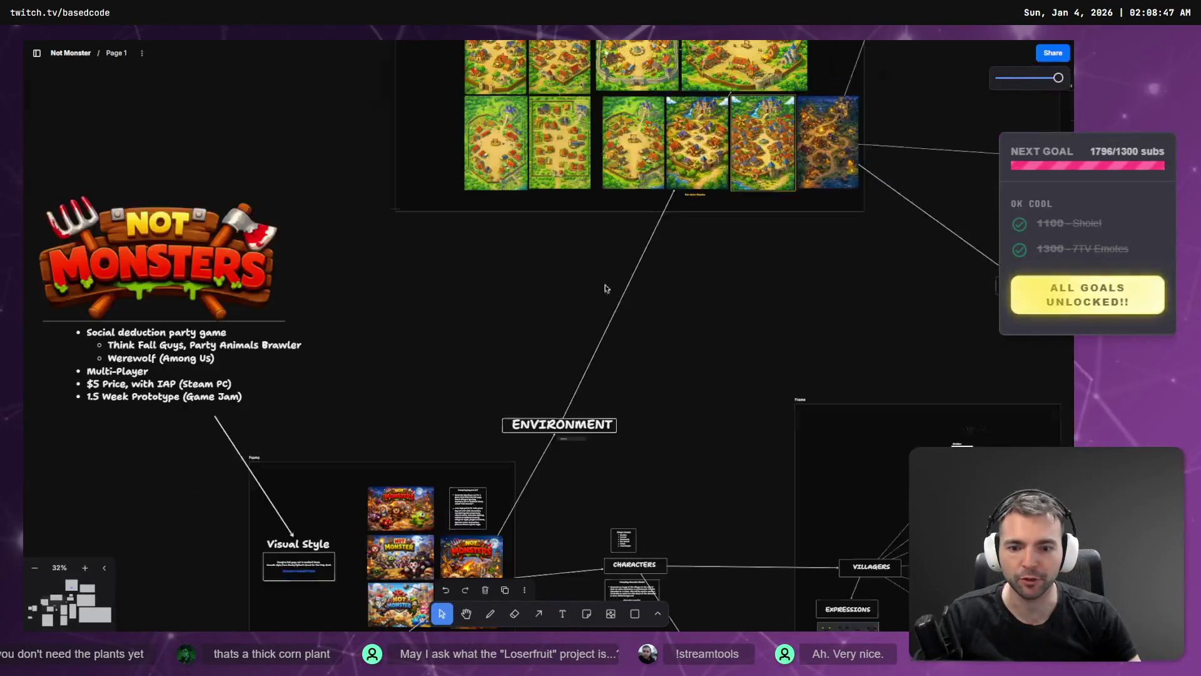
- Zoom onto the bride-and-groom image in the Villagers frame, then return to ChatGPT's My images gallery
scroll(605, 288, down, 3)
scroll(581, 238, down, 5)
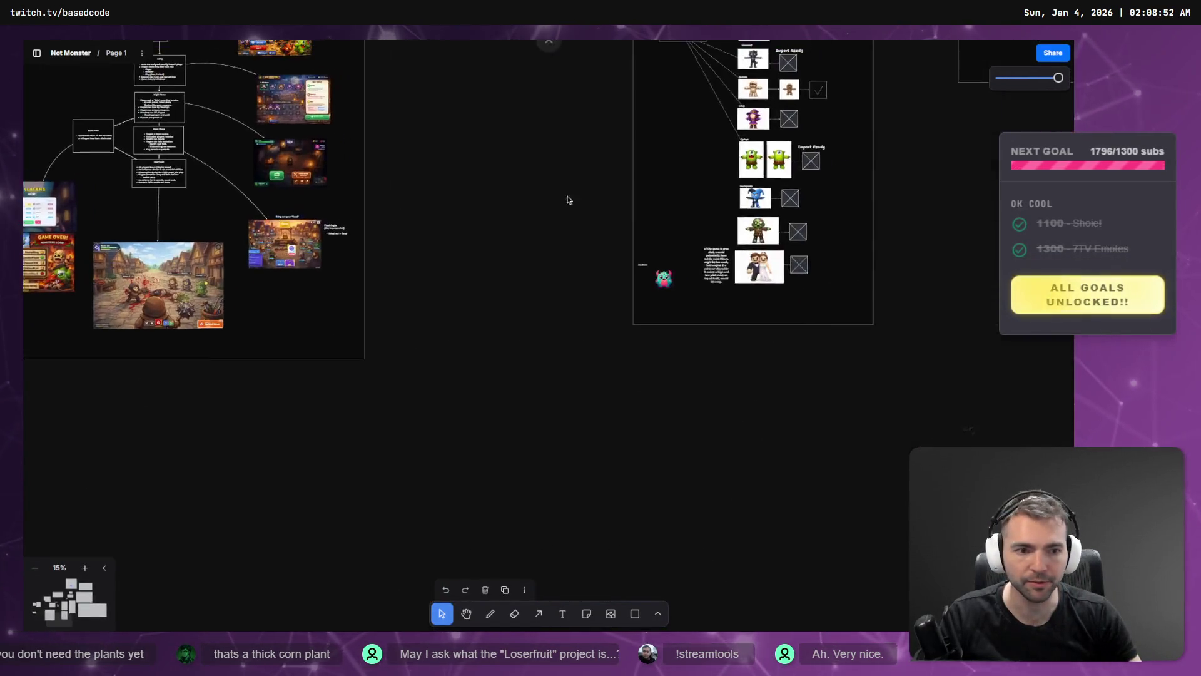
scroll(625, 337, up, 10)
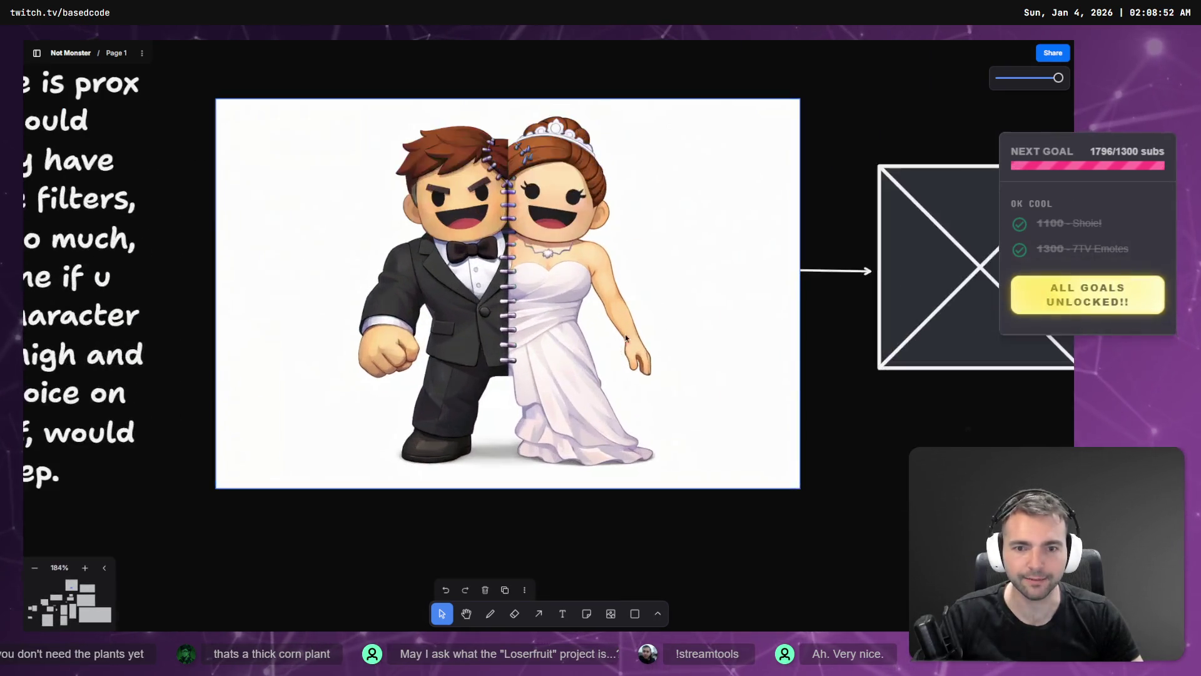
scroll(630, 351, up, 1)
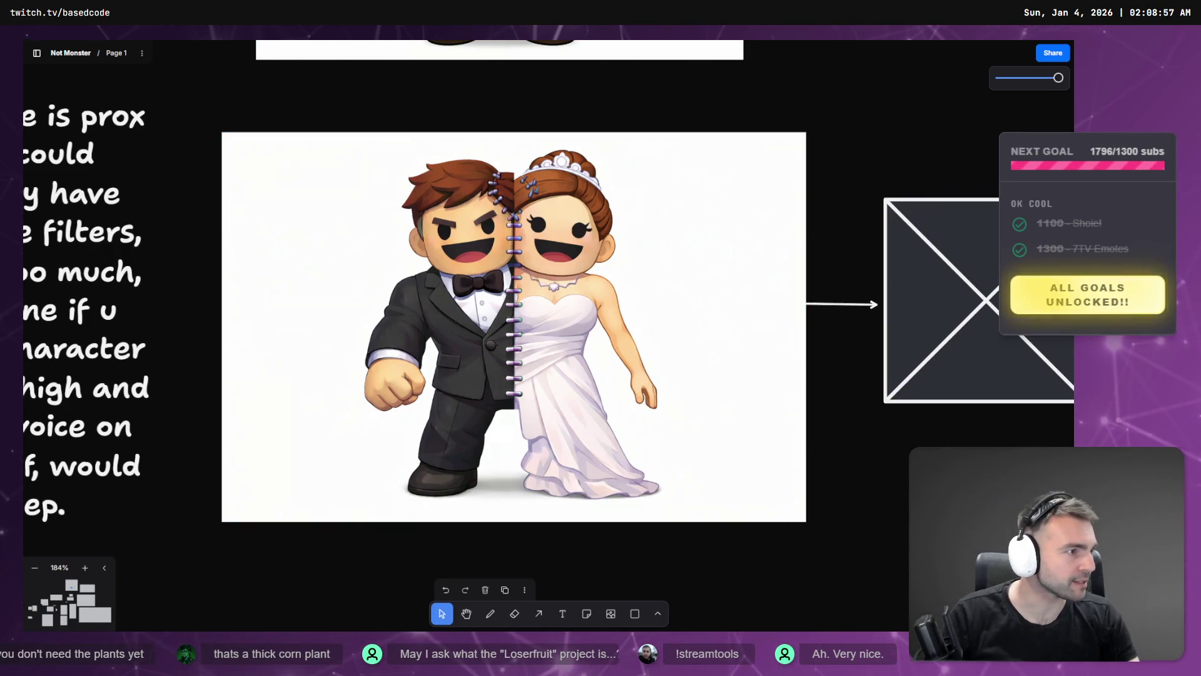
key(alt+Tab)
key(Escape)
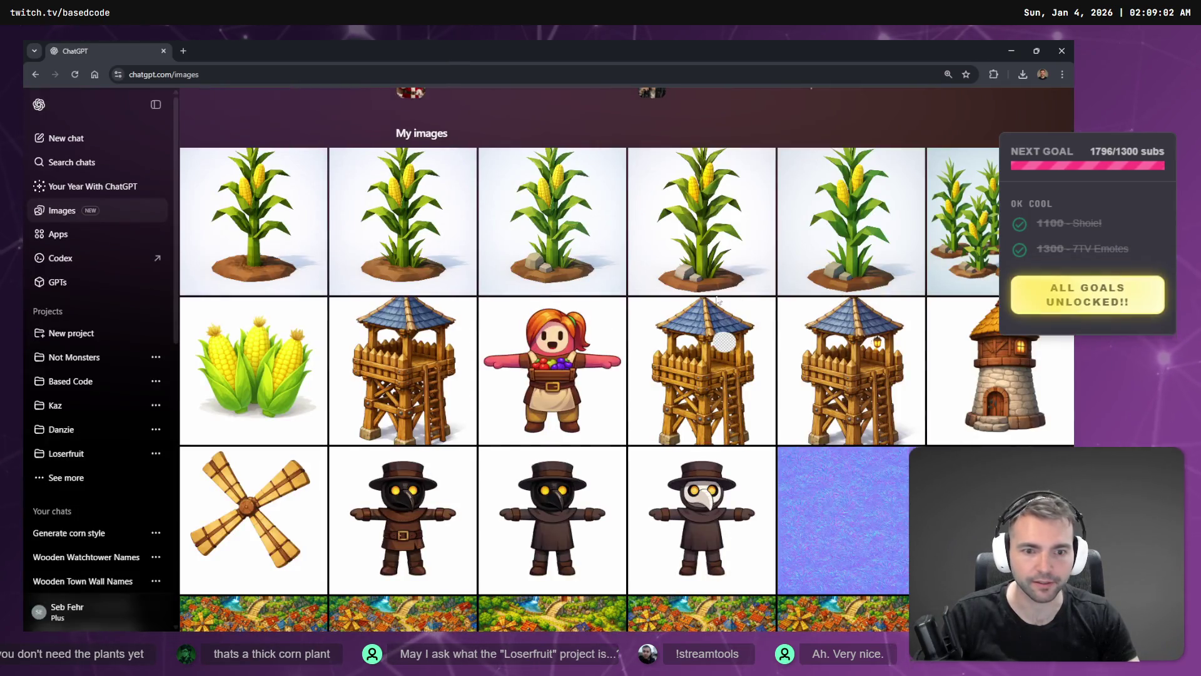
scroll(720, 313, down, 20)
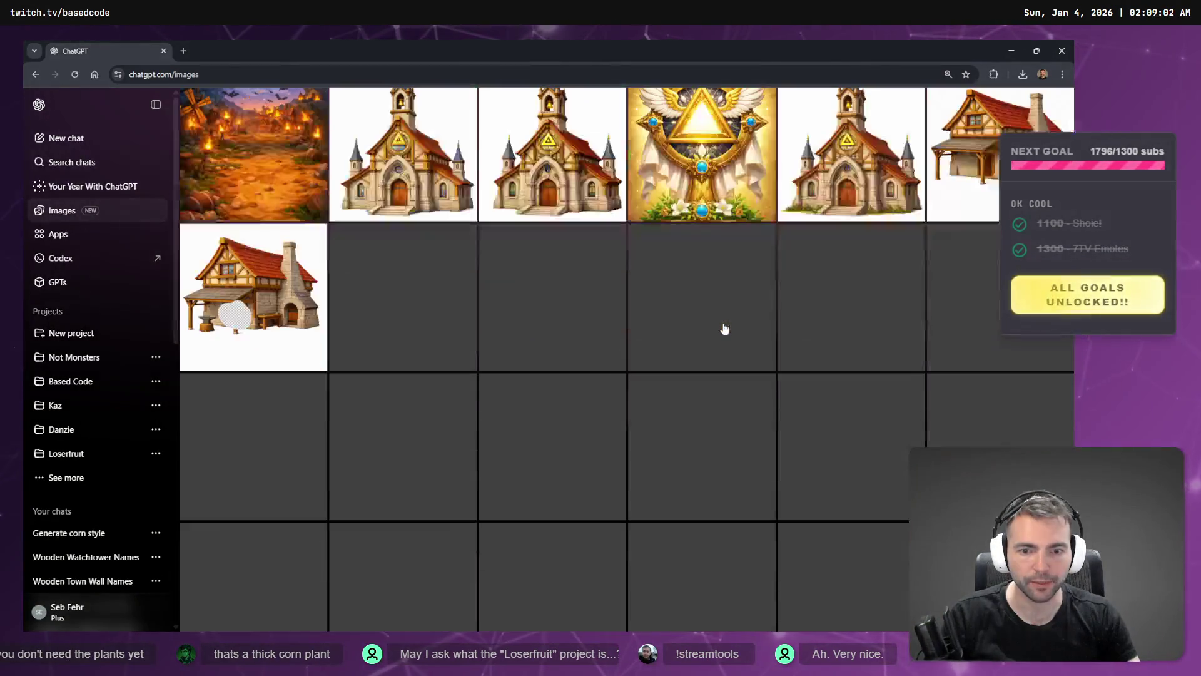
scroll(725, 329, up, 10)
scroll(732, 338, down, 5)
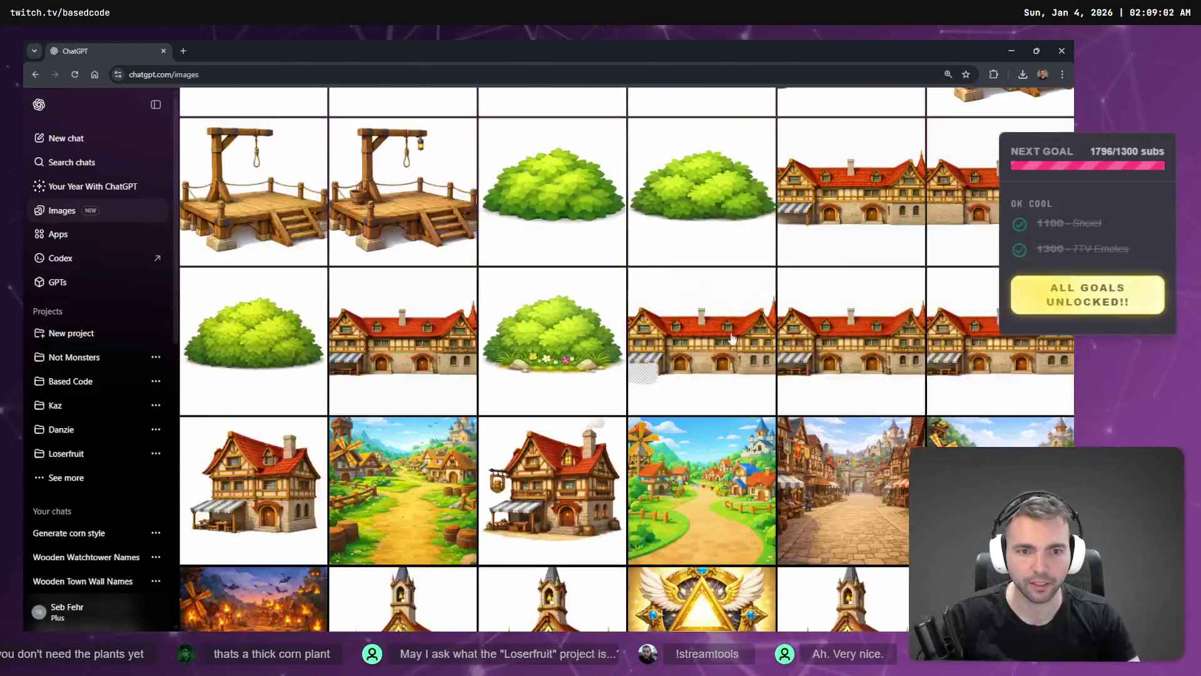
scroll(732, 337, down, 20)
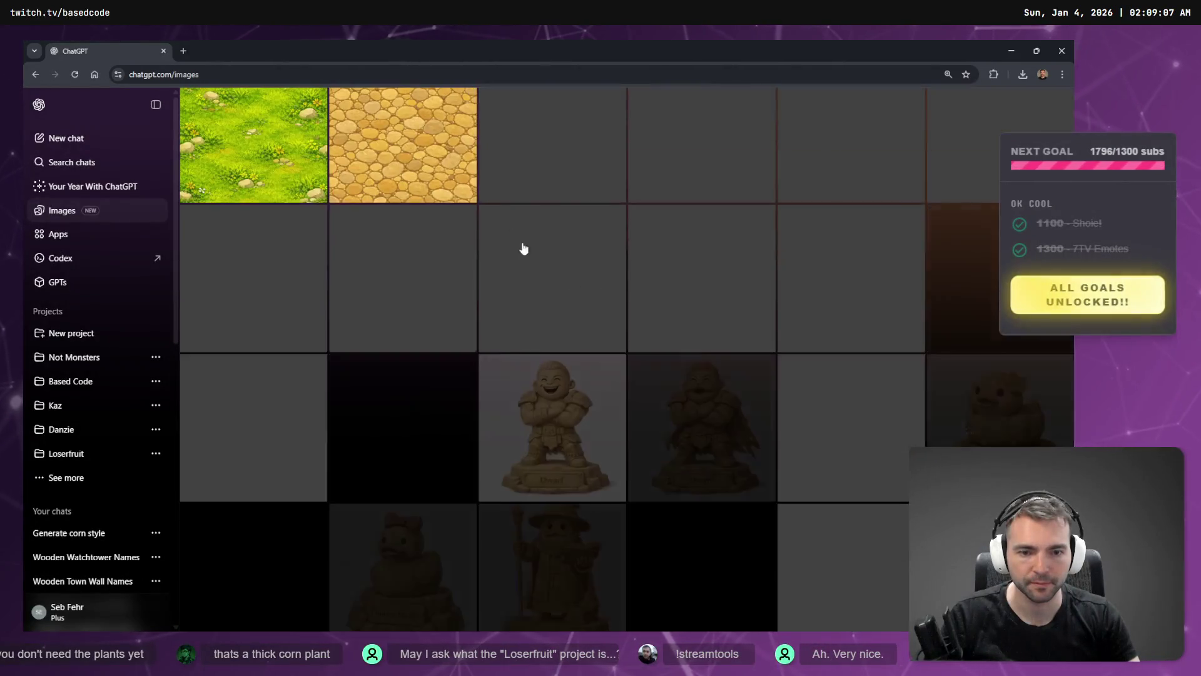
scroll(619, 263, up, 2)
click(715, 279)
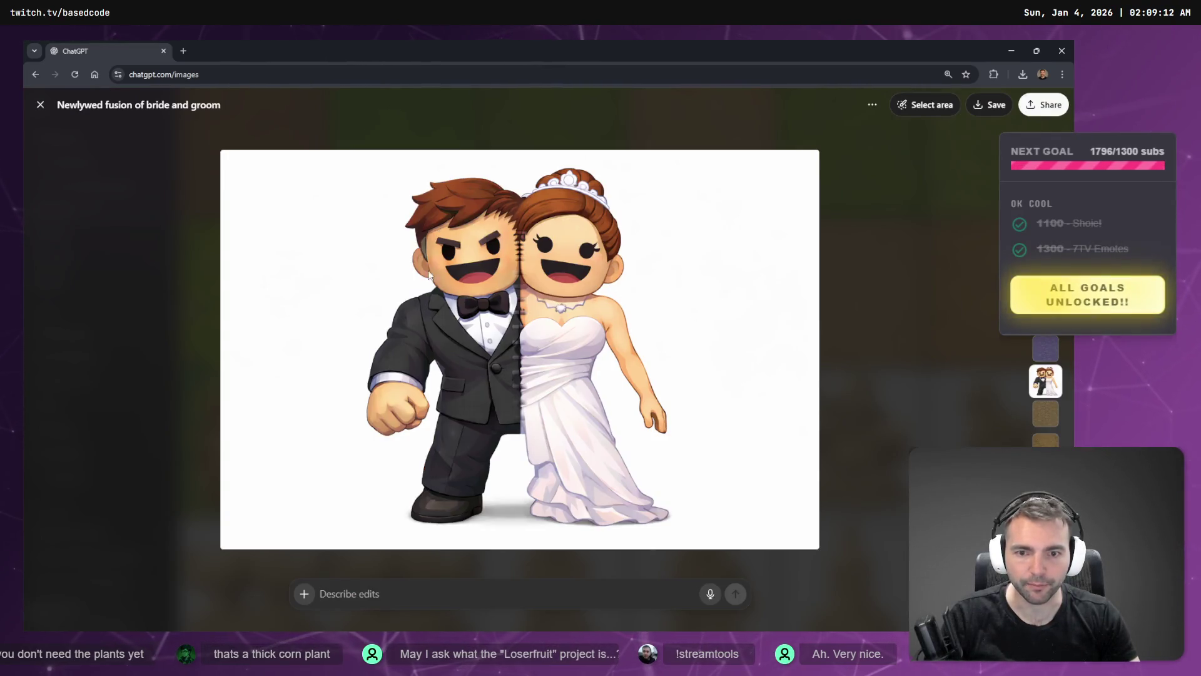
key(Escape)
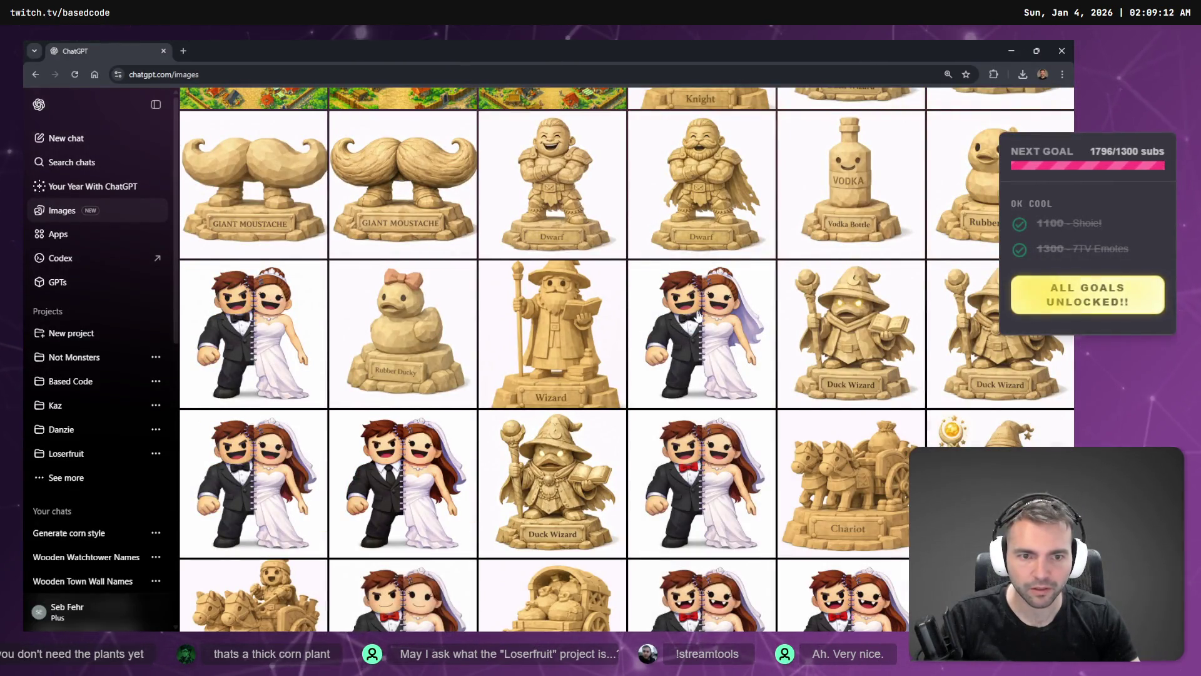
scroll(262, 314, down, 1)
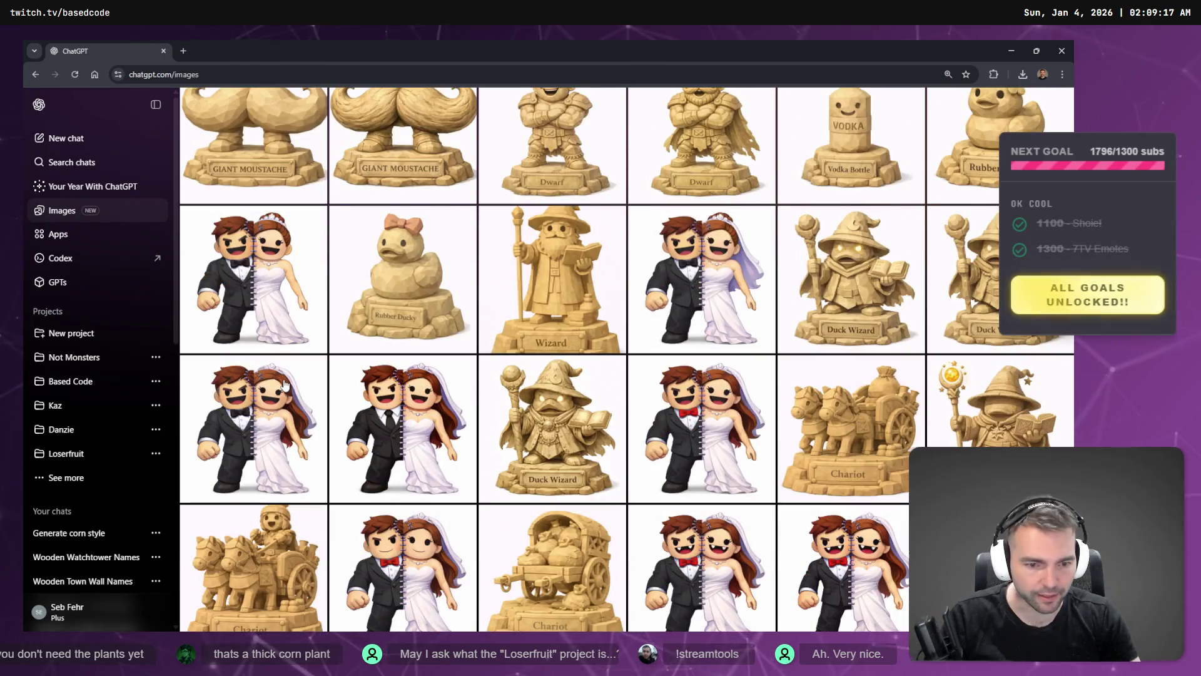
scroll(286, 383, up, 7)
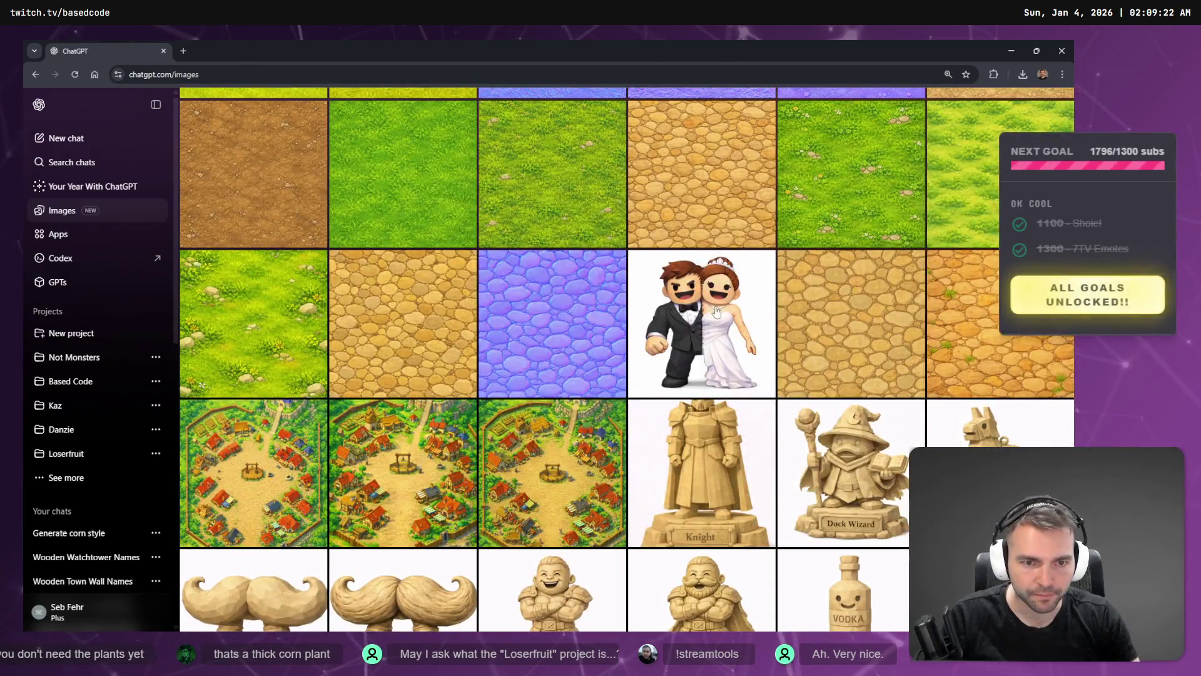
- Mark the groom-bride seam and request 'add staples on the seam from the shoulder down connecting the two halves together'
click(716, 311)
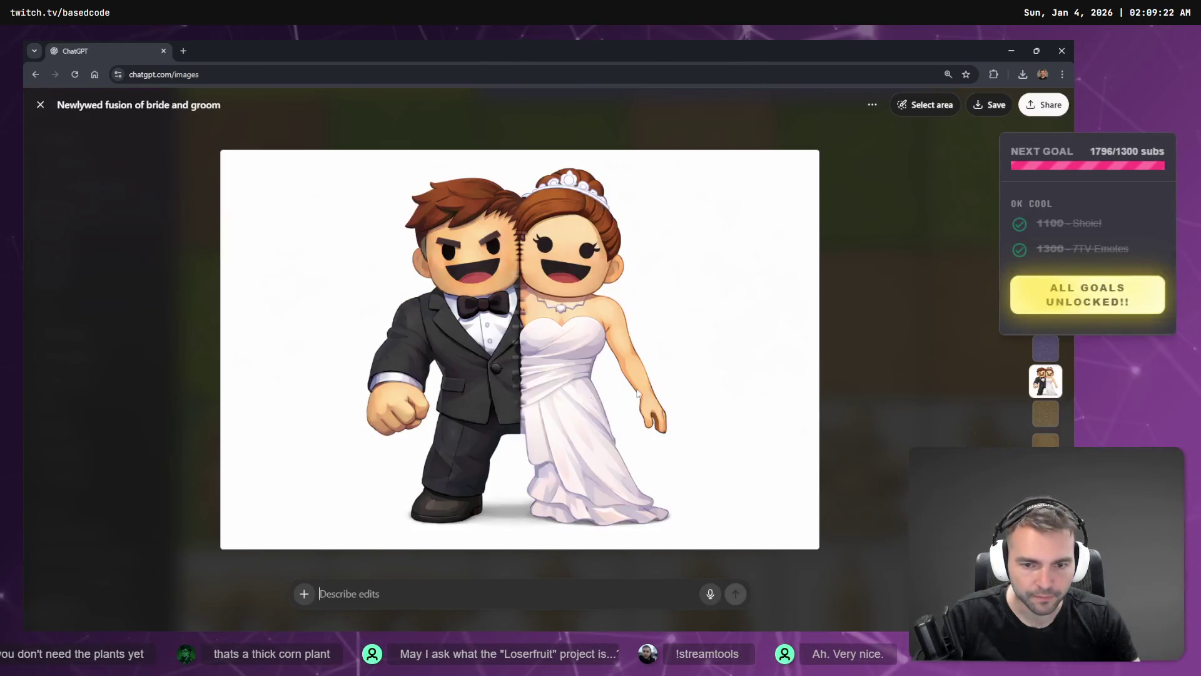
click(943, 106)
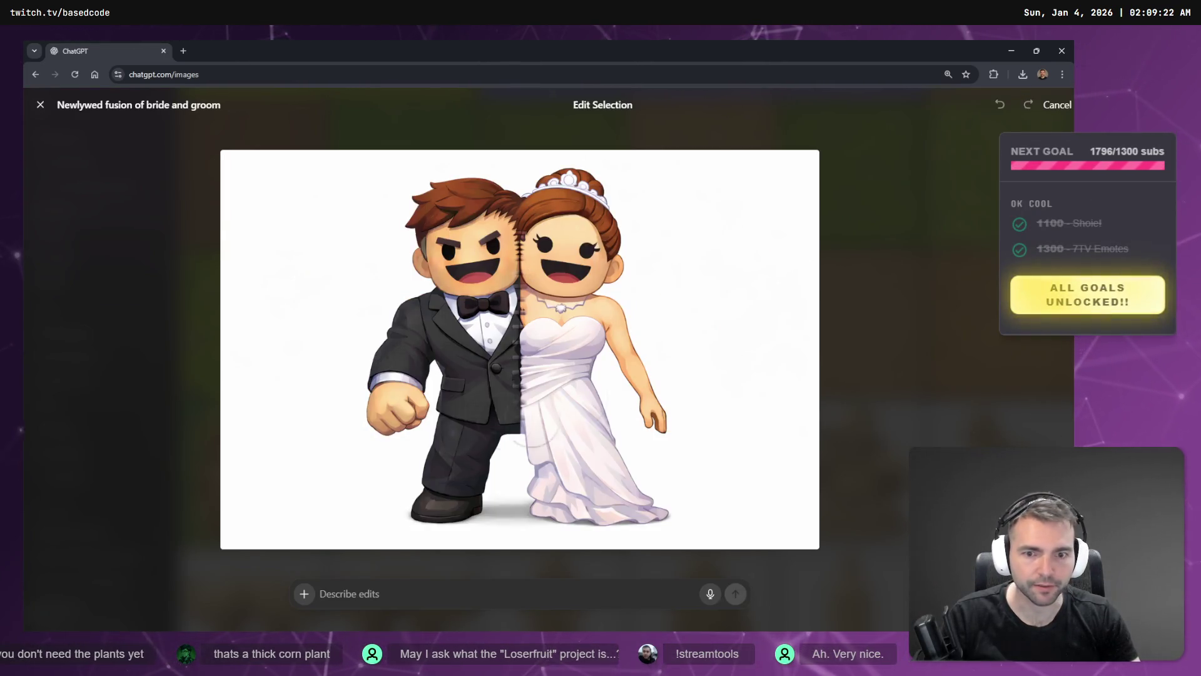
drag(511, 262, 512, 423)
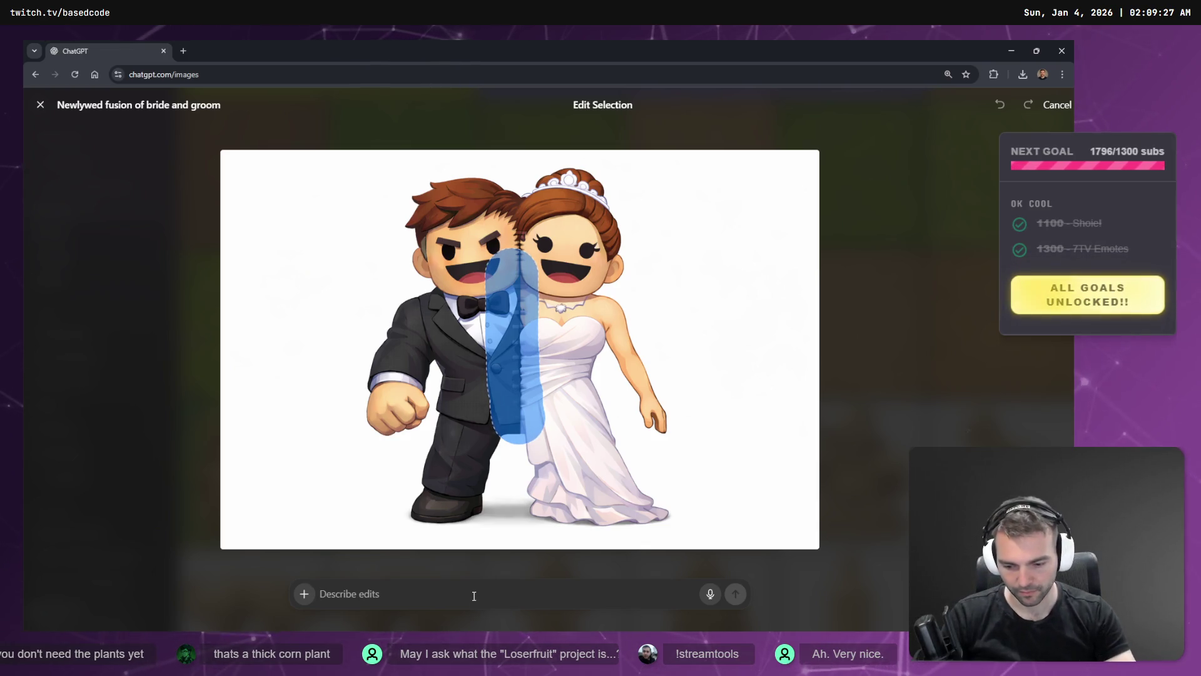
key(super+h)
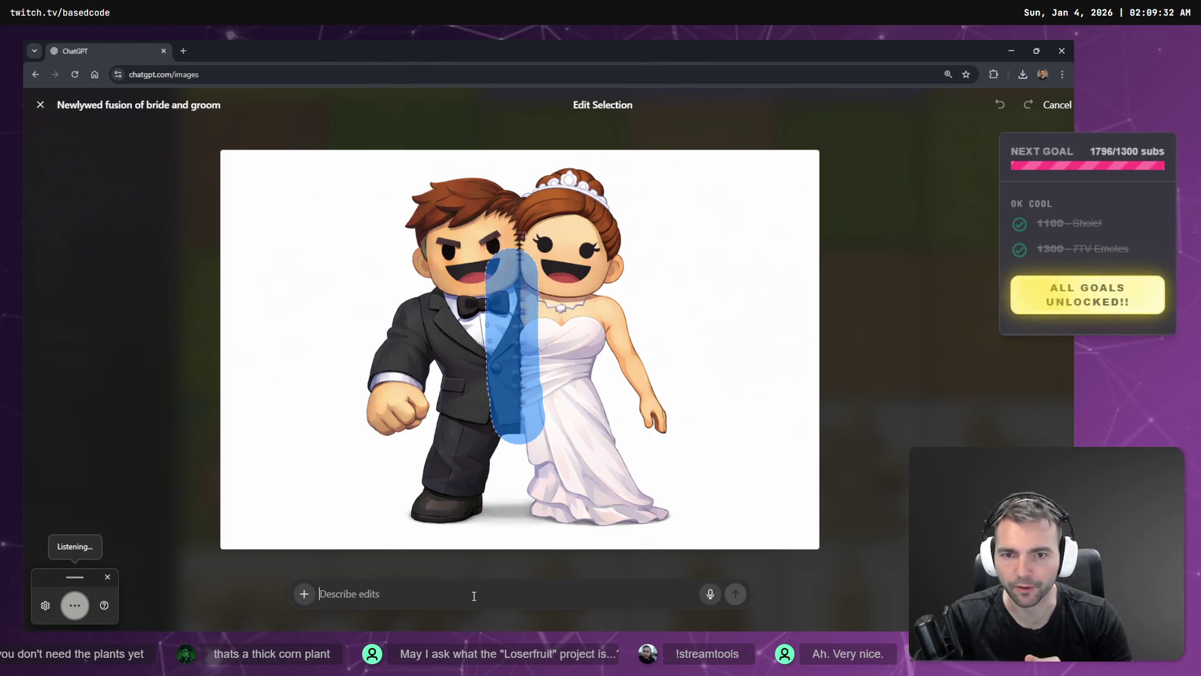
text(add staples on the)
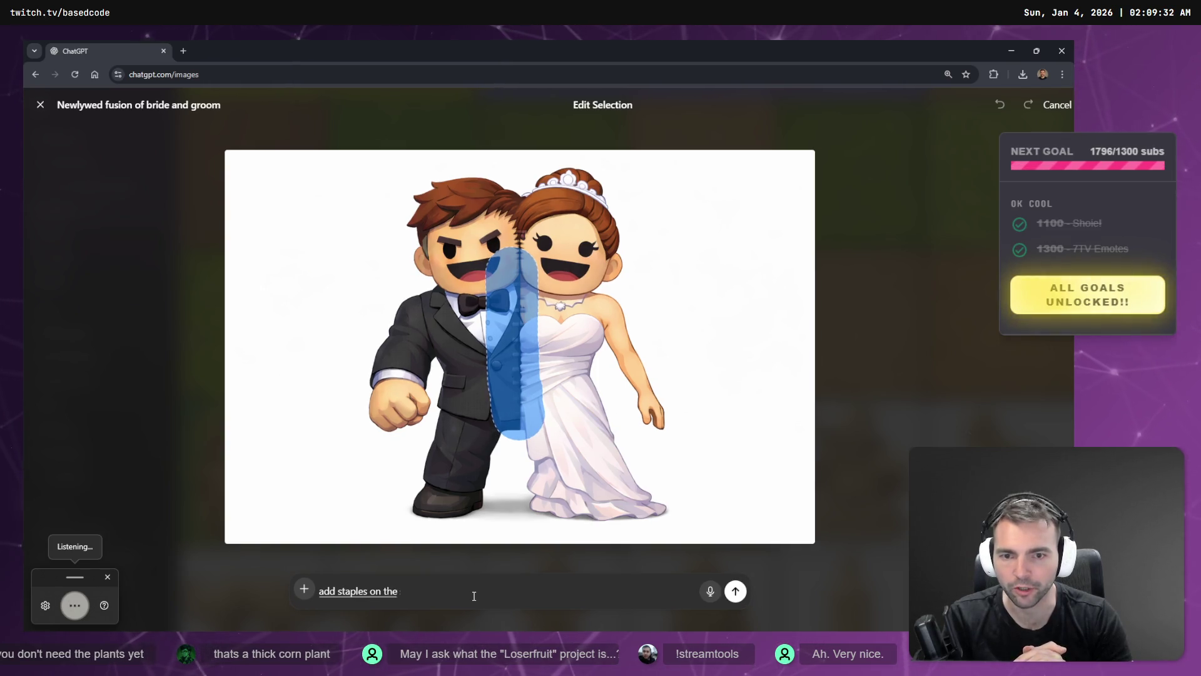
text( seam from the shoulder down)
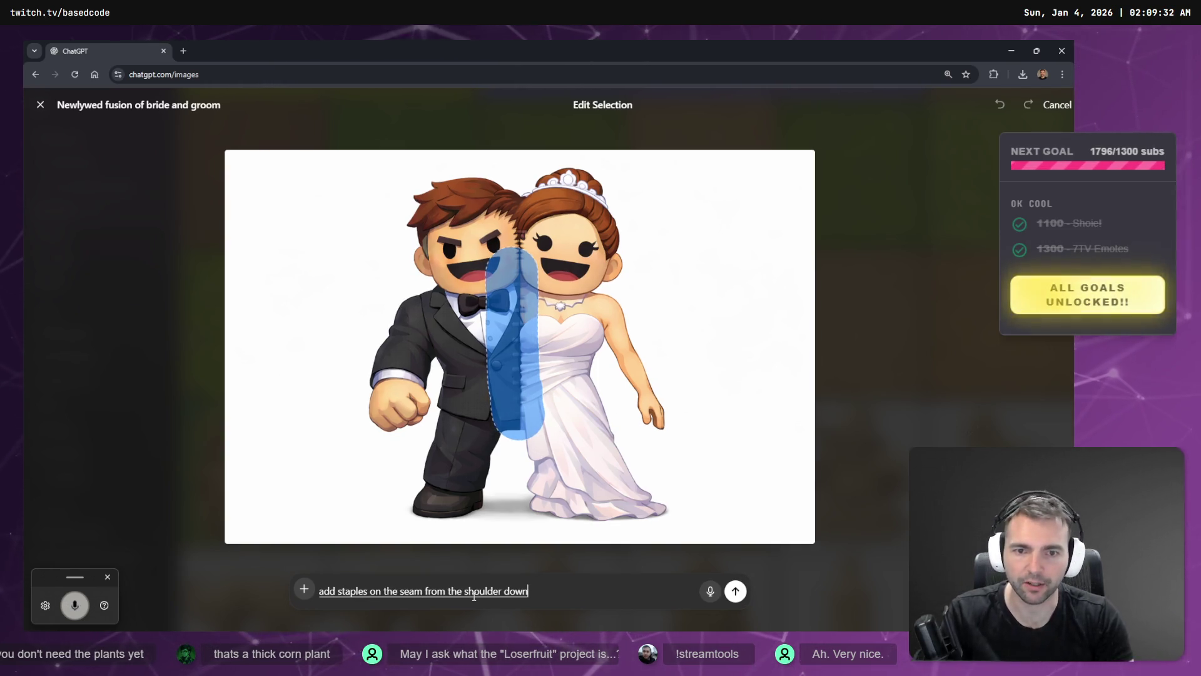
text( connecting the two)
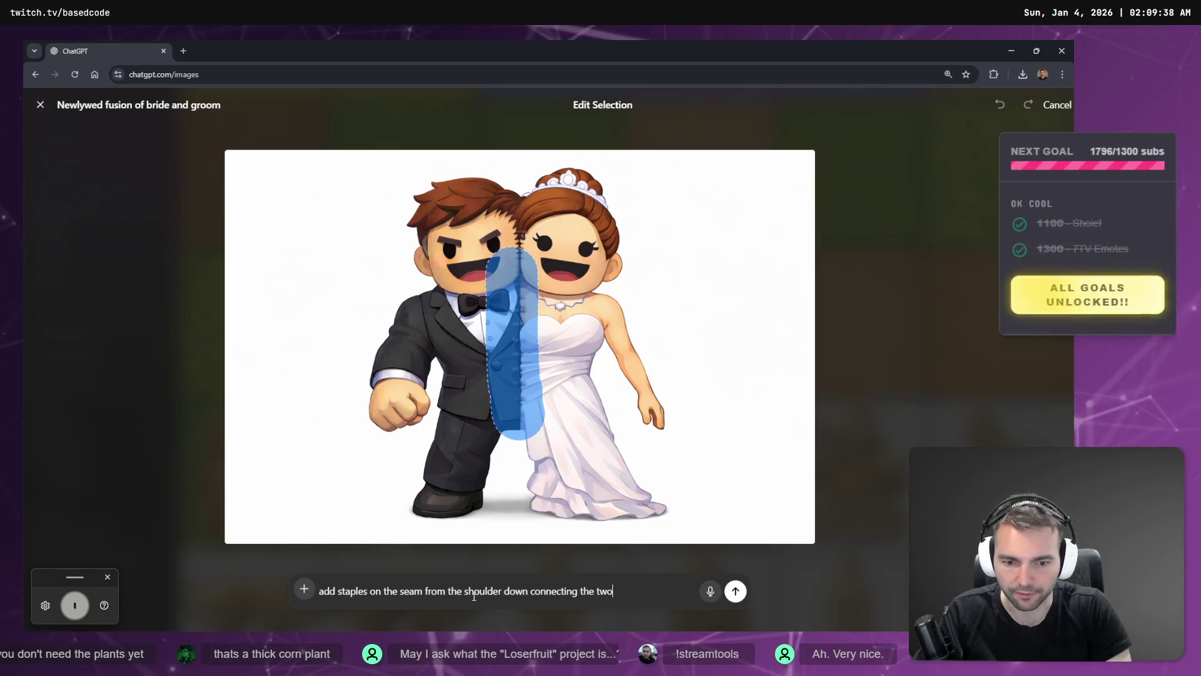
text( halves together.)
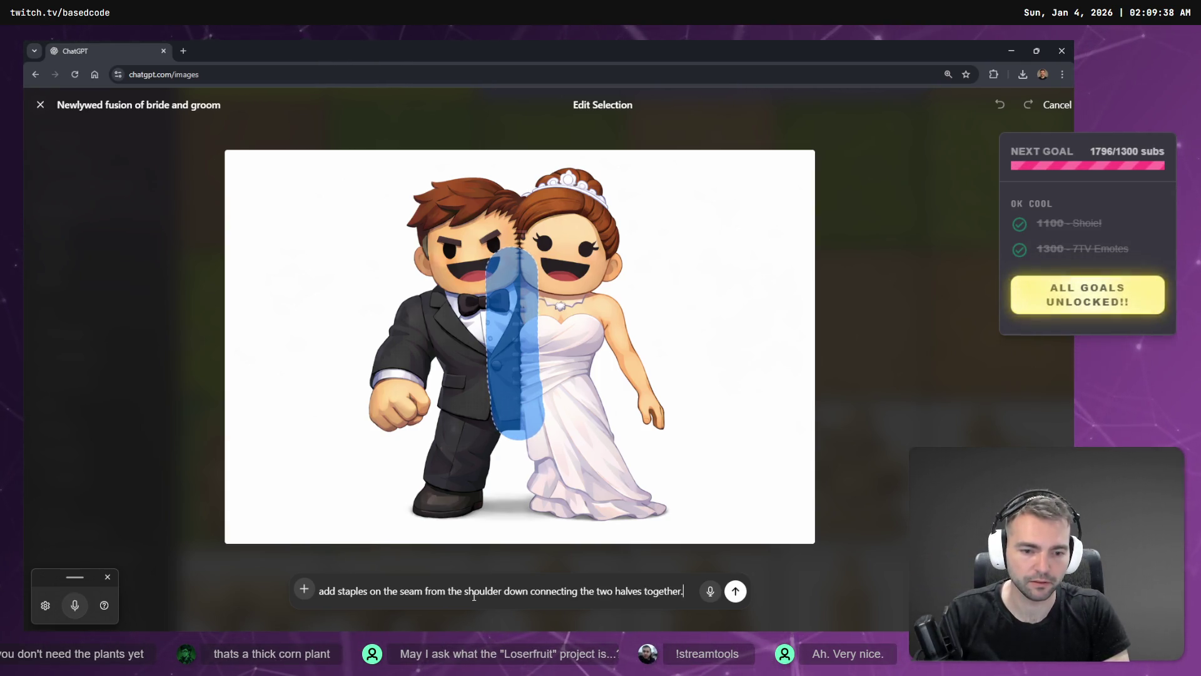
key(Return)
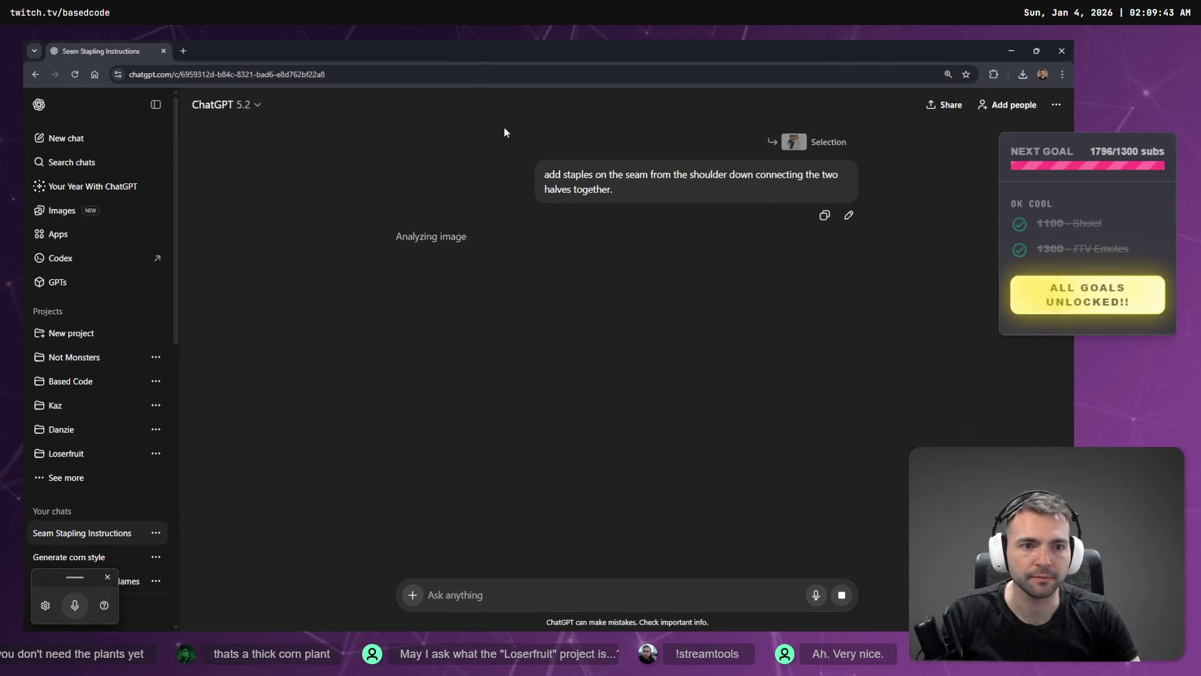
- Switch to the Not Monster whiteboard while the staple edit generates
key(alt+Tab)
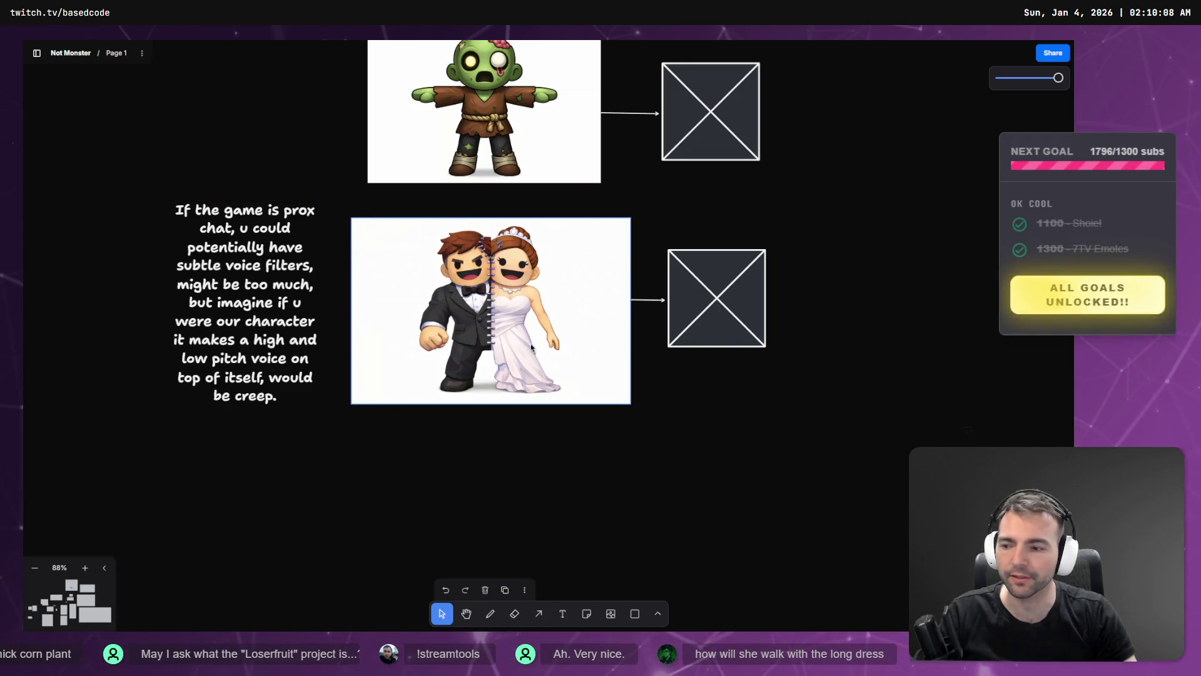
- Zoom in on the stapled couple, then zoom out to survey the Props, Ground and Man-Made sections
scroll(521, 339, up, 5)
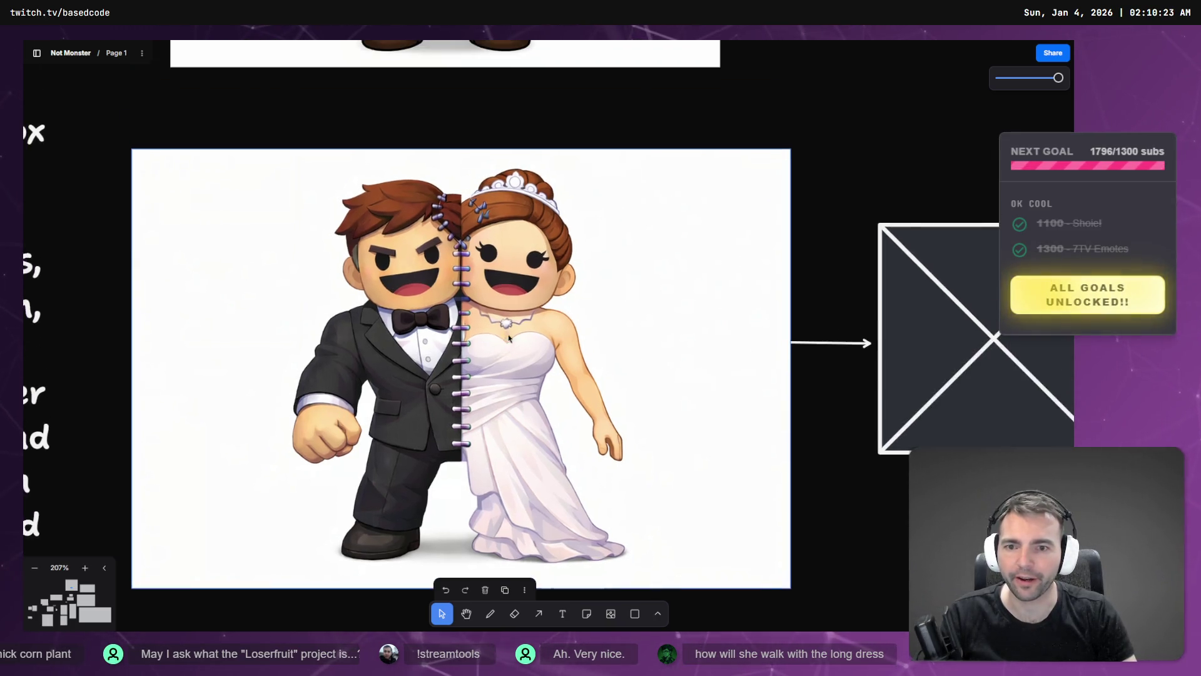
ctrl+scroll(485, 322, down, 5)
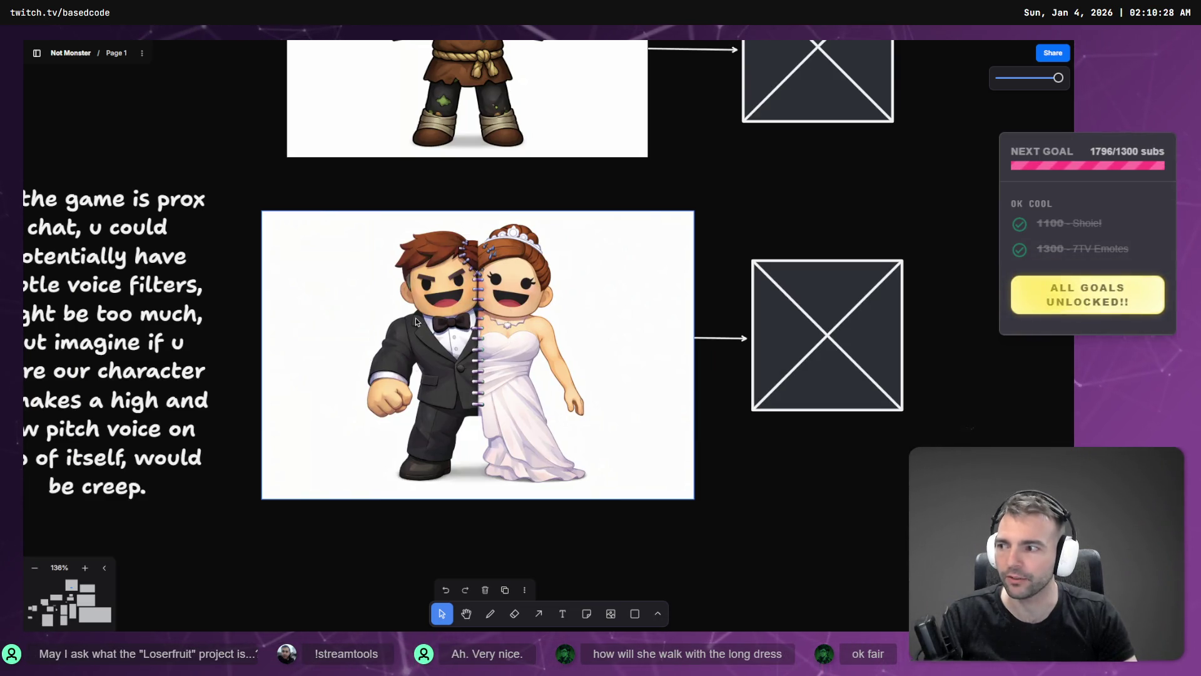
ctrl+scroll(563, 273, down, 10)
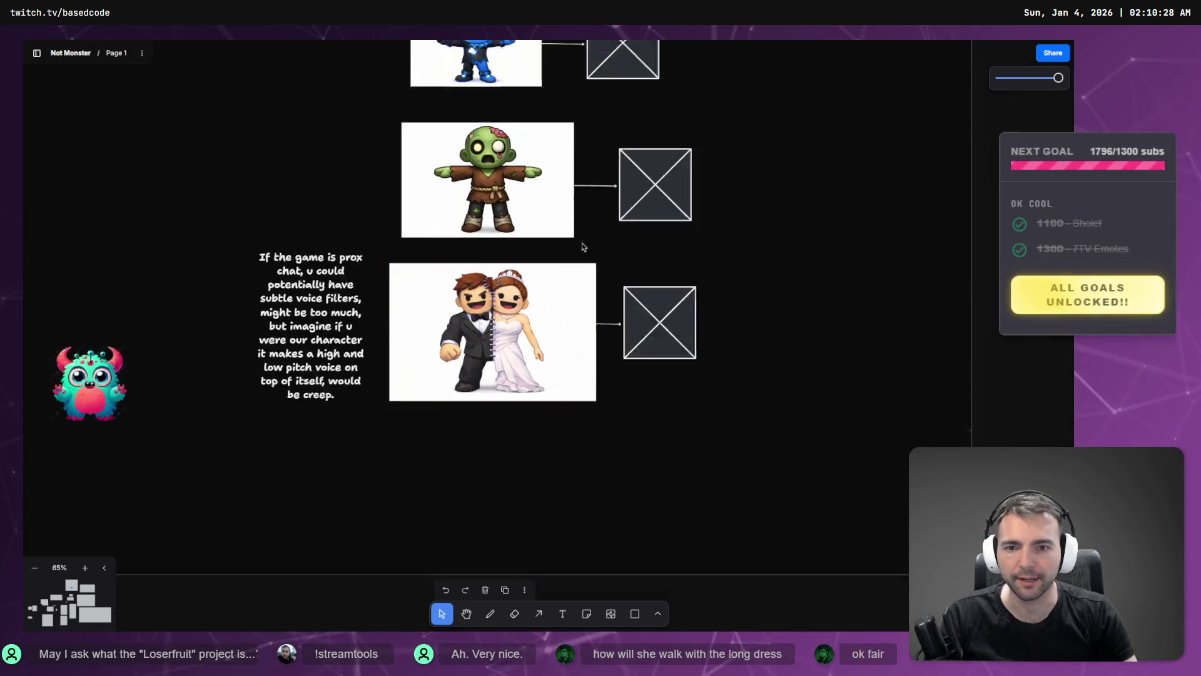
ctrl+scroll(563, 273, down, 3)
scroll(451, 369, up, 10)
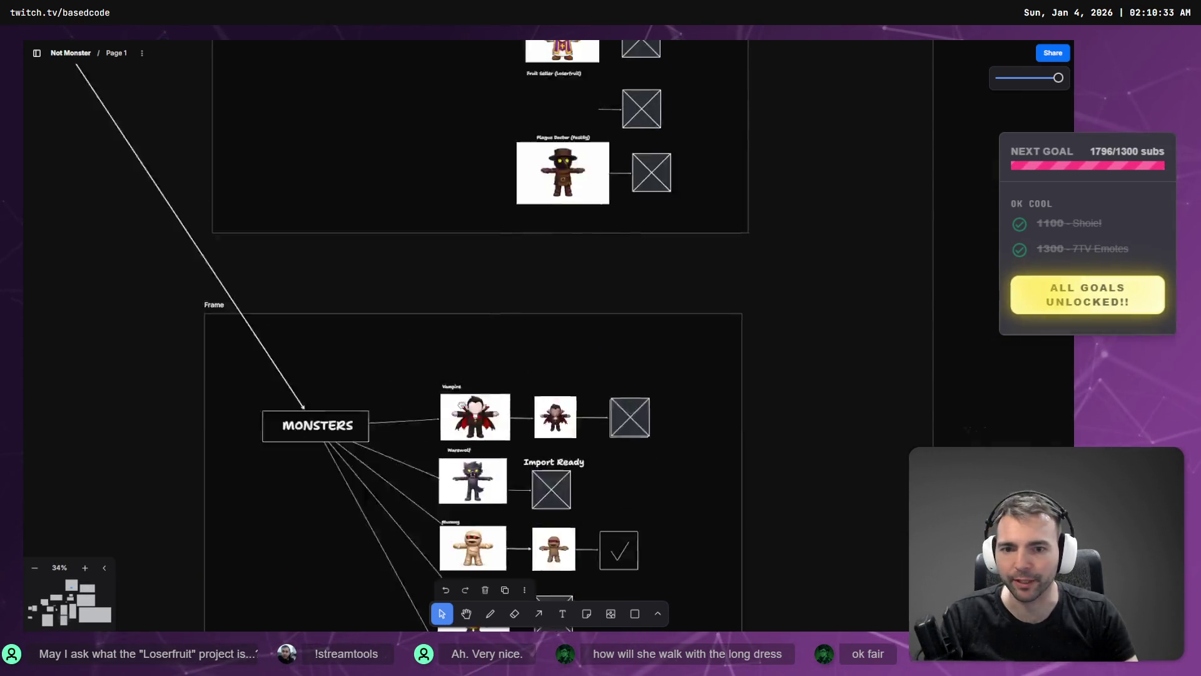
ctrl+scroll(432, 356, up, 2)
scroll(438, 362, down, 1)
ctrl+scroll(447, 378, down, 4)
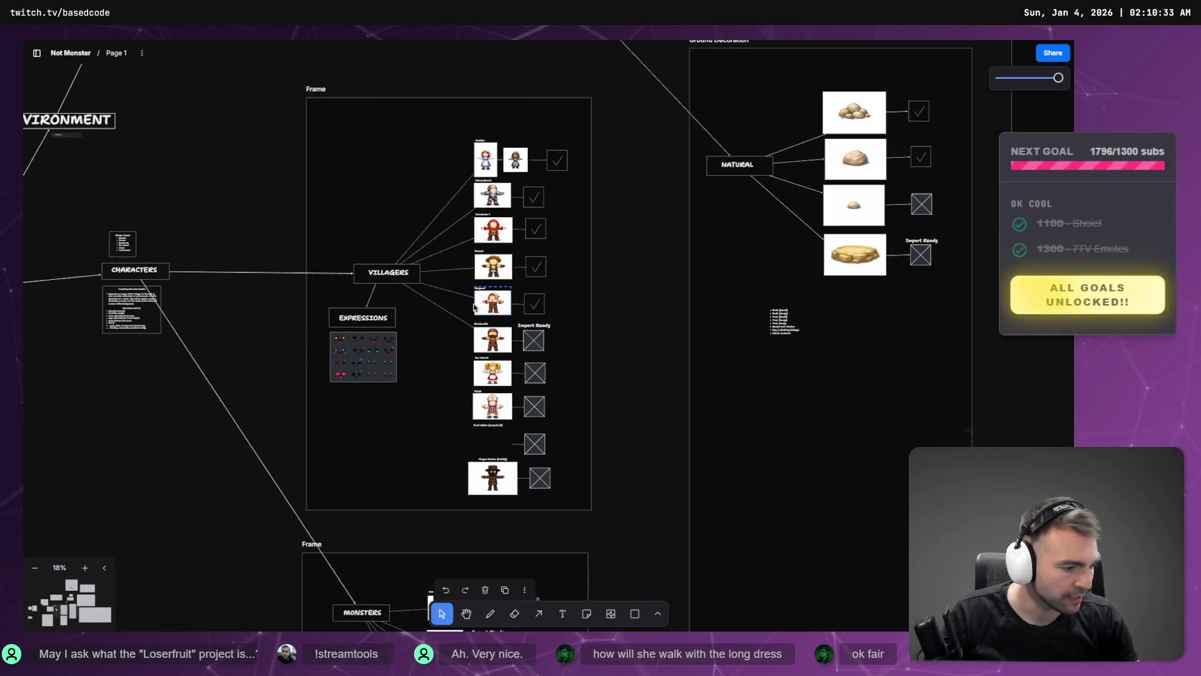
scroll(586, 252, up, 5)
- Pan the board across Ground, Props and the Supporter's Crypt, then back to the Architecture frame
ctrl+scroll(606, 180, down, 2)
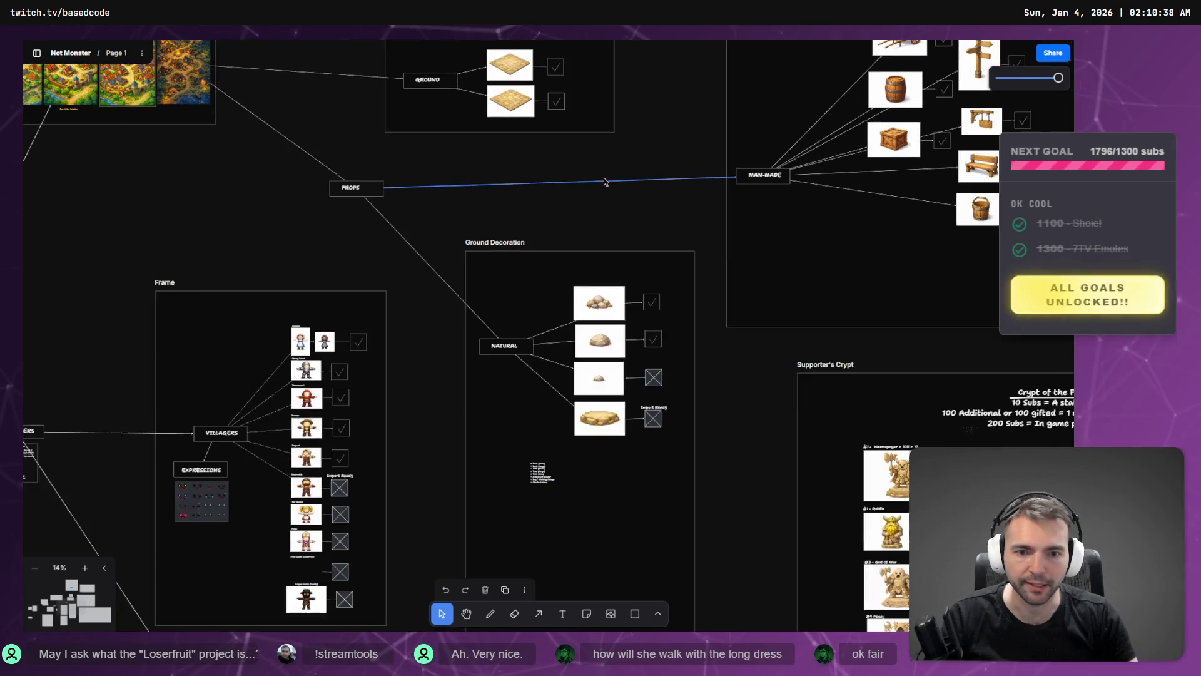
mouse_move(606, 180)
mouse_down()
mouse_move(568, 385)
mouse_move(576, 408)
mouse_up()
scroll(688, 187, up, 4)
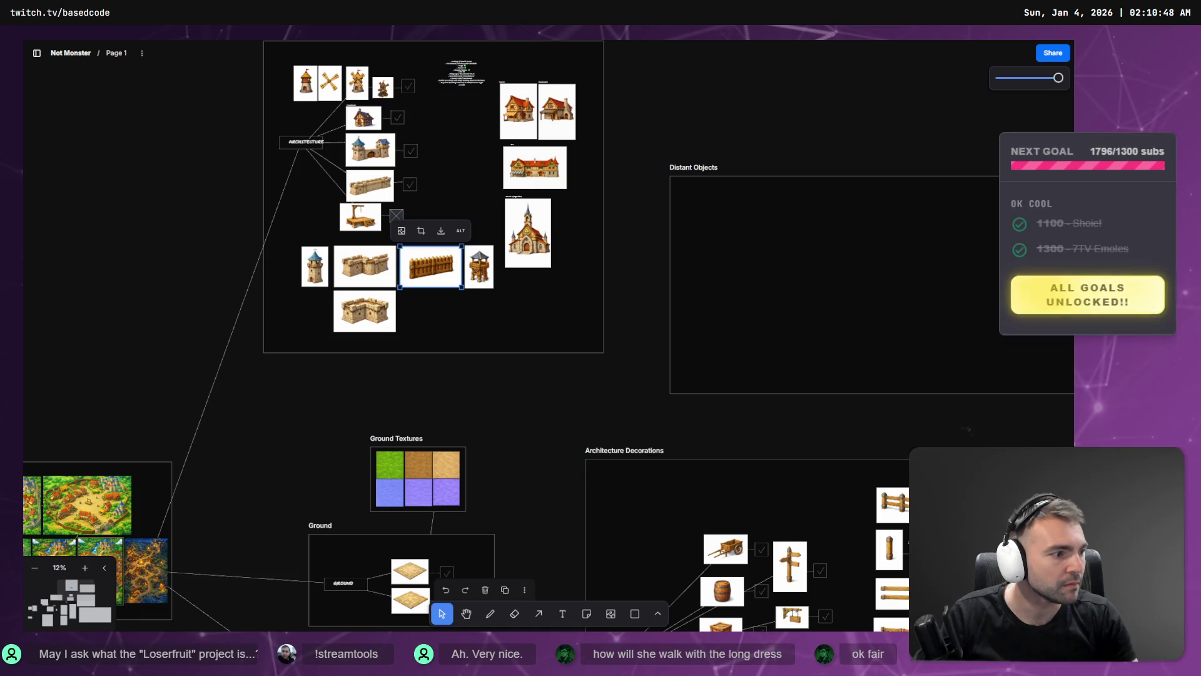
mouse_move(400, 381)
mouse_down()
mouse_move(444, 402)
mouse_move(446, 417)
mouse_up()
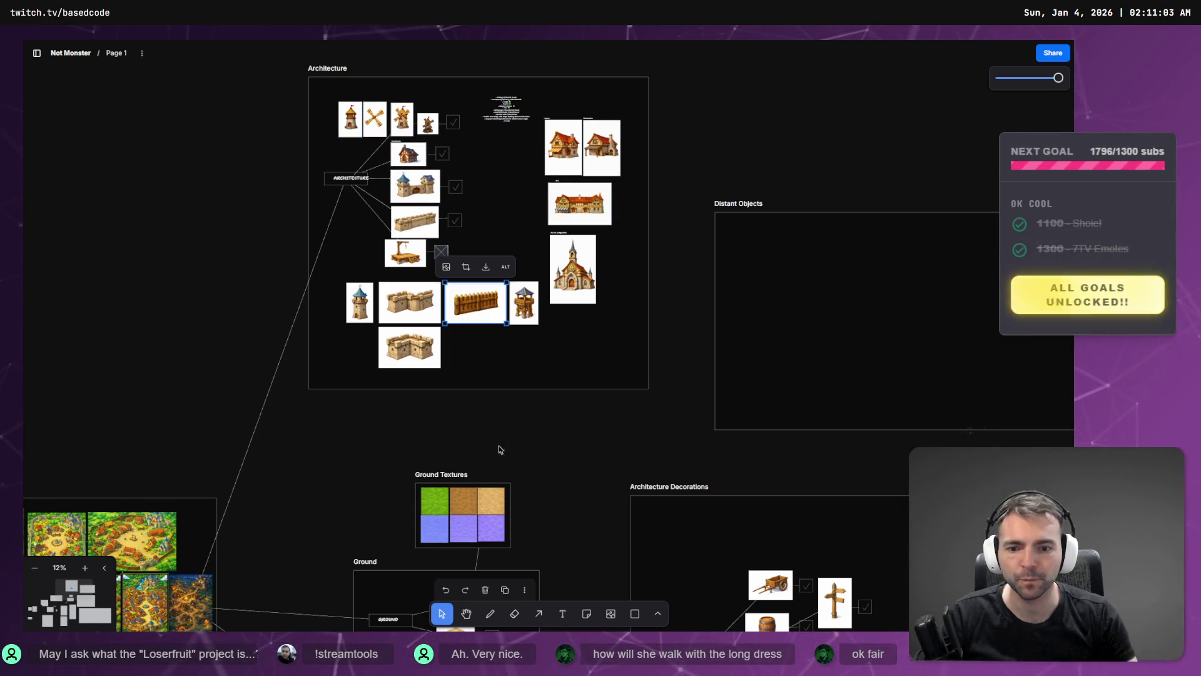
drag(498, 449, 600, 104)
mouse_move(504, 294)
mouse_down()
mouse_move(233, 176)
mouse_move(612, 192)
mouse_move(638, 401)
mouse_up()
mouse_move(679, 179)
mouse_down()
mouse_move(656, 259)
mouse_move(438, 490)
mouse_up()
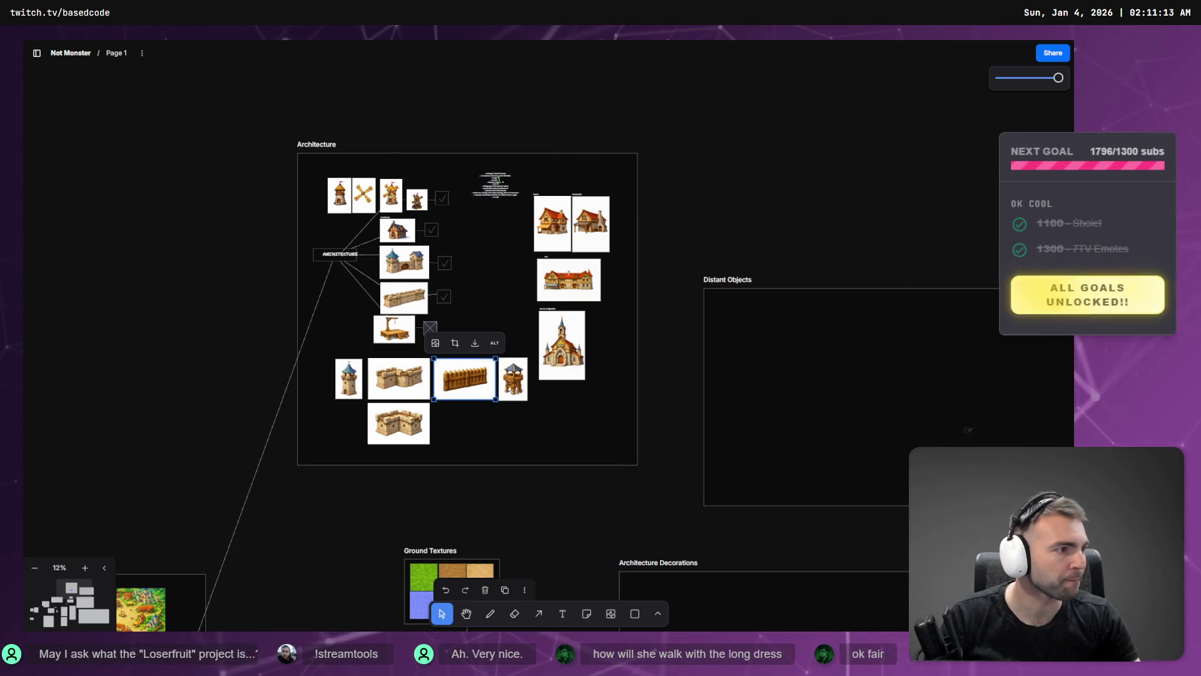
- Mark the top of the seam on the stapled image and ask ChatGPT to remove the top staple
key(alt+Tab)
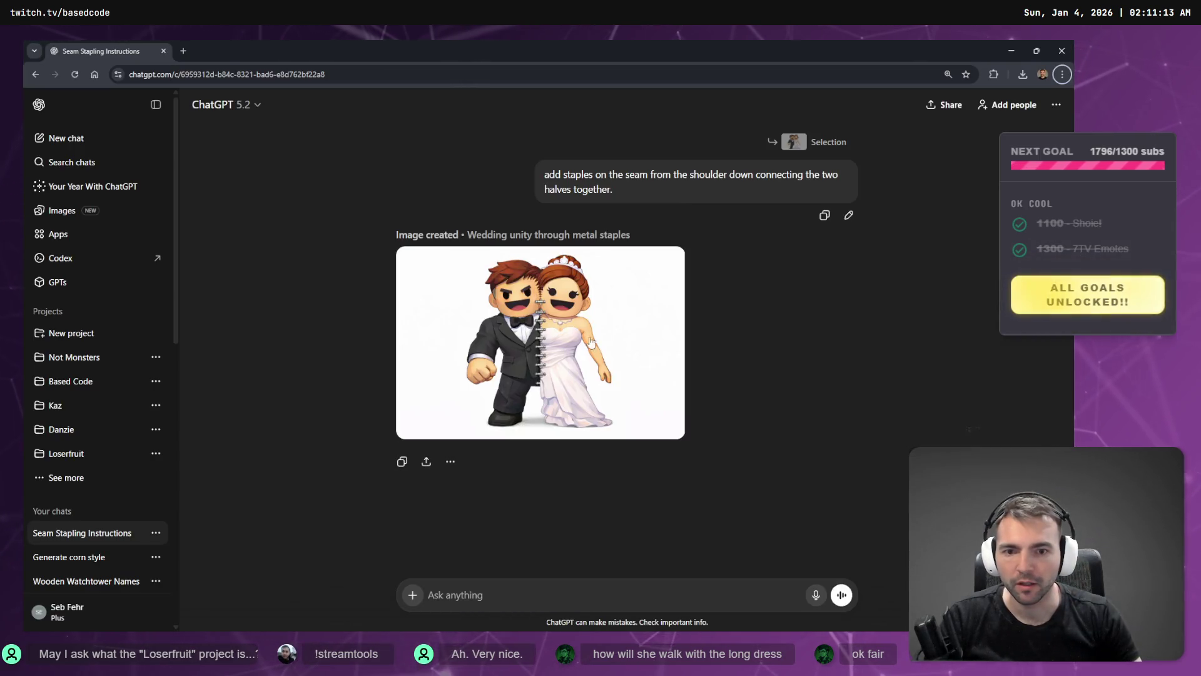
click(591, 341)
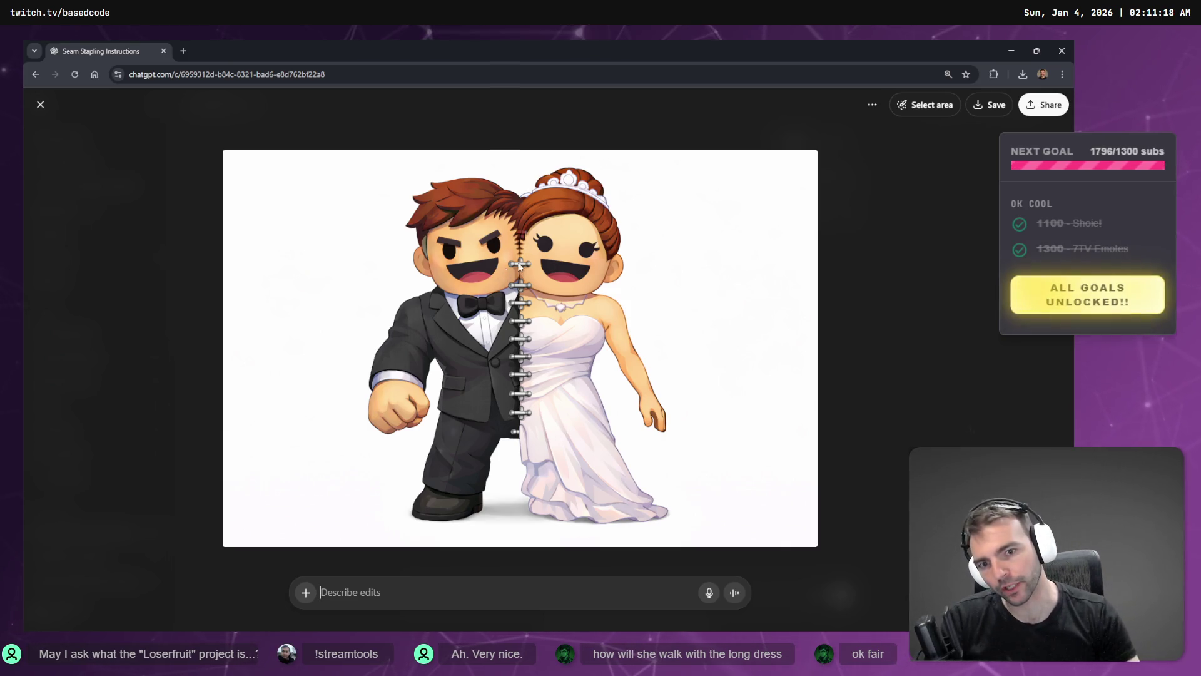
click(926, 105)
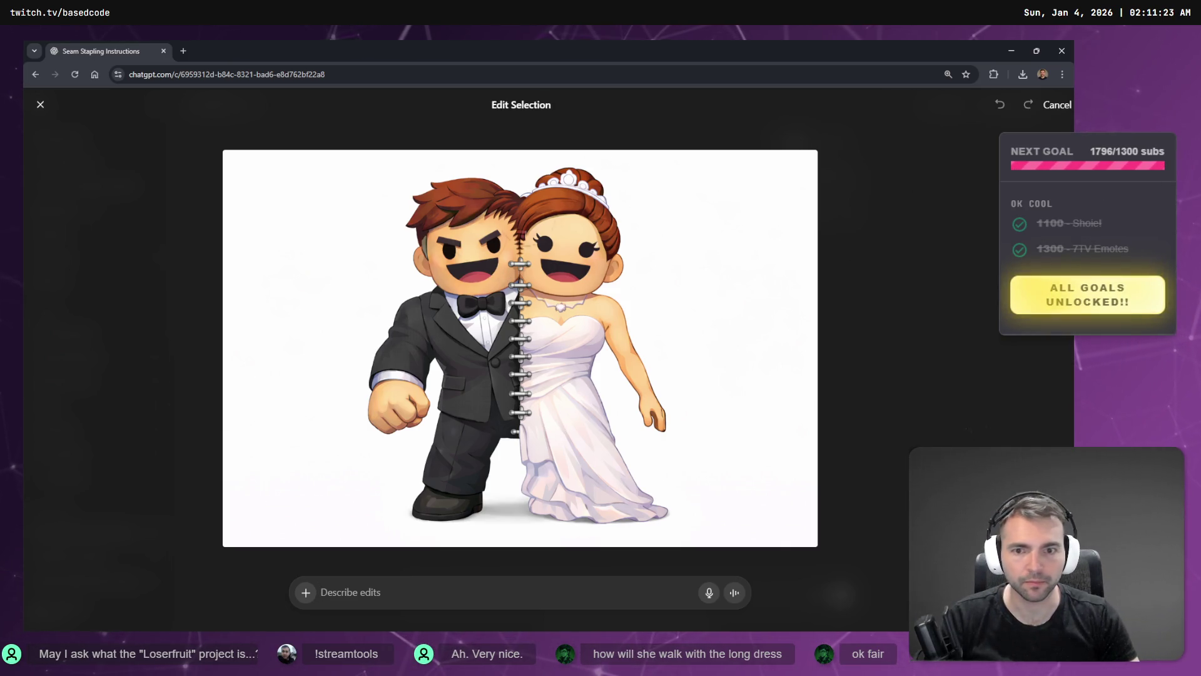
click(521, 251)
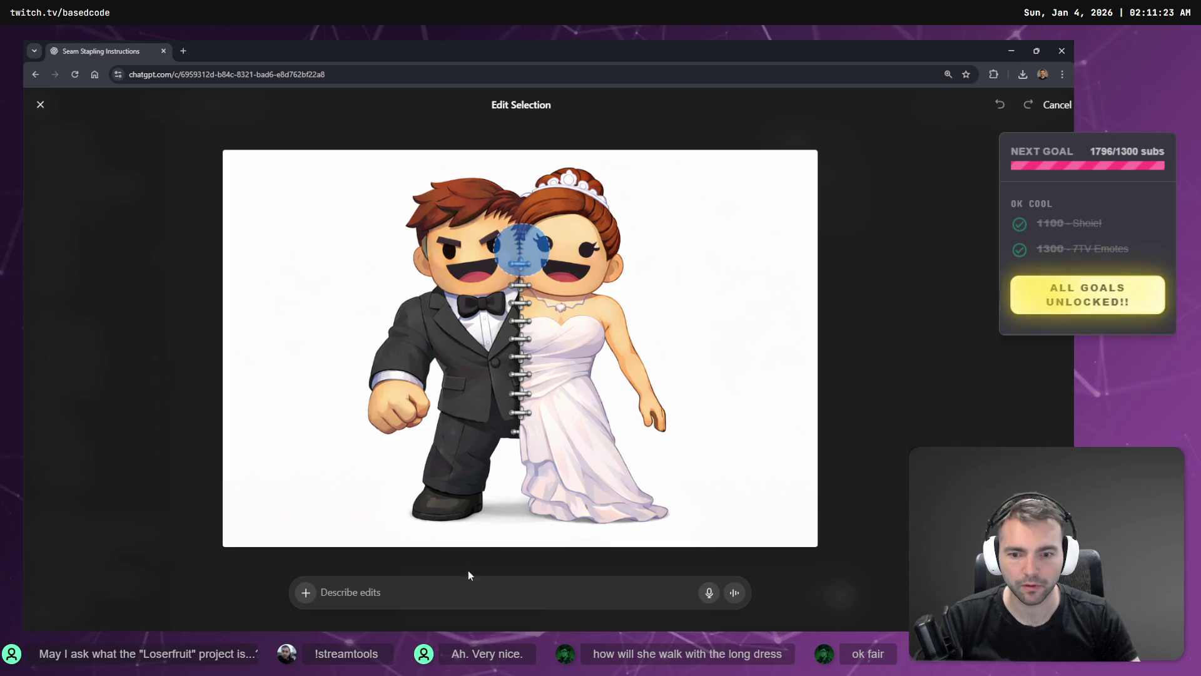
key(super+h)
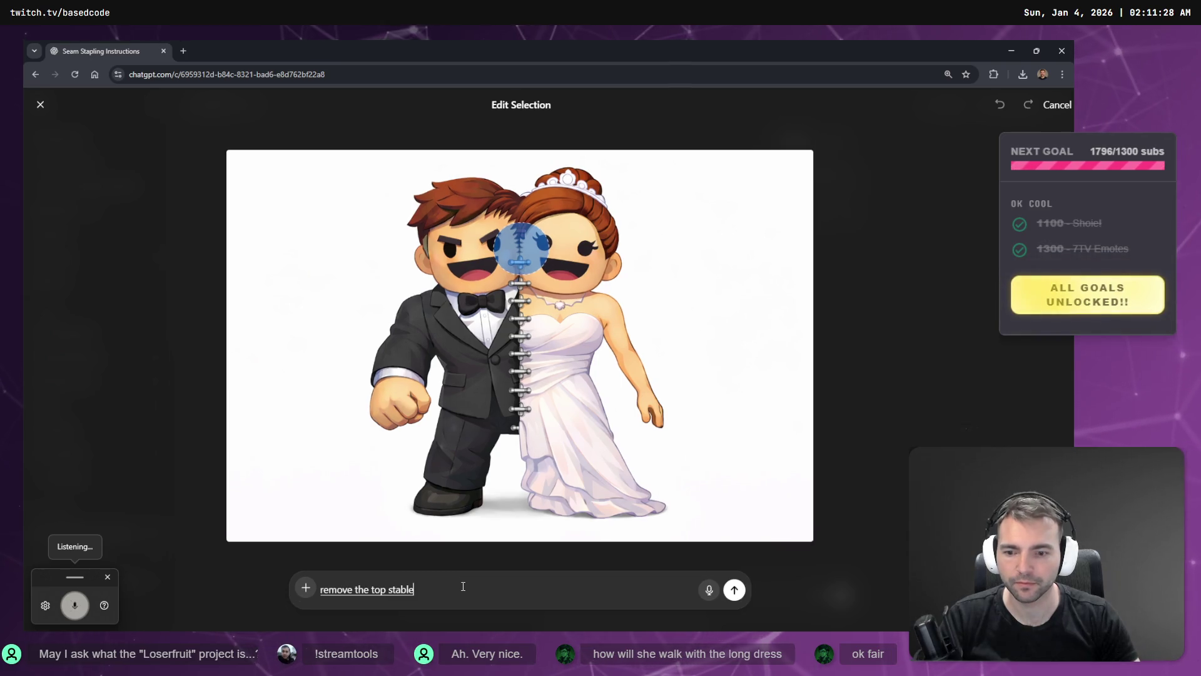
click(734, 589)
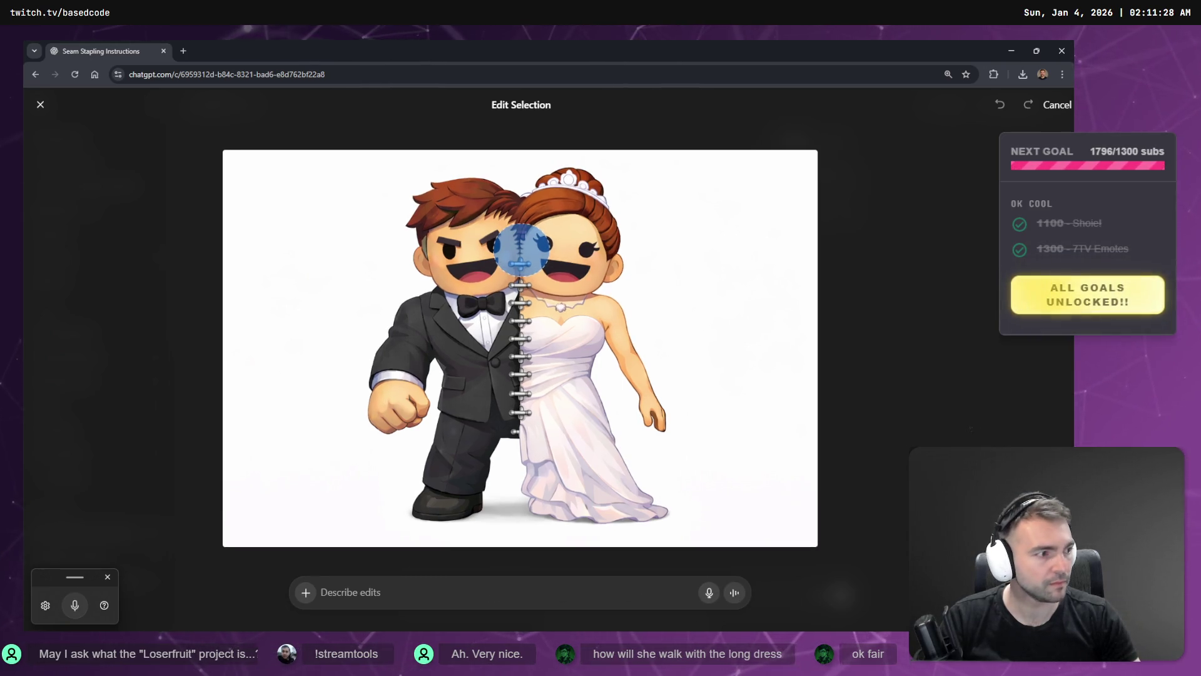
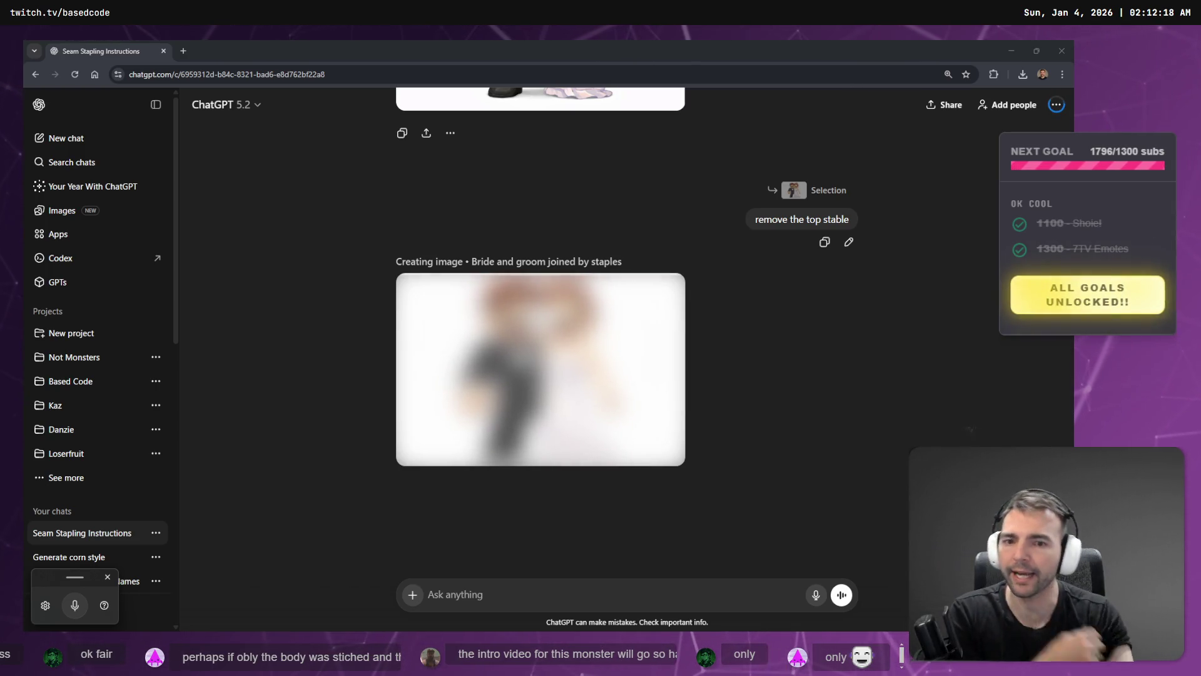
- Dismiss the voice typing panel in ChatGPT
scroll(559, 375, up, 6)
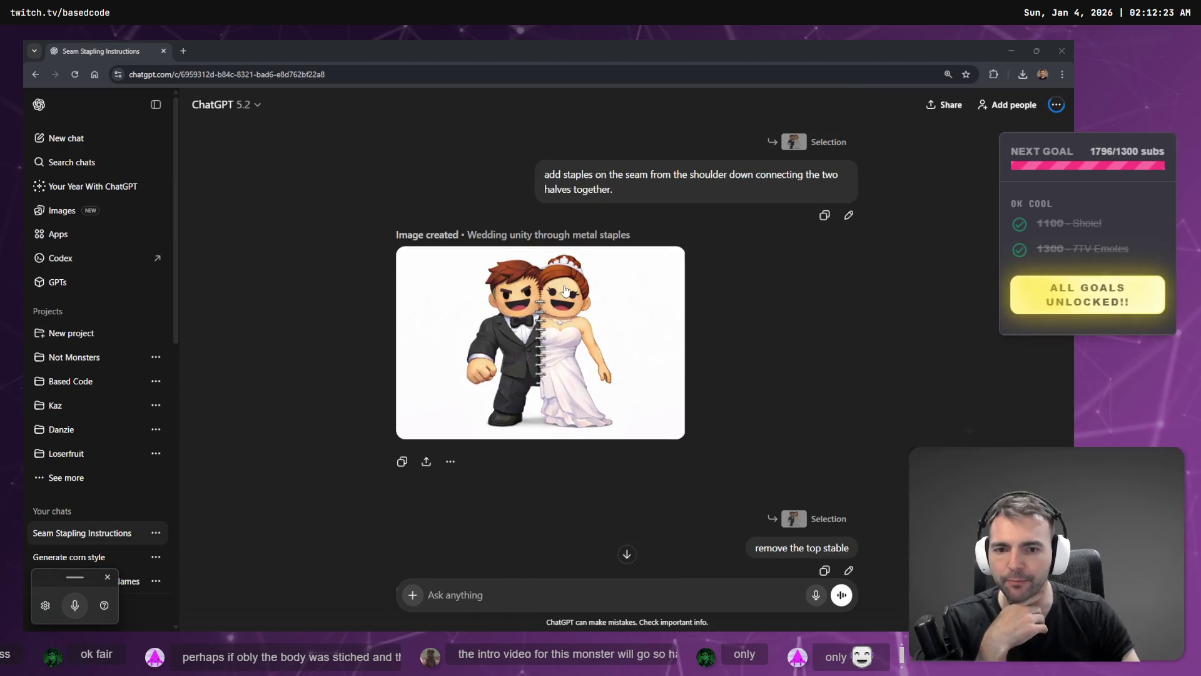
scroll(559, 376, down, 6)
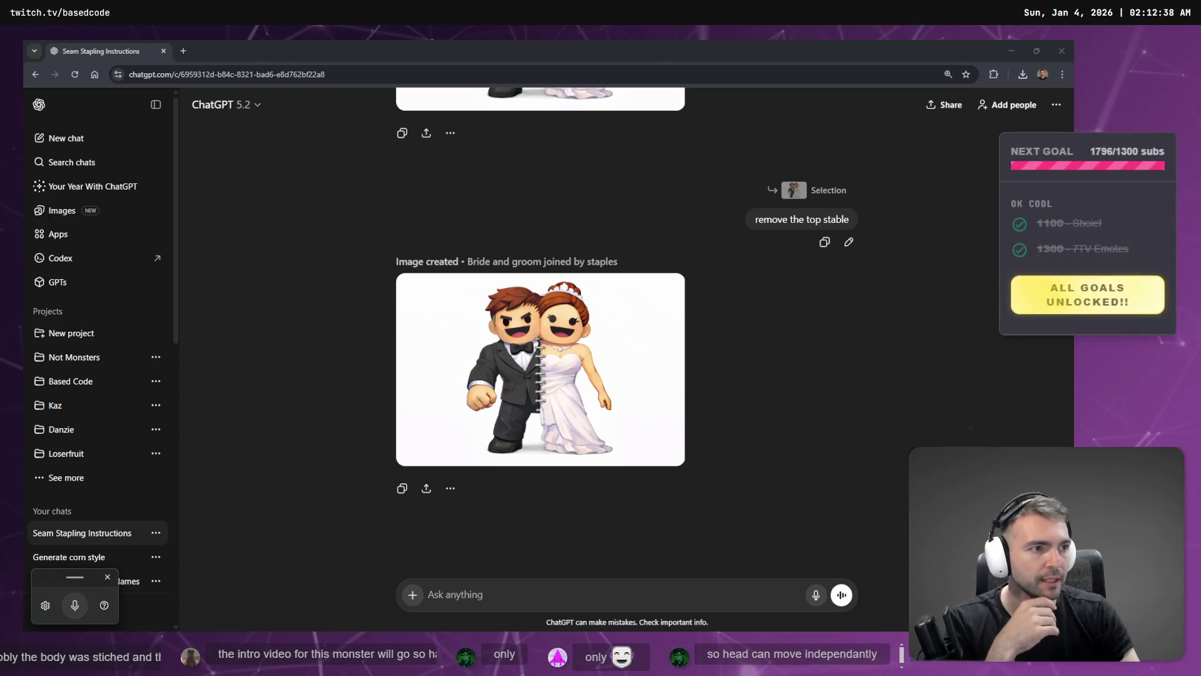
key(super+h)
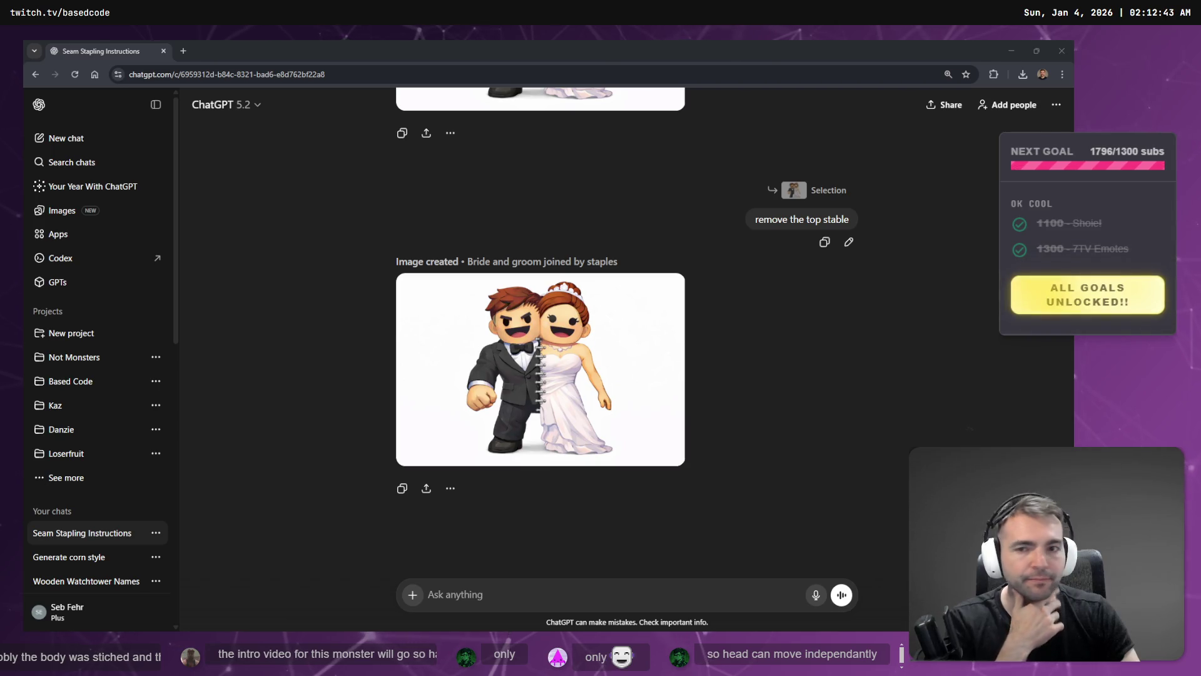
scroll(715, 405, up, 5)
scroll(713, 390, down, 5)
scroll(721, 375, up, 5)
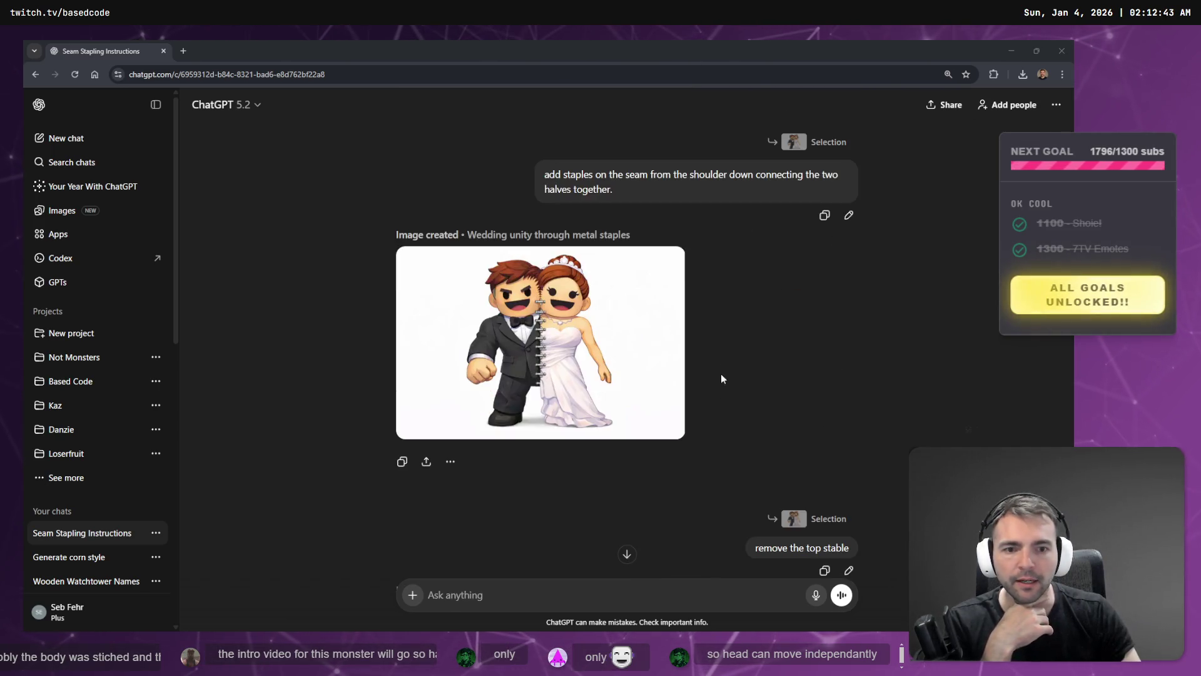
key(super+h)
- Open the wooden windmill blades image full size from My images
click(62, 210)
scroll(639, 366, down, 5)
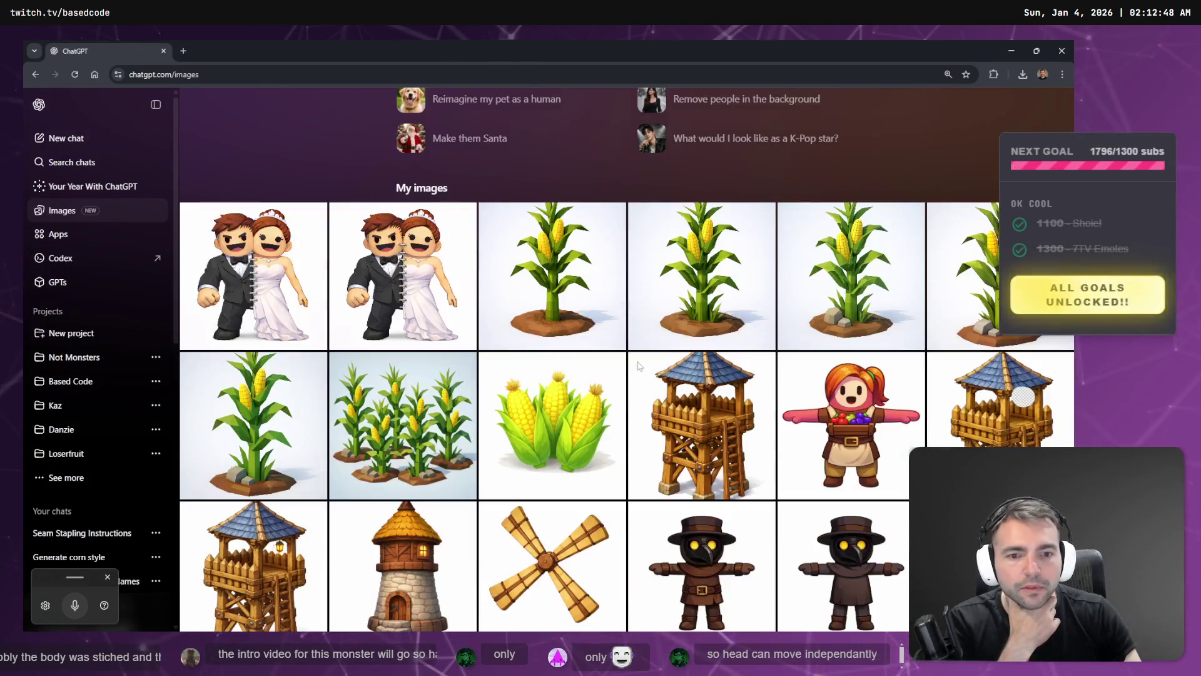
scroll(640, 366, down, 3)
click(563, 382)
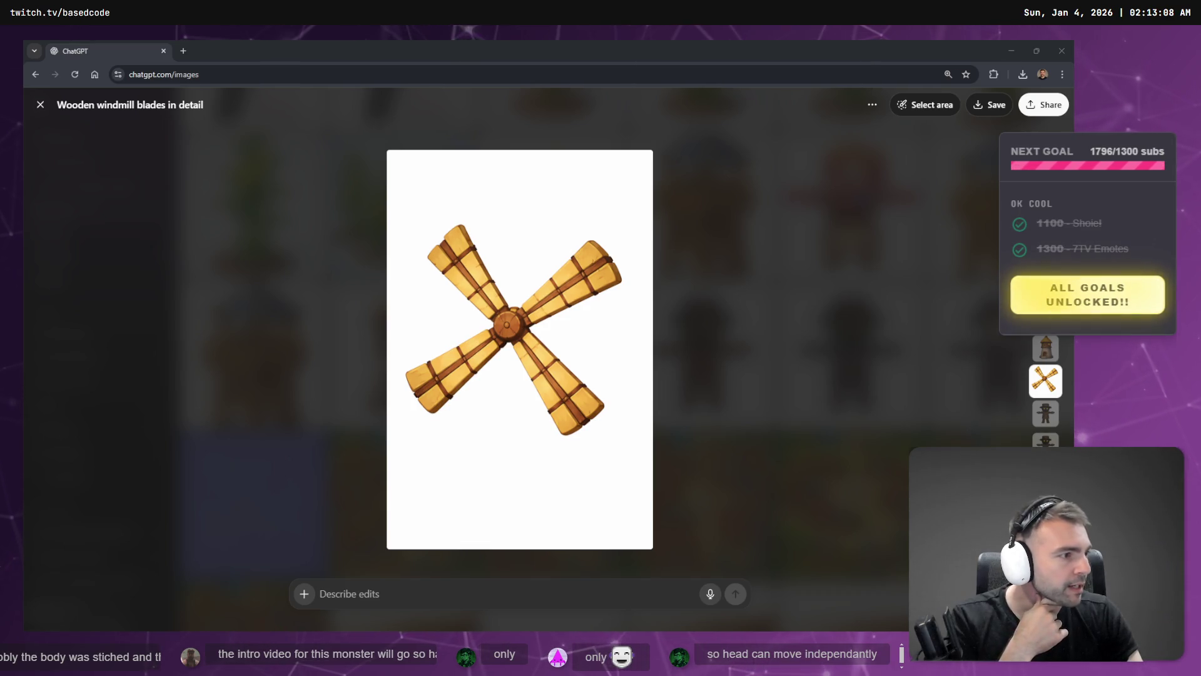
drag(626, 46, 550, 50)
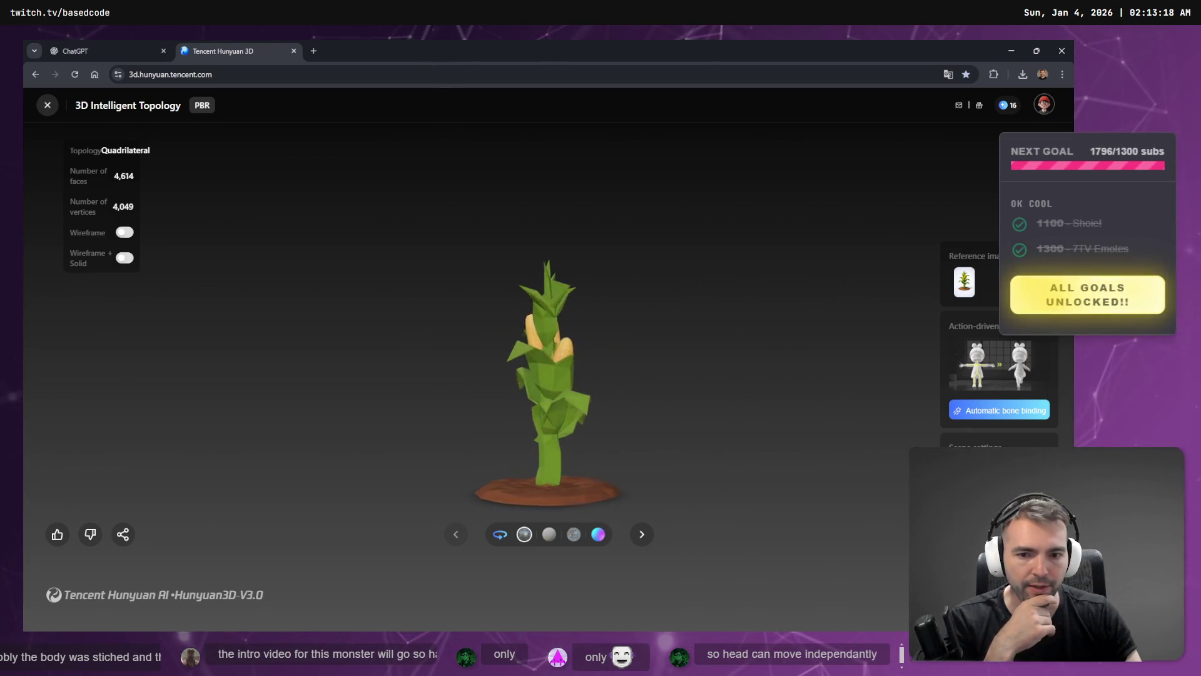
- Switch from the Hunyuan corn model to the 'Not Monster' whiteboard
key(alt+Tab)
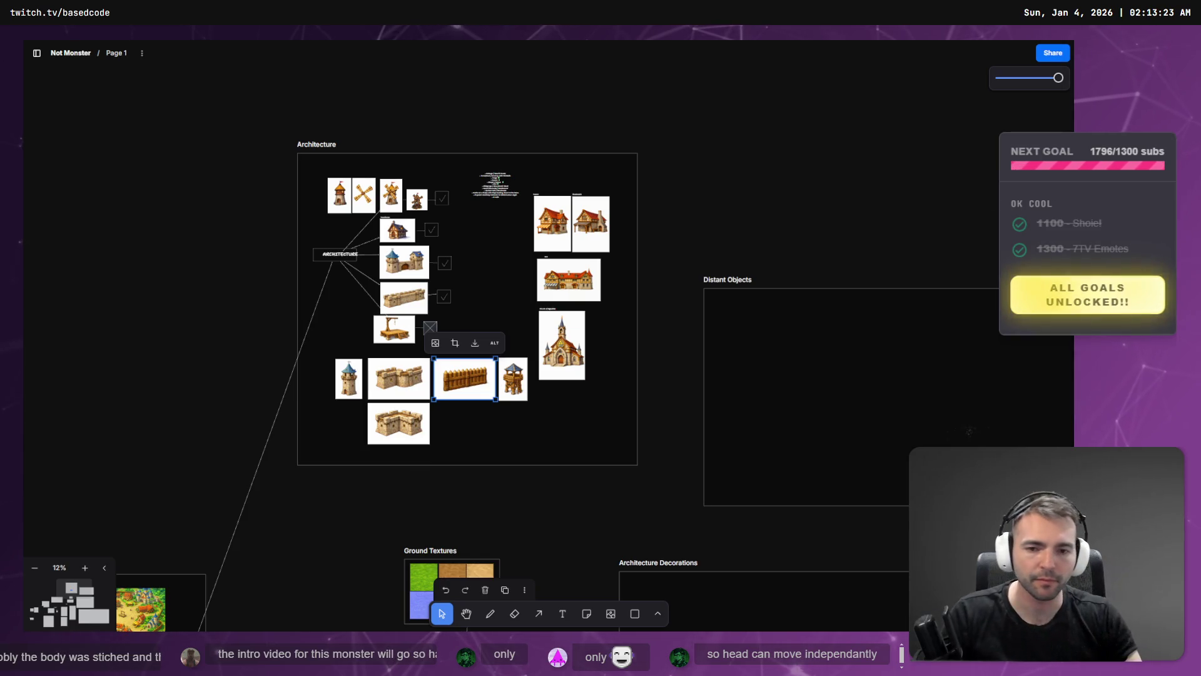
- Paste the corn plant image into Ground Decoration, shrink it and place it below the flat rock image
scroll(620, 431, down, 5)
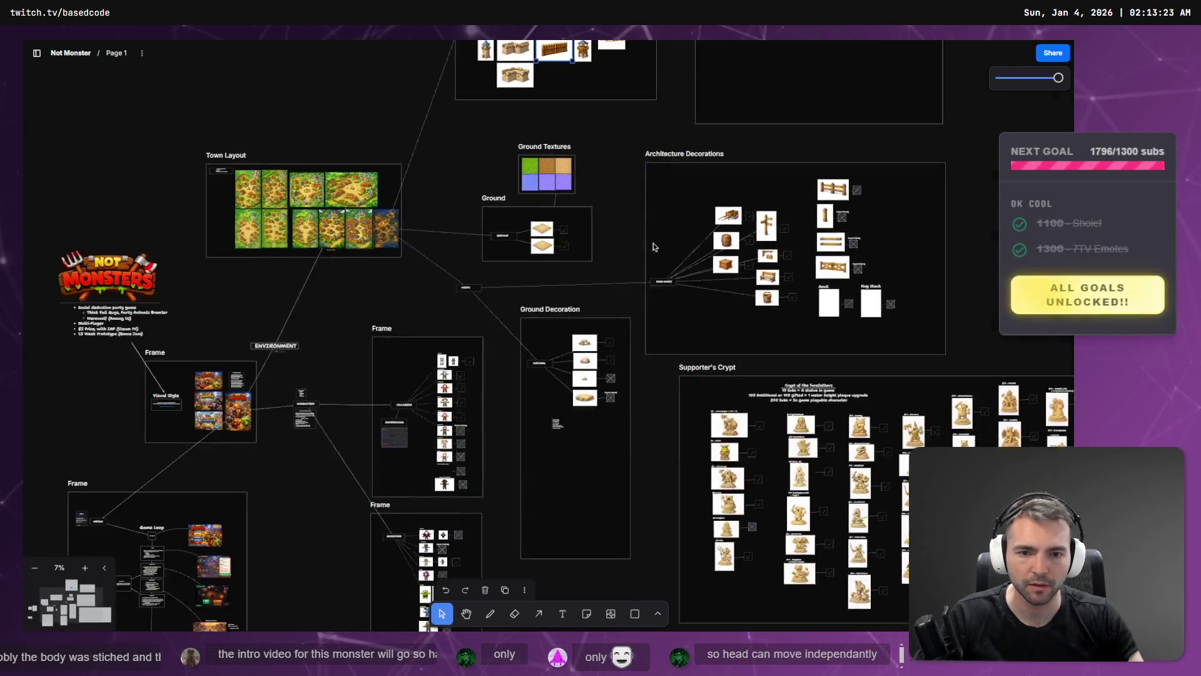
drag(594, 222, 533, 226)
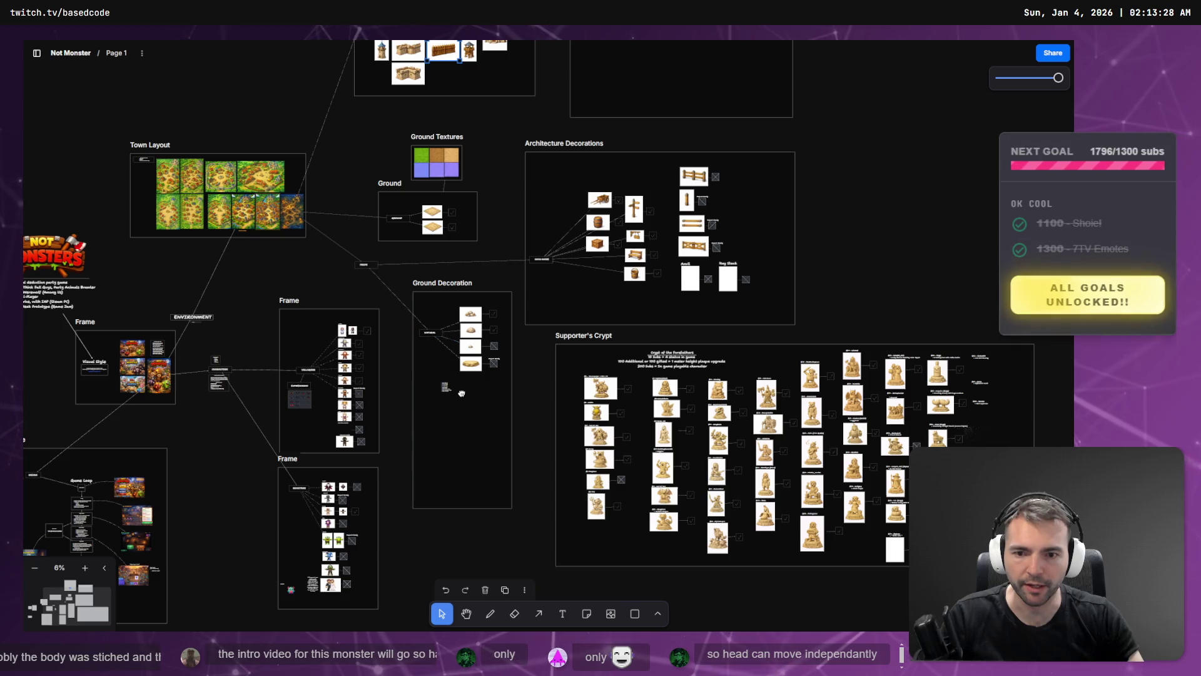
mouse_move(467, 386)
mouse_down()
mouse_move(473, 453)
mouse_move(502, 348)
mouse_up()
scroll(502, 349, up, 5)
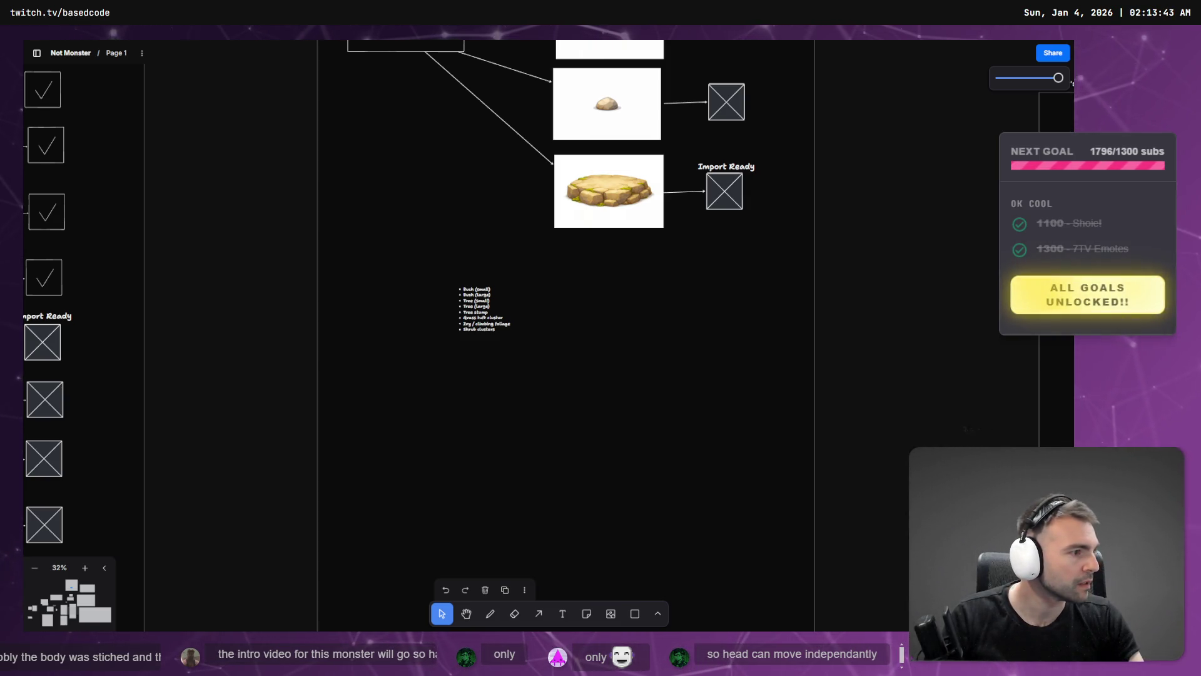
key(ctrl+v)
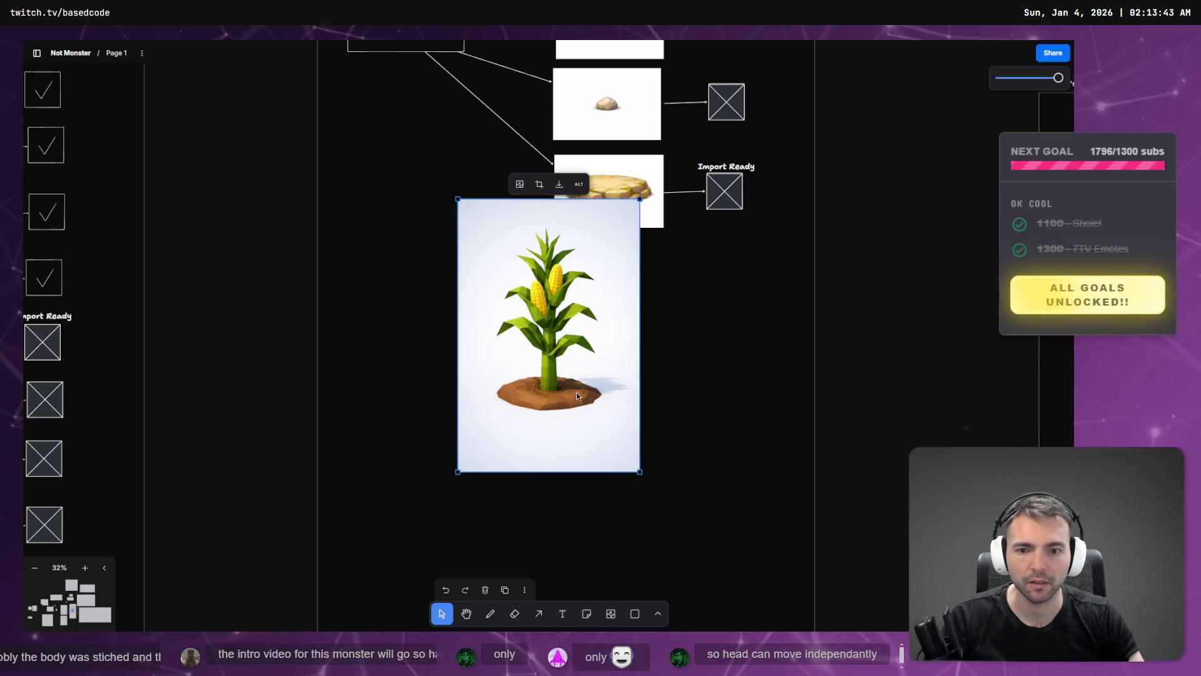
mouse_move(576, 392)
mouse_down()
mouse_move(493, 552)
mouse_move(457, 475)
mouse_up()
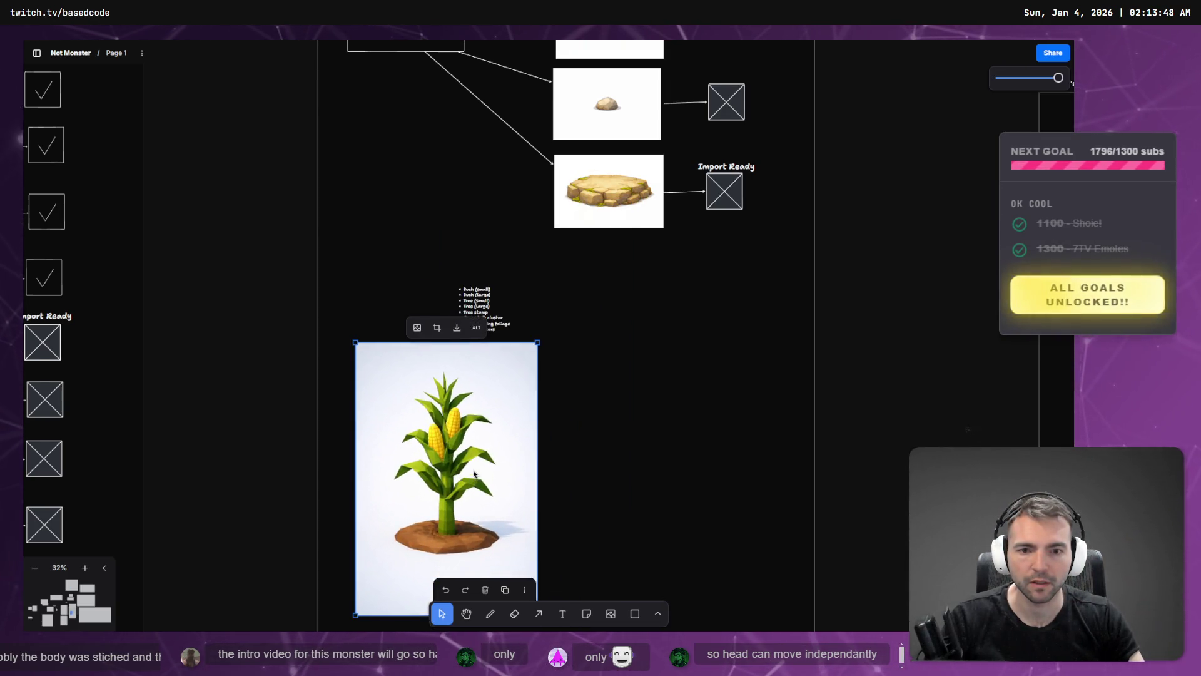
scroll(512, 510, down, 3)
mouse_move(536, 506)
mouse_down()
mouse_move(466, 369)
mouse_move(438, 351)
mouse_up()
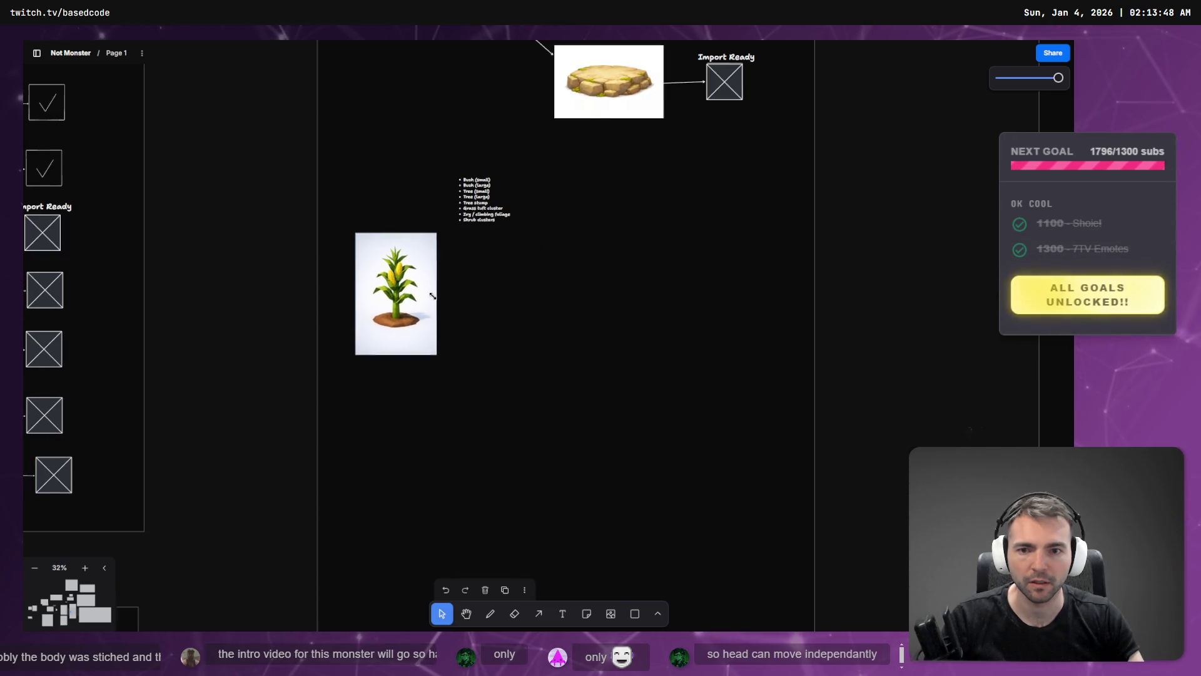
mouse_move(390, 254)
mouse_down()
mouse_move(415, 264)
mouse_move(629, 143)
mouse_move(602, 161)
mouse_up()
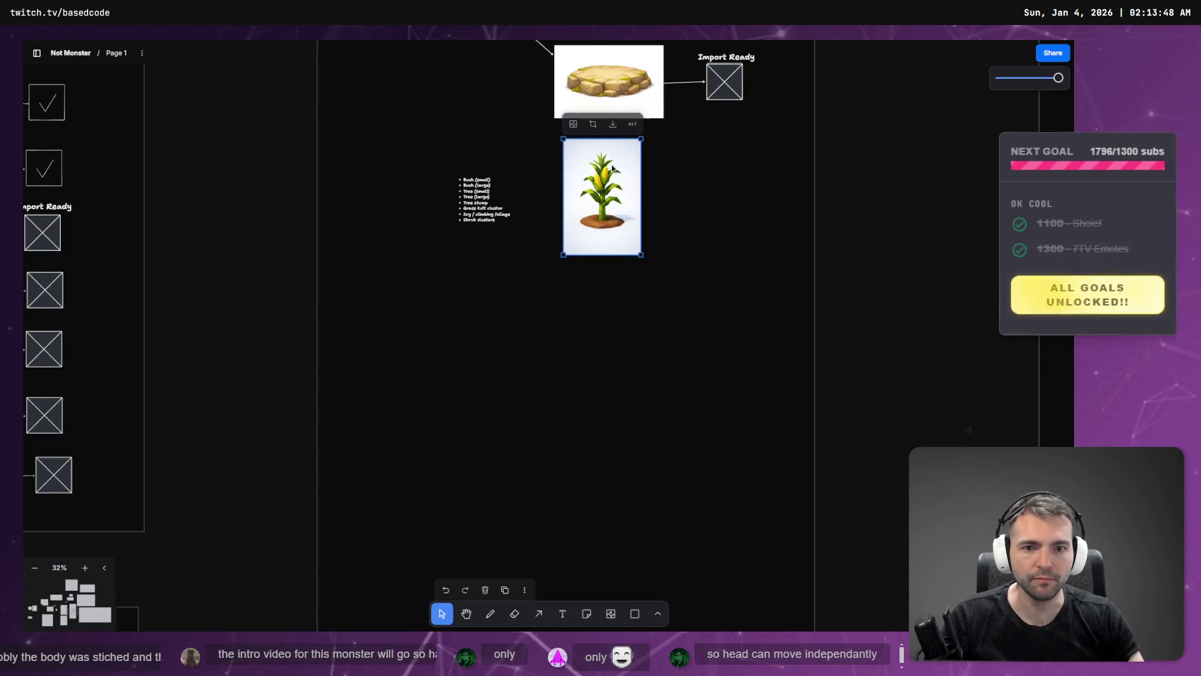
scroll(573, 321, down, 5)
scroll(573, 321, up, 2)
click(596, 127)
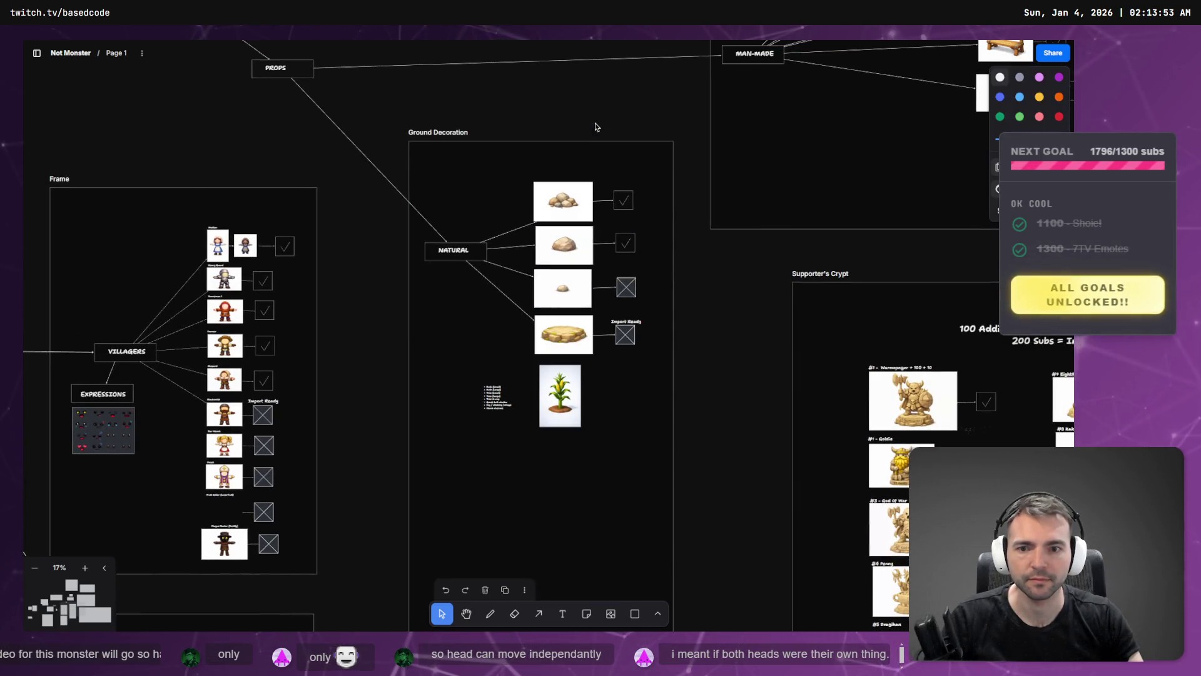
- Draw an arrow from the NATURAL node to the corn image
key(a)
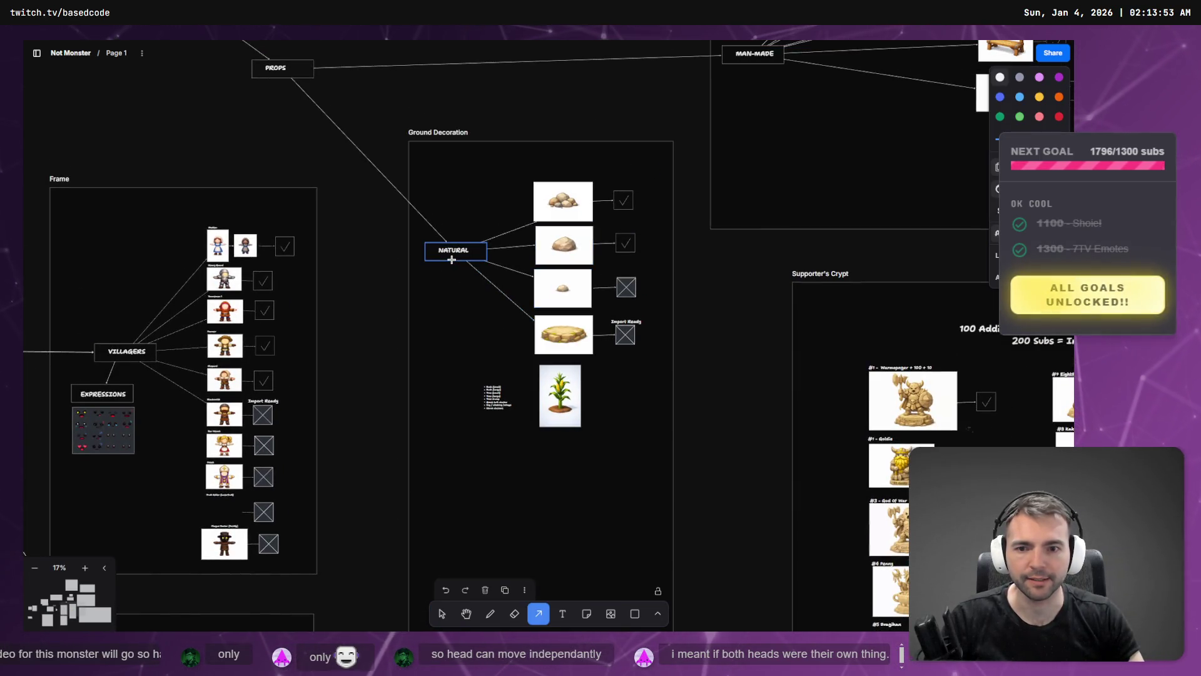
mouse_move(452, 256)
mouse_down()
mouse_move(515, 364)
mouse_move(553, 389)
mouse_move(445, 329)
mouse_up()
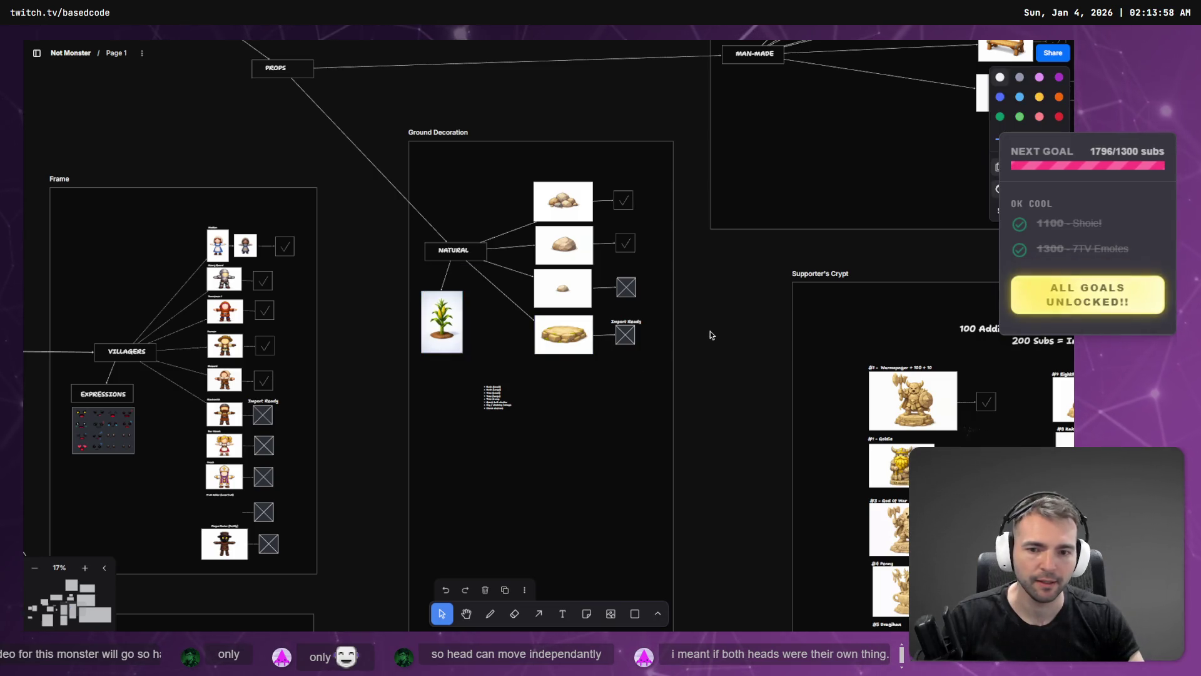
scroll(710, 332, down, 5)
drag(662, 365, 613, 421)
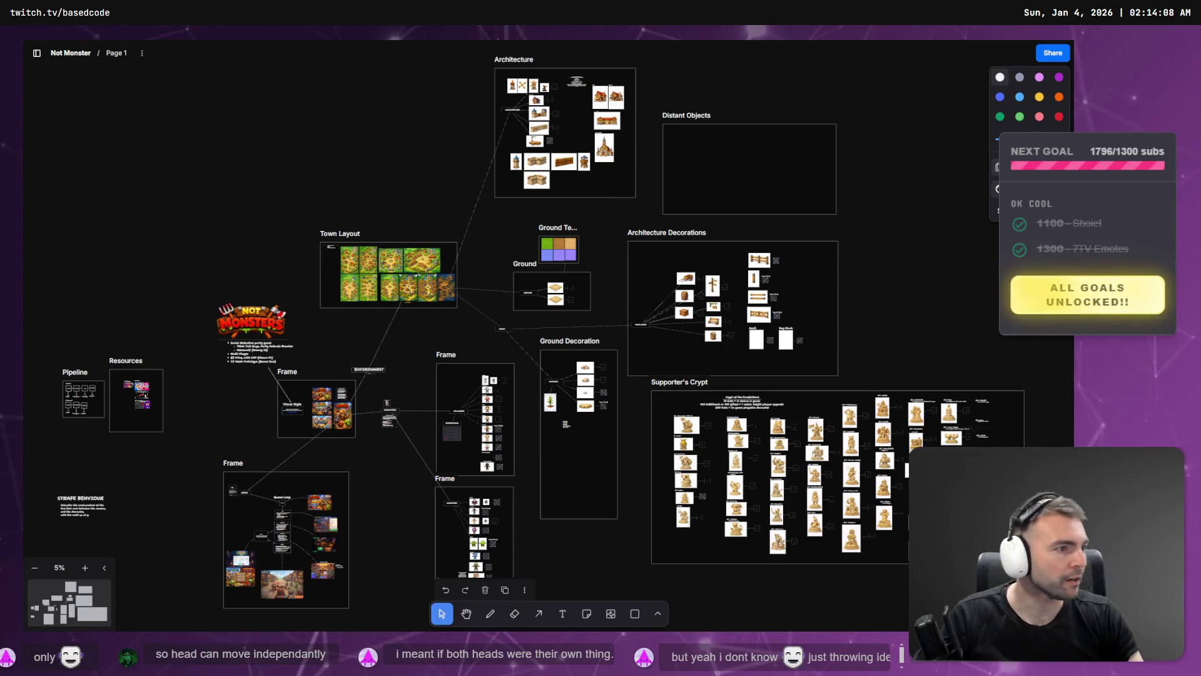
- Drop the exported corn FBX into the _To Process folder and name it Corn.fbx
key(alt+Tab)
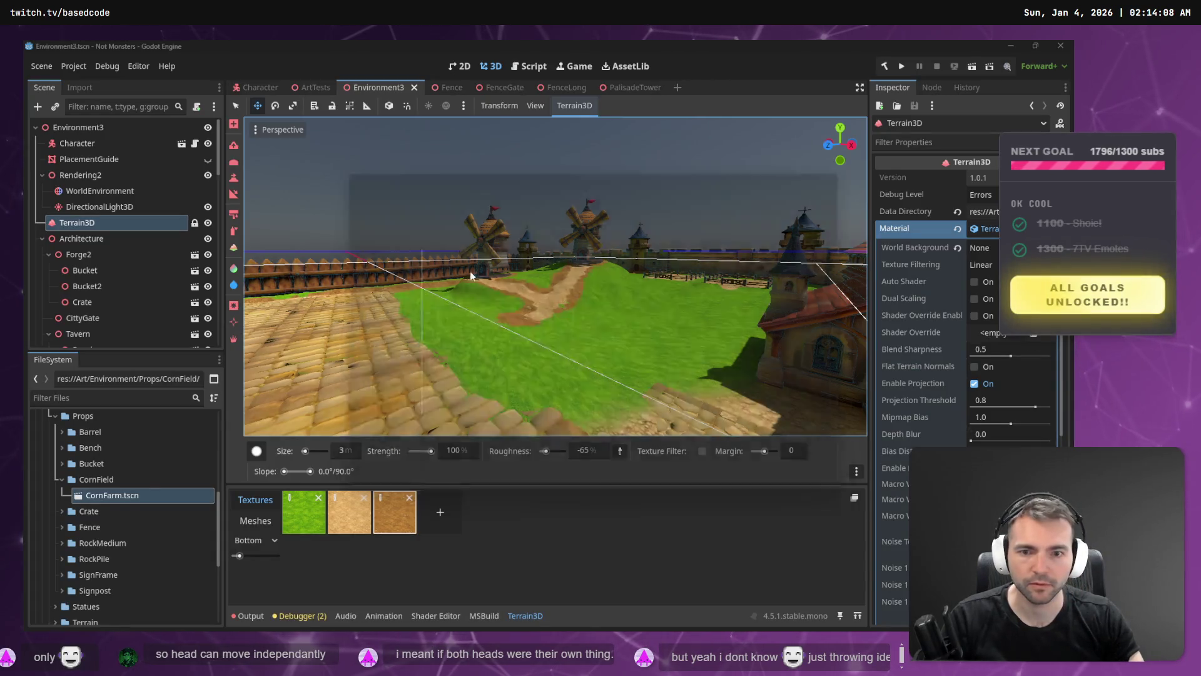
key(super+e)
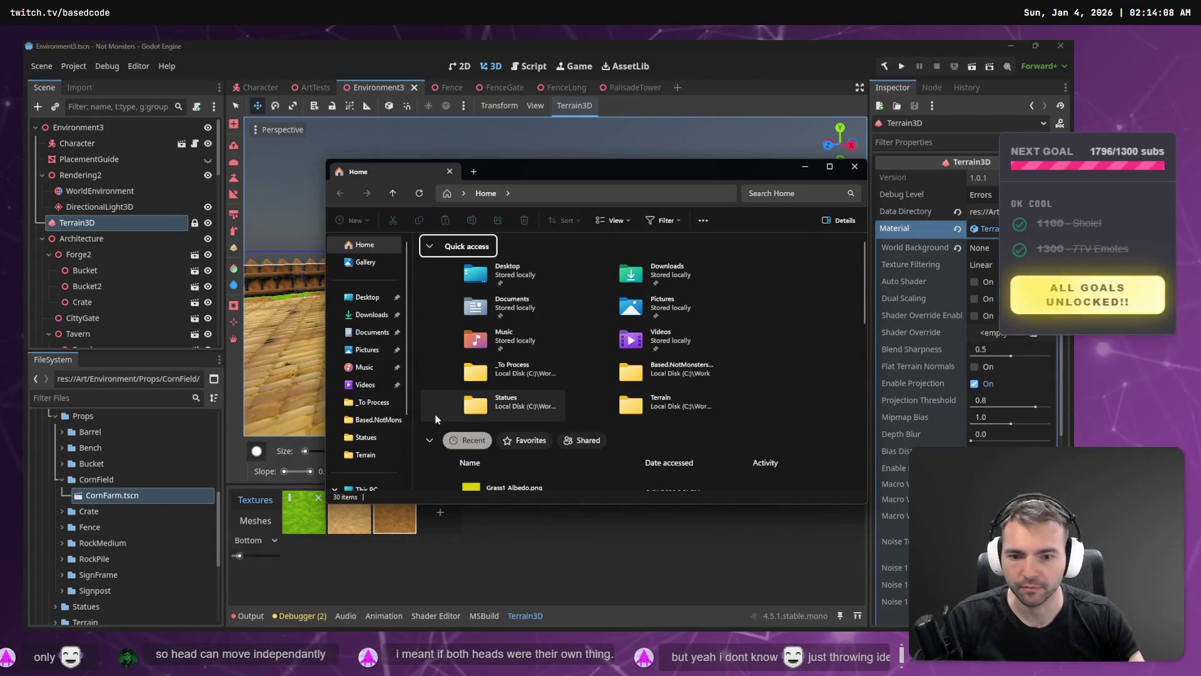
click(373, 406)
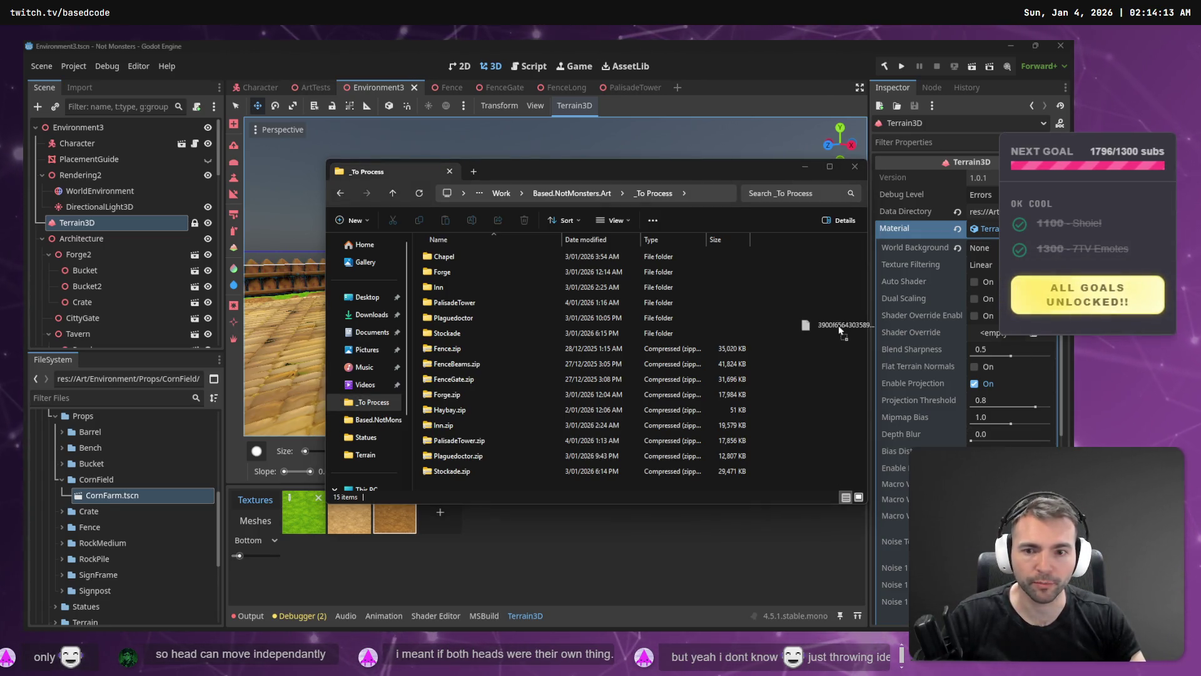
drag(839, 329, 833, 328)
key(F2)
text(Coren)
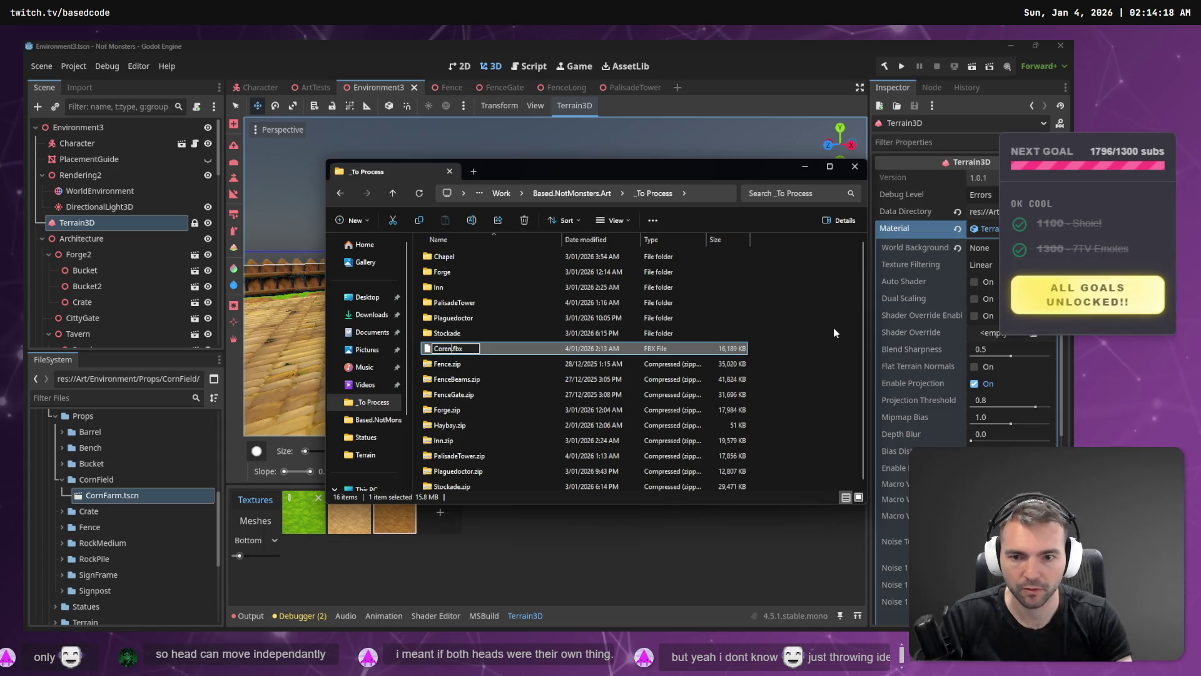
key(BackSpace)
key(BackSpace)
text(n)
key(Return)
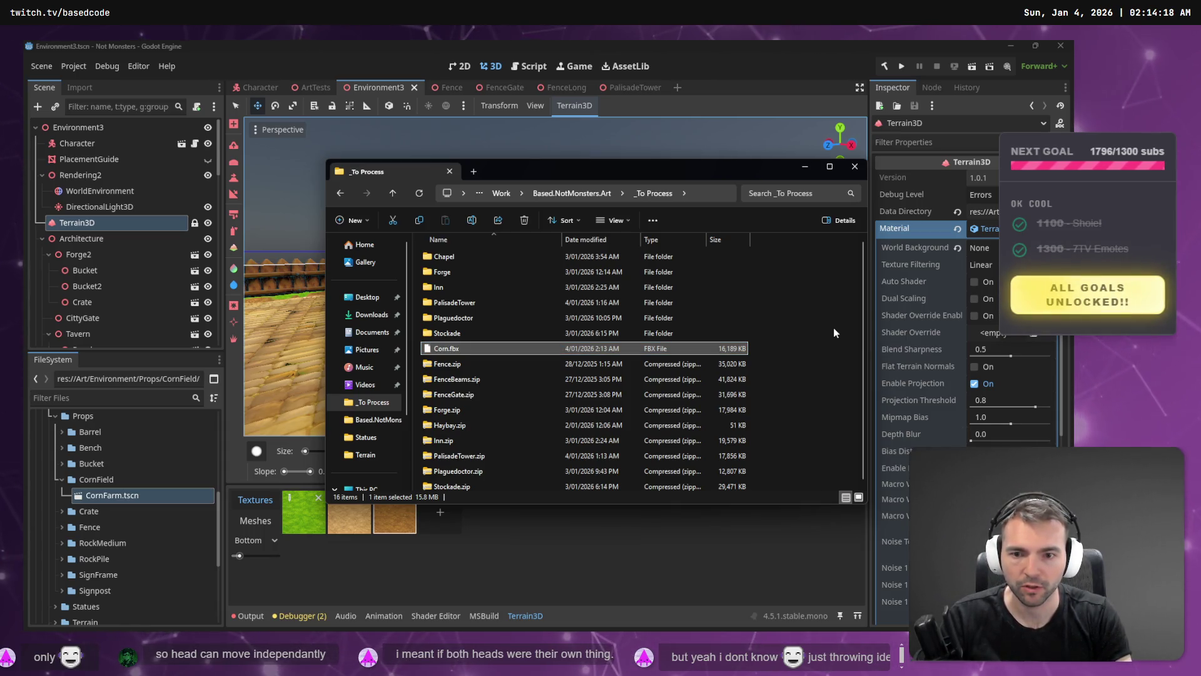
- Create a Corn folder, move Corn.fbx into it, and rename the folder CornPlant
key(ctrl+shift+n)
text(Cor)
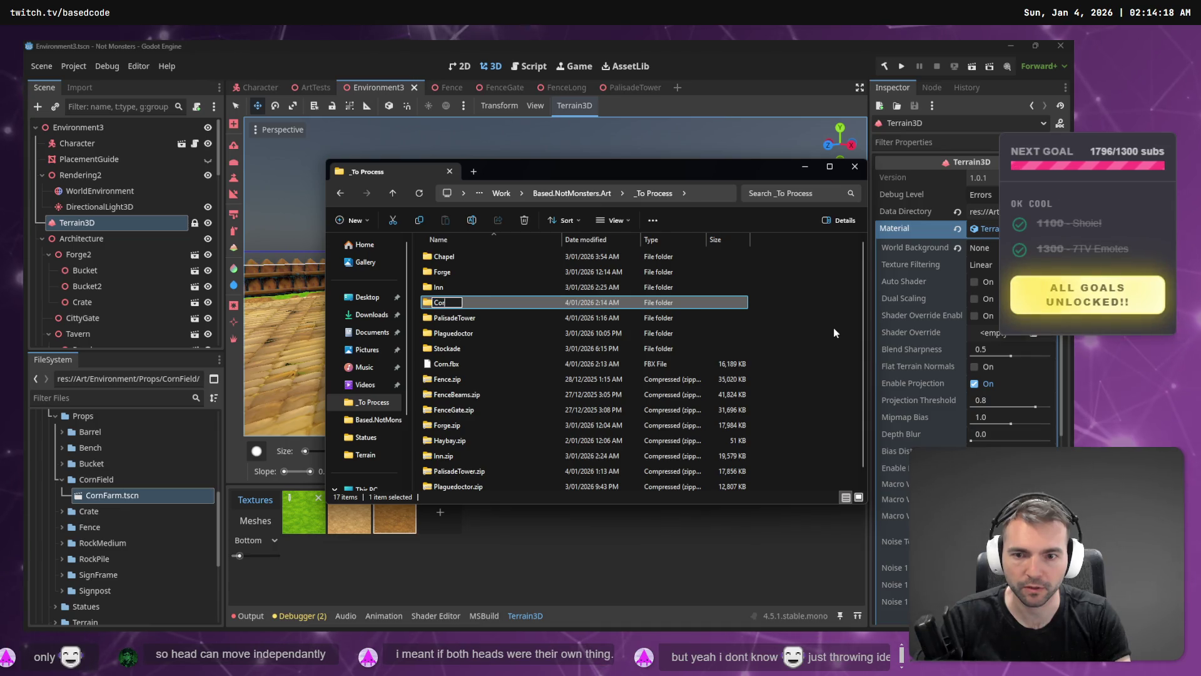
text(n)
key(Return)
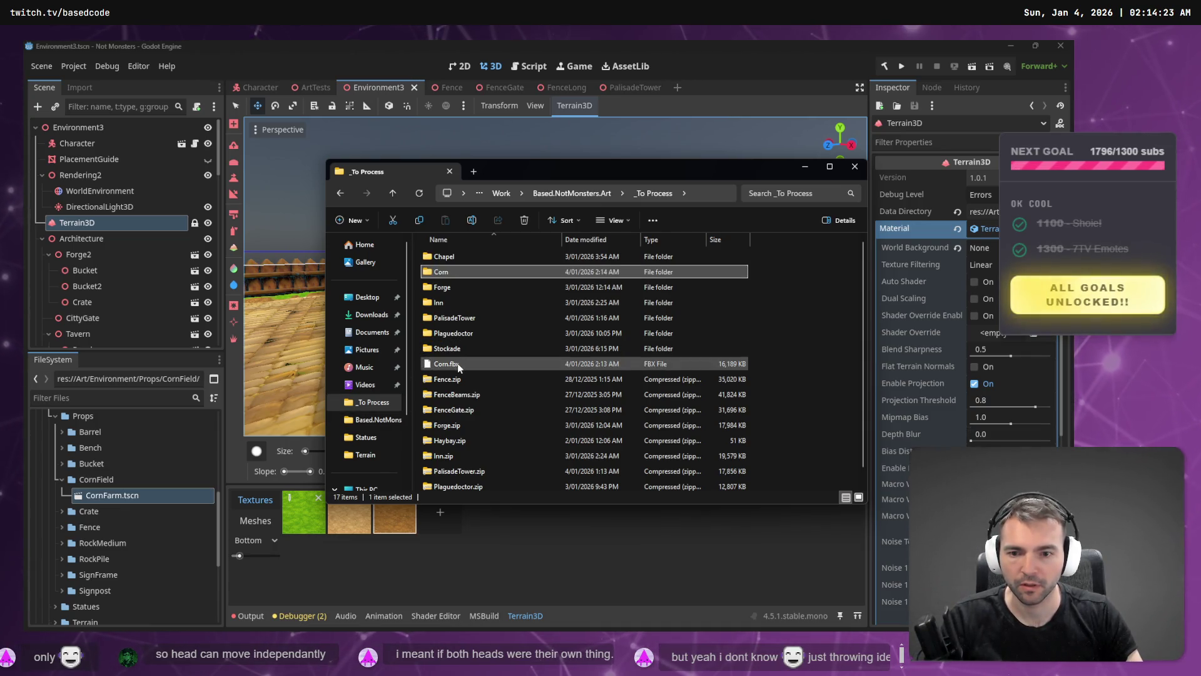
drag(456, 362, 451, 271)
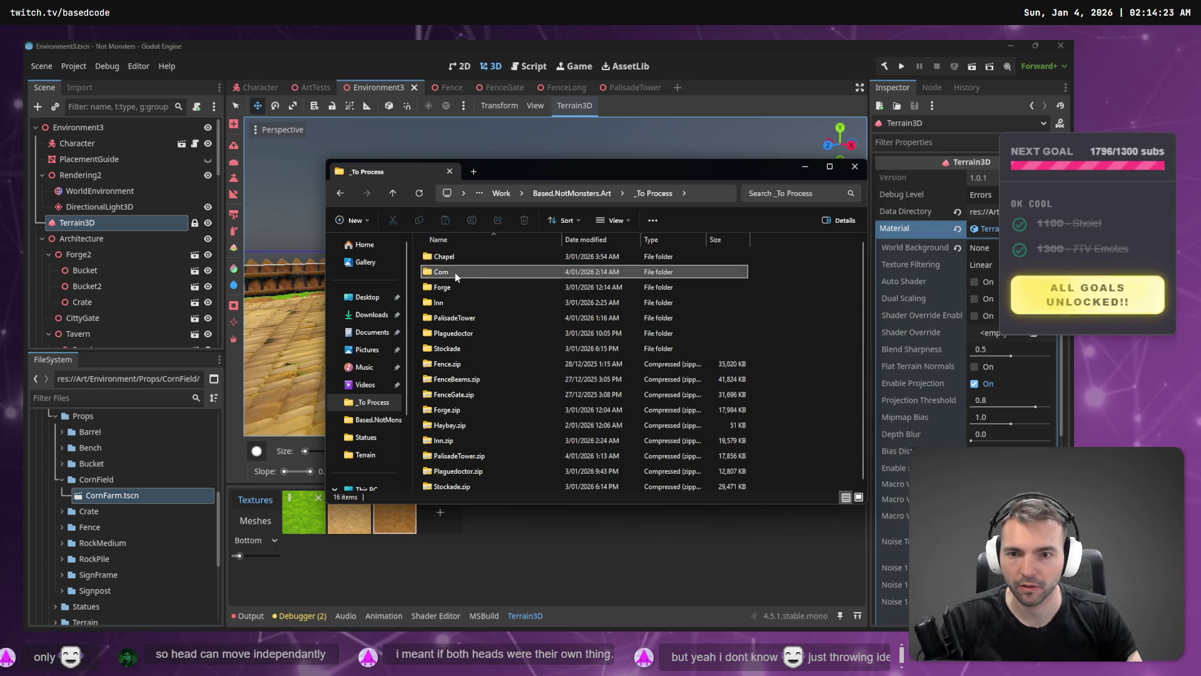
click(456, 272)
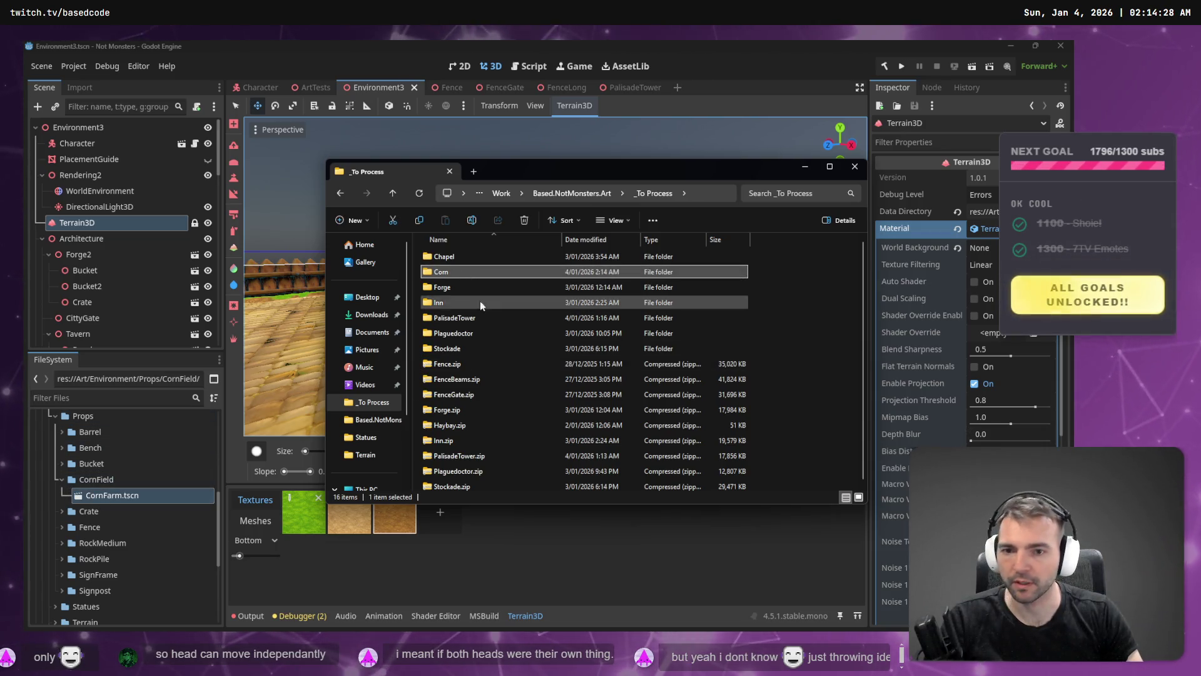
click(465, 272)
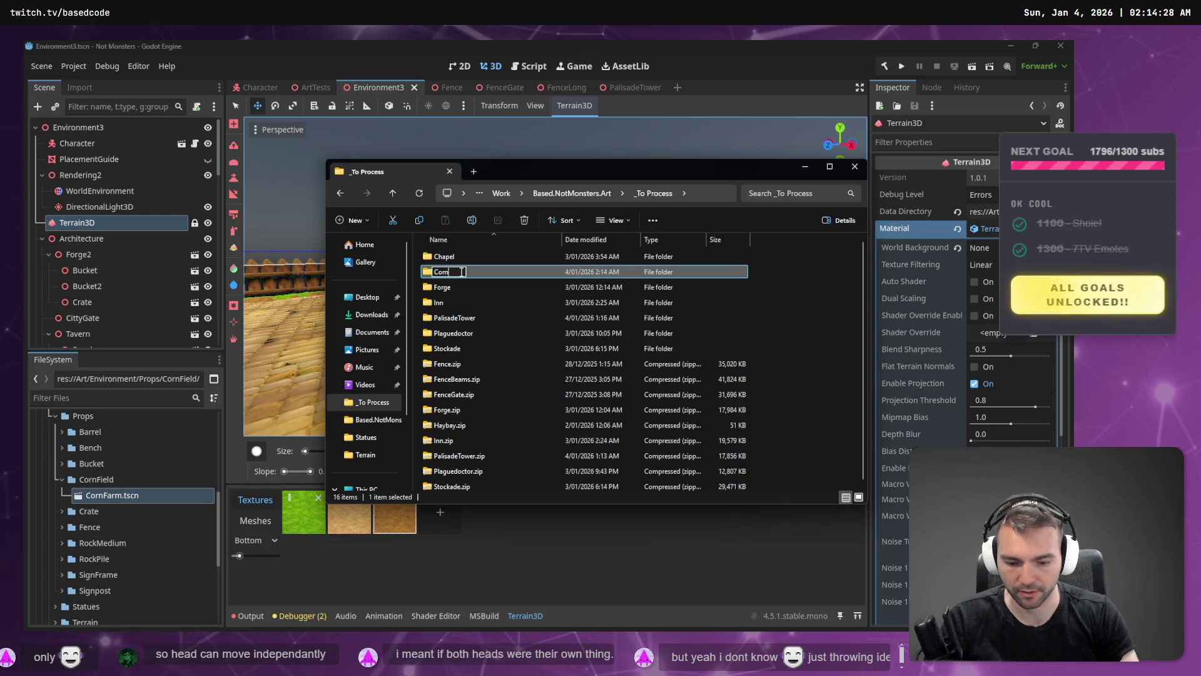
text(Pr)
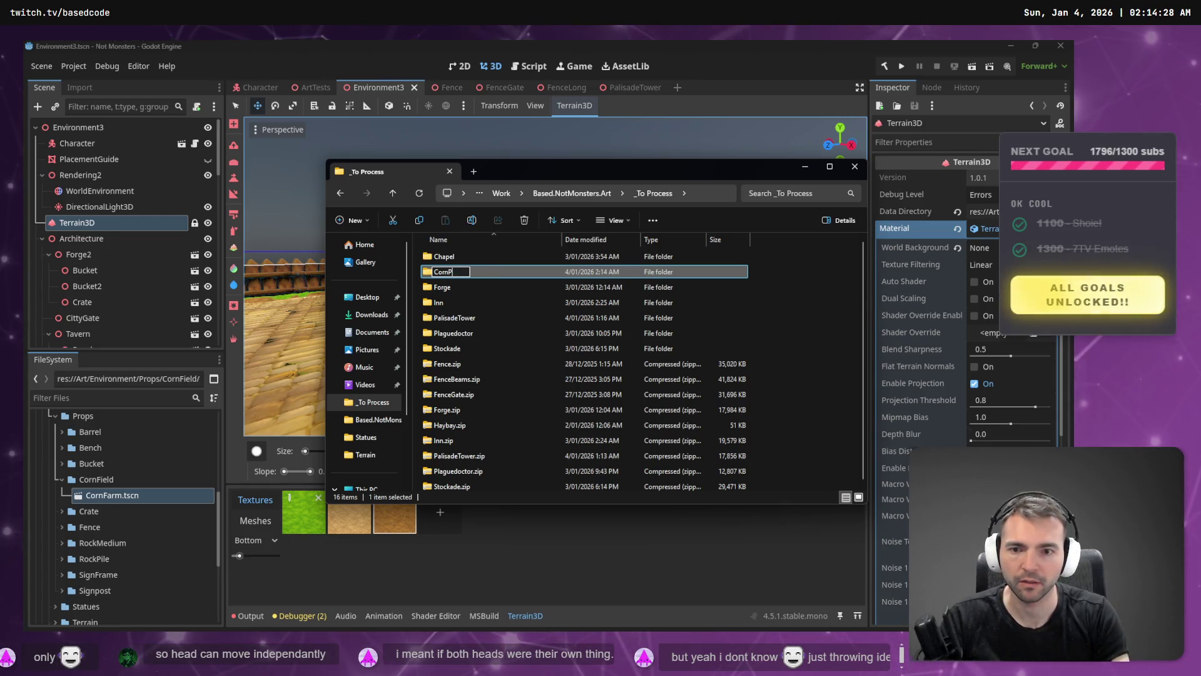
key(Return)
- Rename the model file inside the folder to CornPlant.fbx
double_click(462, 272)
key(F2)
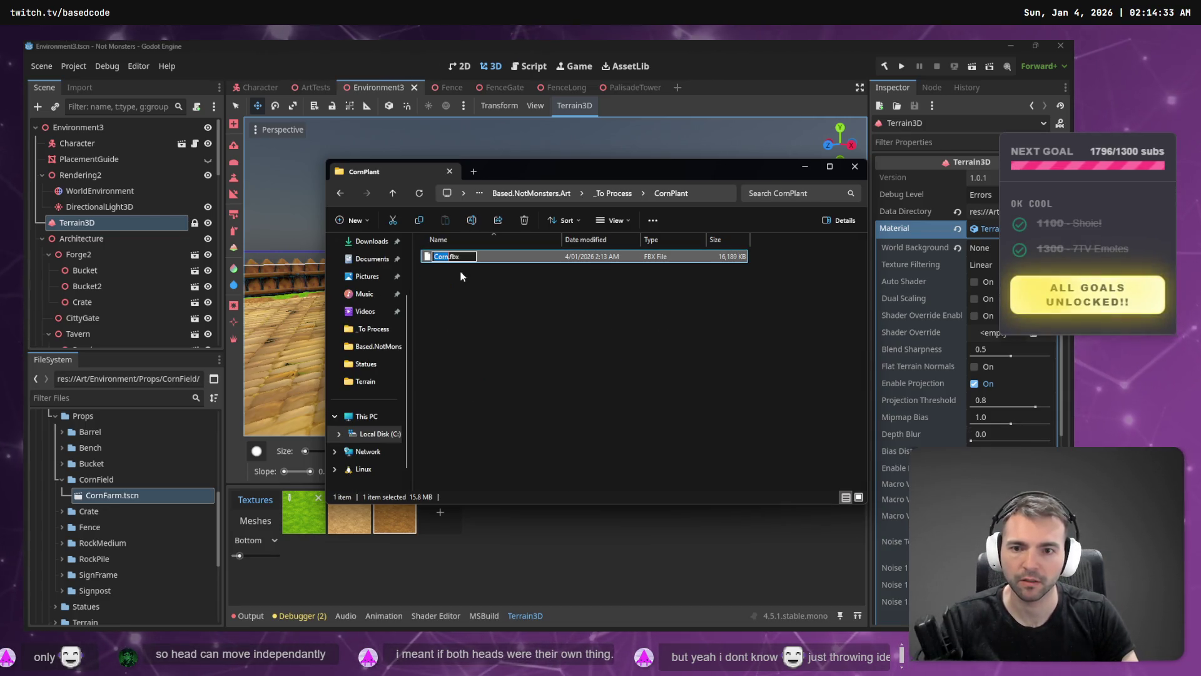
key(Home)
text(Co)
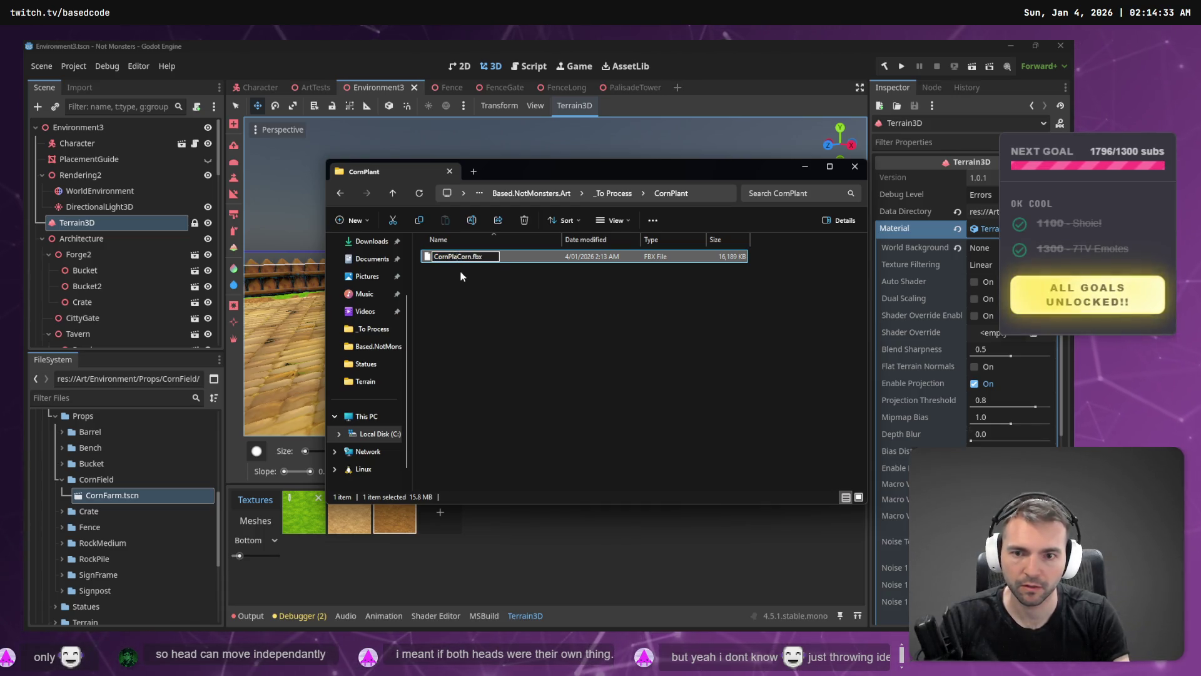
key(Delete)
text(t)
key(Return)
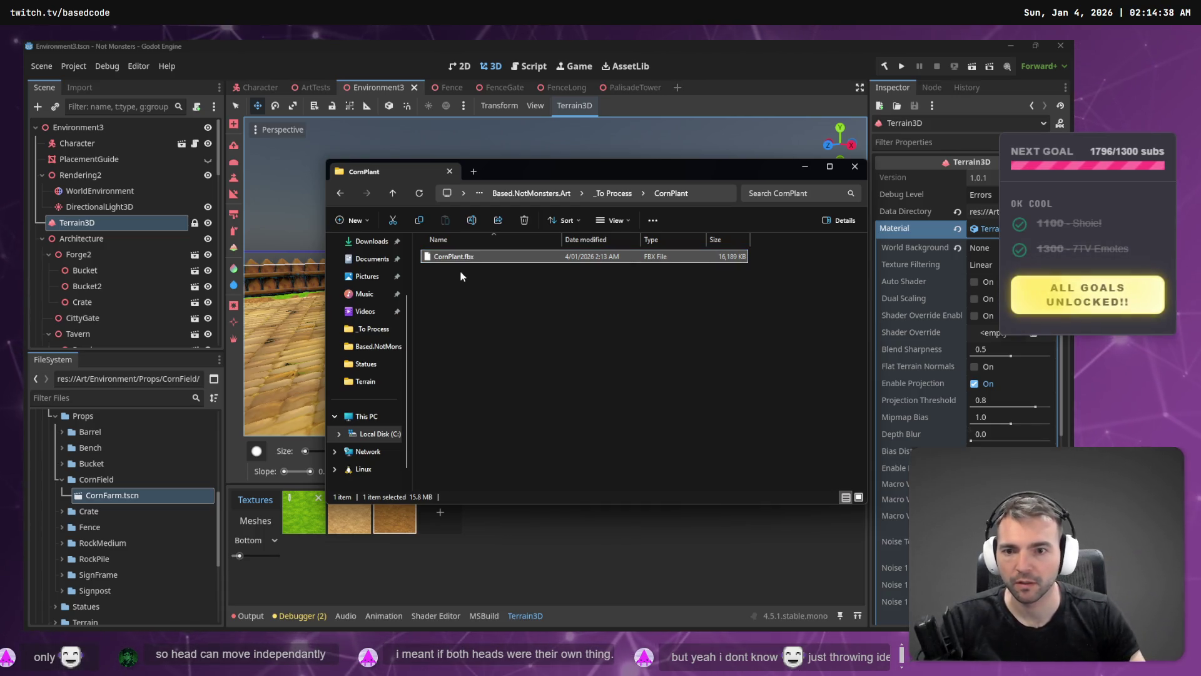
- Import CornPlant.fbx into the Props folder and switch to the ArtTests scene
mouse_move(453, 257)
mouse_down()
mouse_move(322, 356)
mouse_move(92, 418)
mouse_up()
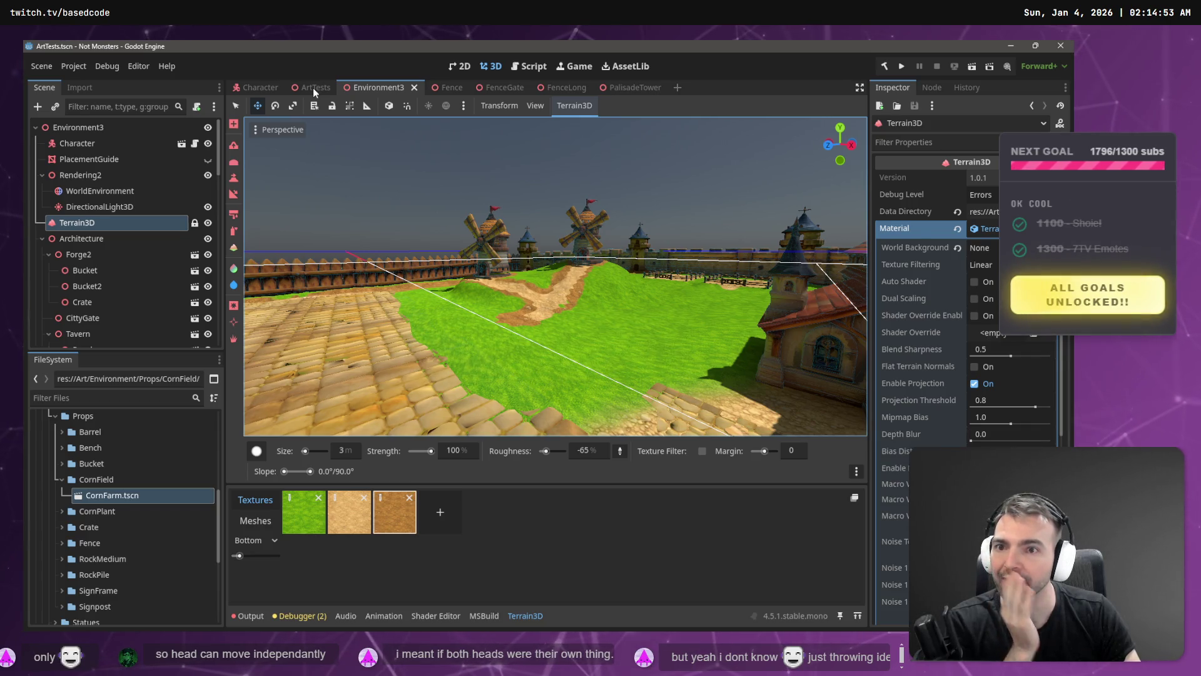
click(312, 87)
mouse_move(545, 300)
mouse_down()
mouse_move(501, 278)
mouse_move(668, 305)
mouse_up()
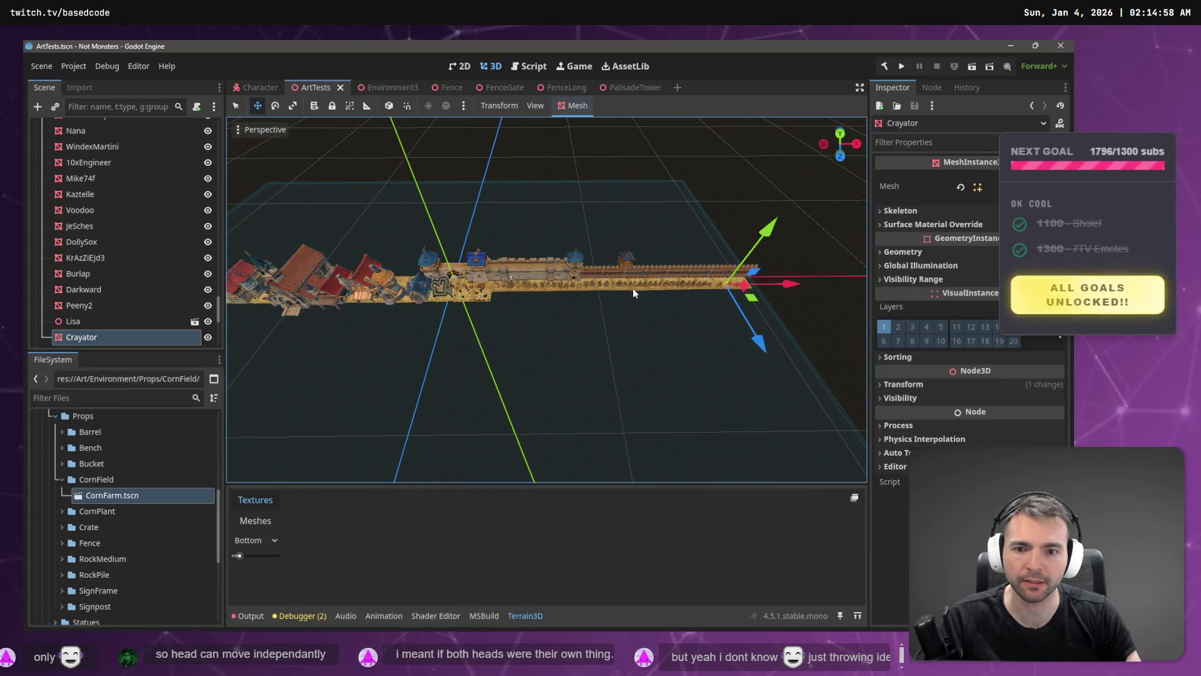
click(534, 350)
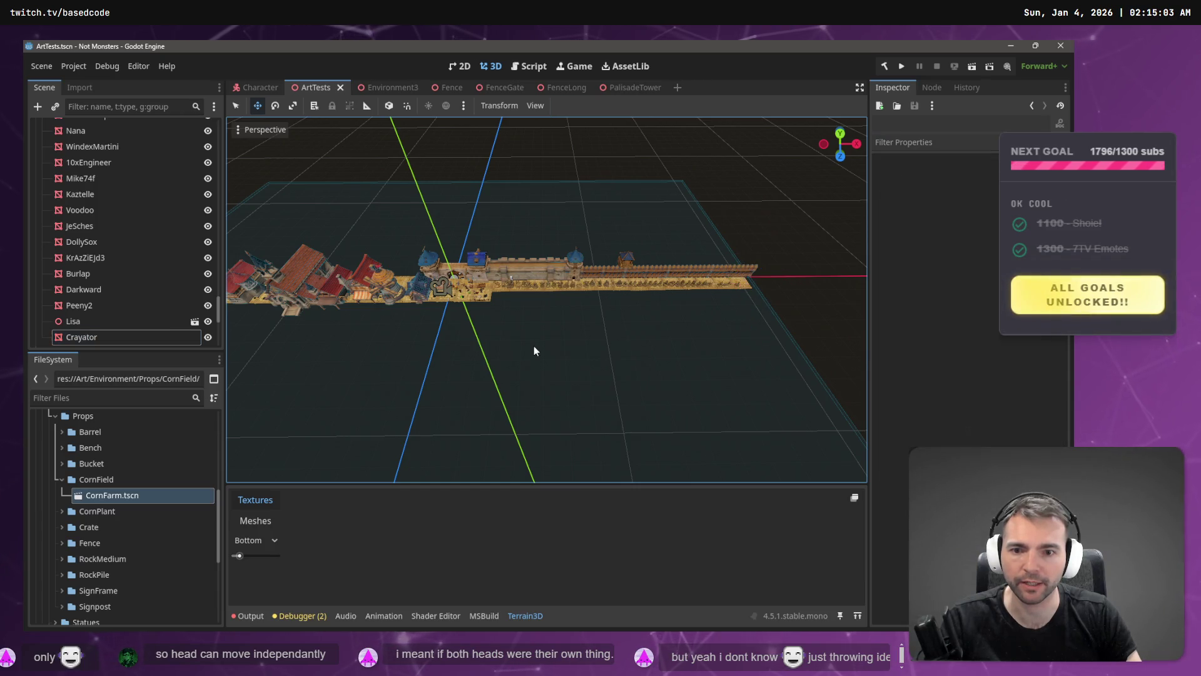
drag(546, 299, 622, 299)
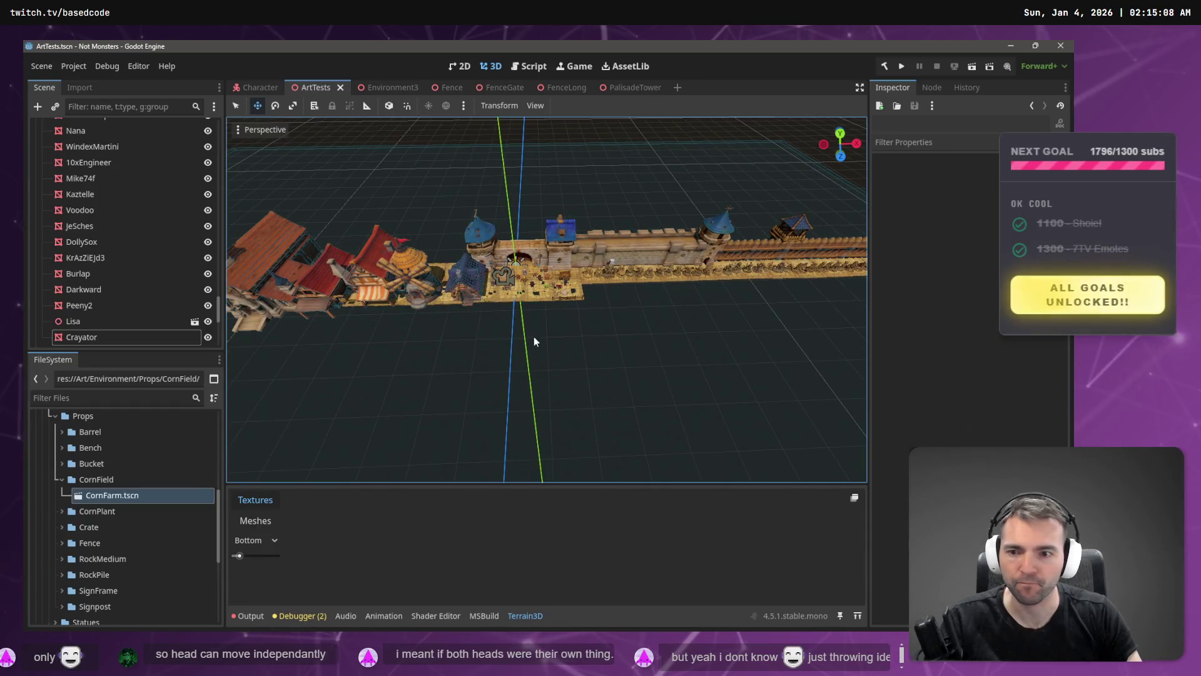
- Collapse the CornField folder and expand the Achitecture folder in the FileSystem dock
click(61, 478)
scroll(67, 524, down, 5)
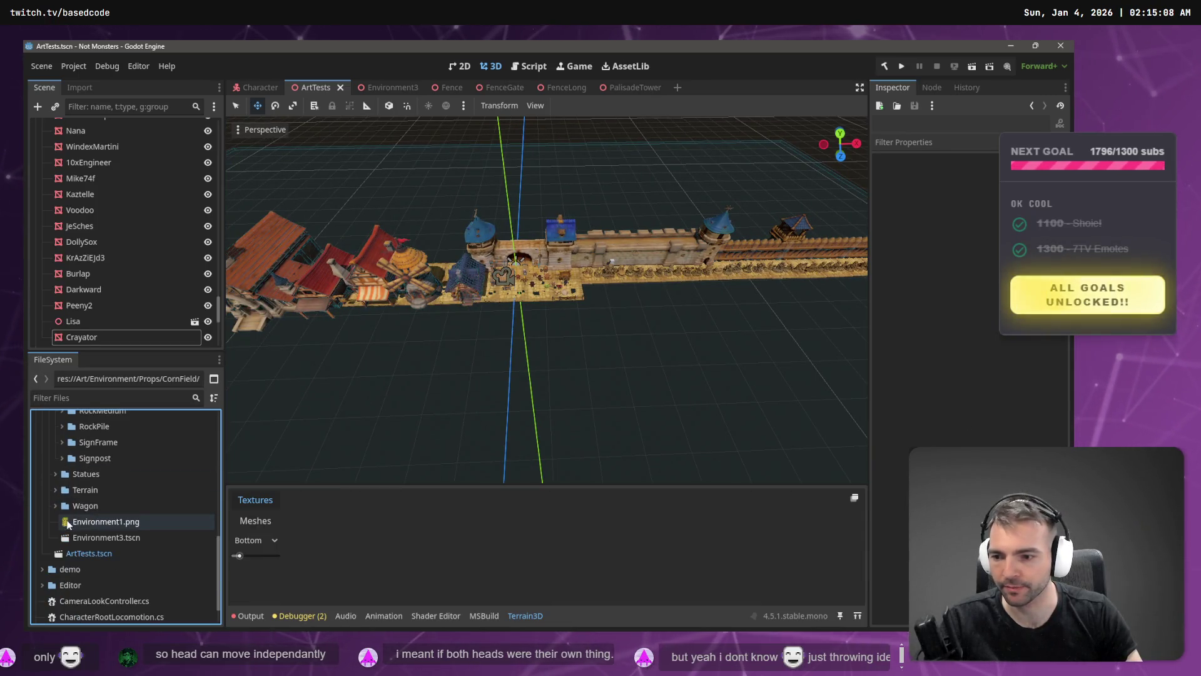
scroll(62, 535, up, 3)
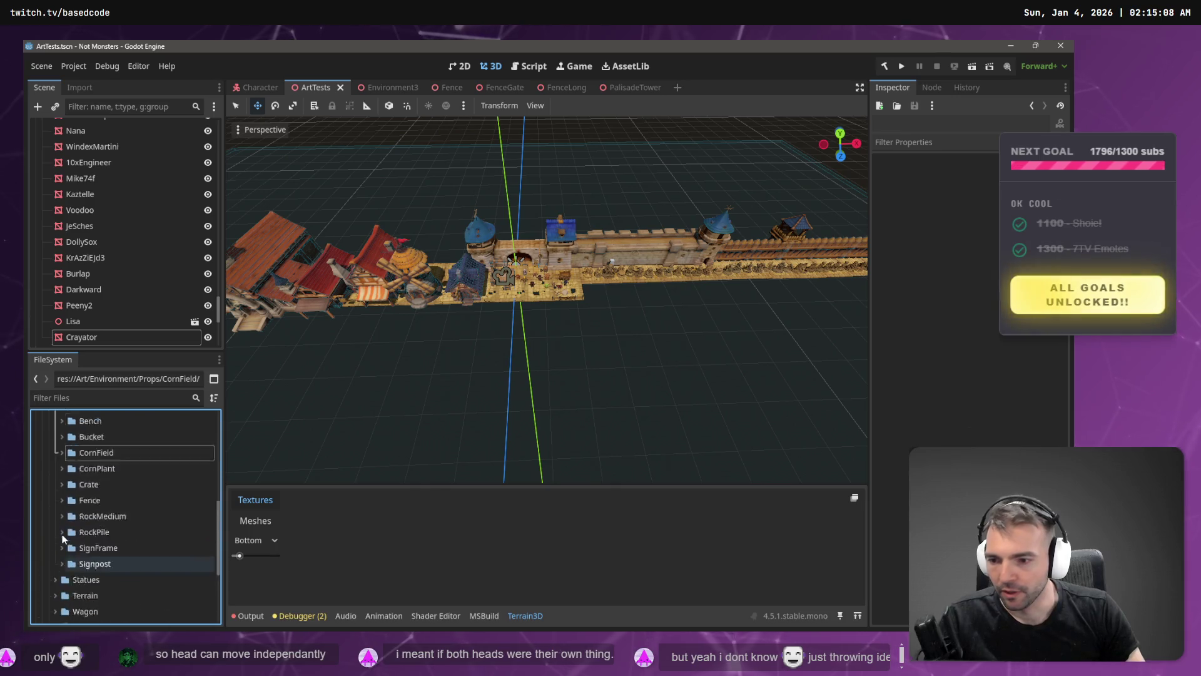
scroll(62, 525, up, 5)
click(54, 464)
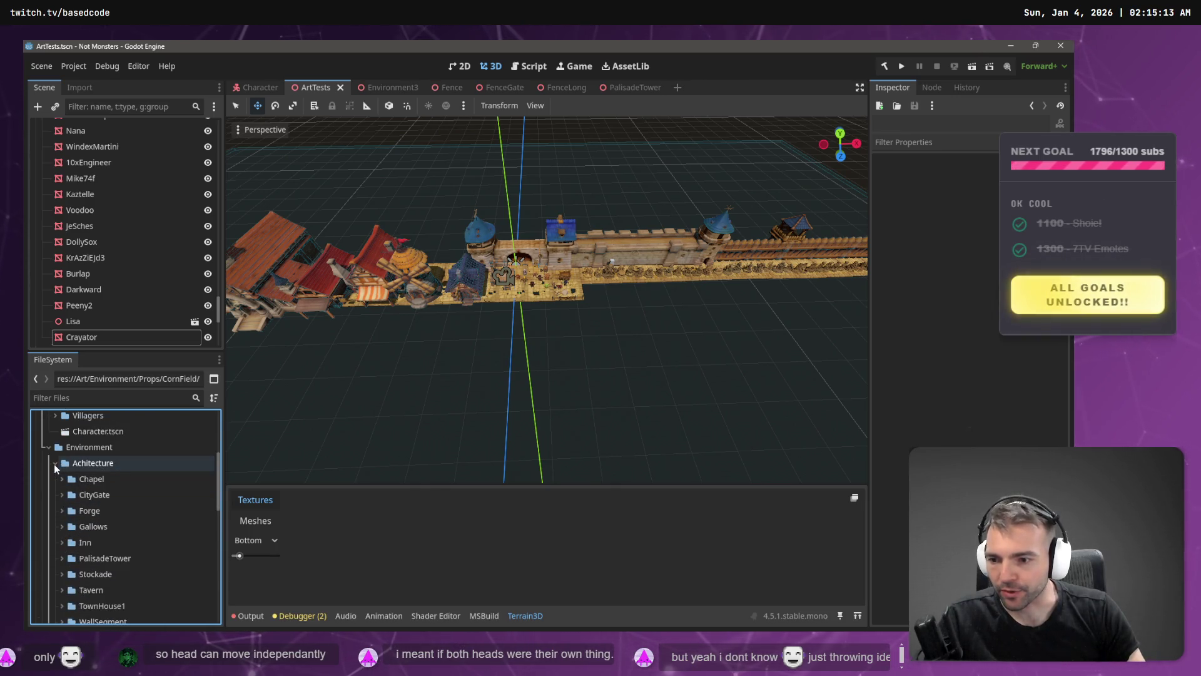
scroll(62, 488, down, 3)
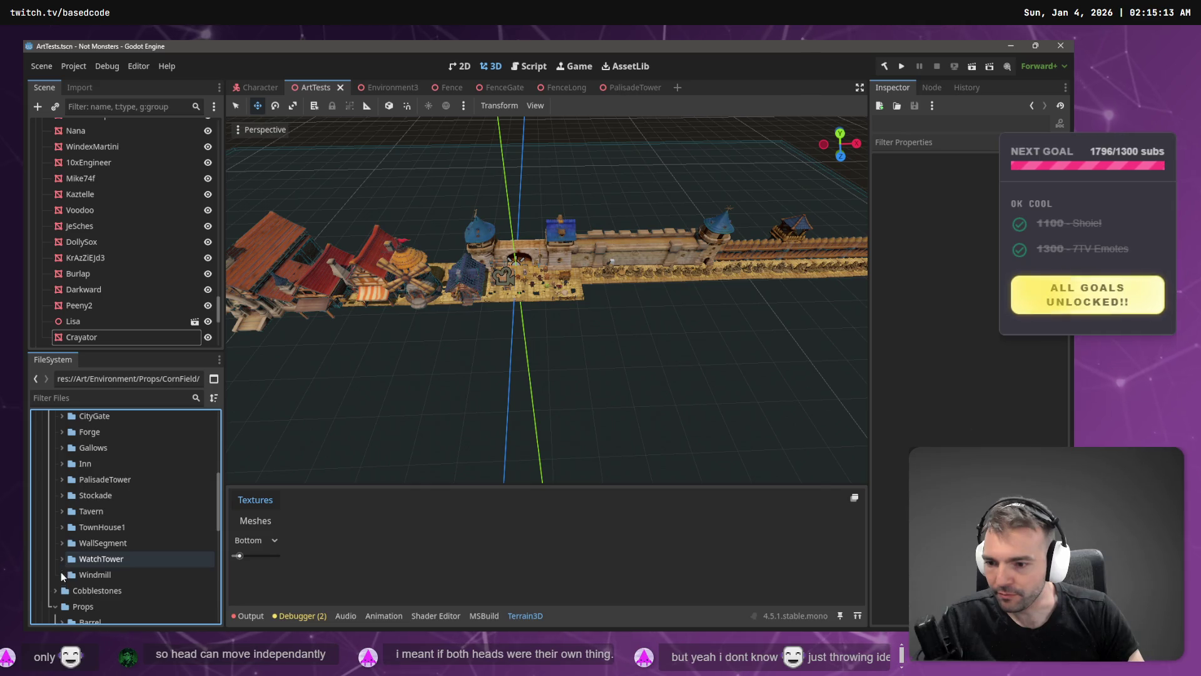
scroll(69, 519, up, 2)
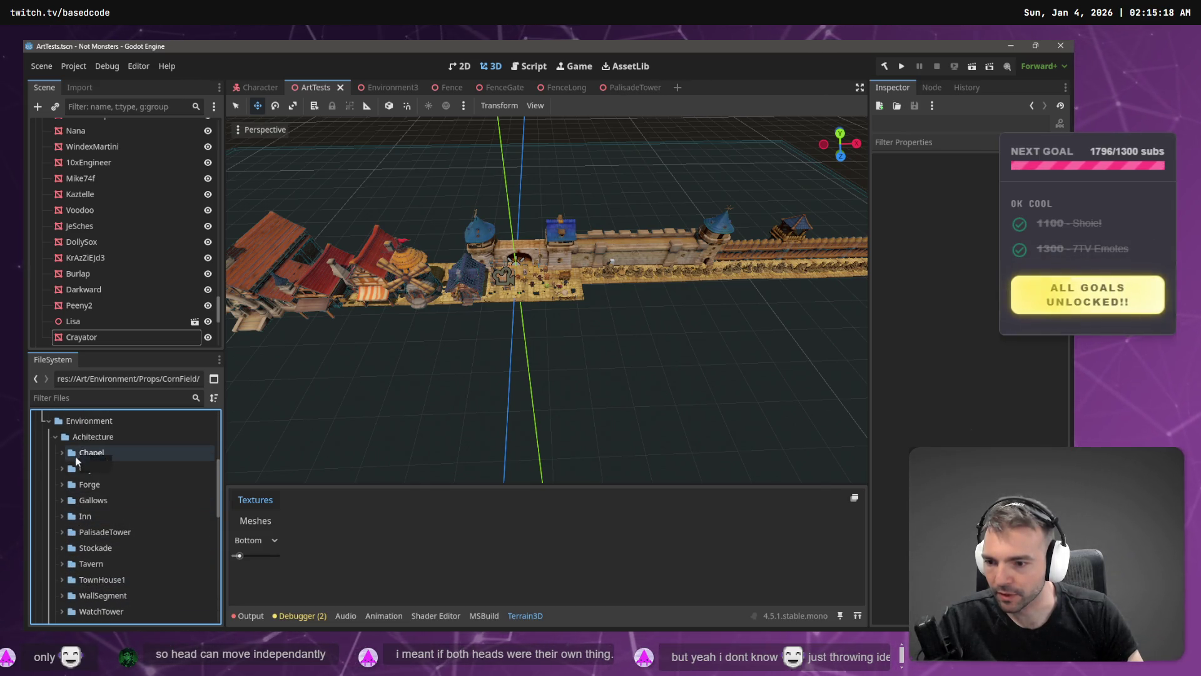
scroll(76, 463, down, 5)
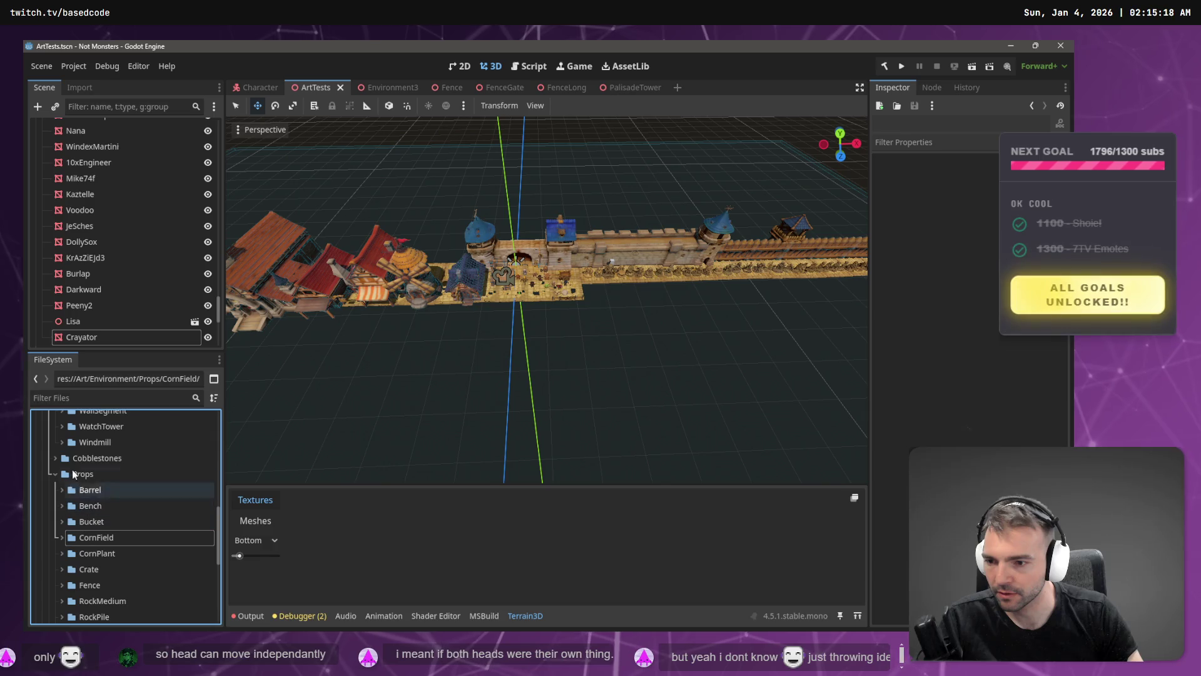
- Place a Cobblestone1.tscn tile from the Cobblestones folder in front of the town row
click(58, 456)
click(55, 457)
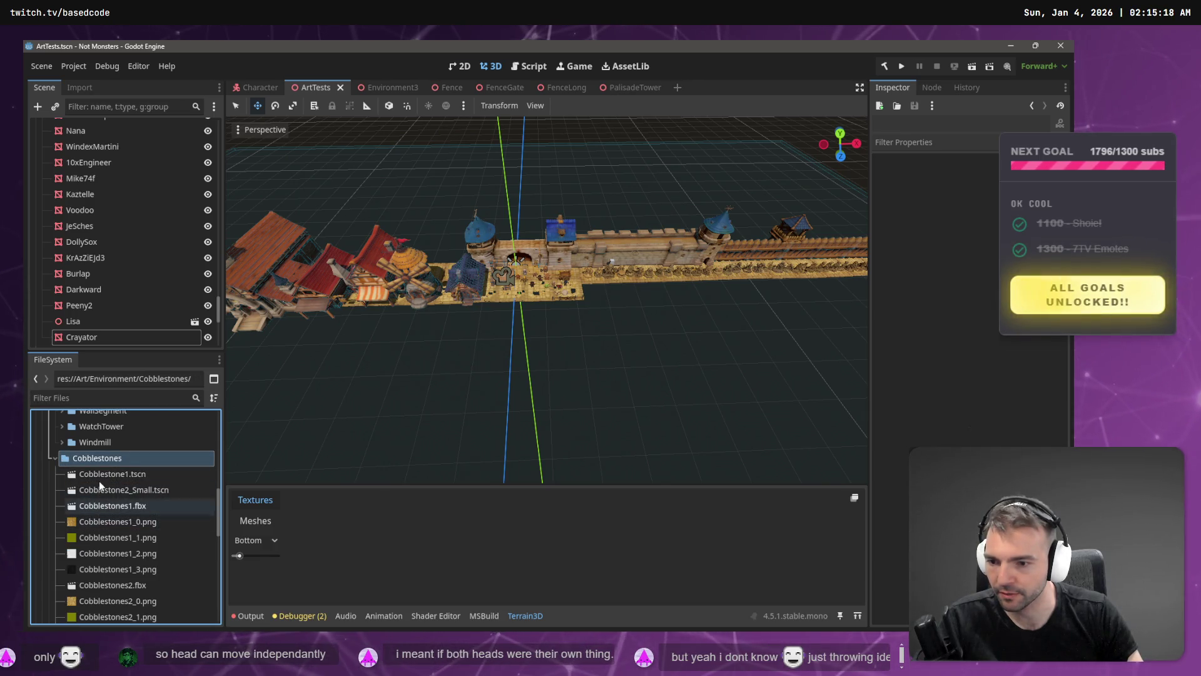
mouse_move(107, 478)
mouse_down()
mouse_move(498, 397)
mouse_move(588, 361)
mouse_move(619, 309)
mouse_move(498, 372)
mouse_move(361, 380)
mouse_move(374, 379)
mouse_up()
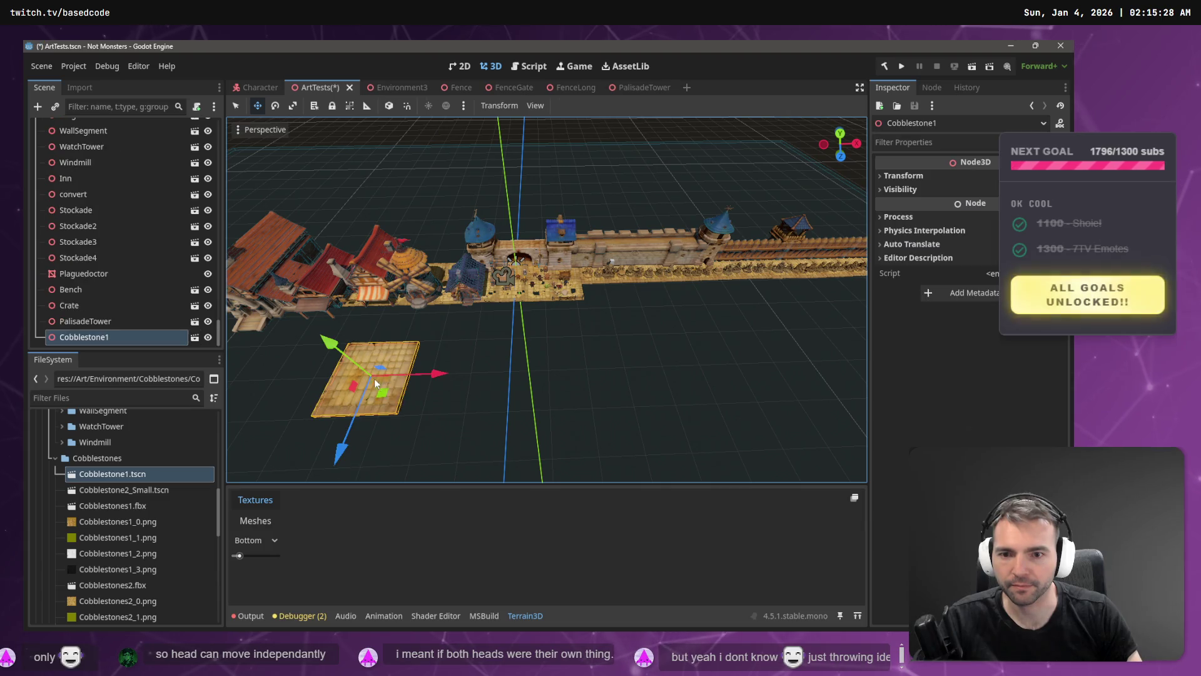
- Collapse the Cobblestones, Props and Achitecture folders after checking the CornPlant folder
click(55, 458)
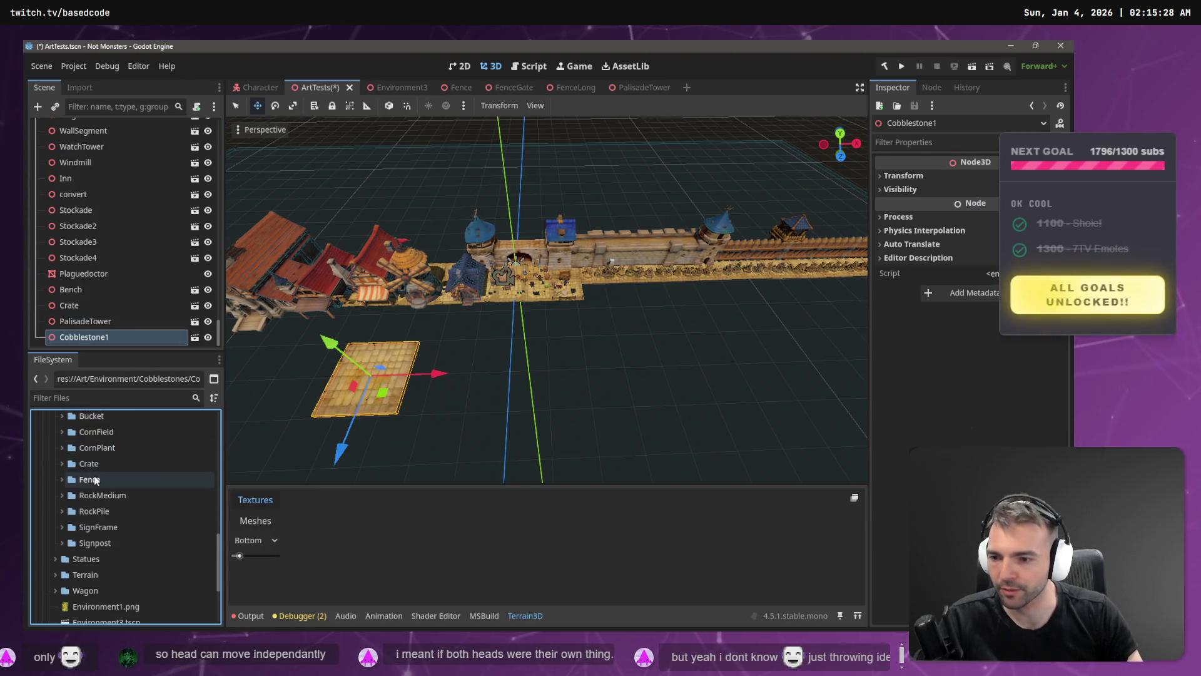
scroll(90, 488, up, 3)
click(62, 527)
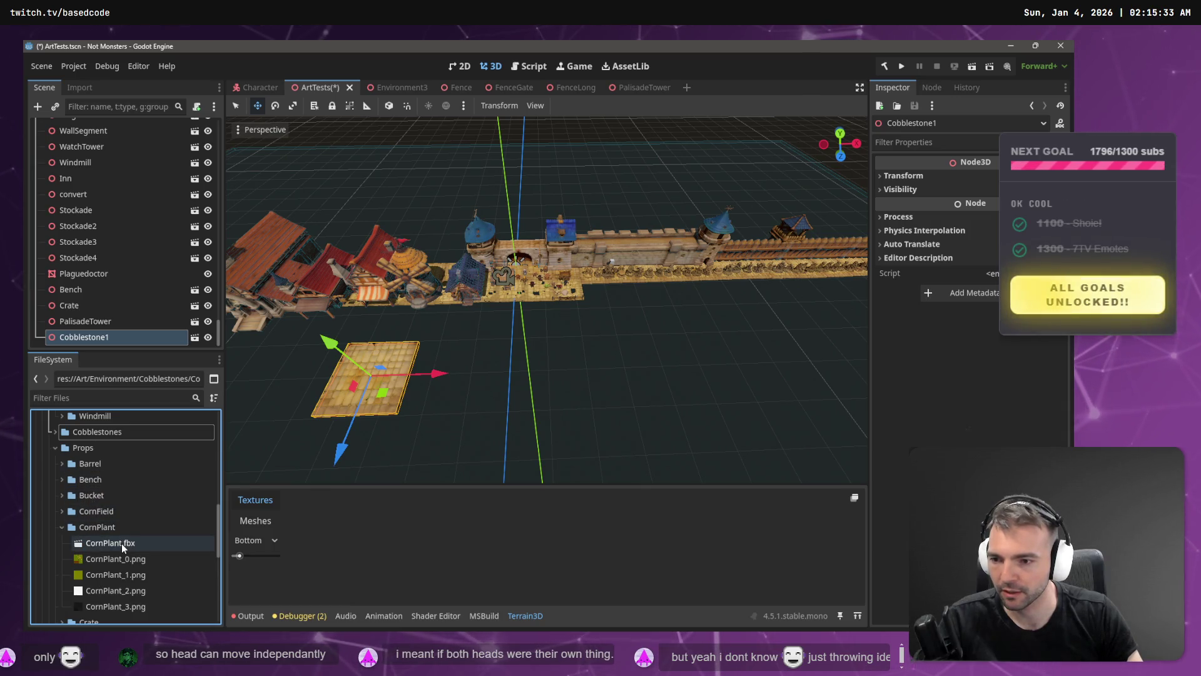
click(68, 529)
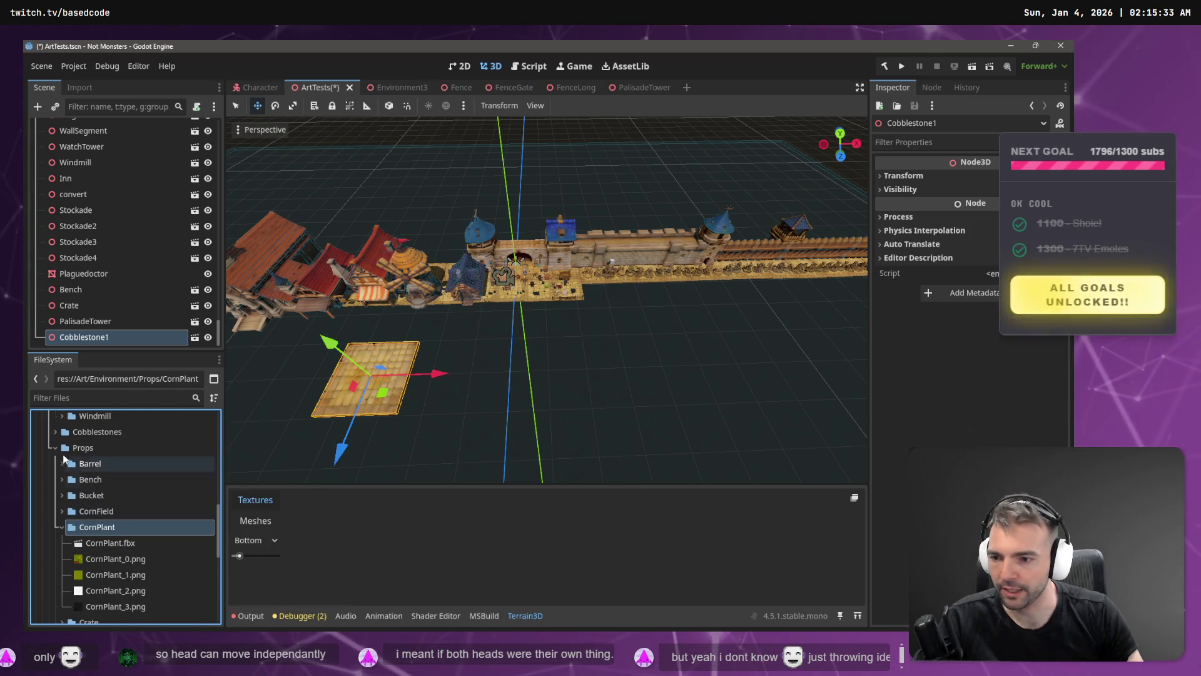
click(55, 448)
scroll(82, 479, up, 5)
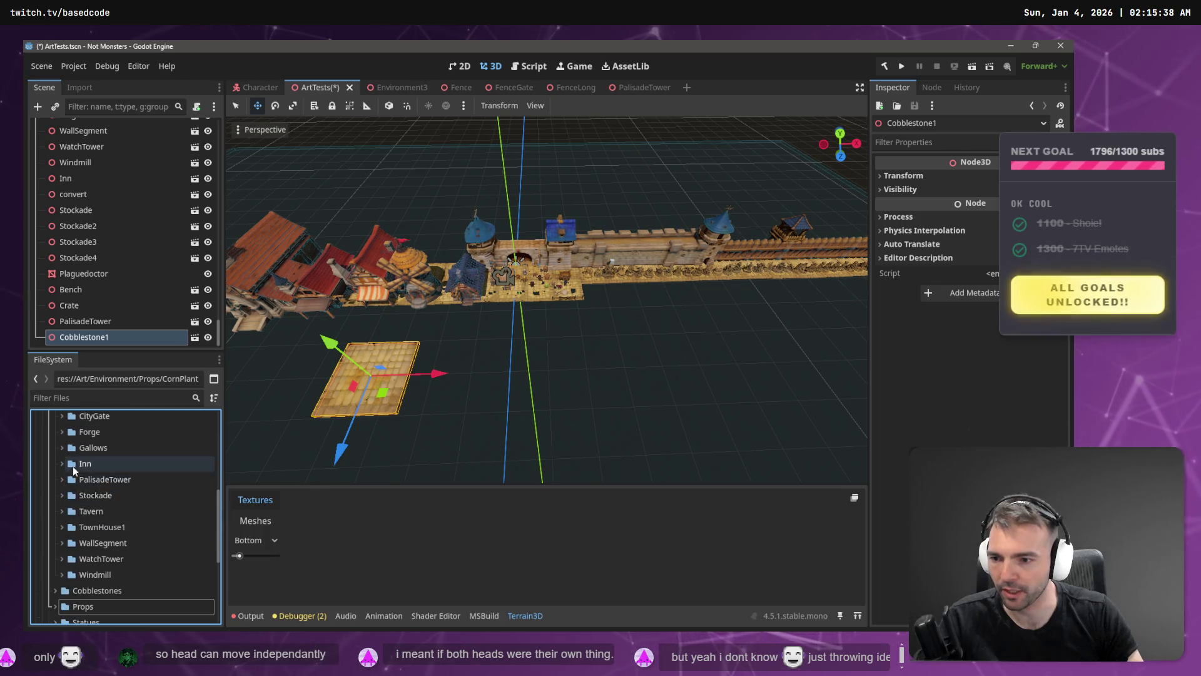
click(55, 490)
- Create a new Plants folder under Environment
right_click(89, 478)
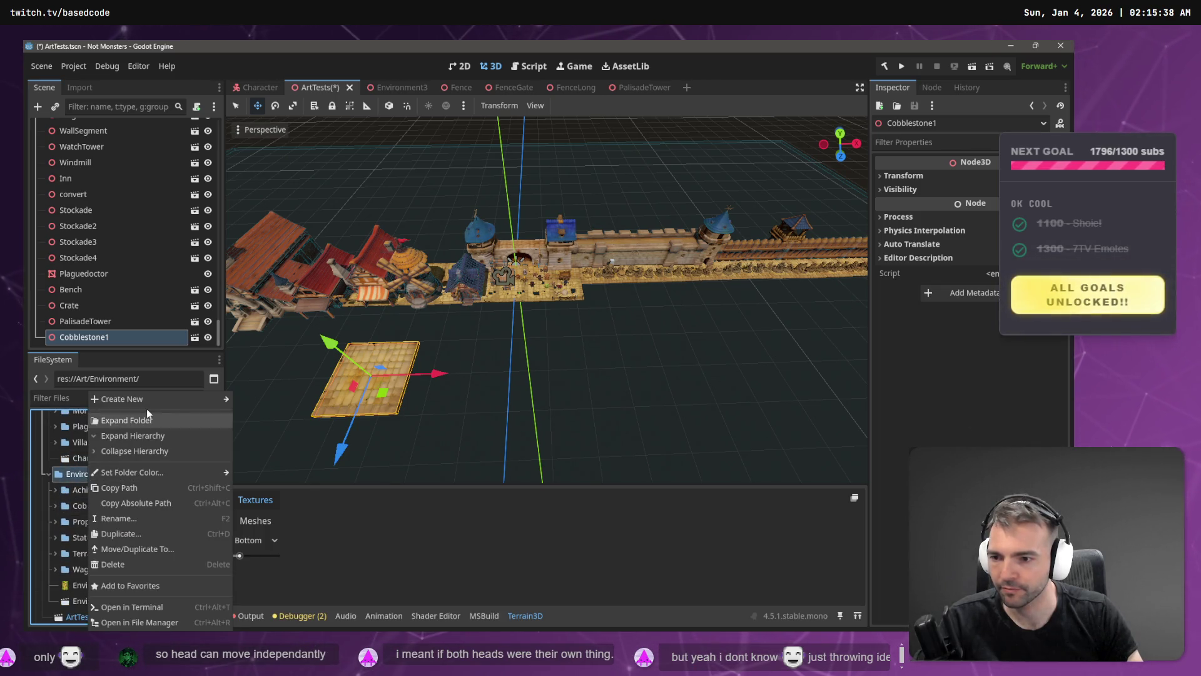
mouse_move(194, 401)
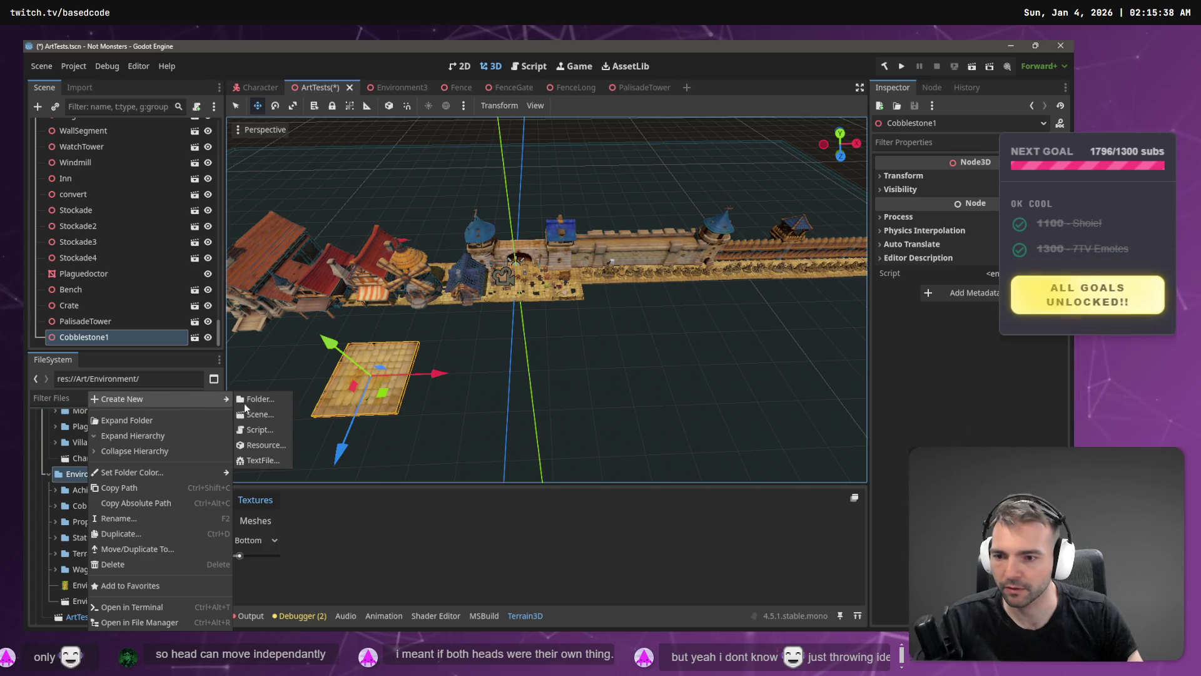
click(245, 402)
text(lants)
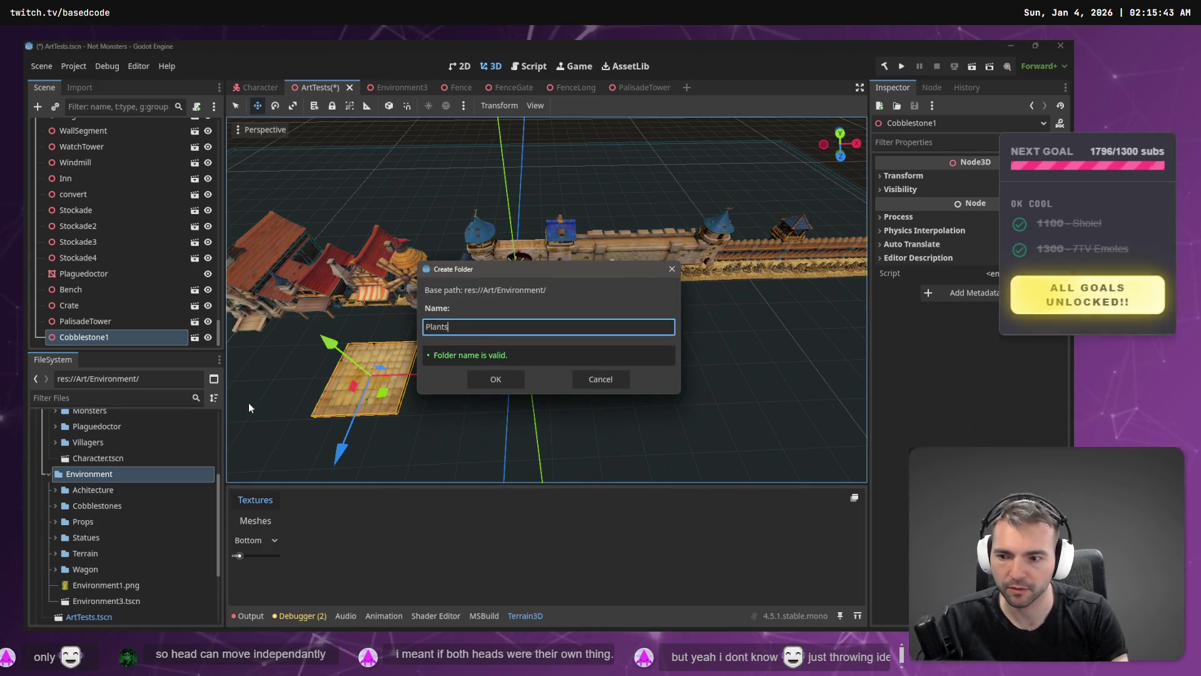
key(Return)
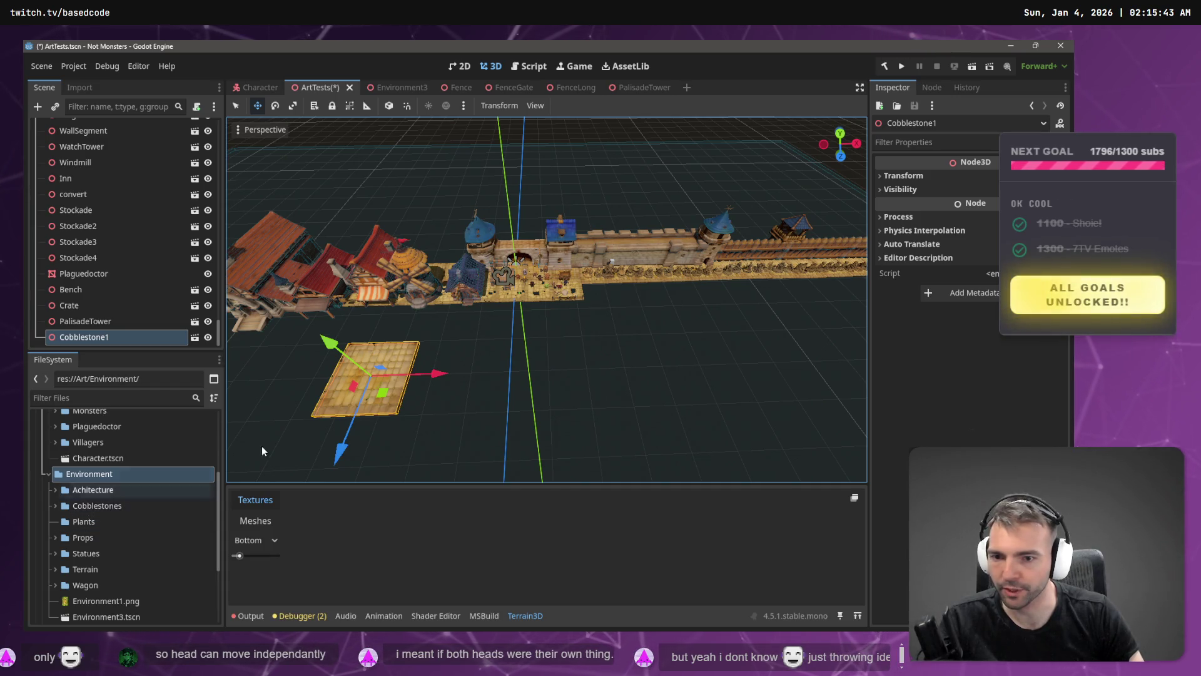
- Move the CornPlant folder from Props into Plants
click(55, 539)
scroll(74, 545, down, 1)
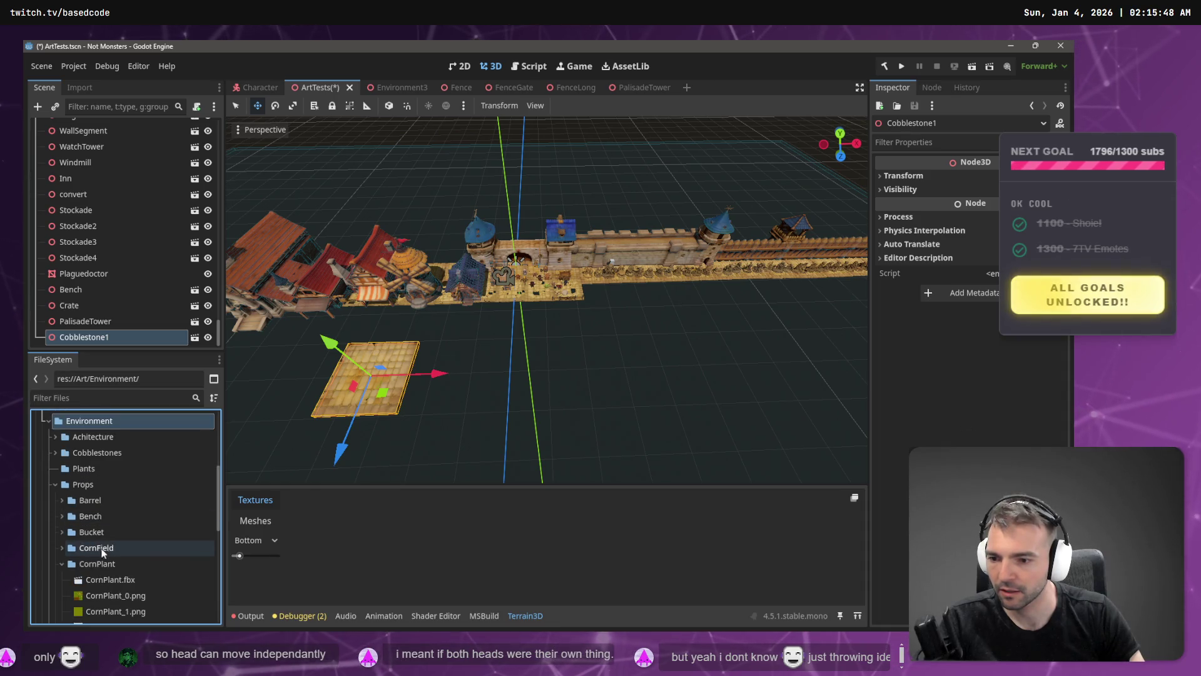
click(100, 566)
drag(99, 564, 87, 470)
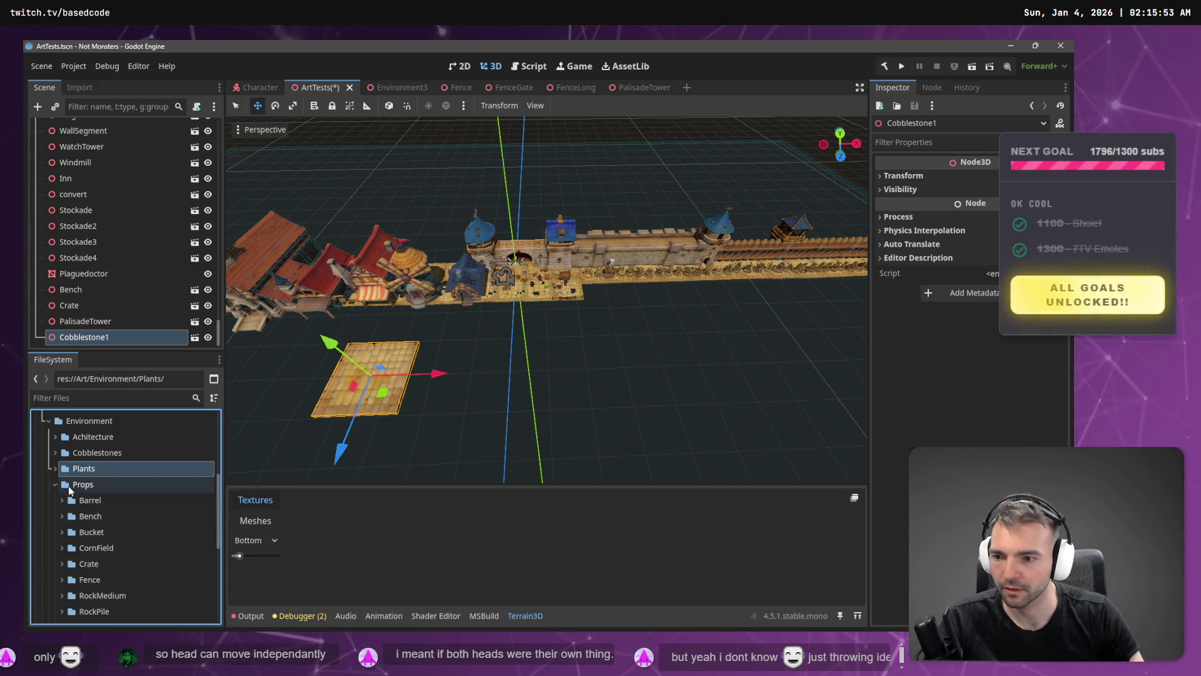
- Place the CornPlant.fbx model on the cobblestone tile
click(54, 485)
click(56, 467)
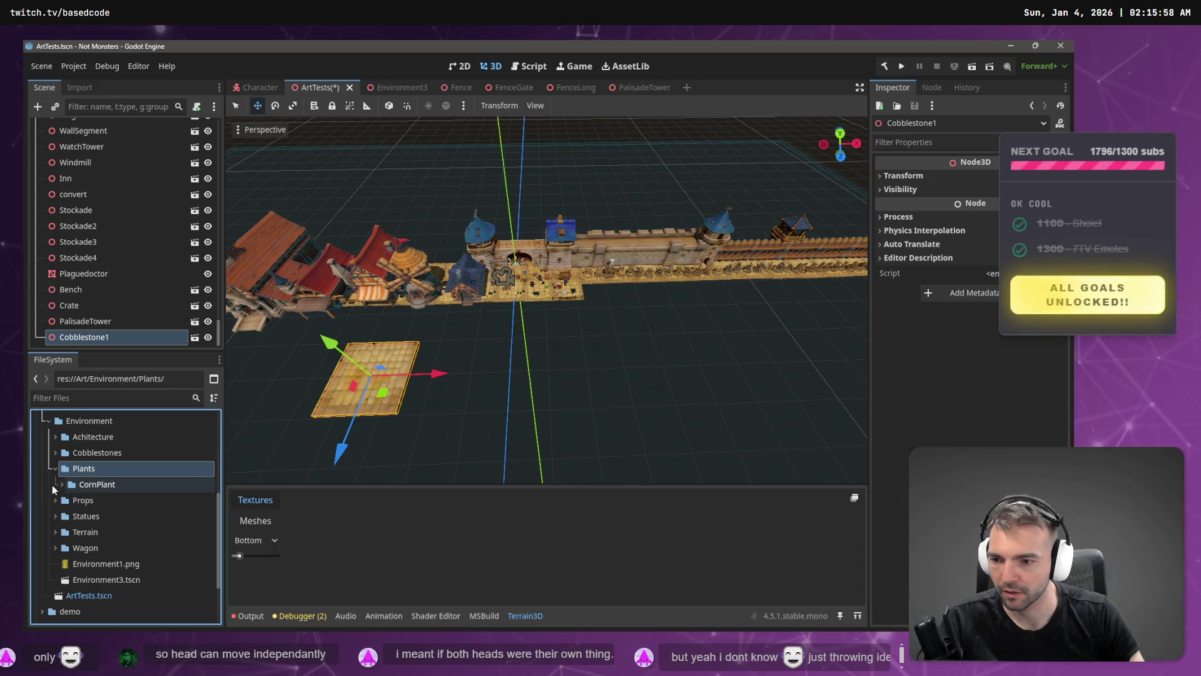
click(61, 484)
drag(108, 500, 354, 389)
- Move the Plaguedoctor over the cobblestone tile and raise it out of the ground
key(f)
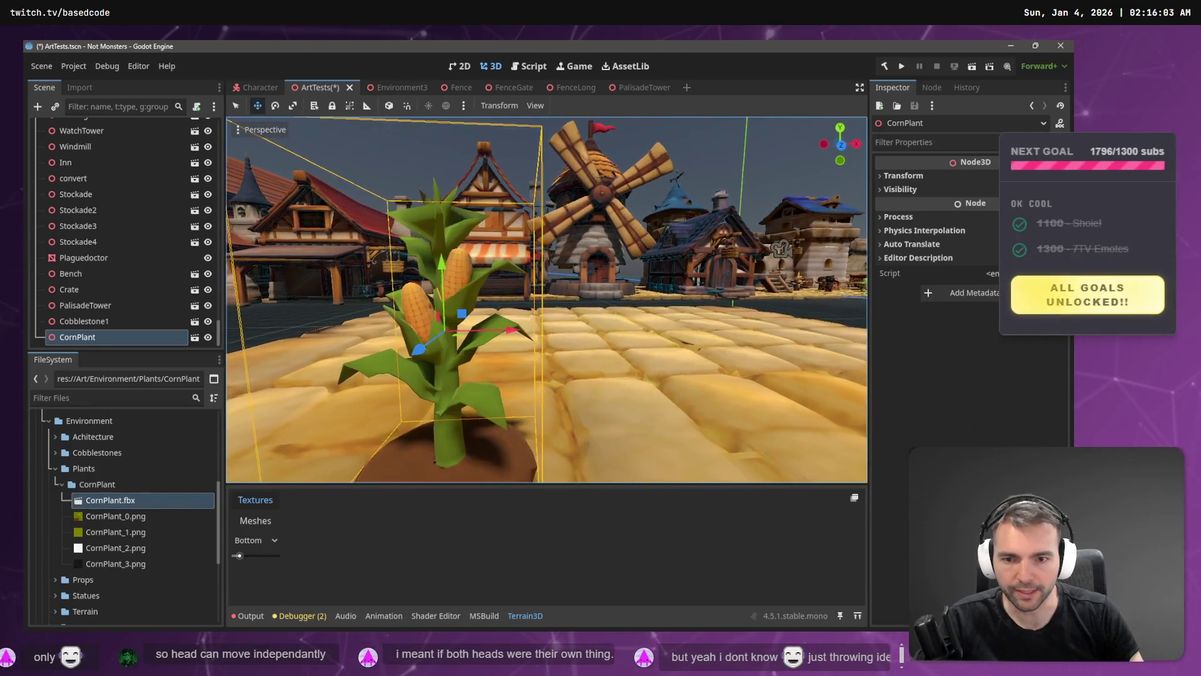
scroll(546, 299, down, 5)
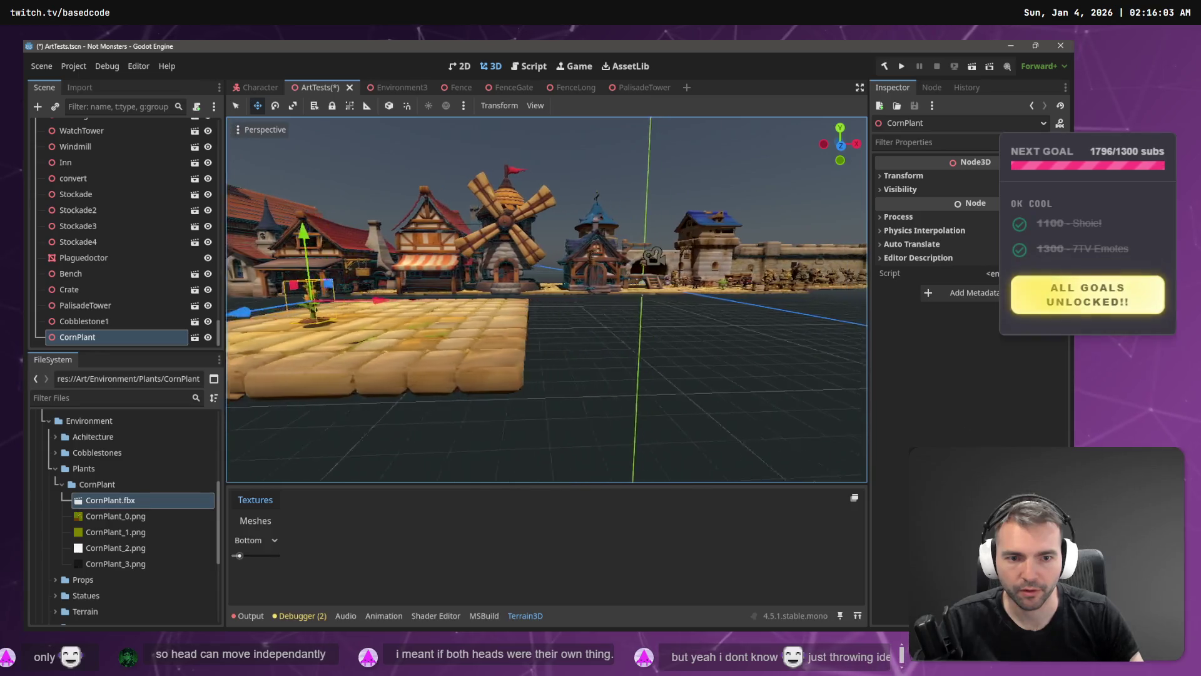
key(w)
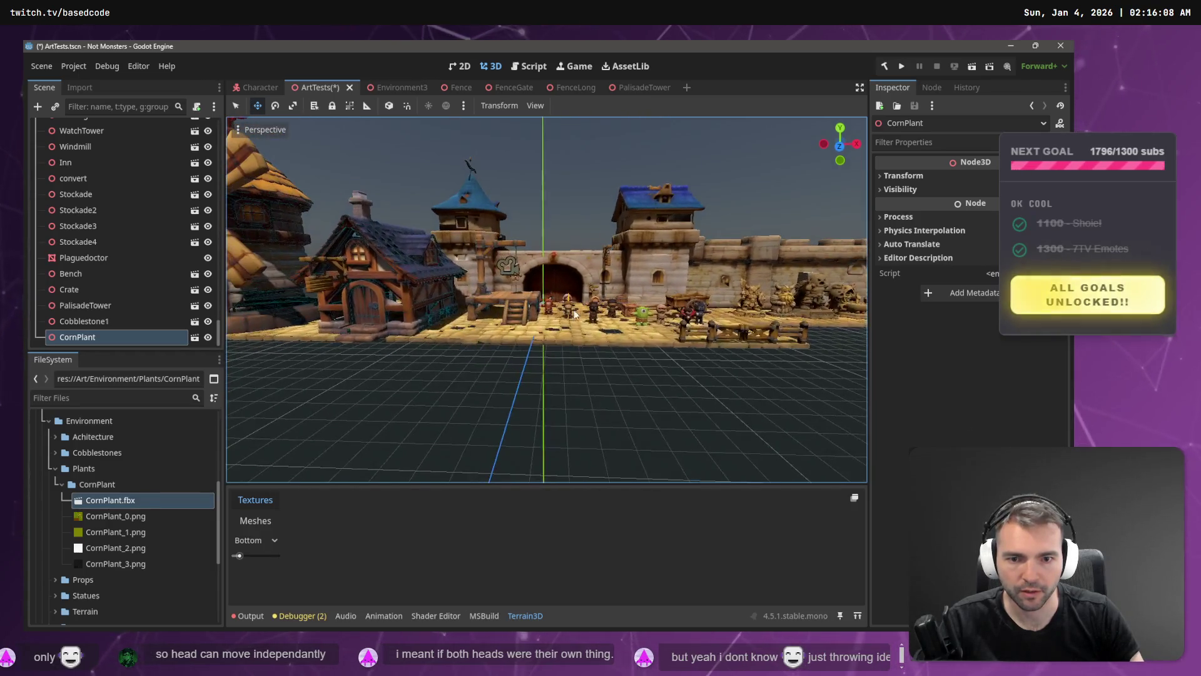
click(552, 321)
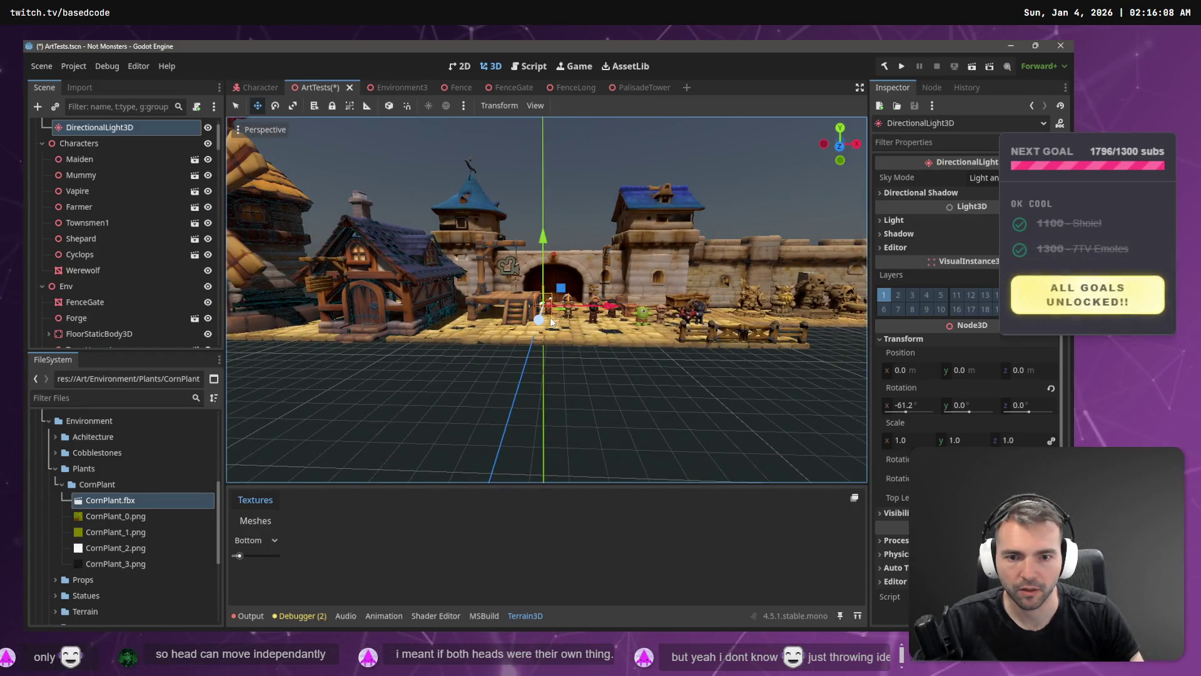
click(591, 320)
key(s)
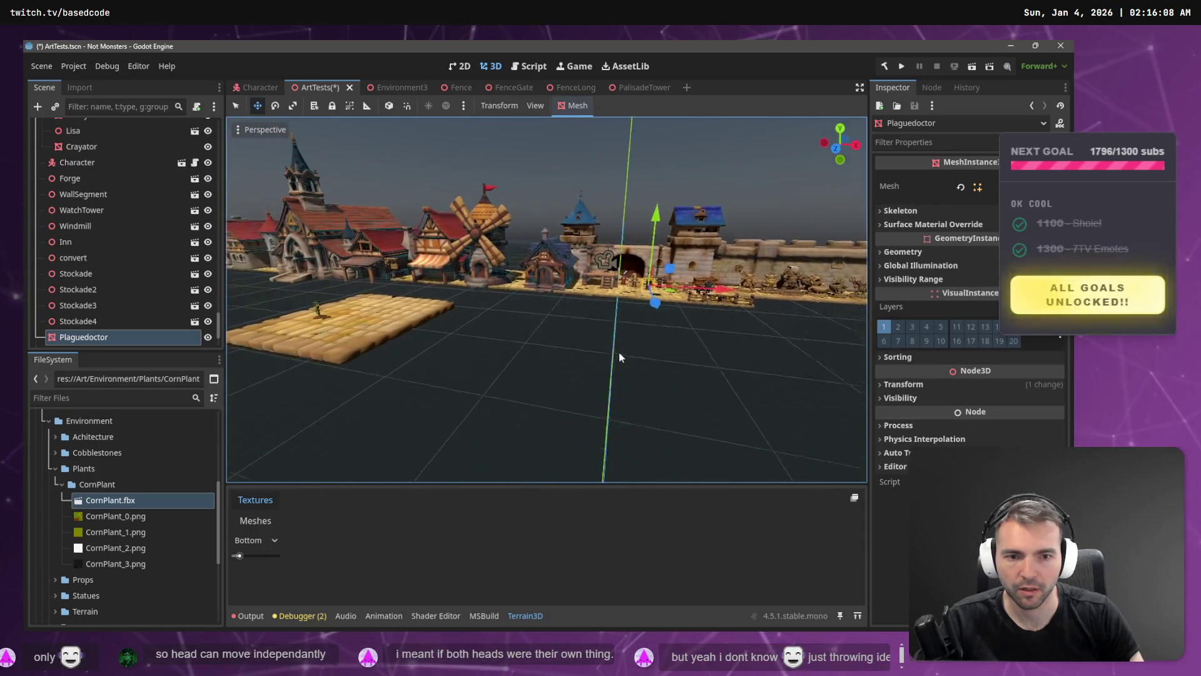
mouse_move(653, 306)
mouse_down()
mouse_move(651, 340)
mouse_move(665, 349)
mouse_move(424, 347)
mouse_up()
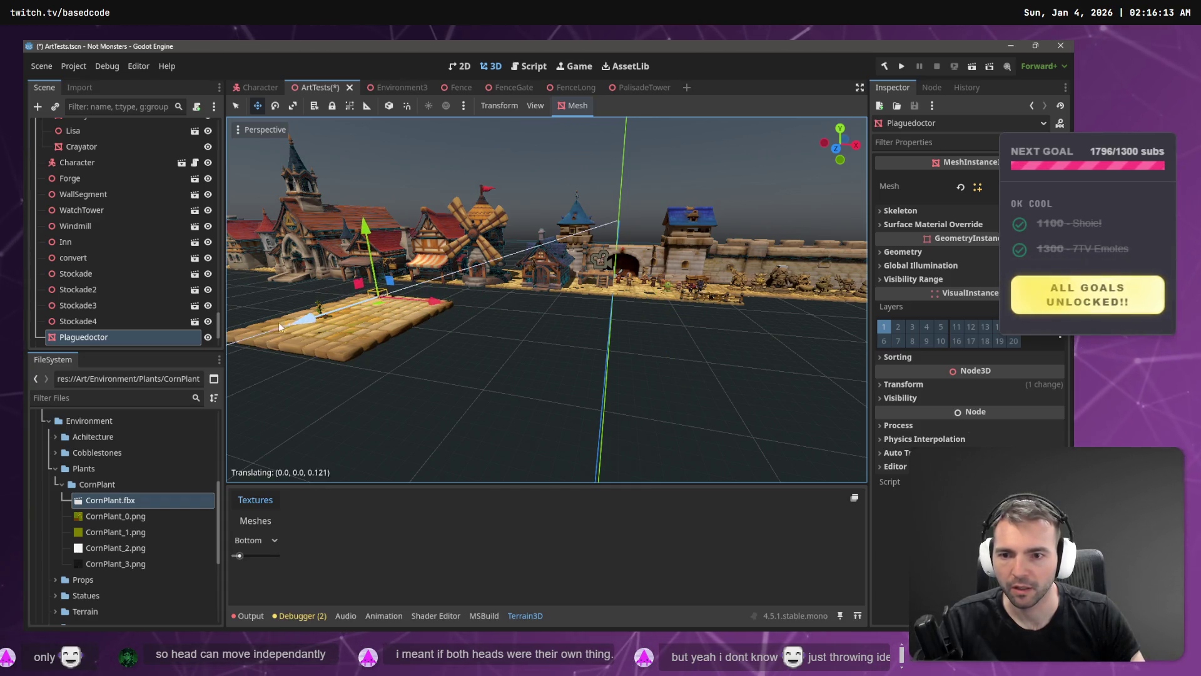
drag(279, 322, 231, 347)
key(f)
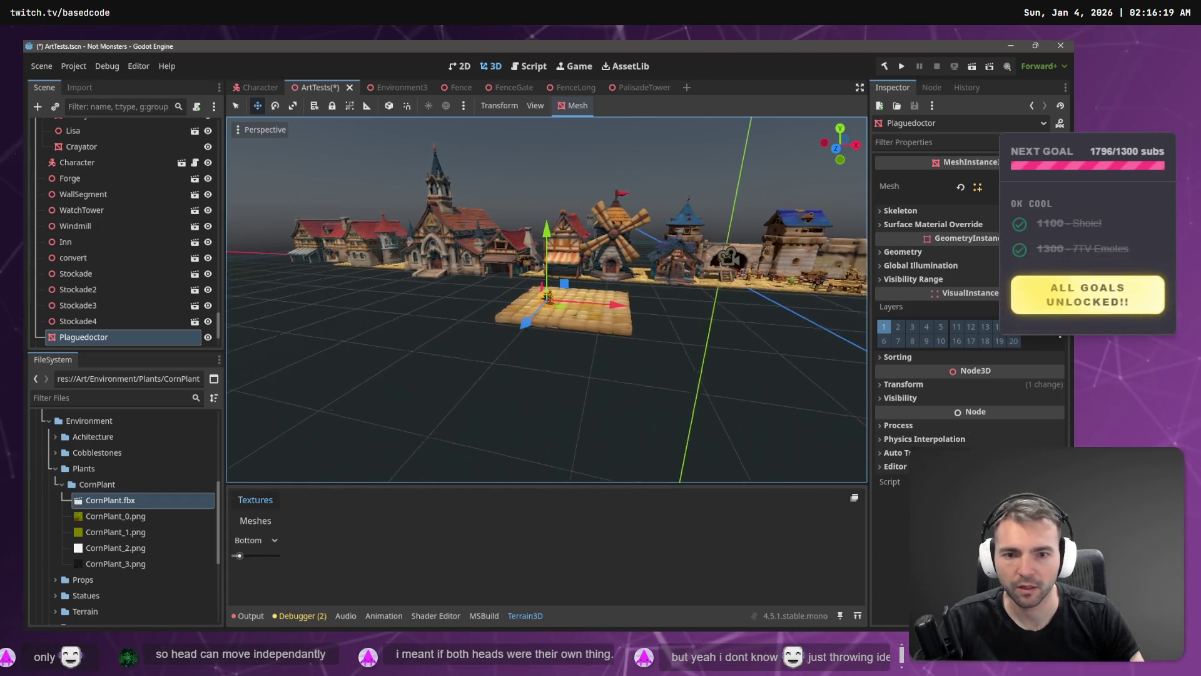
key(w)
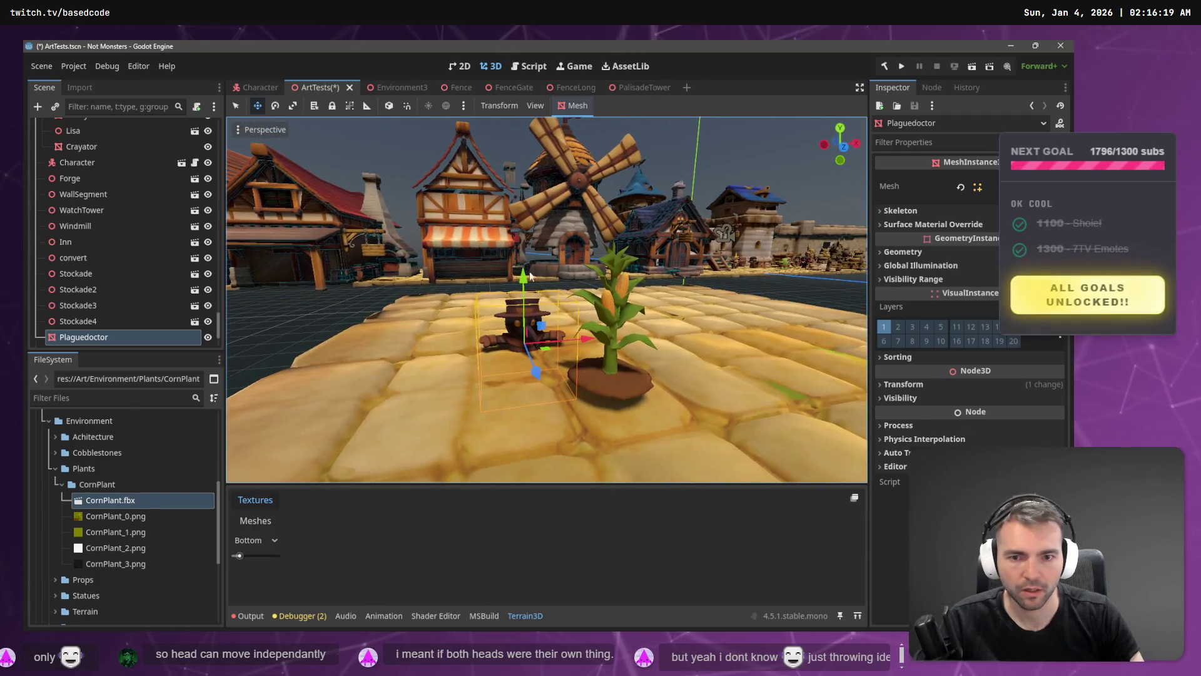
drag(522, 279, 528, 235)
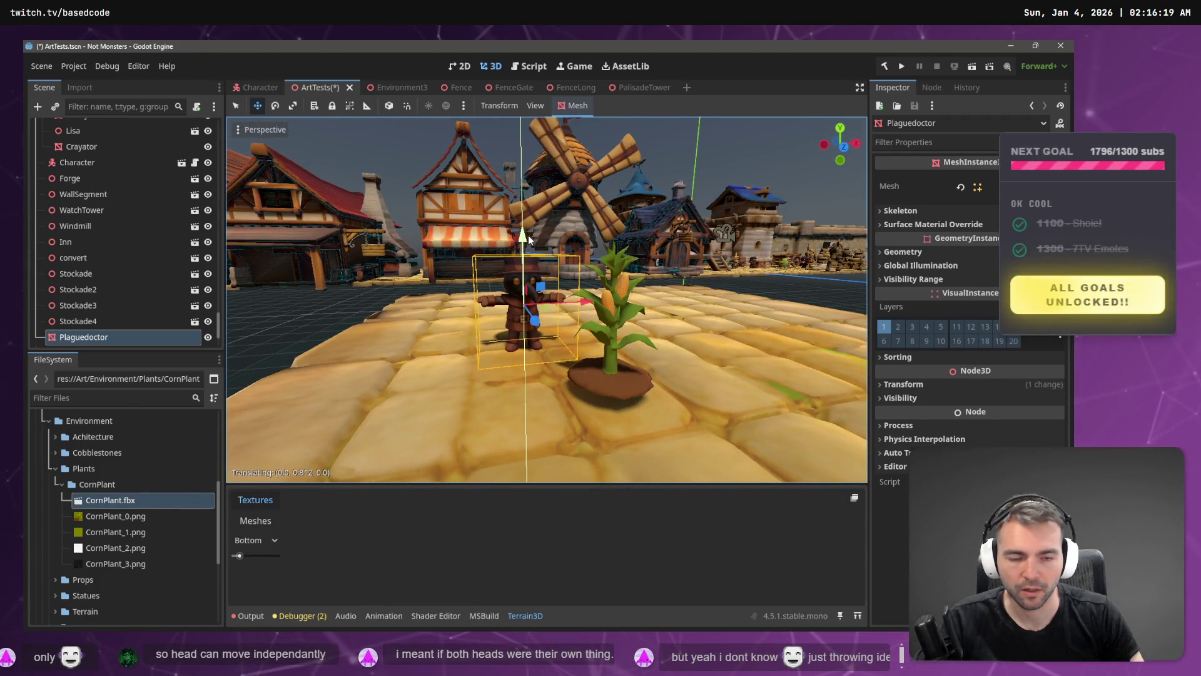
key(f)
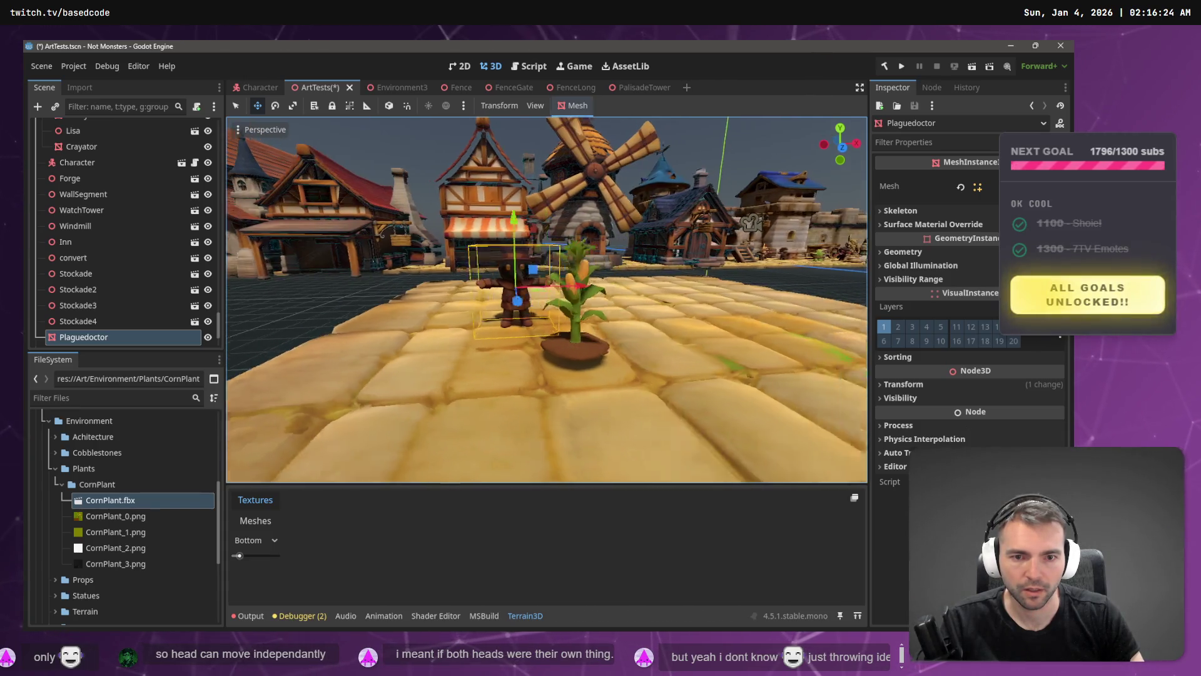
- Frame the cobblestone patch and adjust the view around it and the corn plant
key(s)
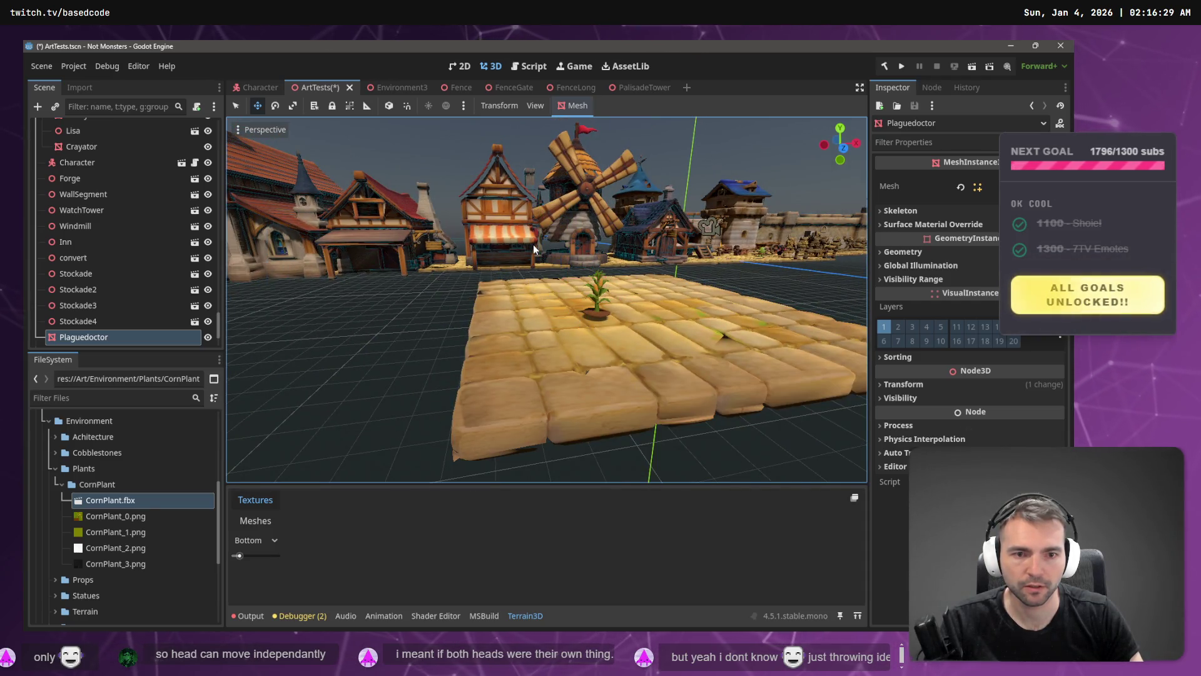
key(s)
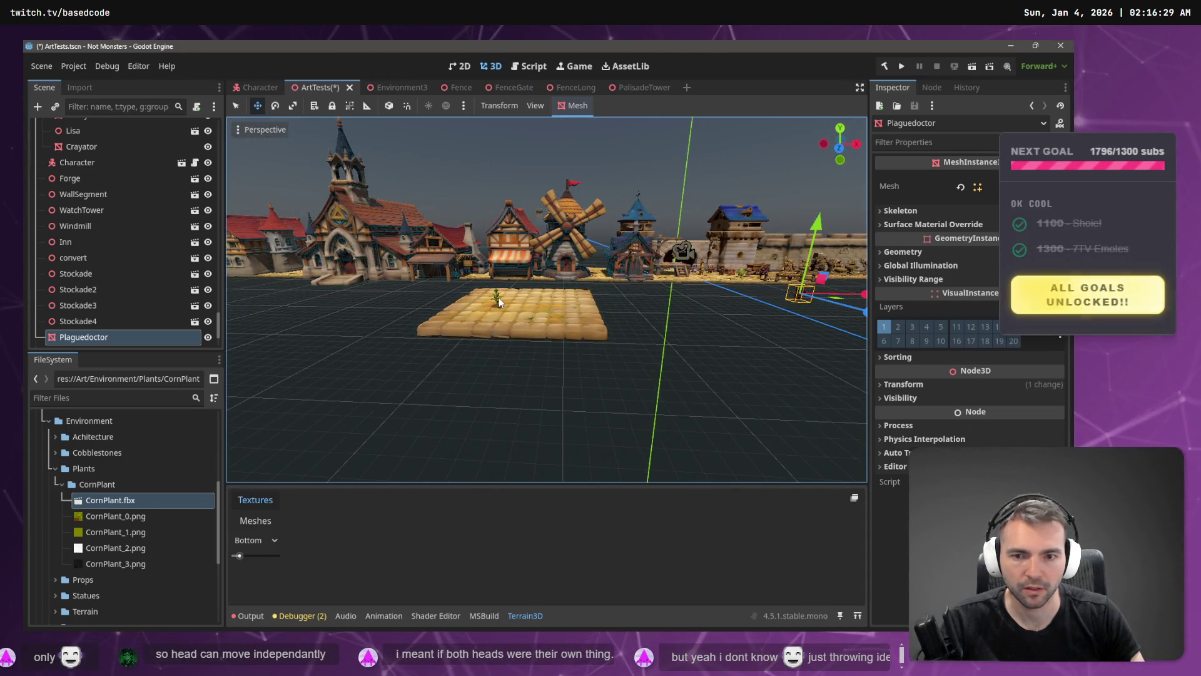
click(498, 298)
key(f)
key(w)
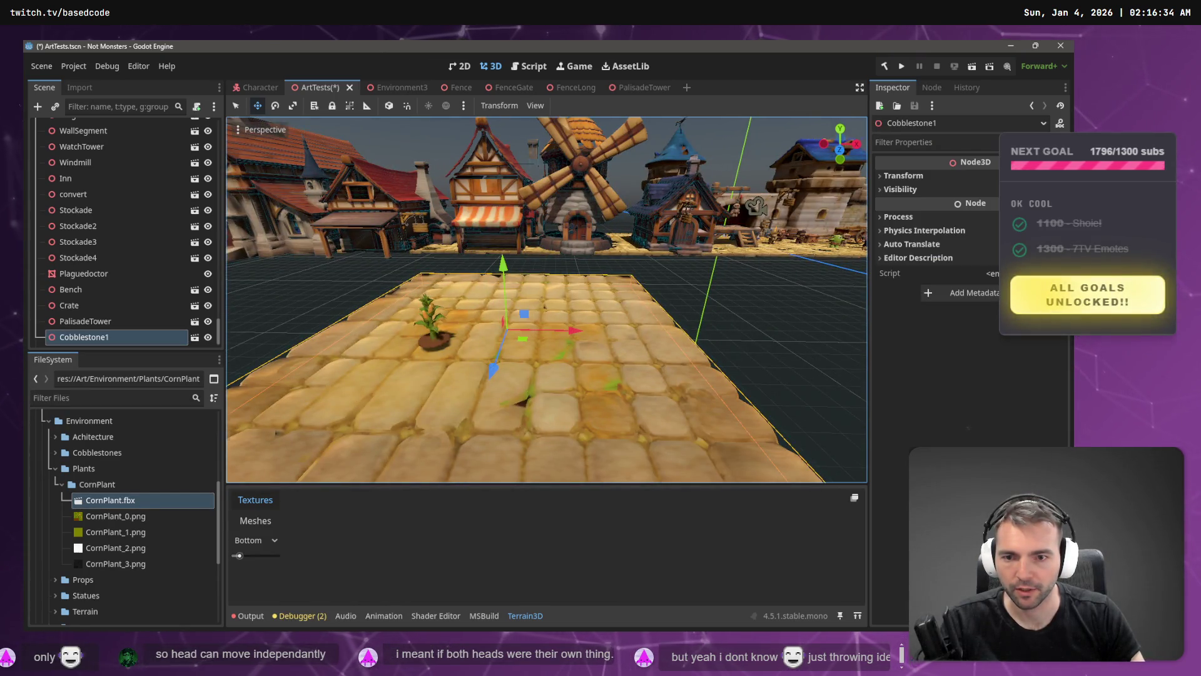
key(s)
key(w)
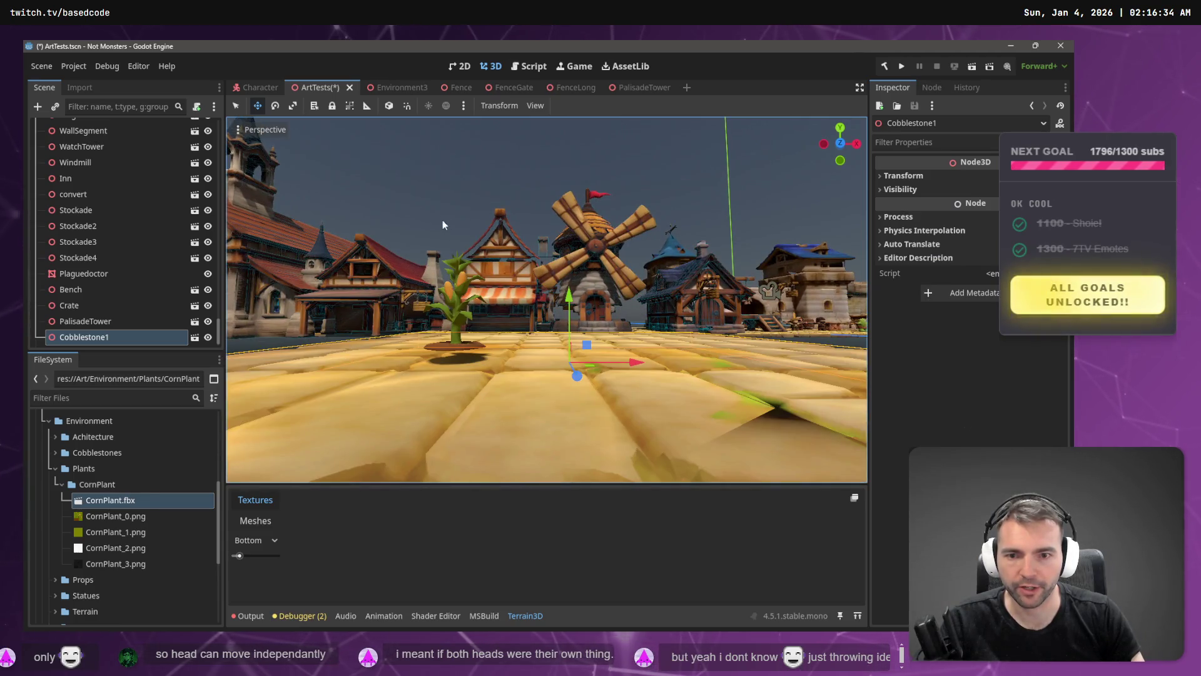
click(475, 352)
click(475, 352)
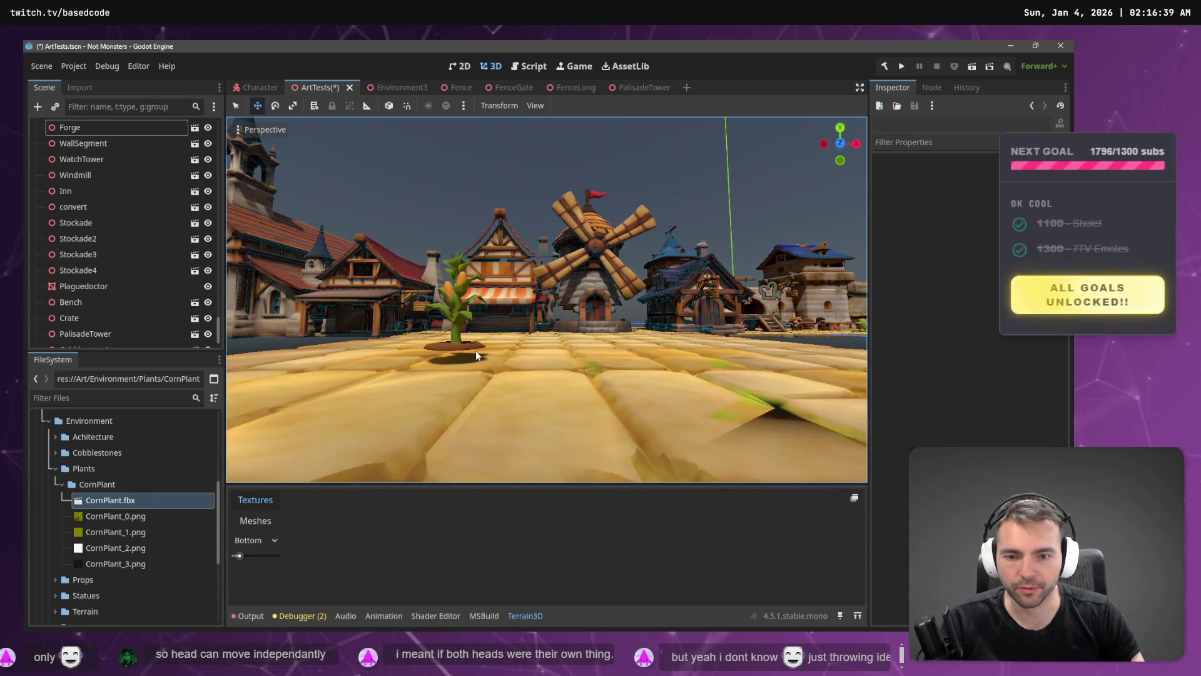
- Add a CornPlant model to the cobblestone patch and lower it onto the cobblestones
key(d)
click(563, 263)
key(w)
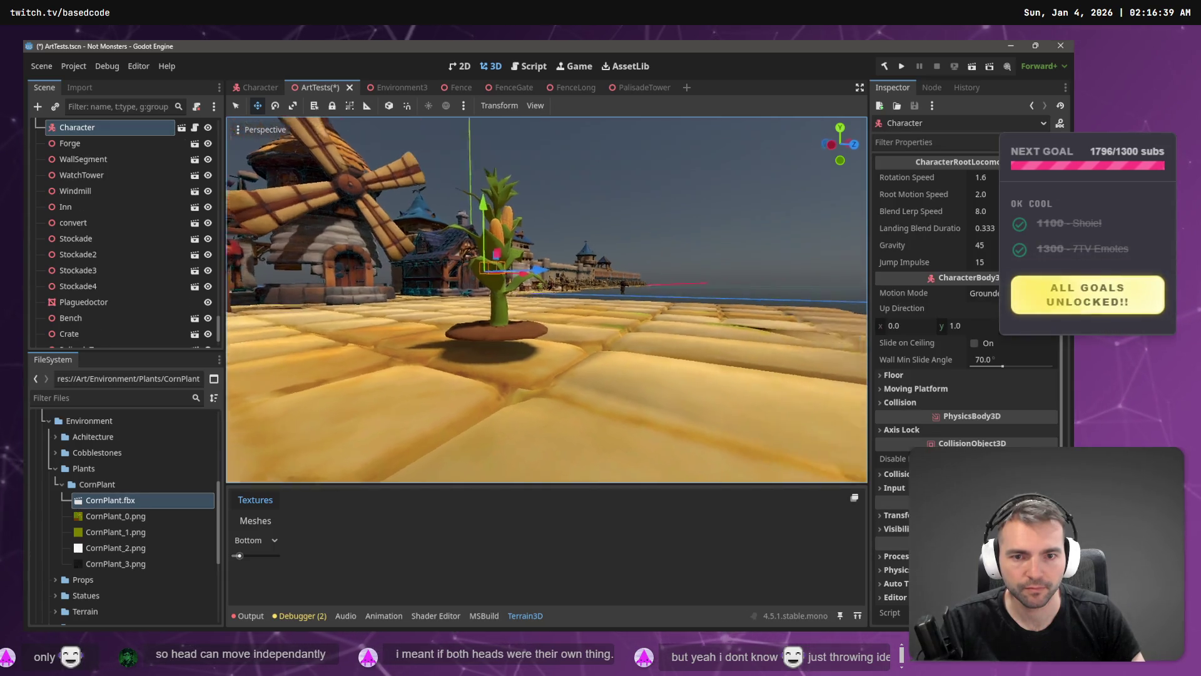
key(a)
click(661, 255)
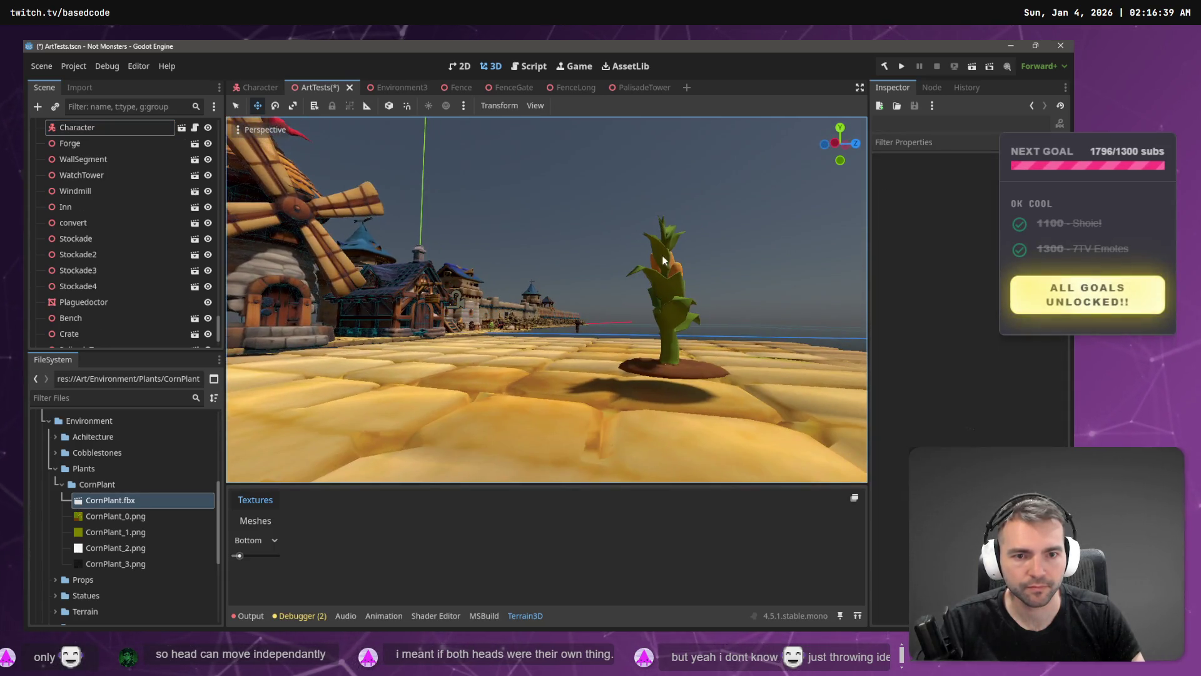
click(674, 339)
scroll(645, 363, down, 4)
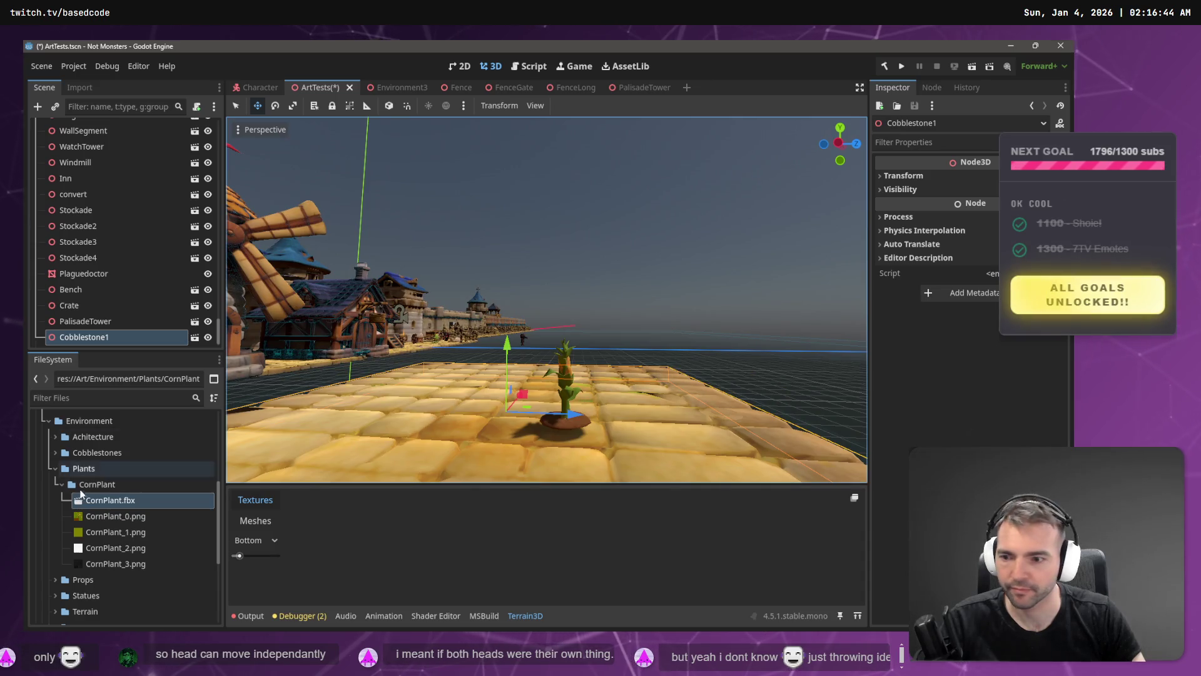
drag(96, 325, 91, 341)
drag(569, 316, 573, 323)
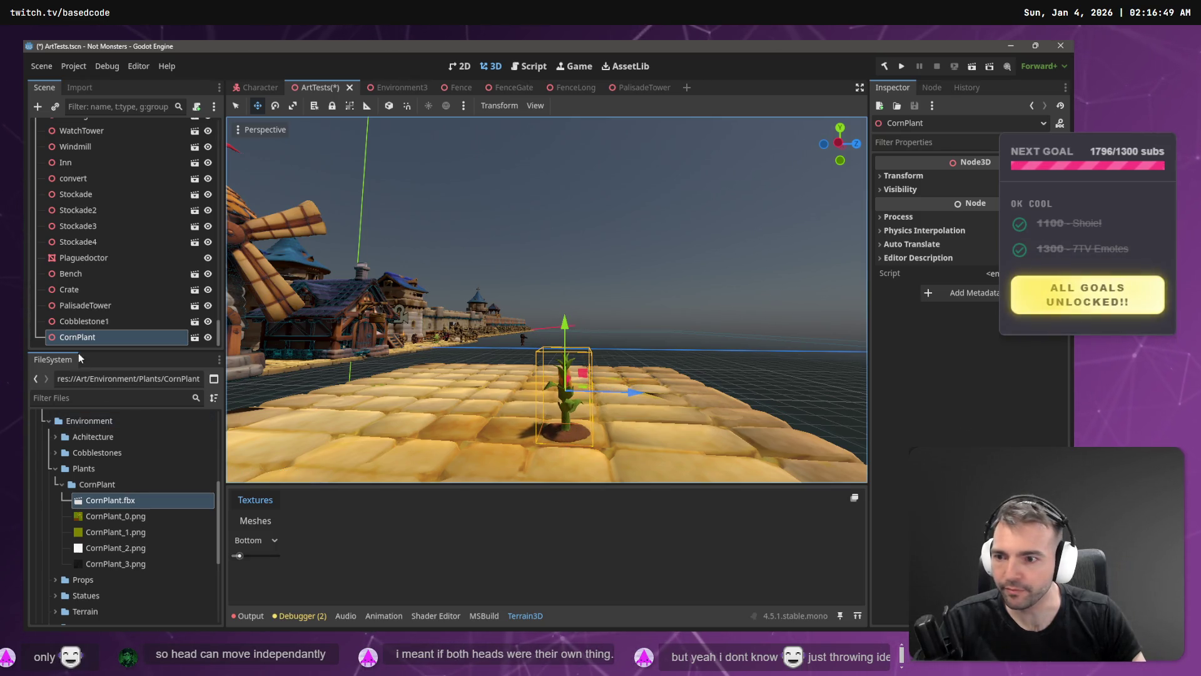
- Reparent the corn plant under a new Node3D named CornPlant, renaming the child Mesh
right_click(83, 340)
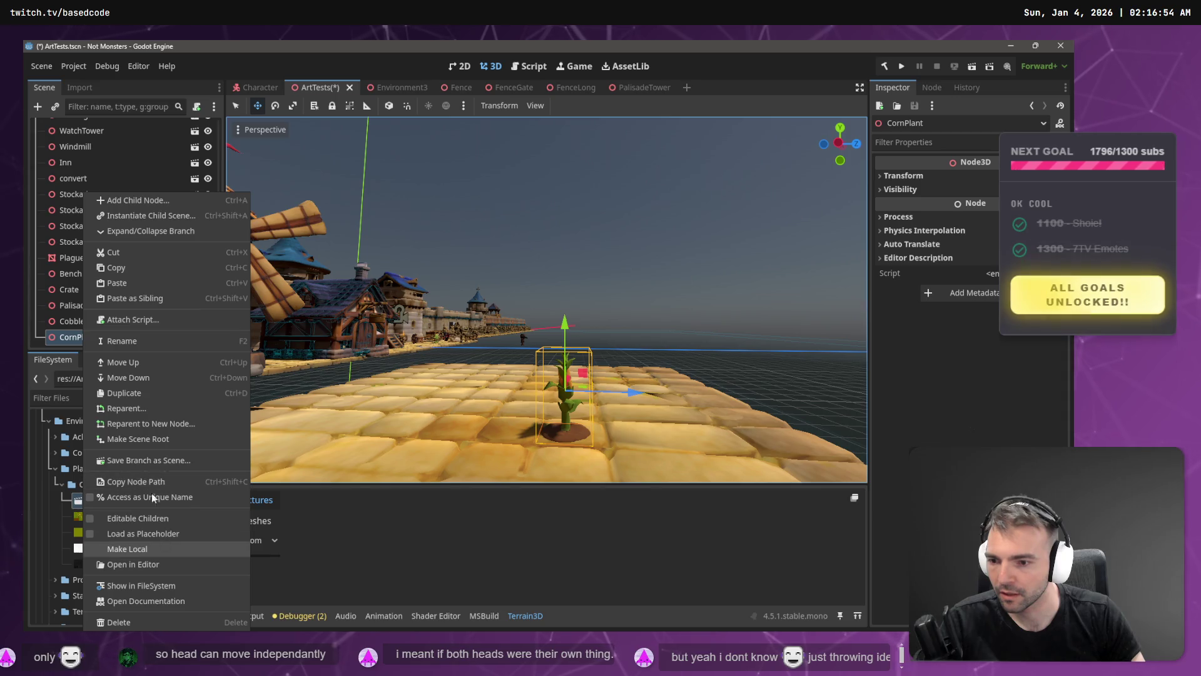
click(174, 429)
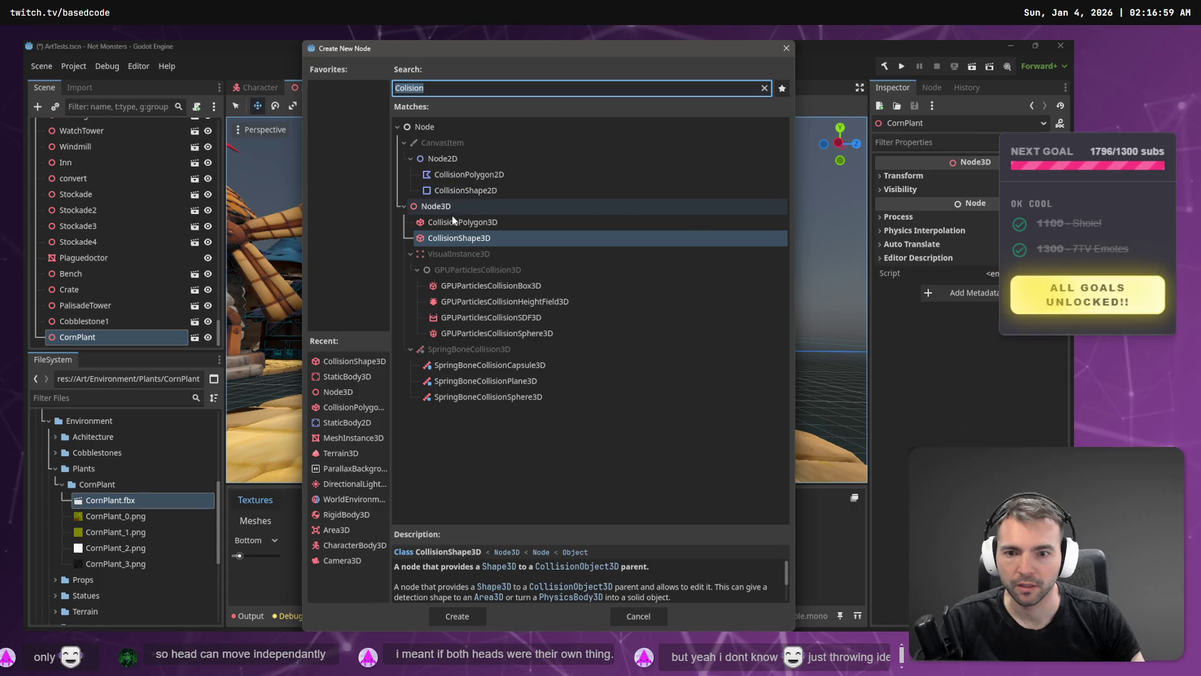
text(Node3d)
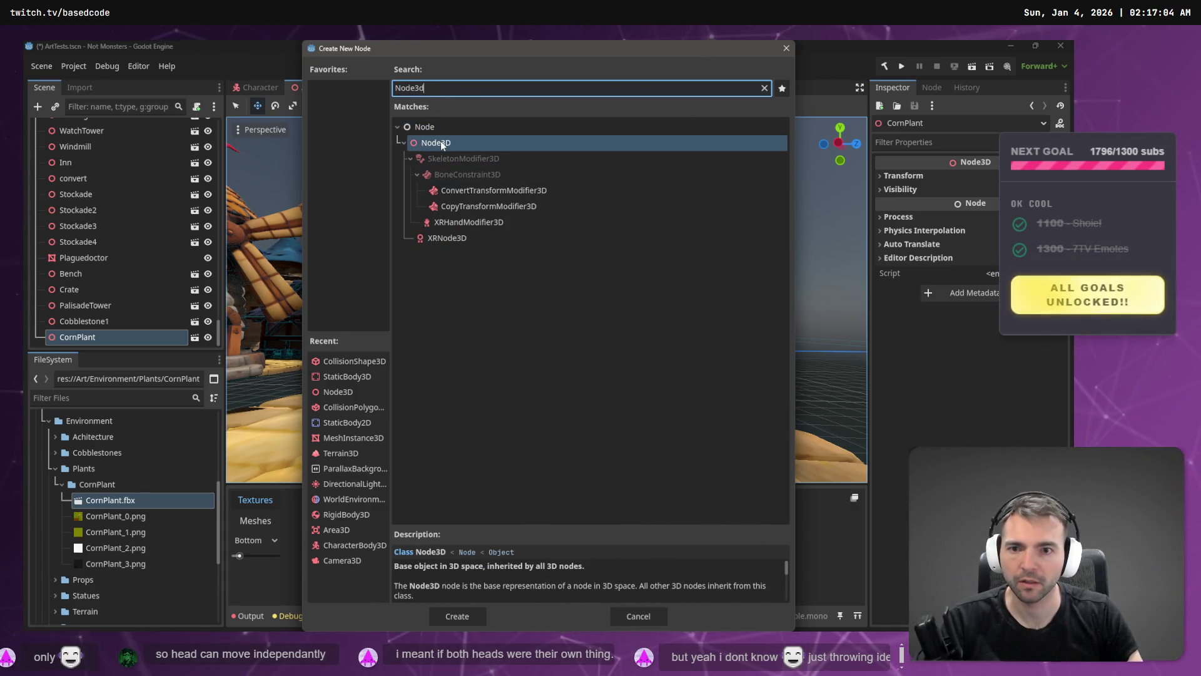
double_click(440, 143)
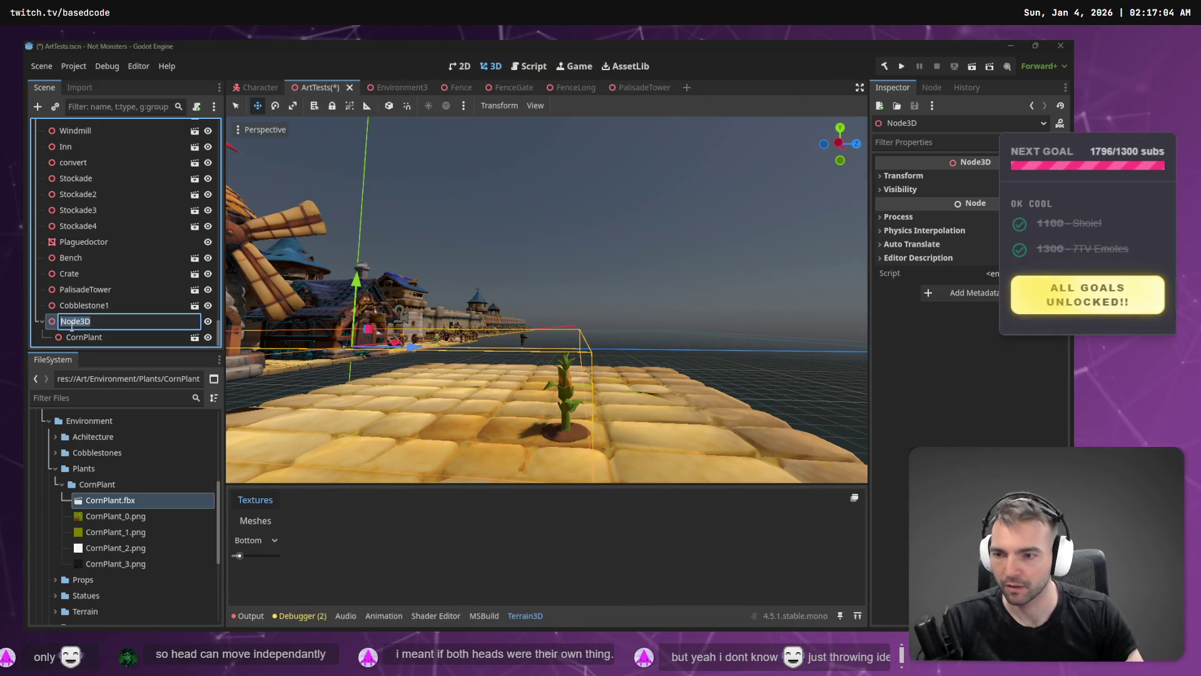
text(CornPlant)
key(Return)
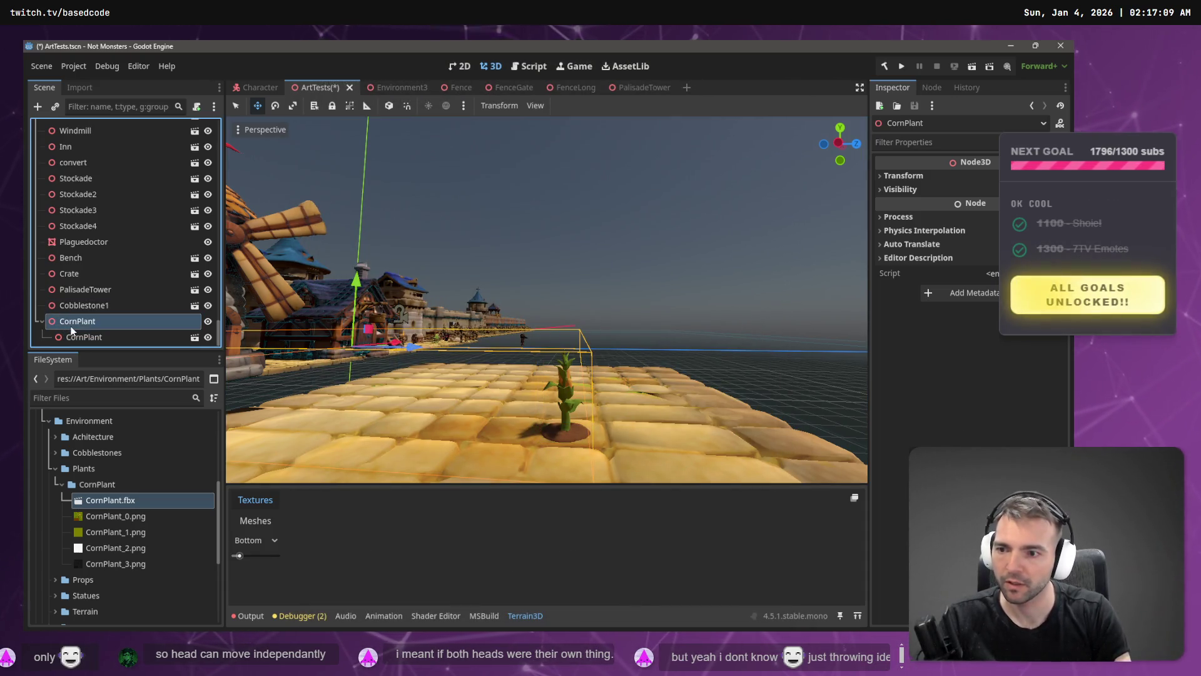
double_click(72, 331)
text(Mesh)
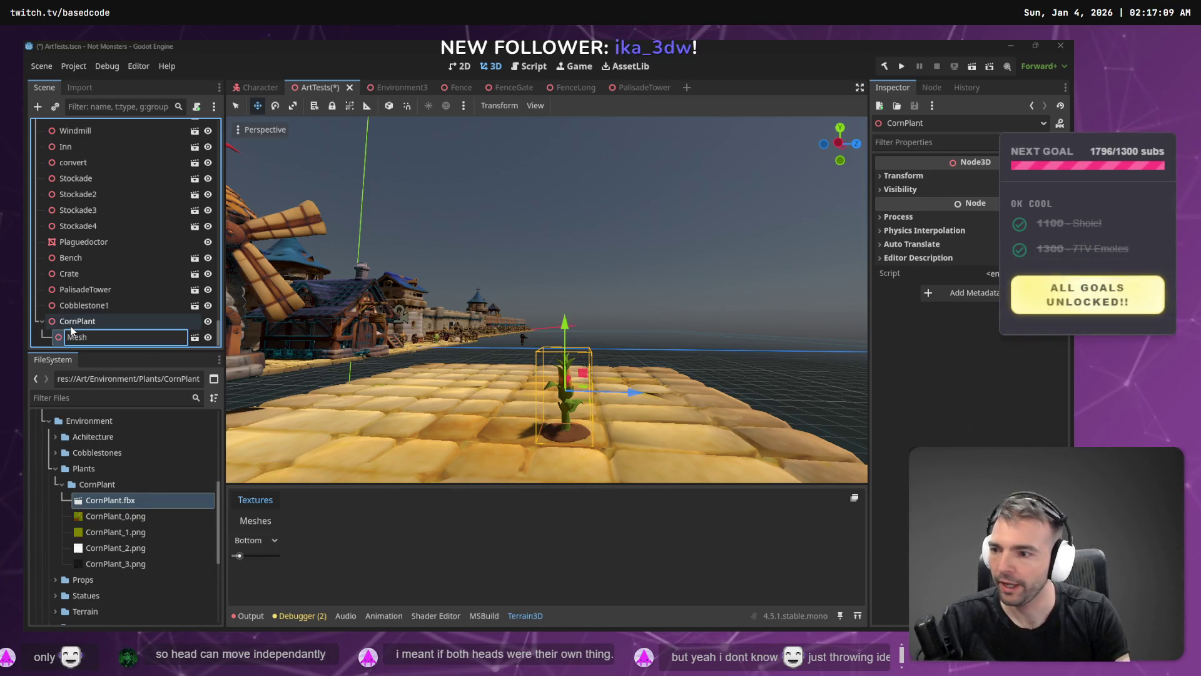
key(Return)
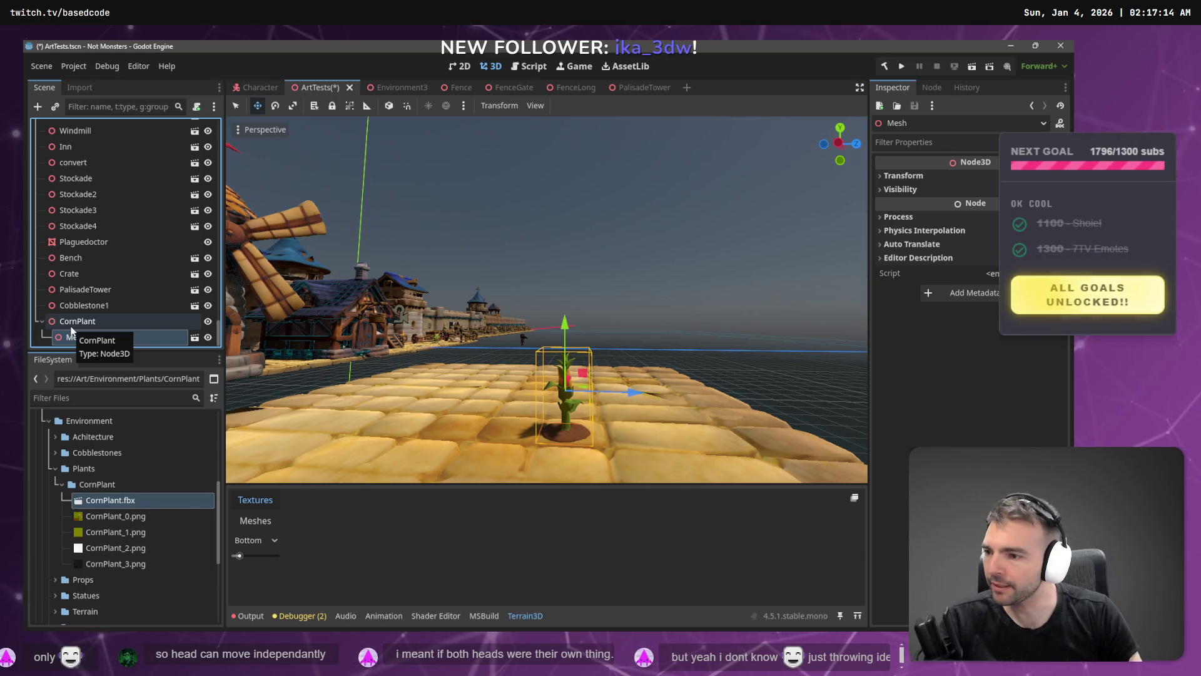
- Save the CornPlant branch as CornPlant.tscn in the CornPlant folder
click(97, 322)
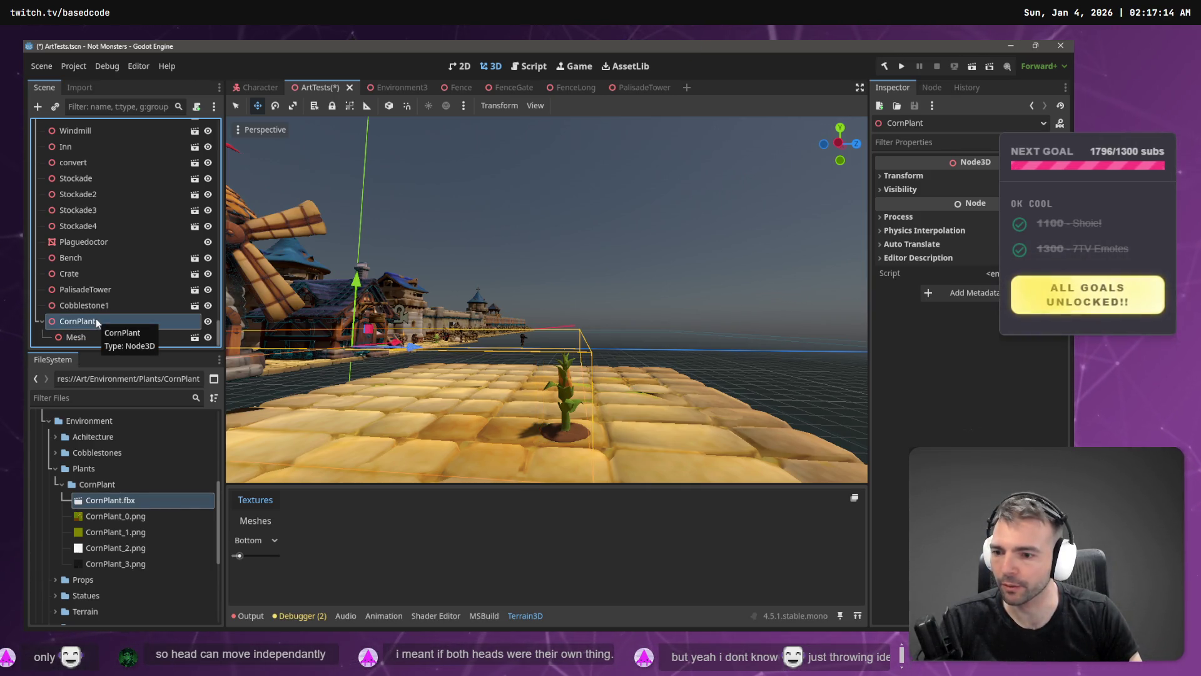
mouse_move(82, 349)
mouse_down()
mouse_move(91, 489)
mouse_move(109, 491)
mouse_up()
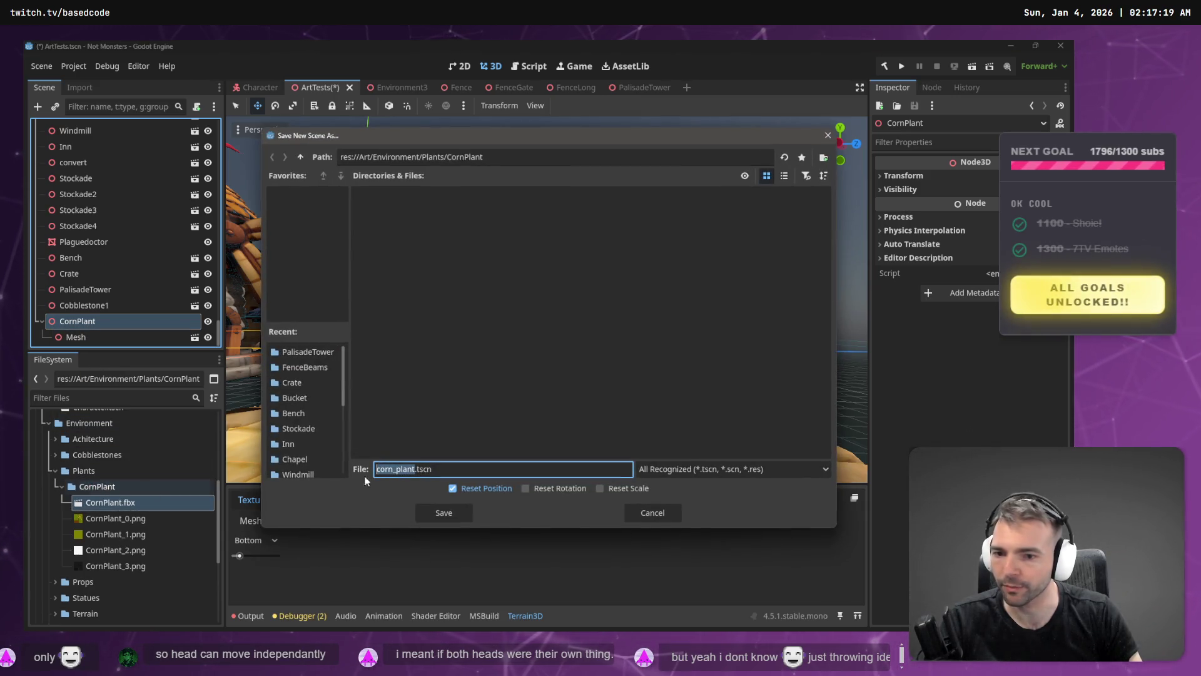
text(lant)
click(436, 519)
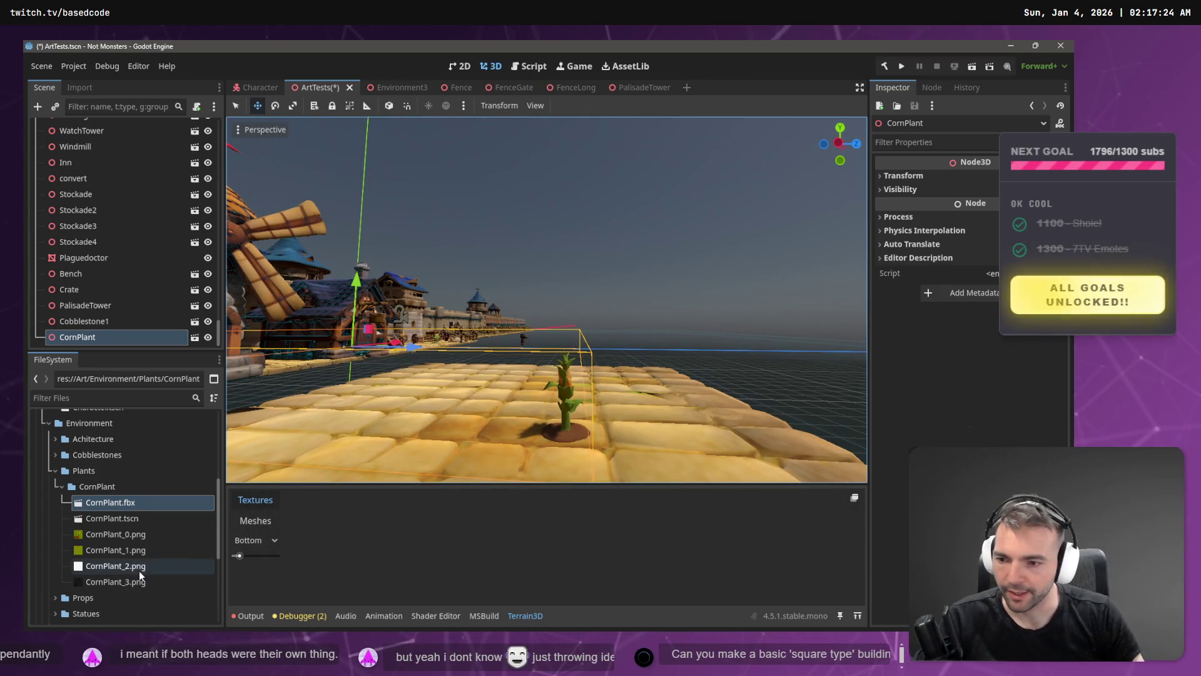
- Drag CornPlant.tscn into the viewport to place a CornPlant2 instance in the test scene
click(112, 518)
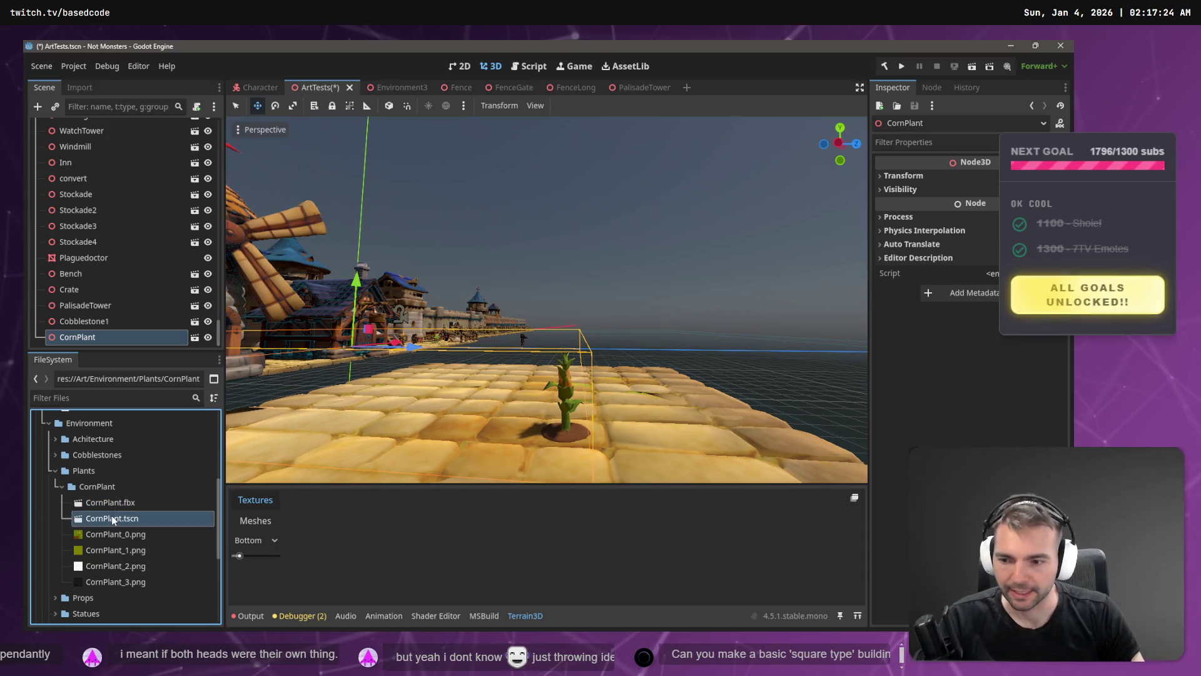
right_click(113, 518)
click(97, 455)
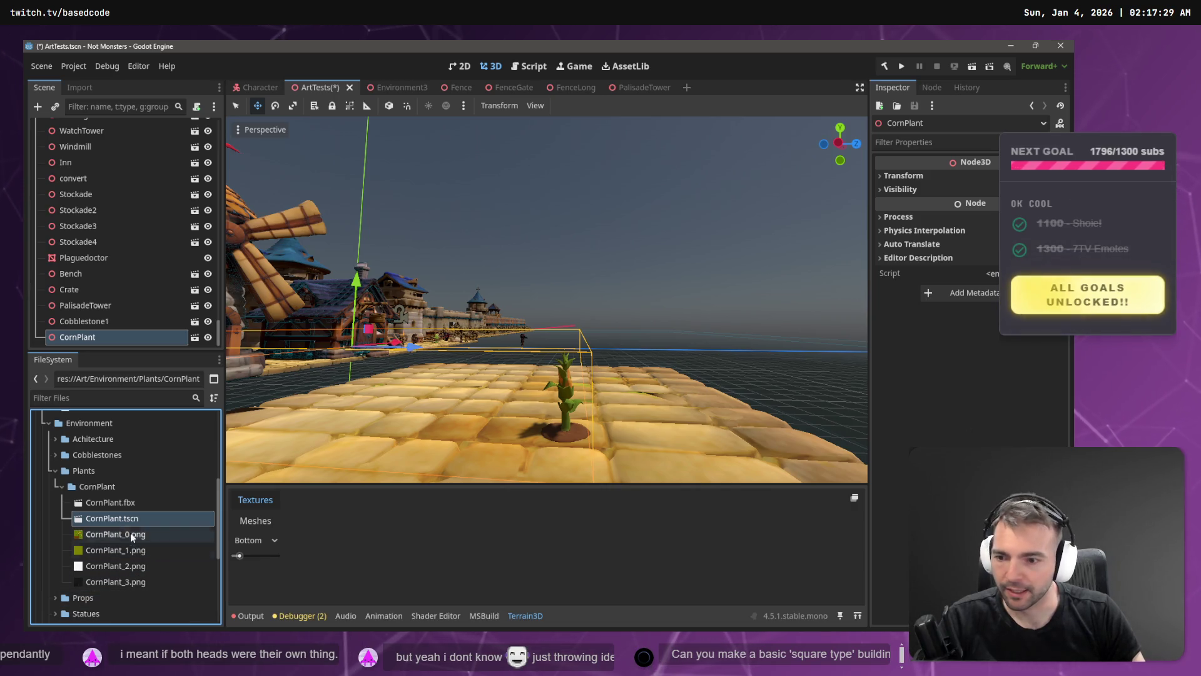
drag(193, 510, 463, 428)
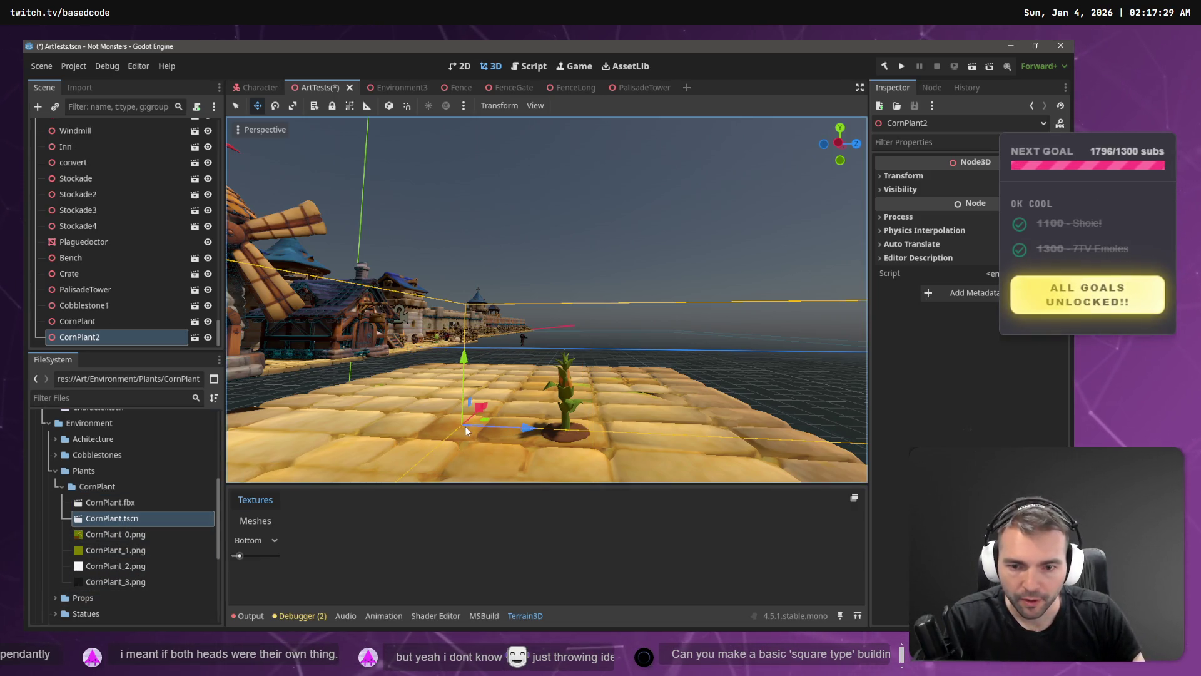
scroll(547, 300, down, 5)
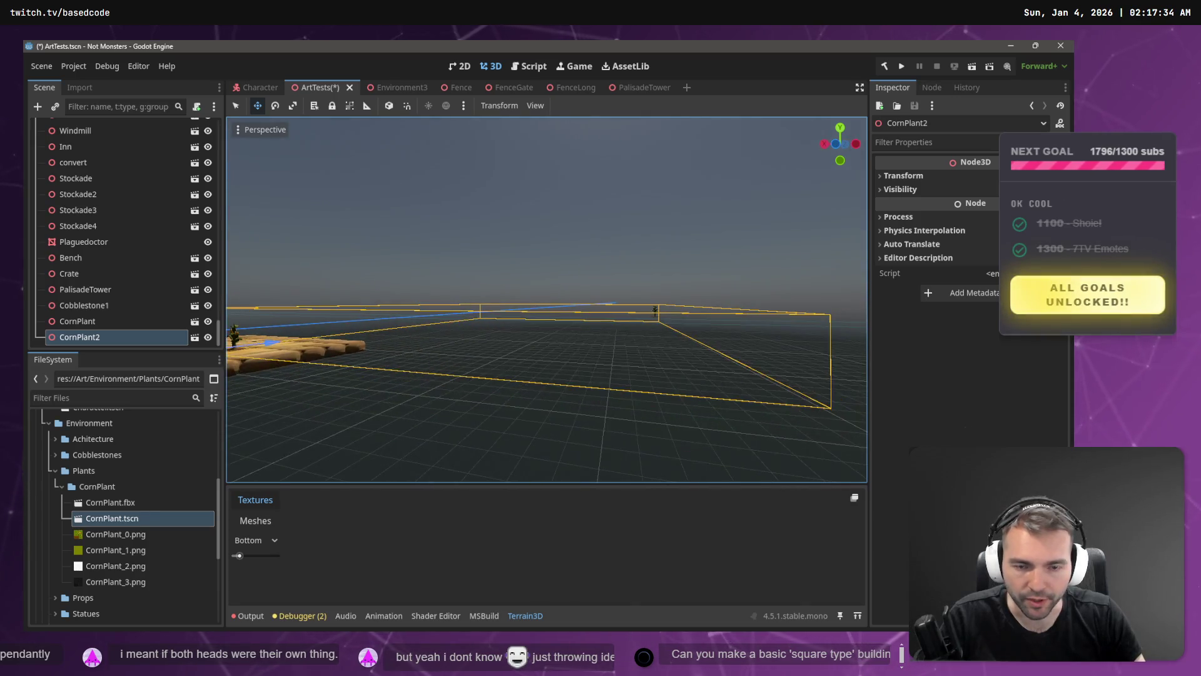
- In CornPlant.tscn, set the Mesh x position to 0, raise it to y 0.923, and save
double_click(110, 519)
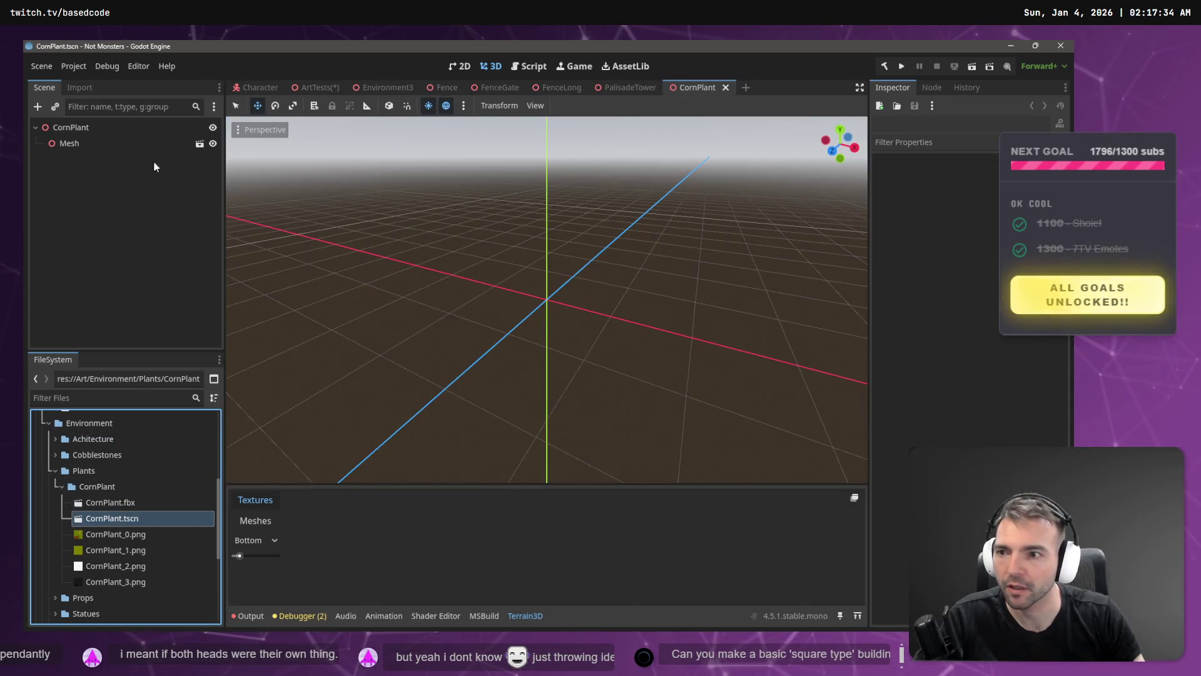
click(82, 127)
click(917, 178)
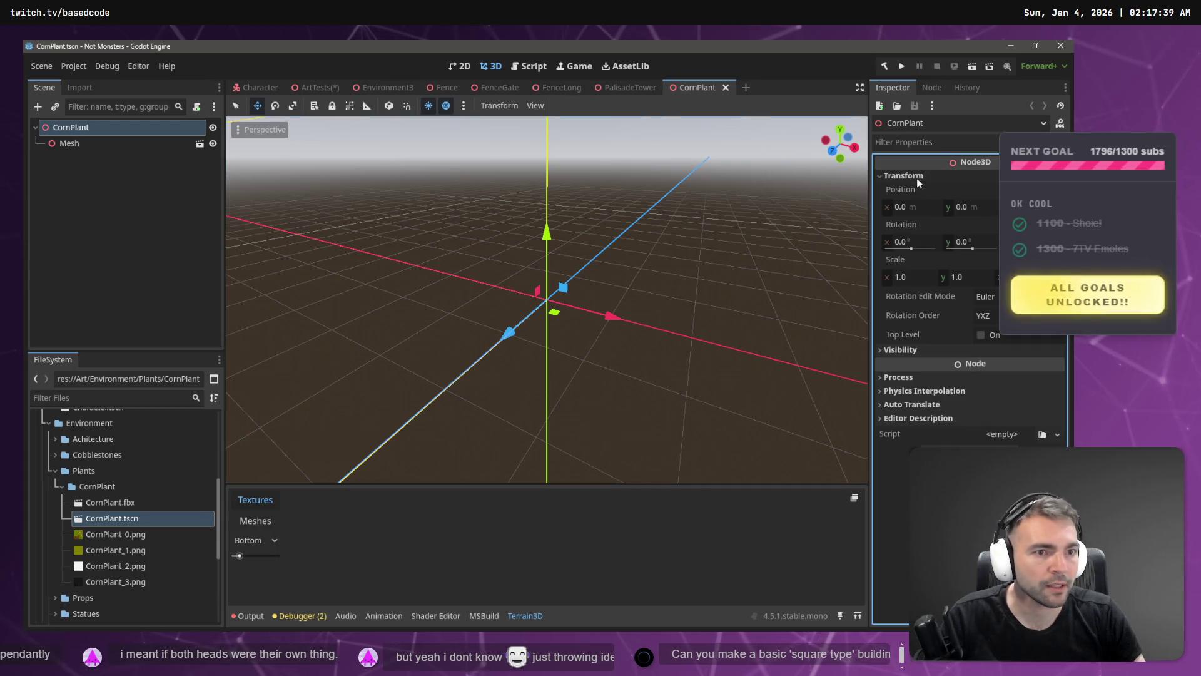
click(88, 143)
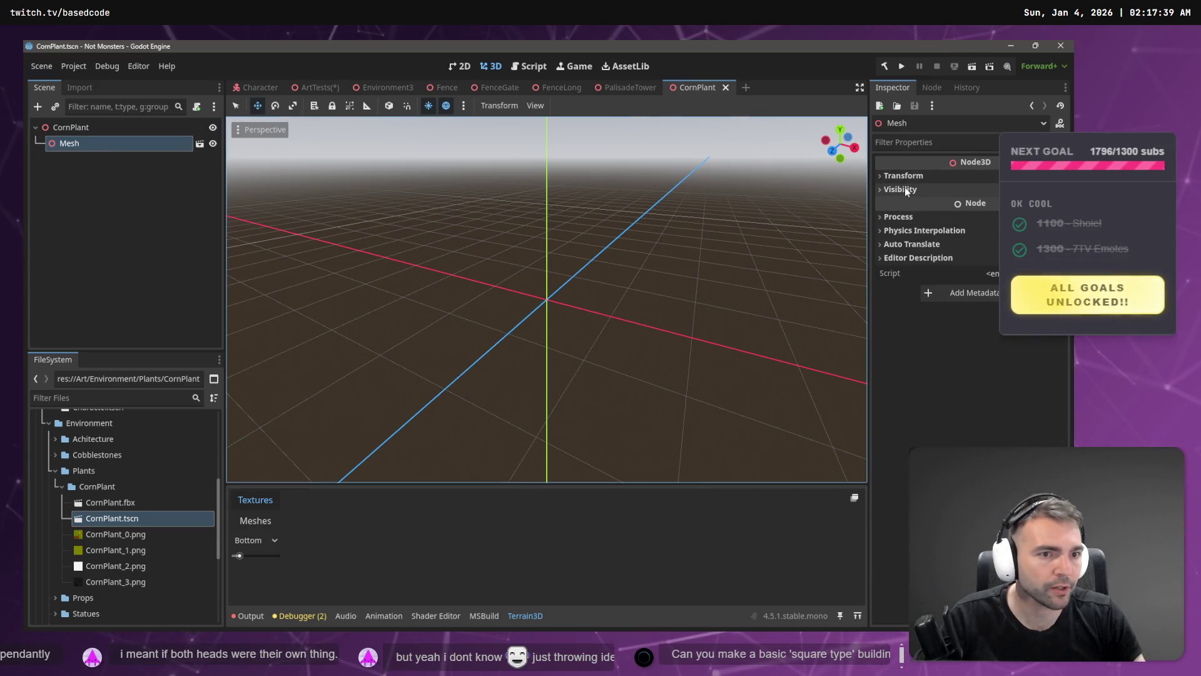
click(893, 176)
click(907, 207)
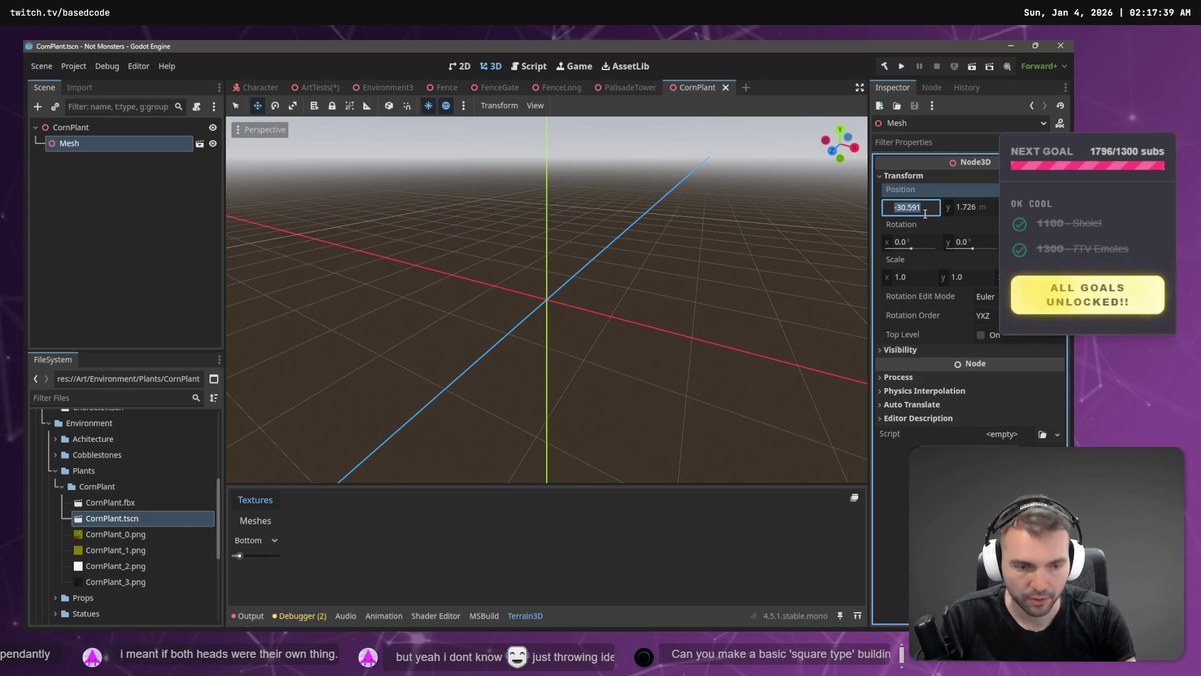
key(ctrl+s)
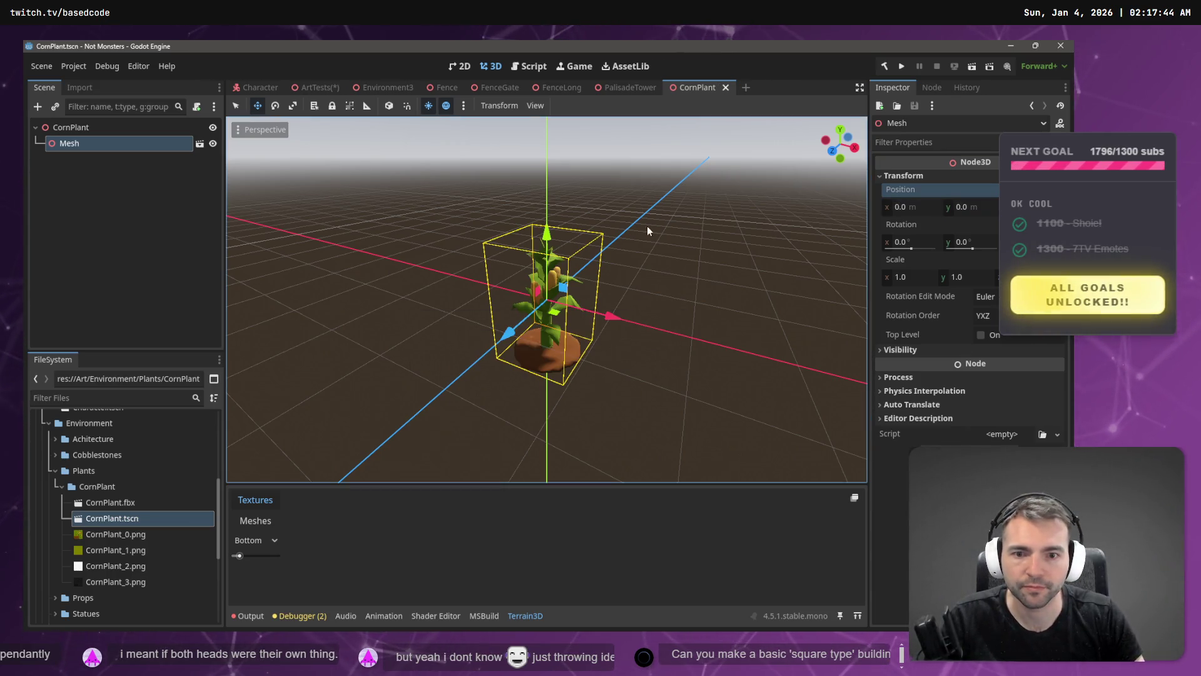
drag(546, 234, 546, 153)
key(ctrl+s)
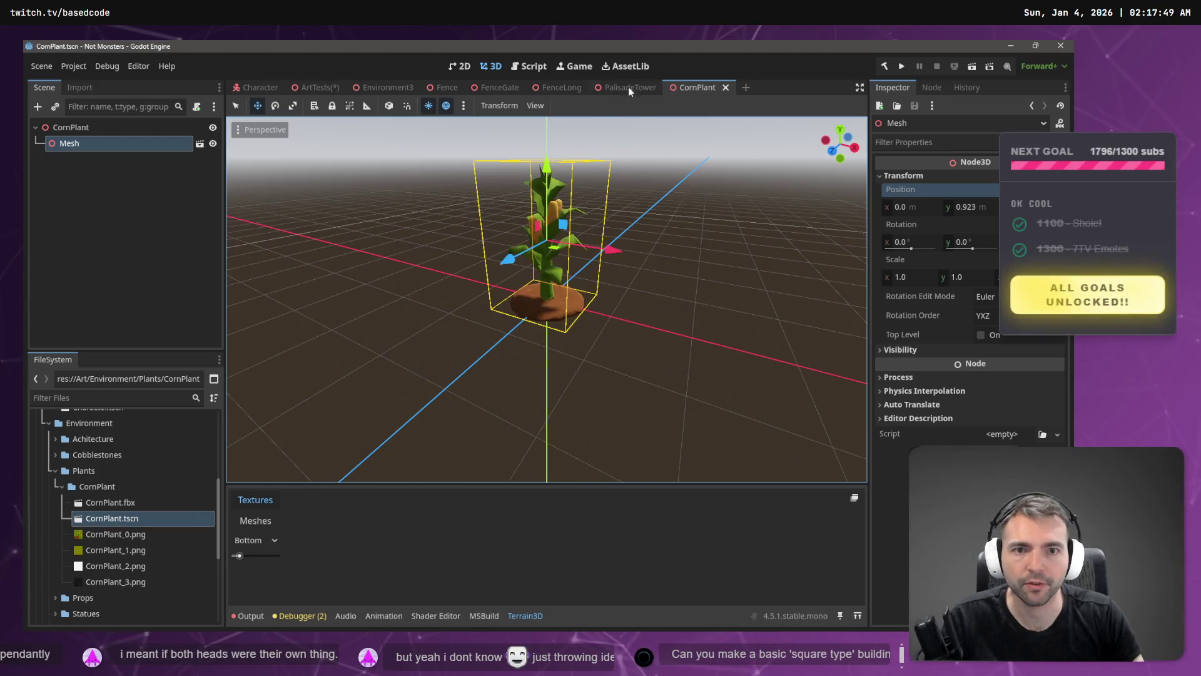
- In the ArtTests scene, delete the extra CornPlant2 node
click(315, 87)
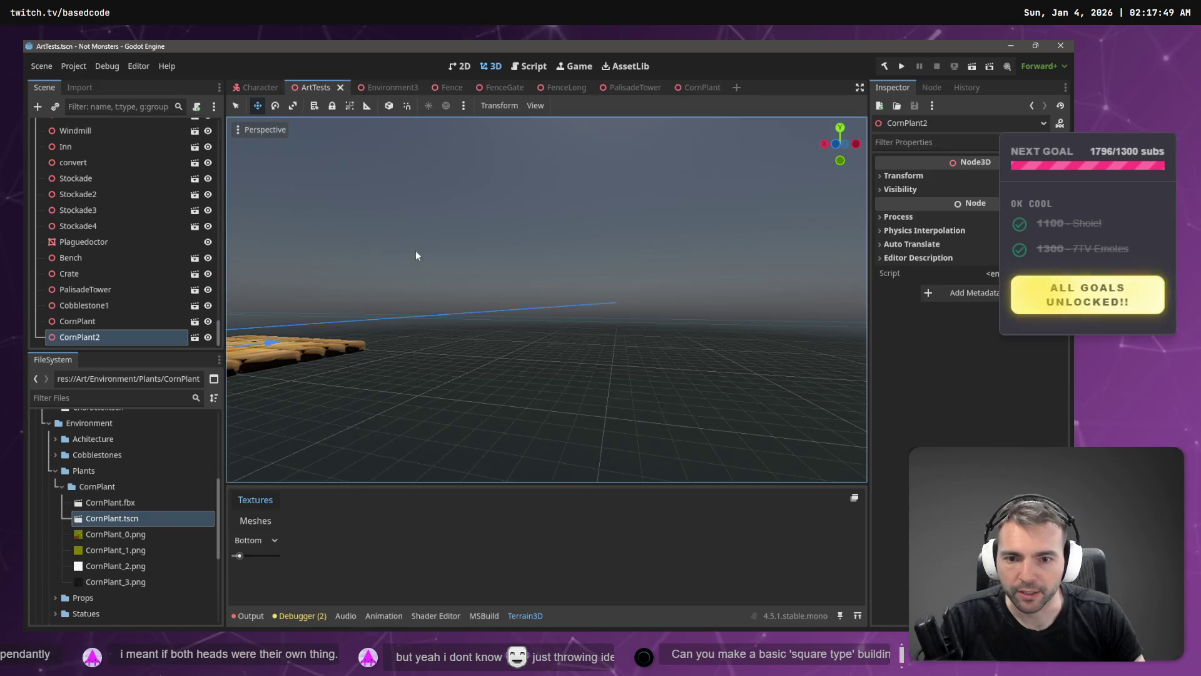
key(f)
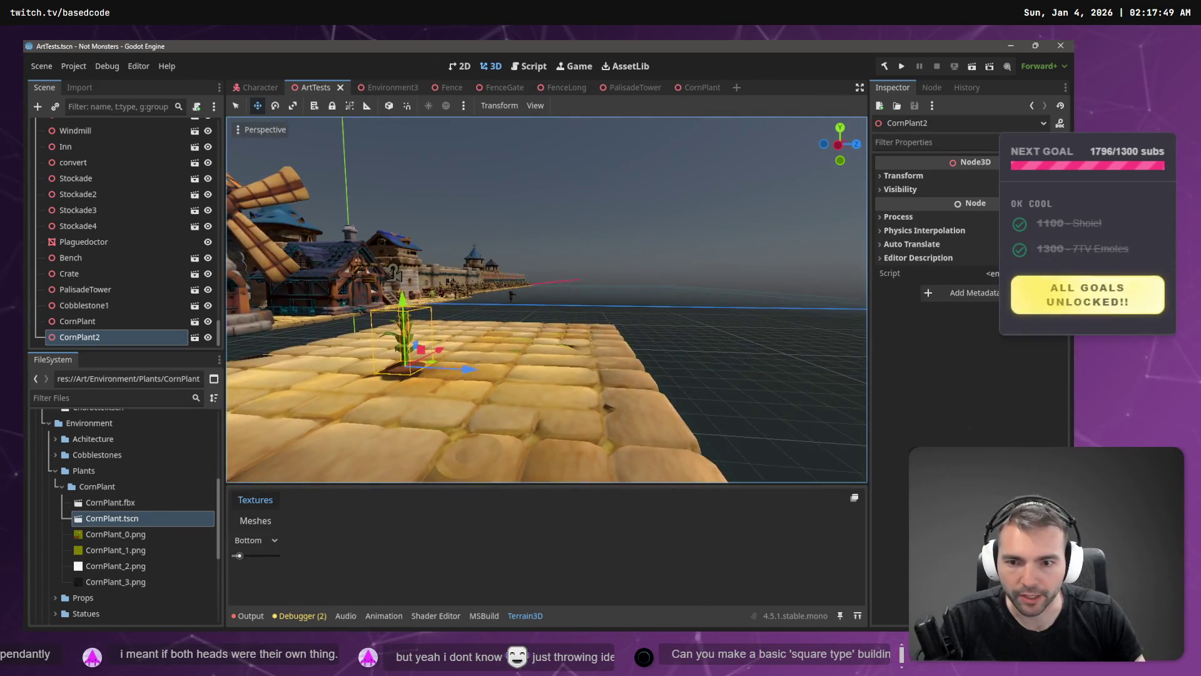
click(506, 198)
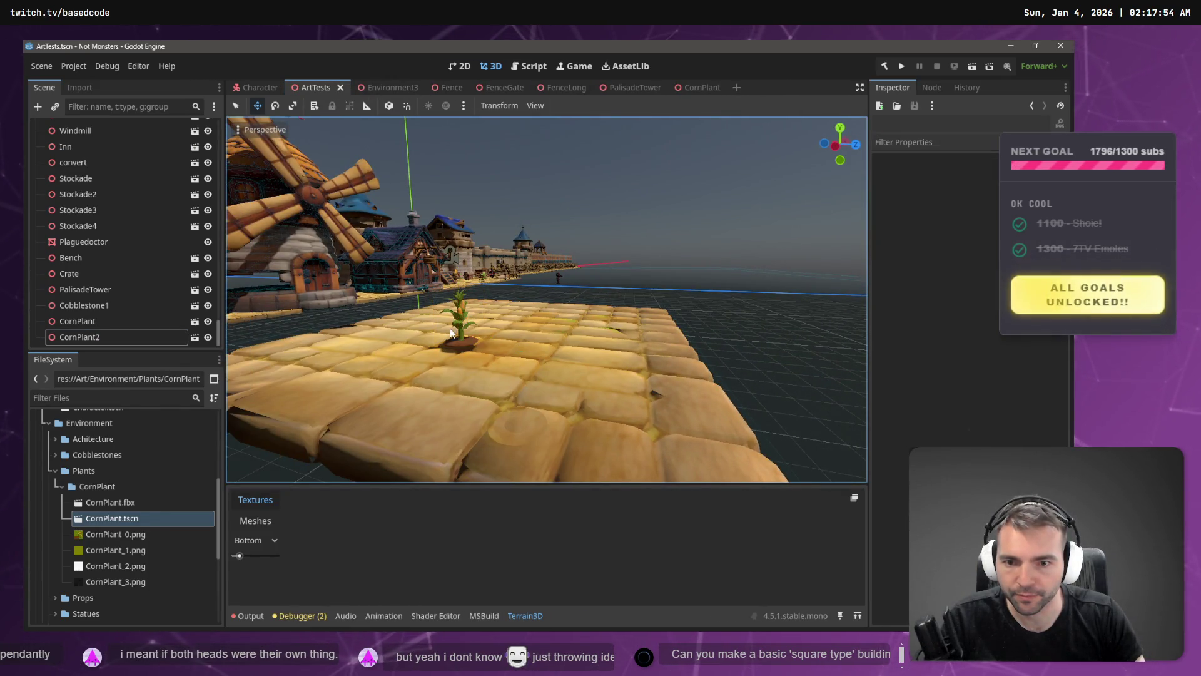
click(78, 321)
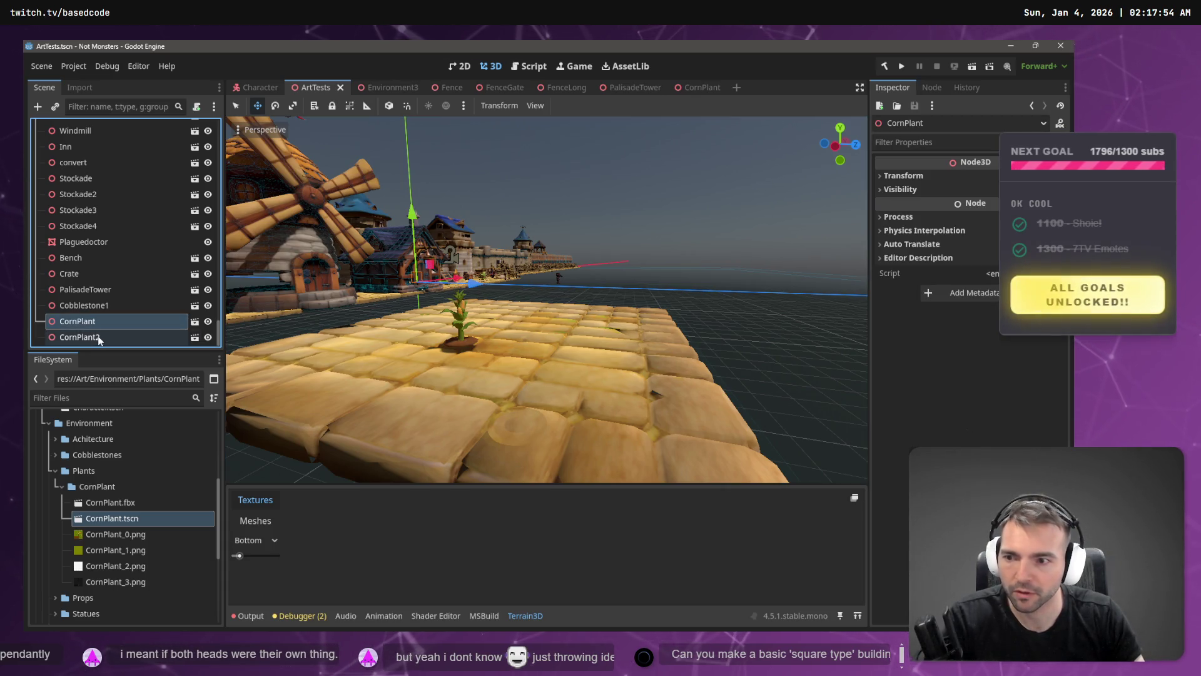
click(98, 337)
key(Up)
key(Down)
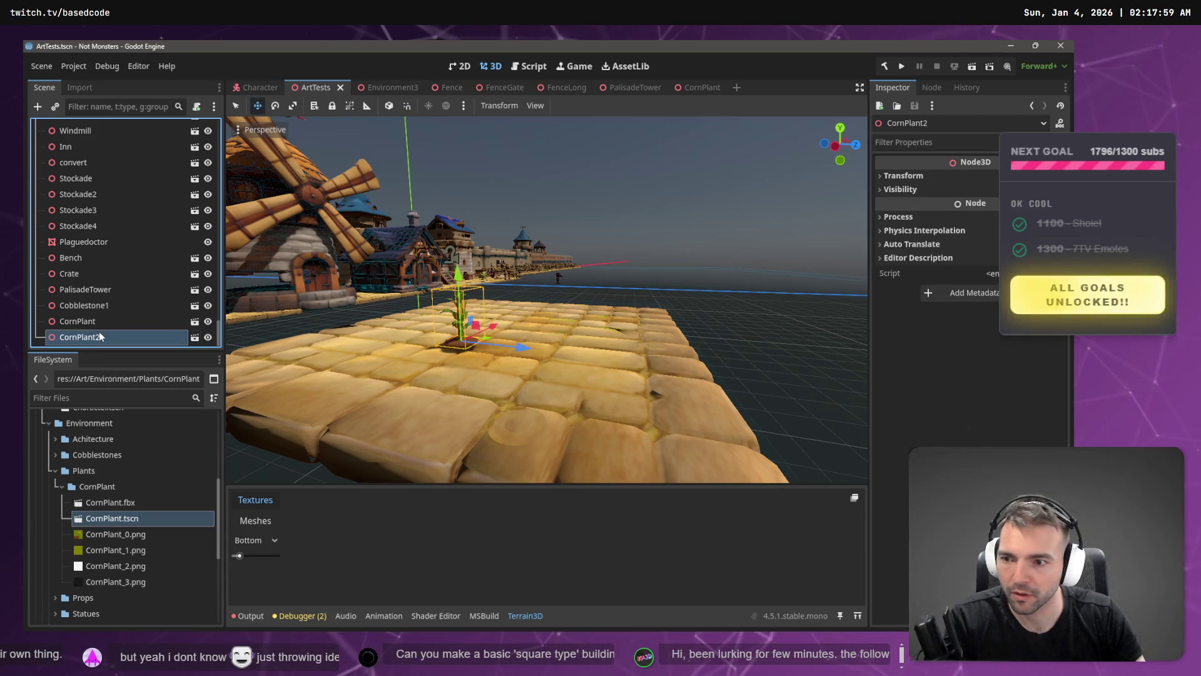
key(Delete)
key(Return)
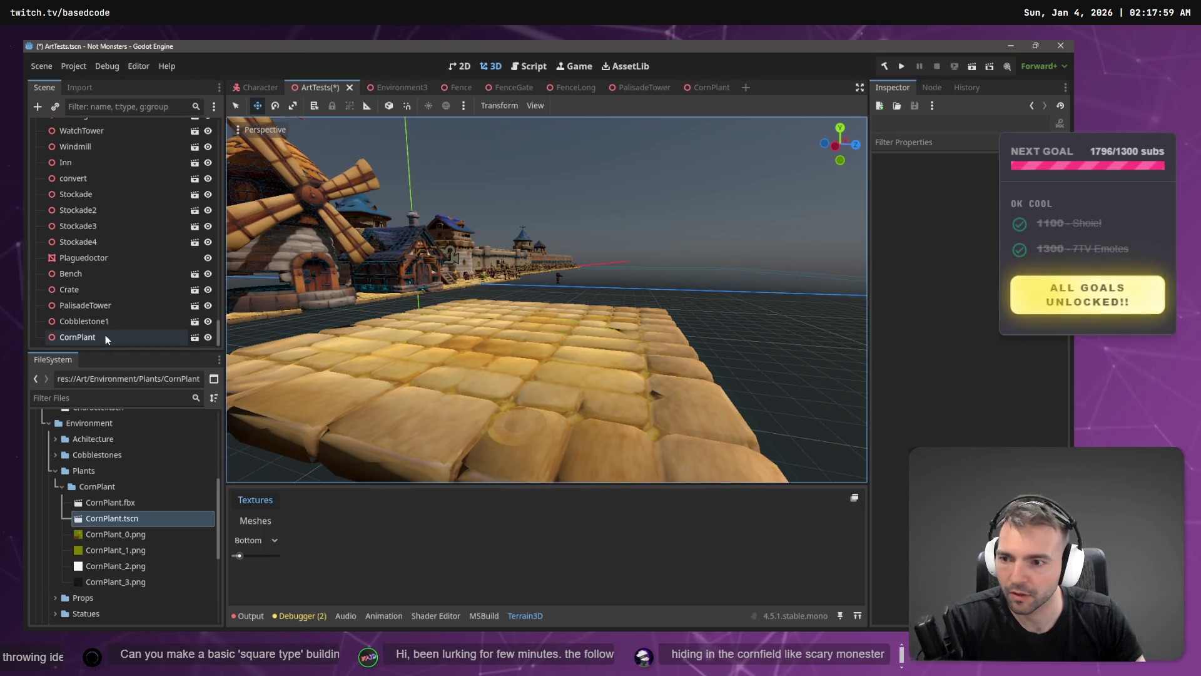
- Move CornPlant in front of the current camera view, undoing a trial position reset
click(106, 337)
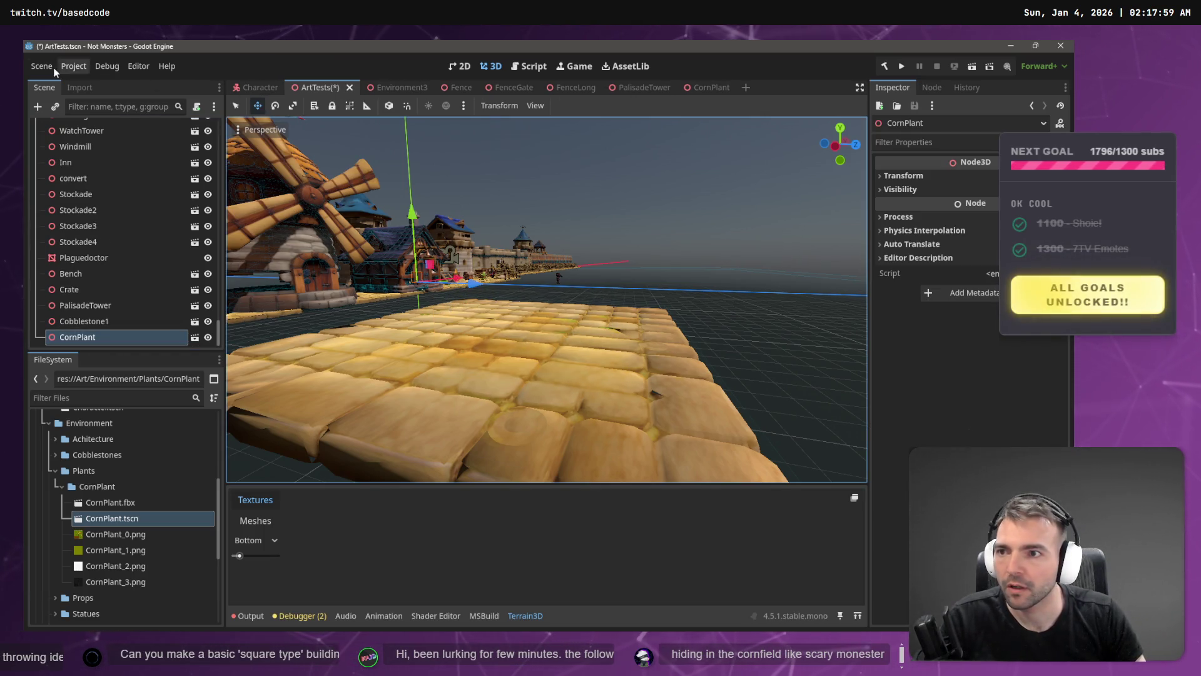
click(274, 132)
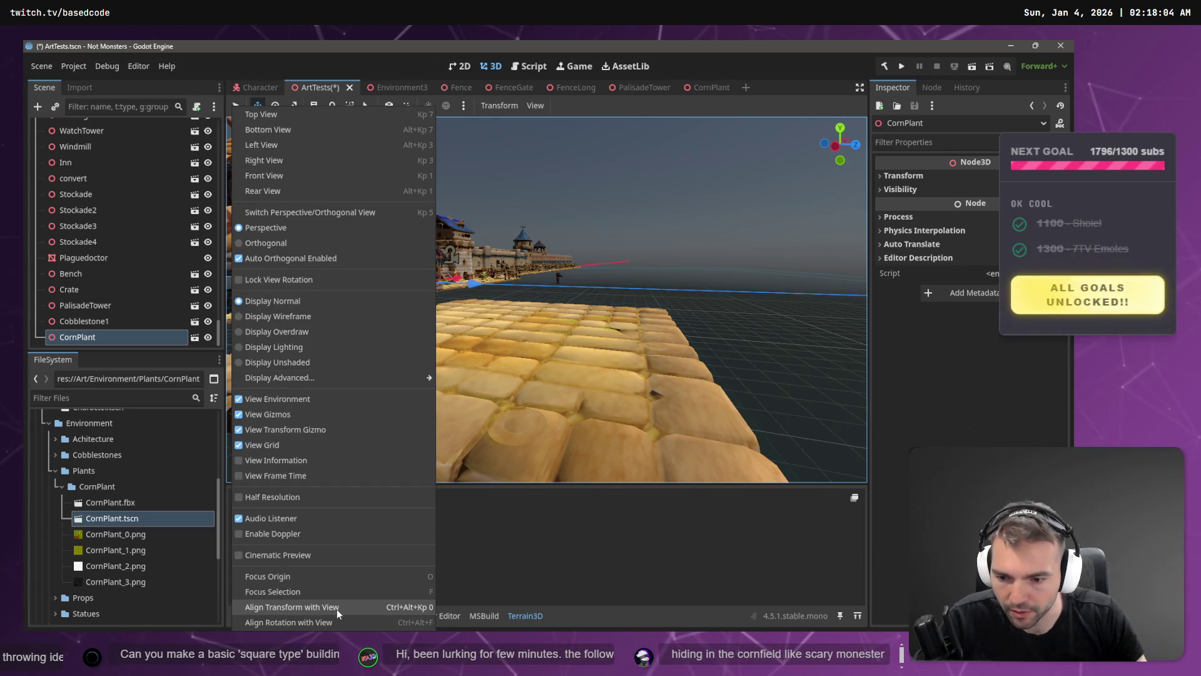
click(336, 610)
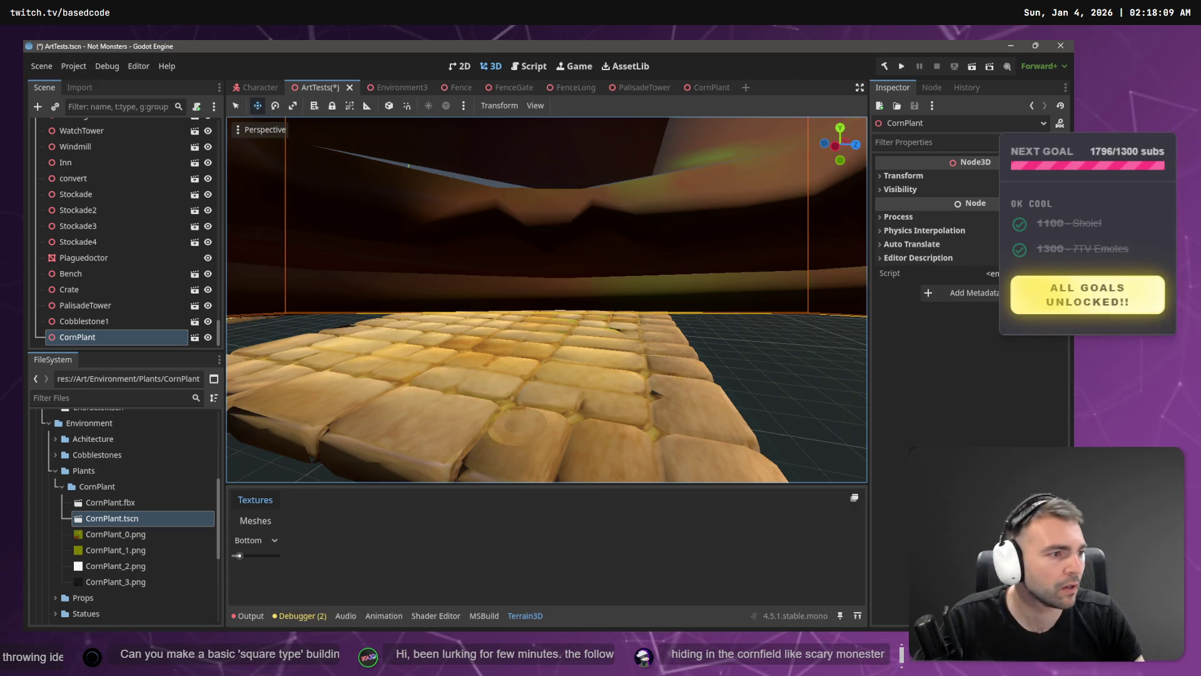
click(910, 173)
click(911, 207)
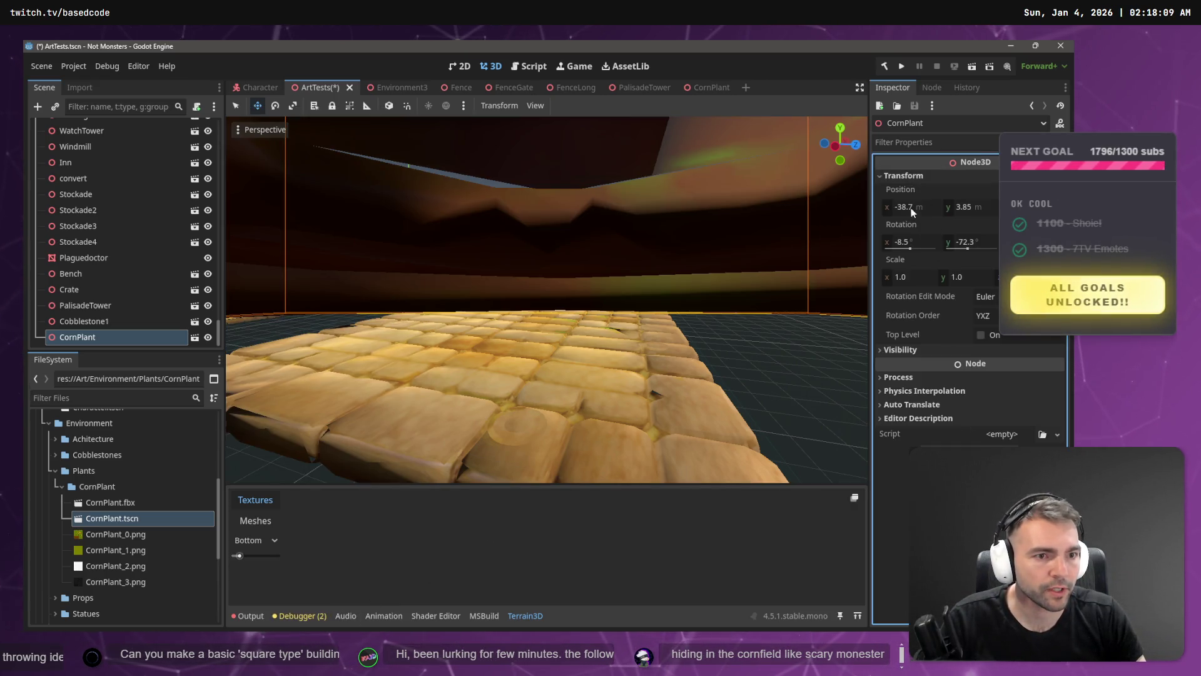
text(0)
key(Tab)
text(0)
key(Return)
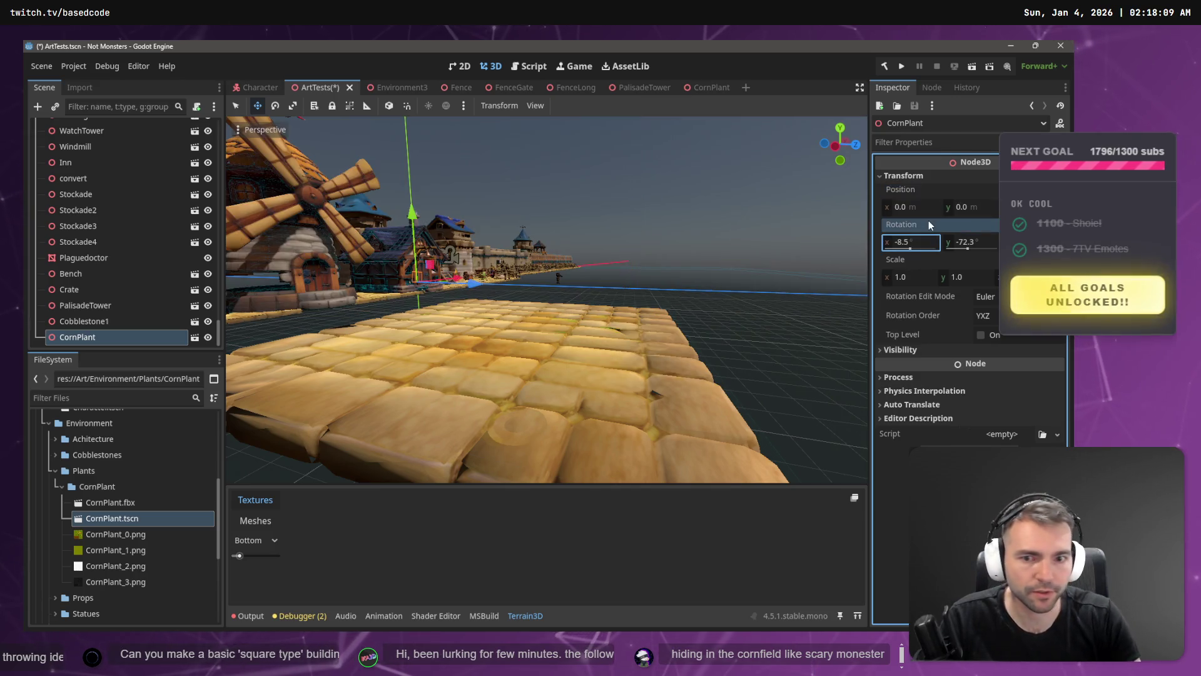
key(ctrl+z)
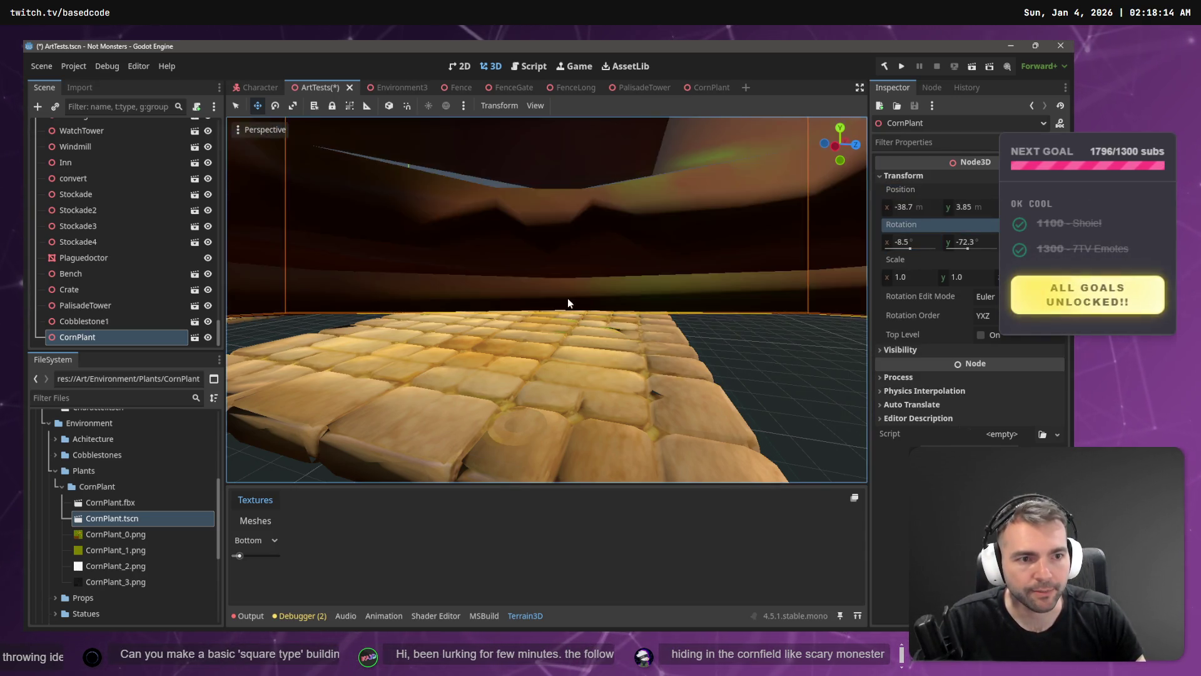
key(ctrl+shift+z)
key(ctrl+z)
- Set CornPlant's rotation x and y to 0 and drag it onto the cobblestone tiles
click(908, 240)
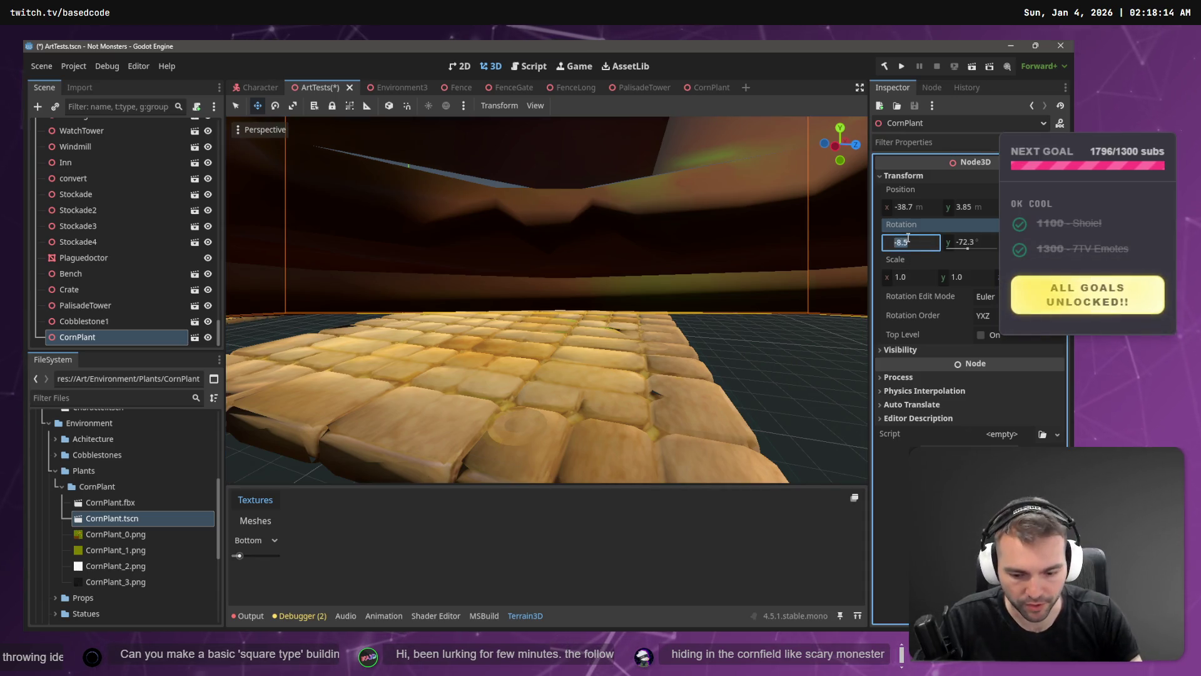
text(0)
key(Tab)
text(0)
key(Return)
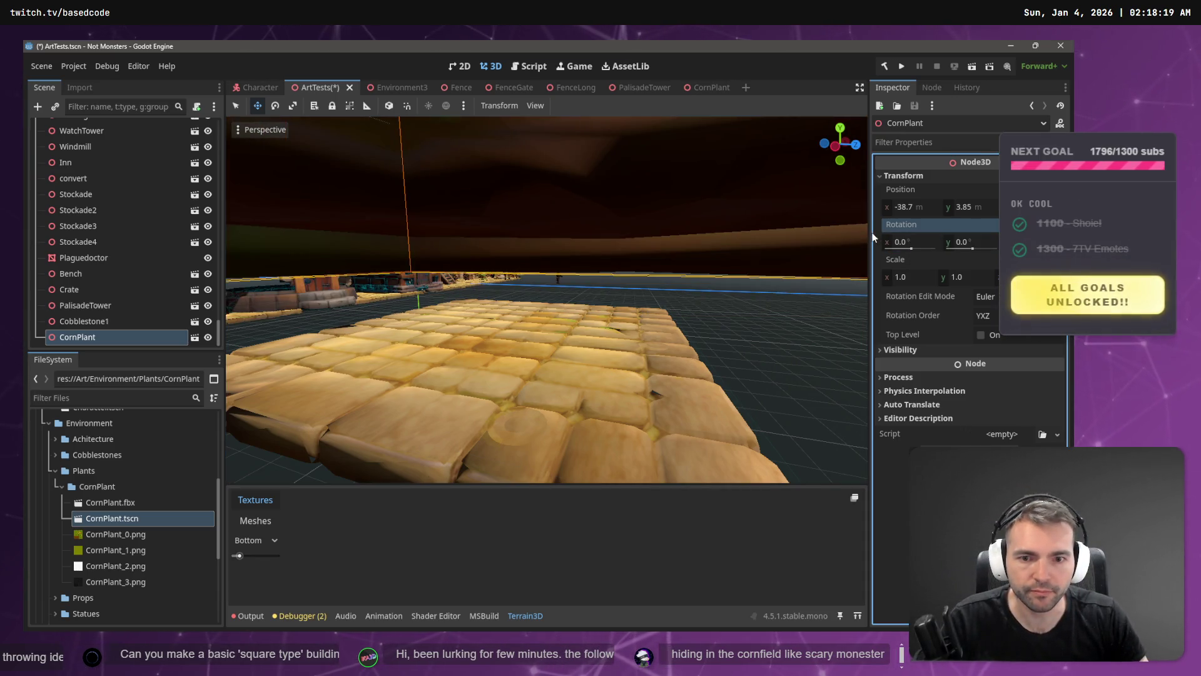
key(f)
mouse_move(528, 246)
mouse_down()
mouse_move(528, 261)
mouse_move(607, 309)
mouse_up()
mouse_move(640, 443)
mouse_down()
mouse_move(787, 432)
mouse_move(761, 399)
mouse_move(721, 396)
mouse_move(729, 411)
mouse_move(689, 401)
mouse_up()
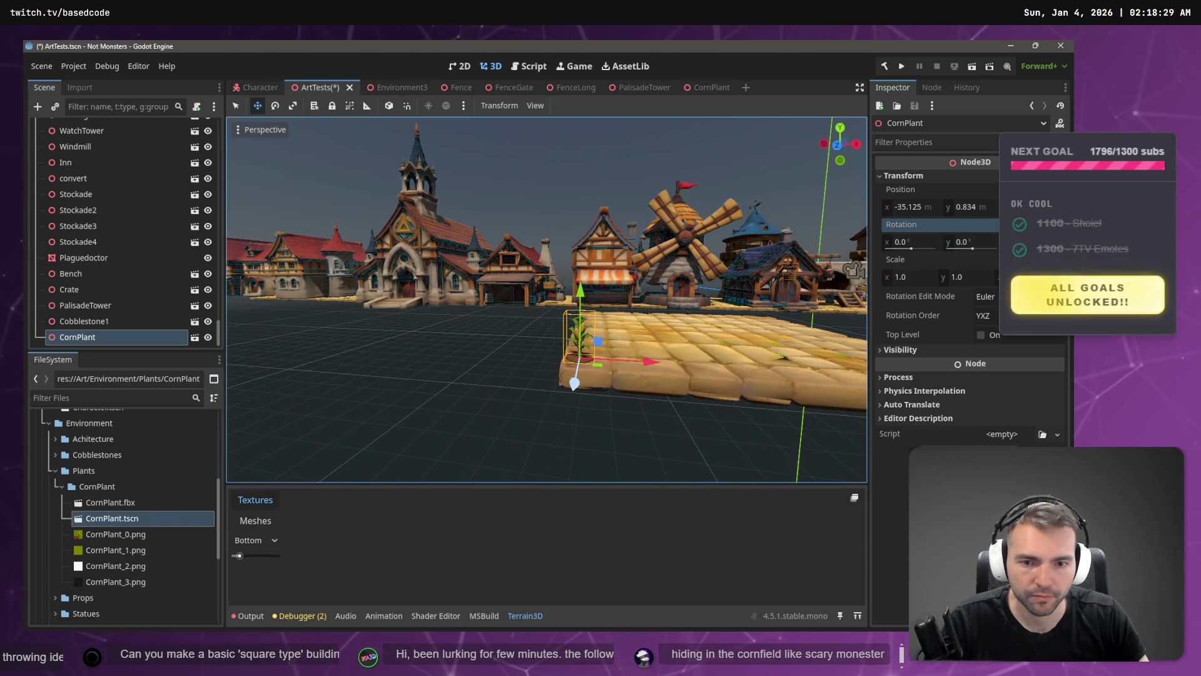
- Switch the viewport to wireframe display and orbit around the corn plant to inspect it
key(f)
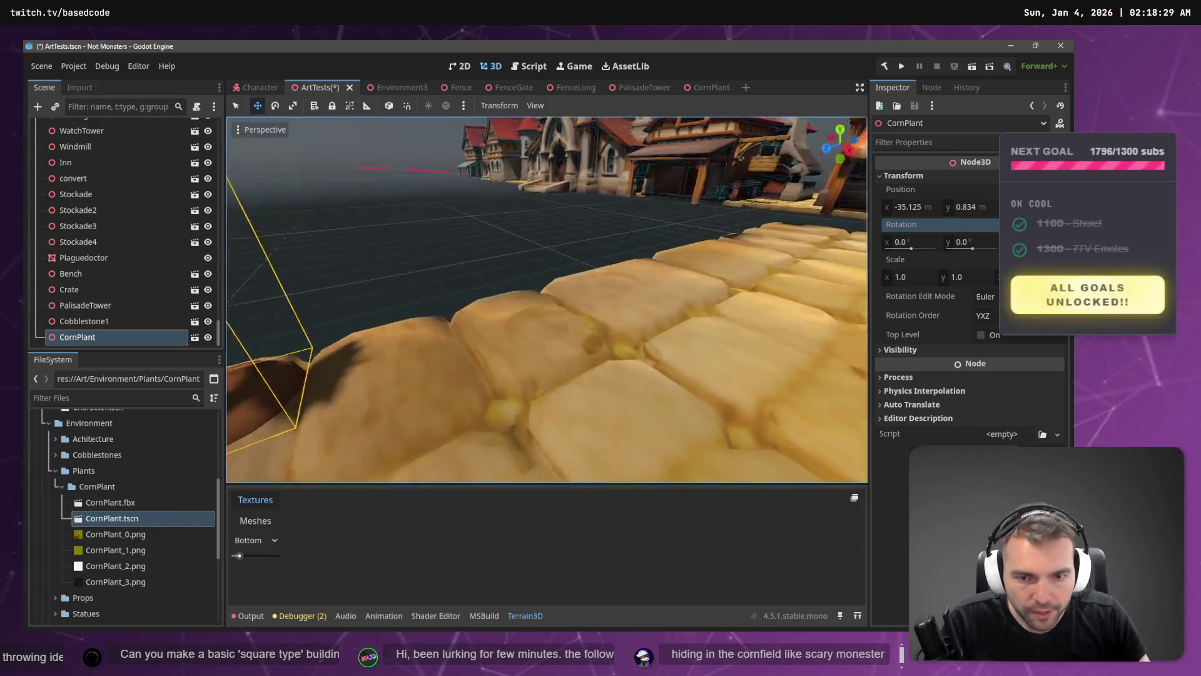
key(s)
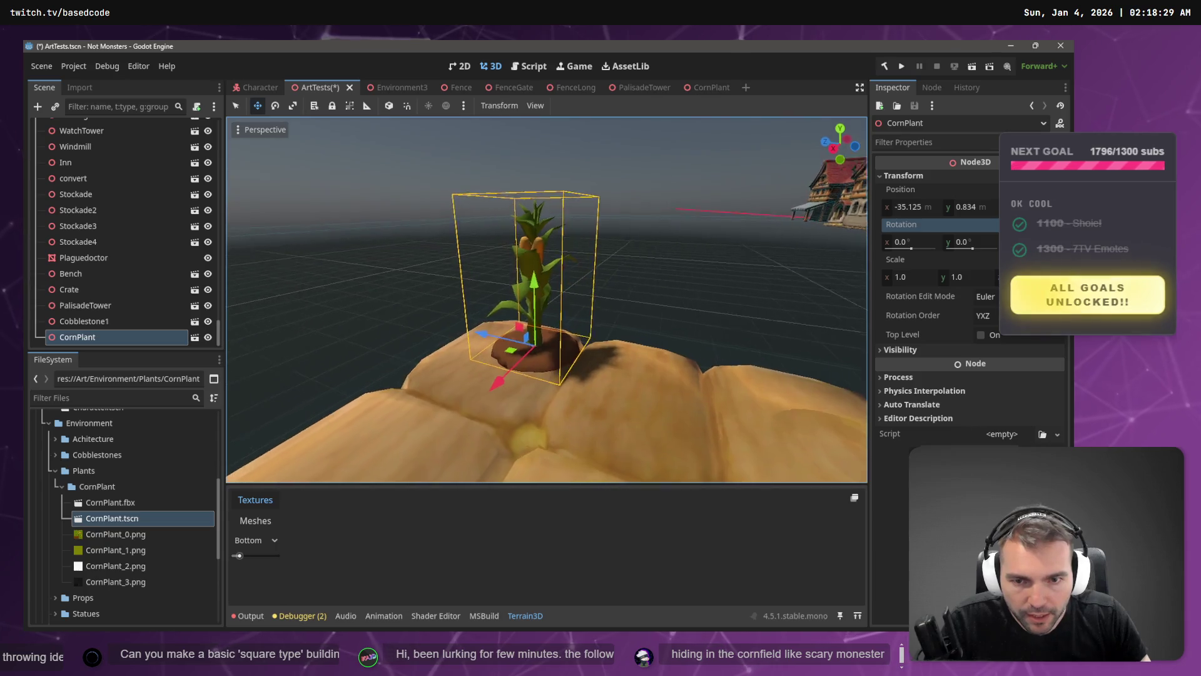
click(239, 130)
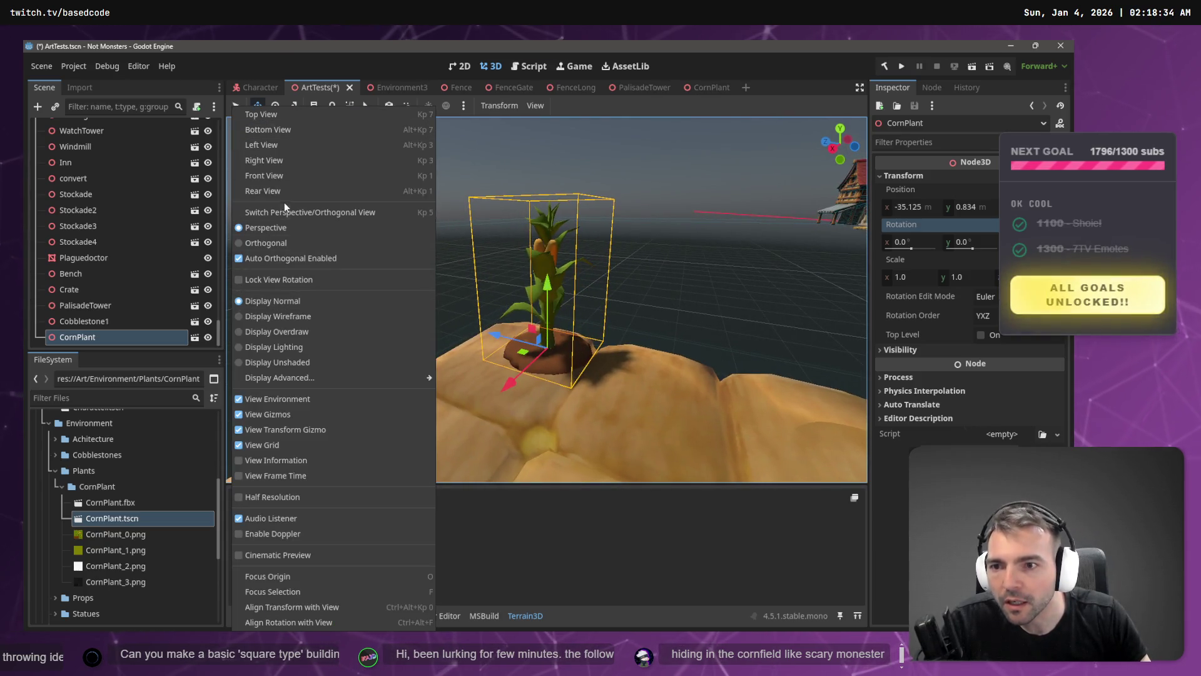
click(278, 316)
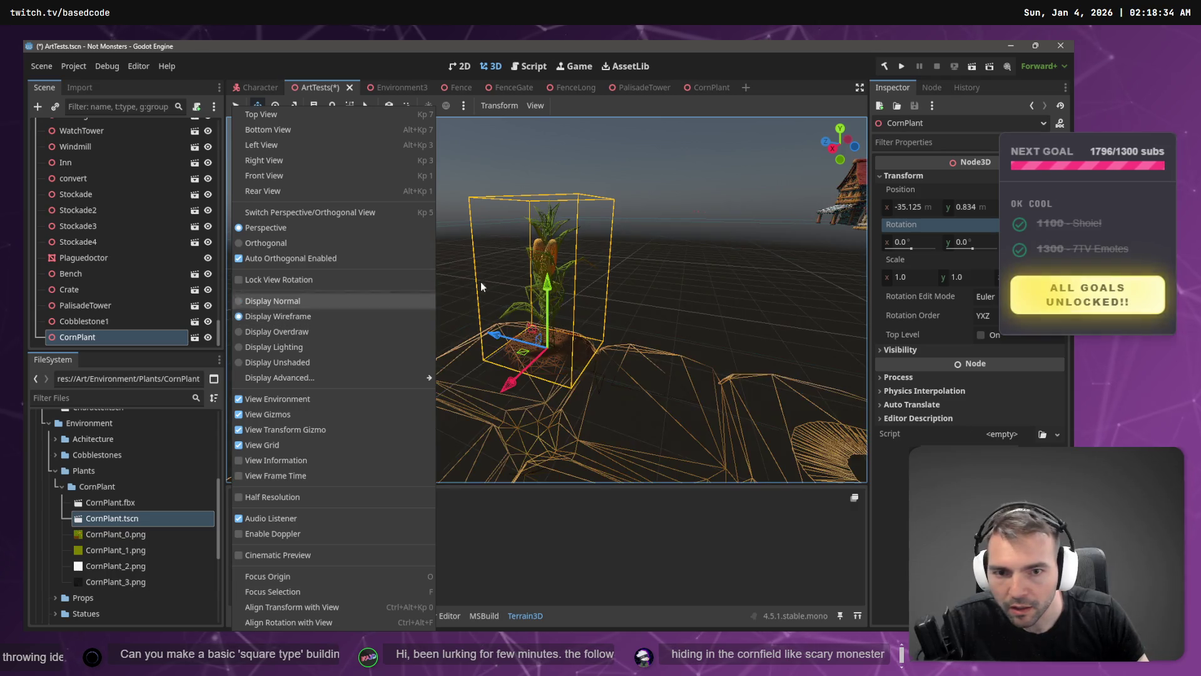
click(645, 214)
key(f)
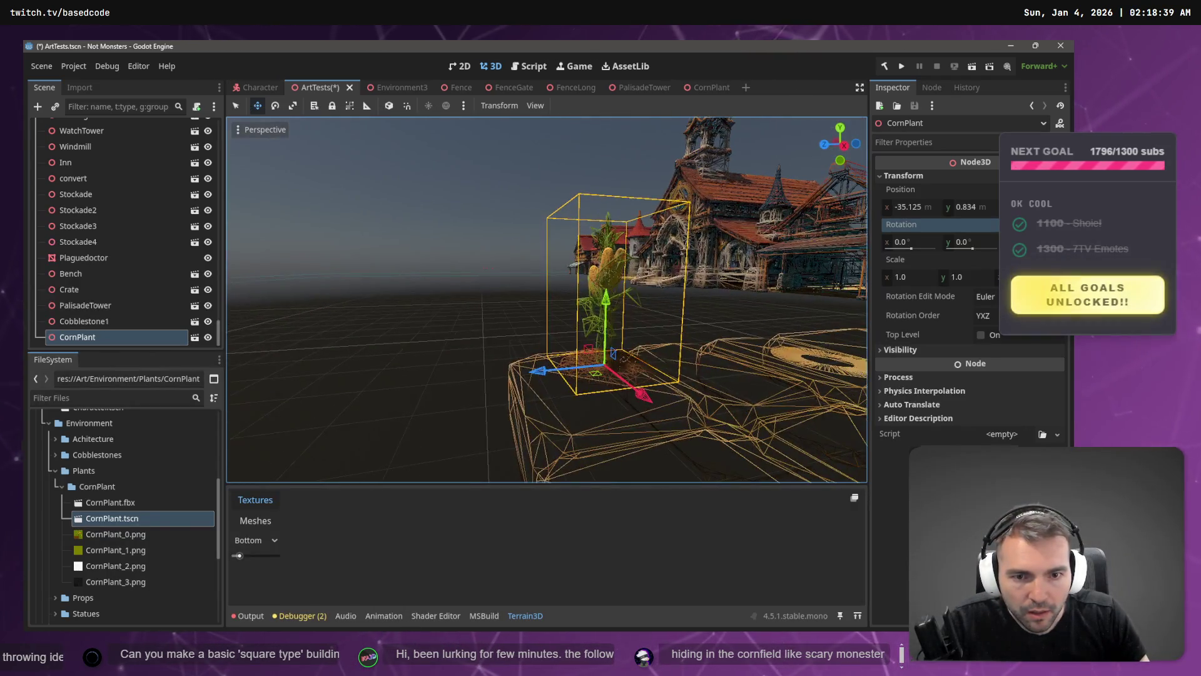
scroll(522, 306, up, 5)
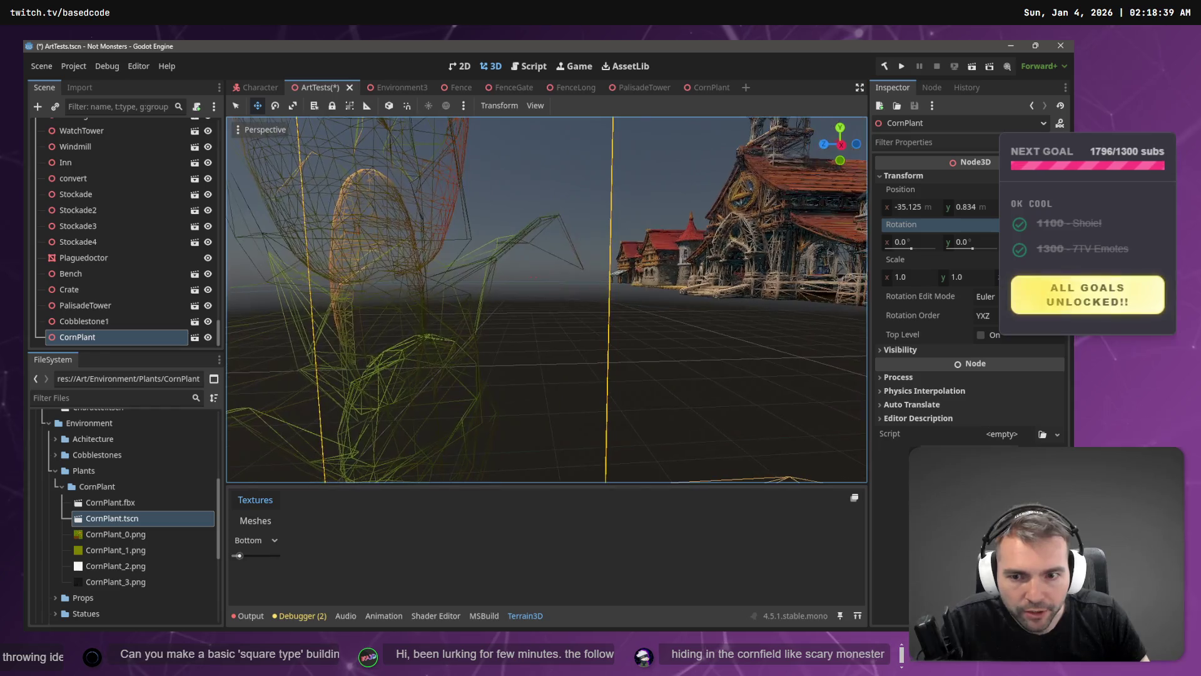
drag(625, 238, 546, 228)
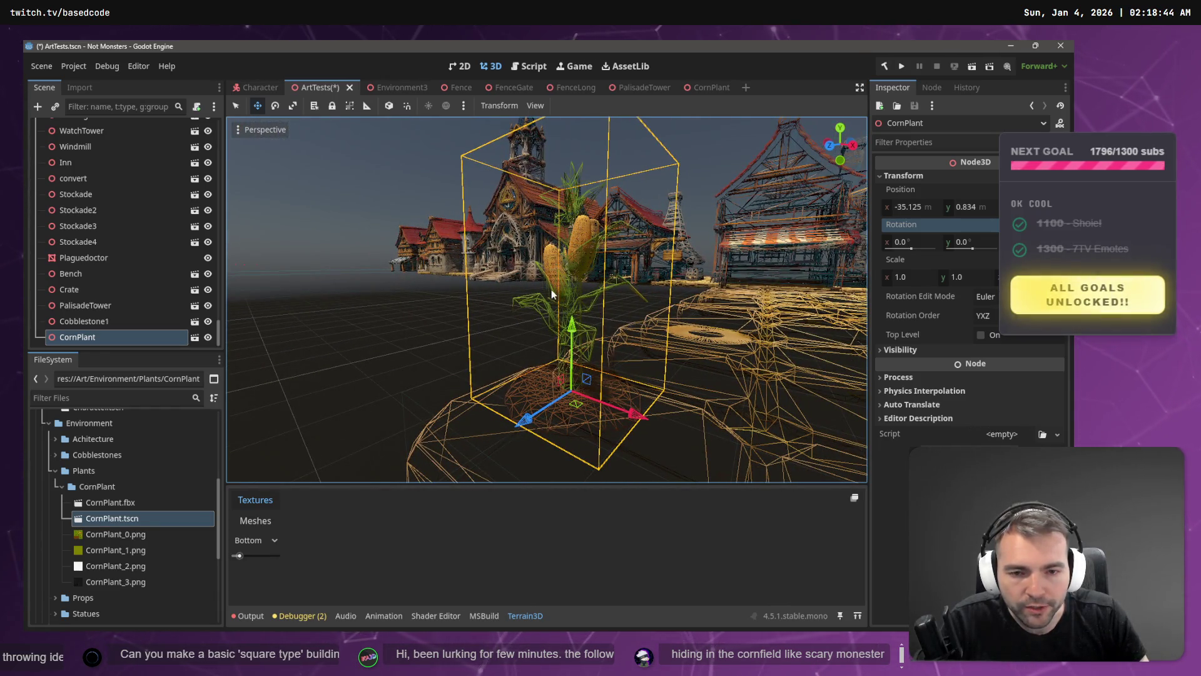
mouse_move(524, 272)
mouse_down()
mouse_move(425, 267)
mouse_move(637, 239)
mouse_up()
click(637, 239)
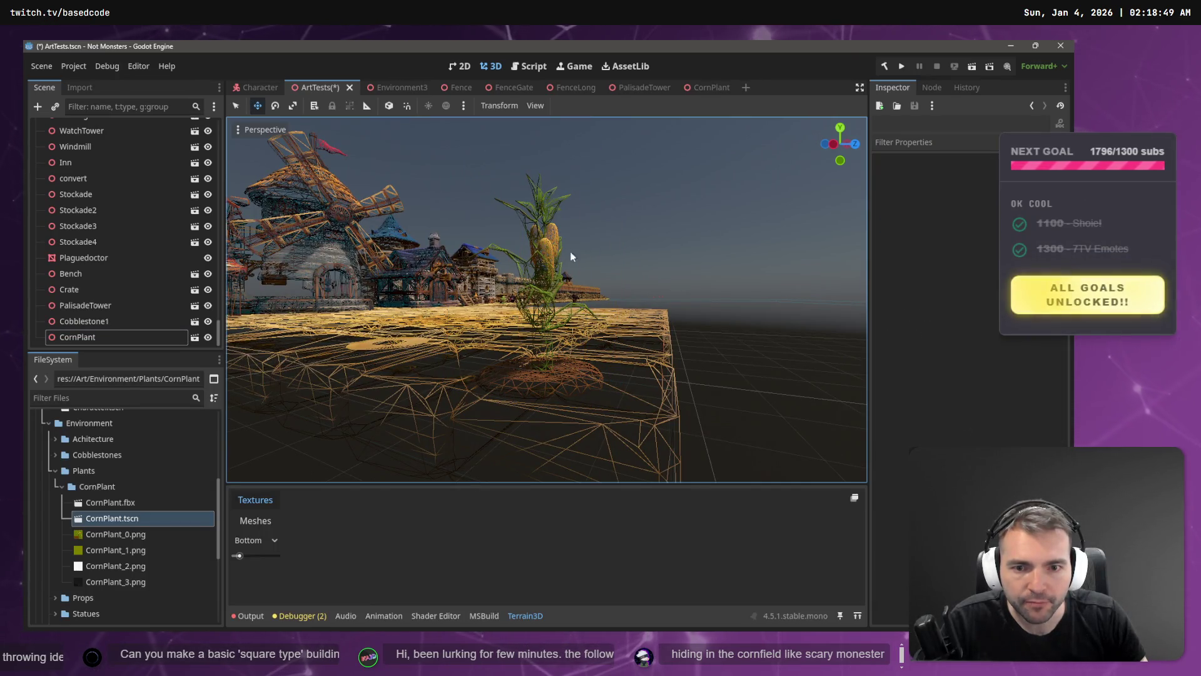
- Return the viewport to normal display, save ArtTests, and switch to the Character scene
click(238, 131)
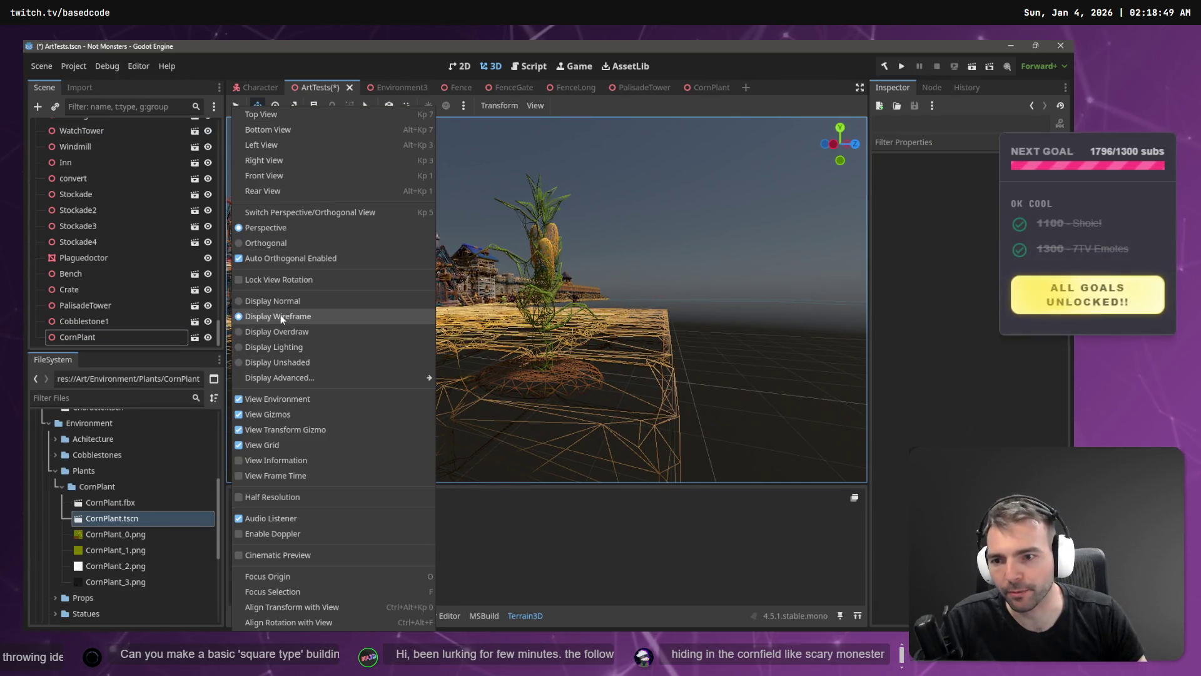
click(291, 301)
click(674, 252)
scroll(674, 252, down, 5)
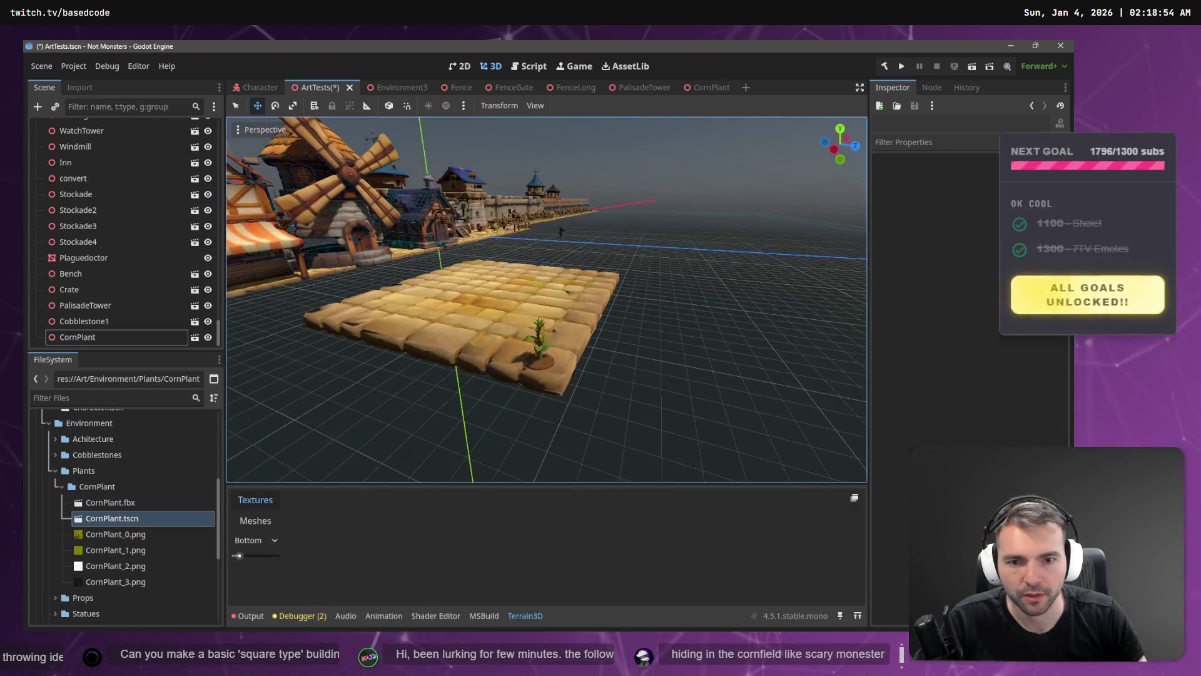
click(537, 343)
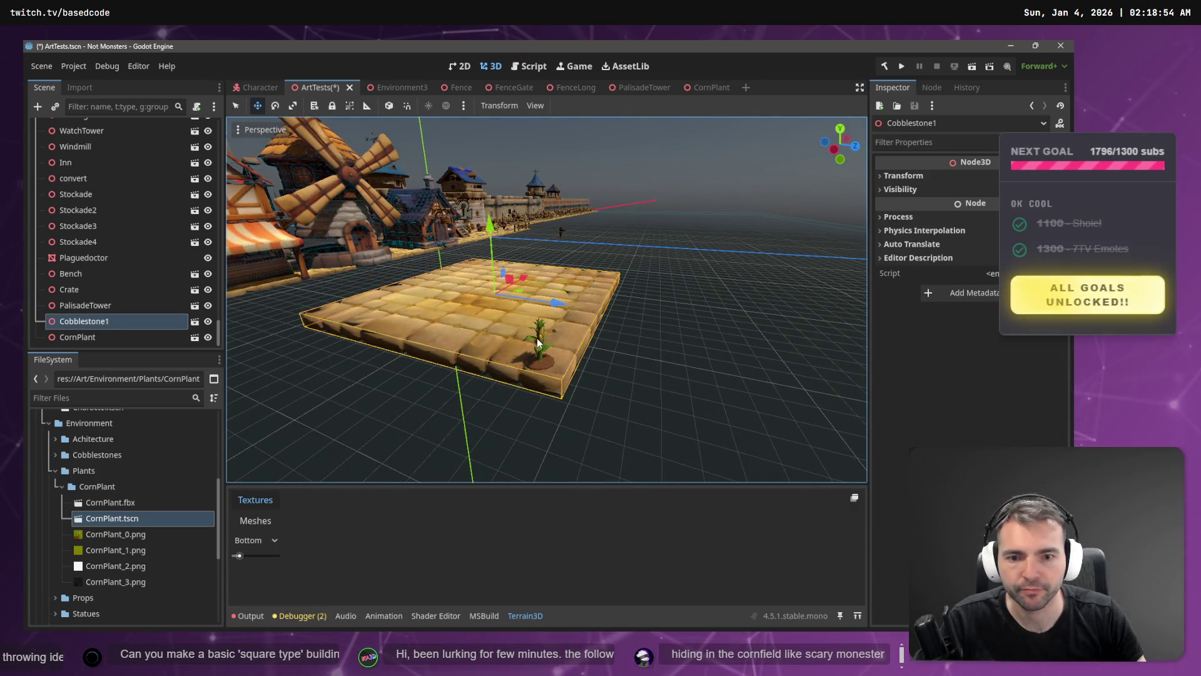
click(677, 234)
key(ctrl+s)
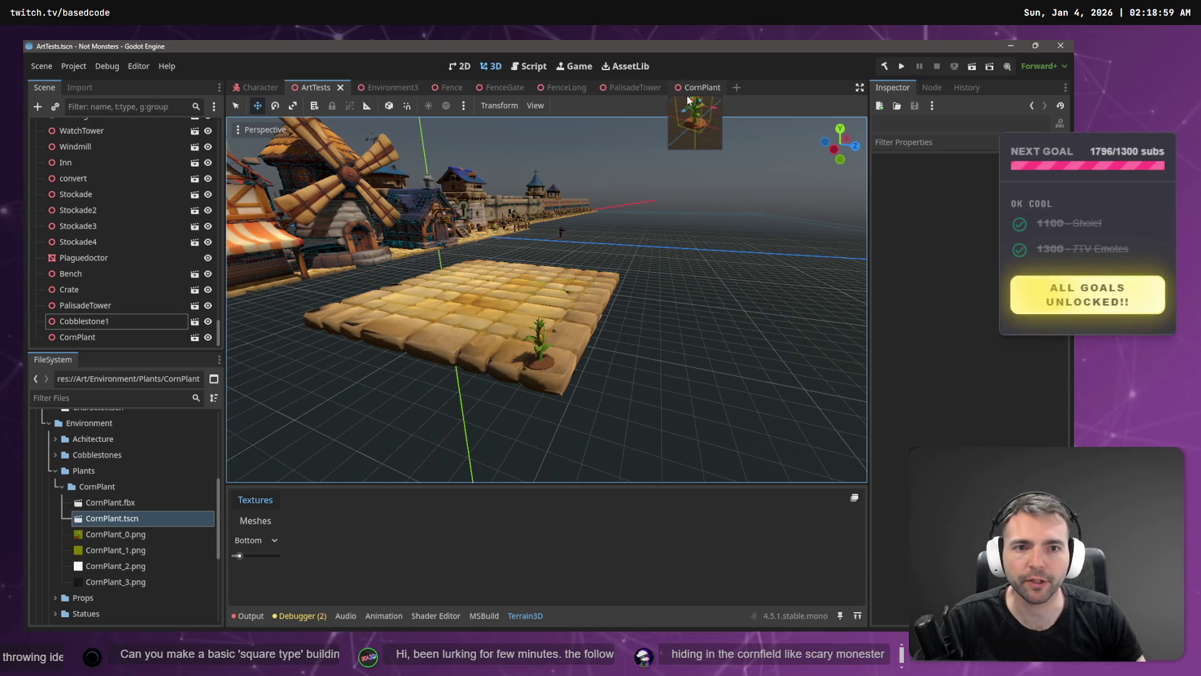
click(247, 87)
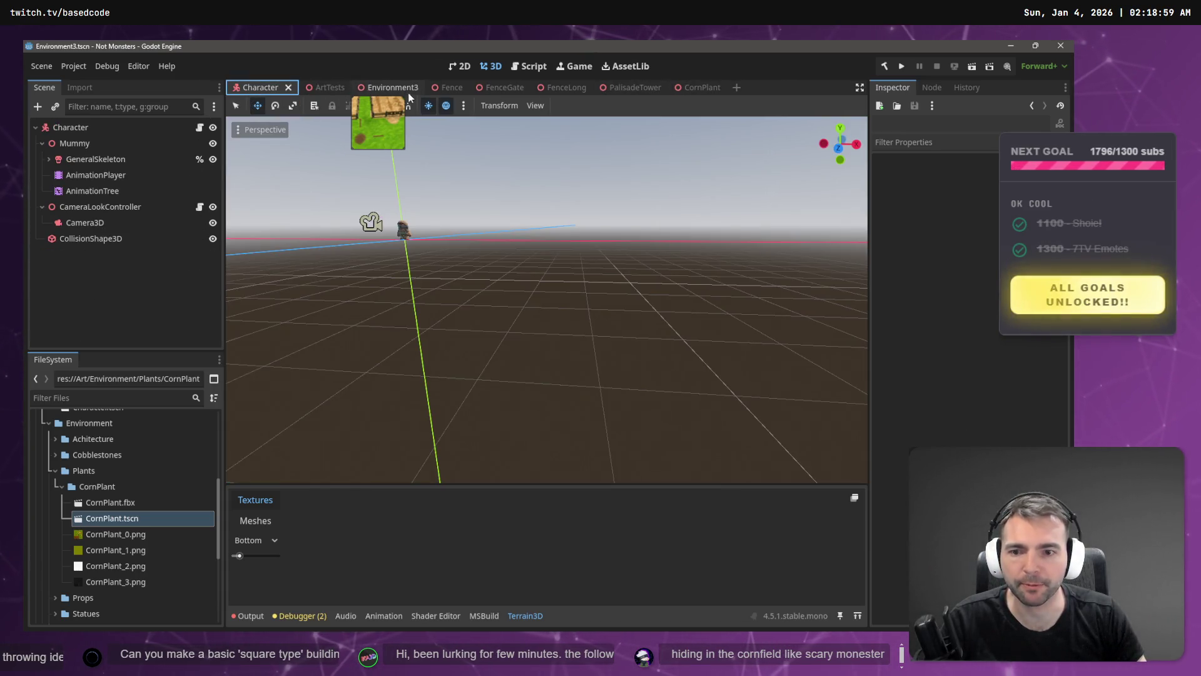
- In Environment3, drop a CornPlant instance into the left fenced plot
click(388, 87)
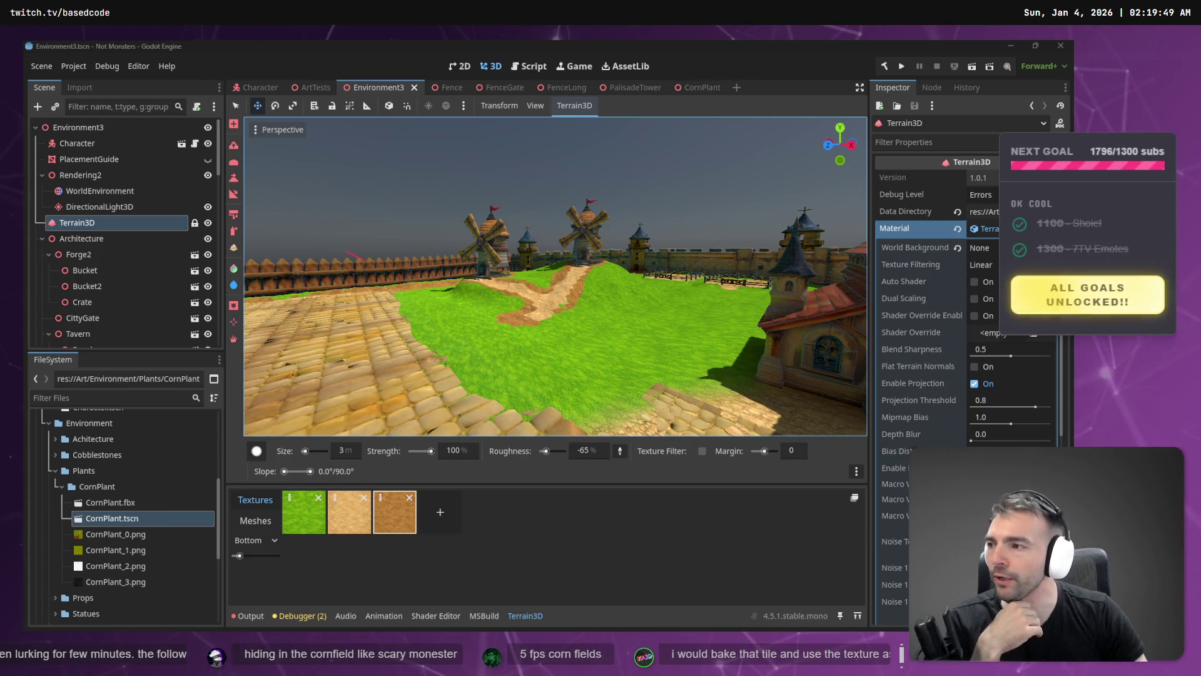
mouse_move(354, 256)
mouse_down()
mouse_move(394, 351)
mouse_move(568, 247)
mouse_move(600, 250)
mouse_move(553, 299)
mouse_up()
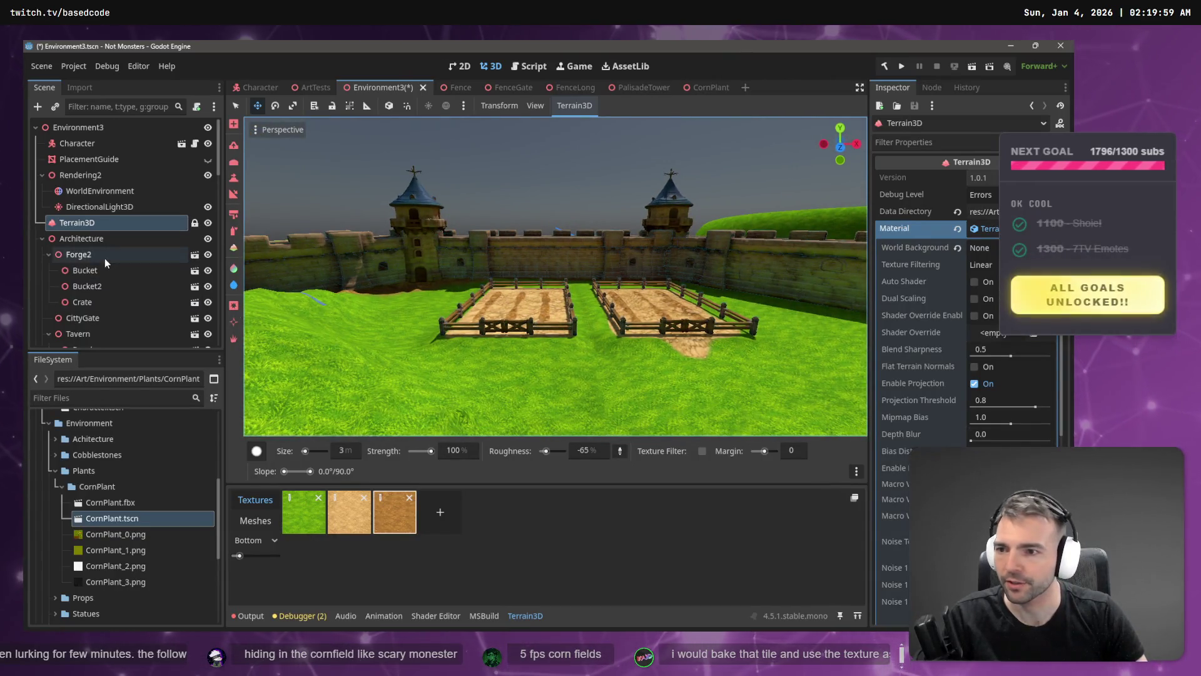
click(46, 254)
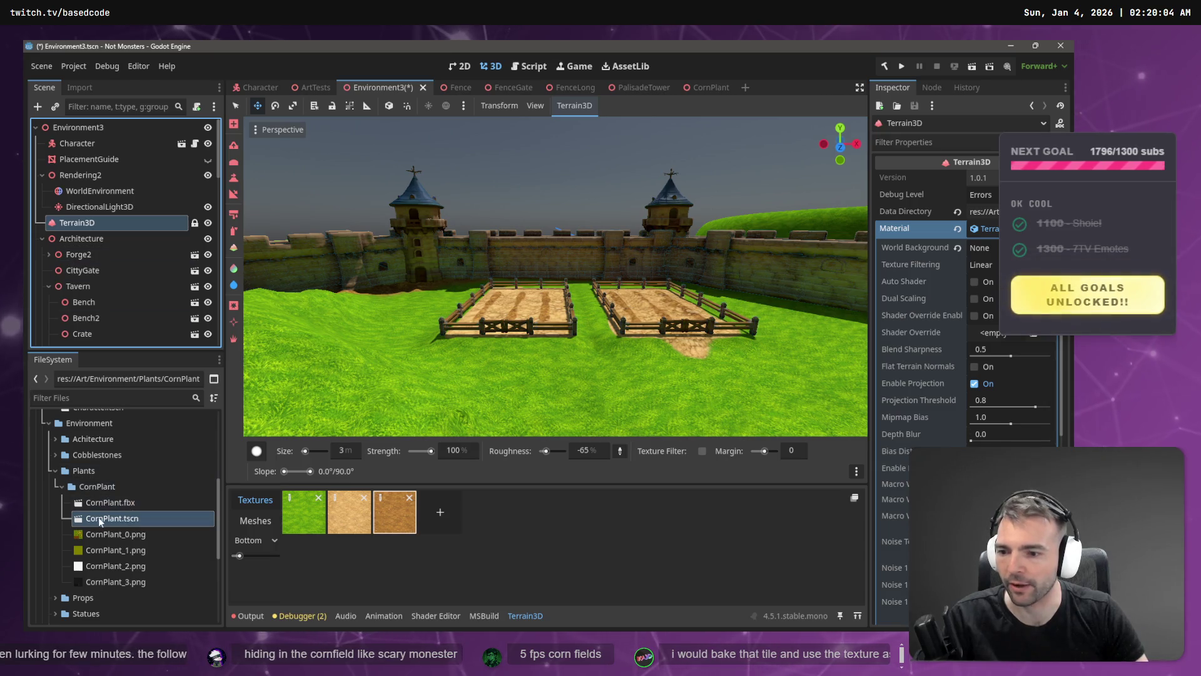
drag(98, 517, 528, 351)
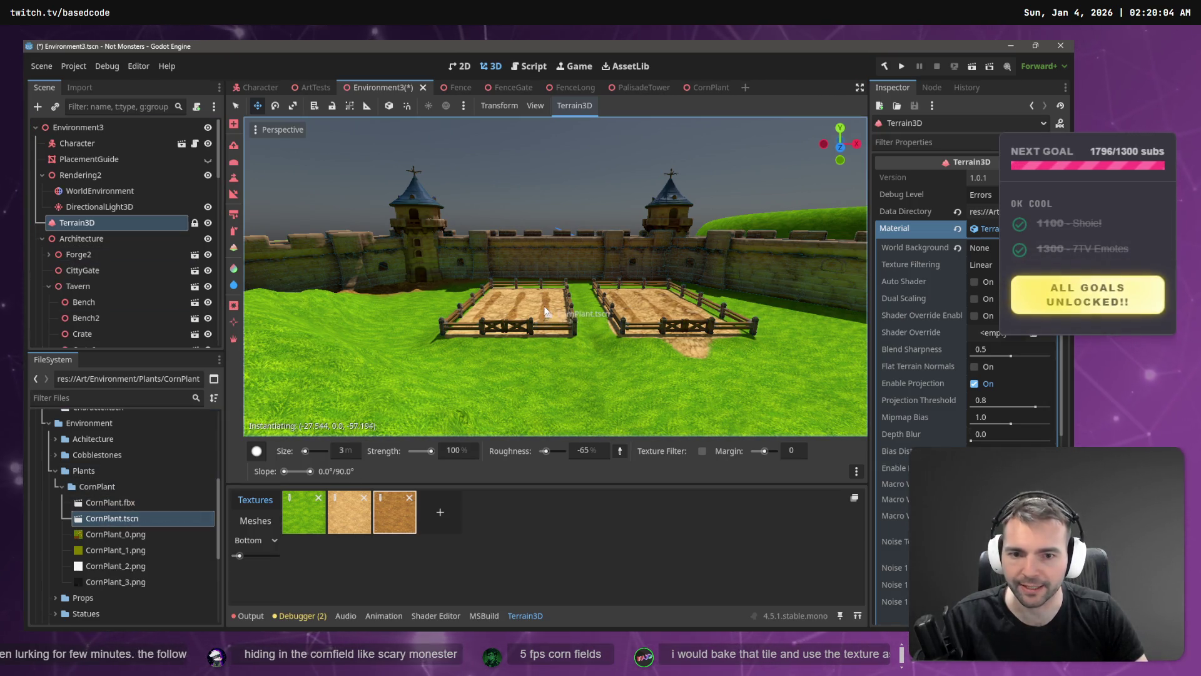
drag(546, 328, 546, 328)
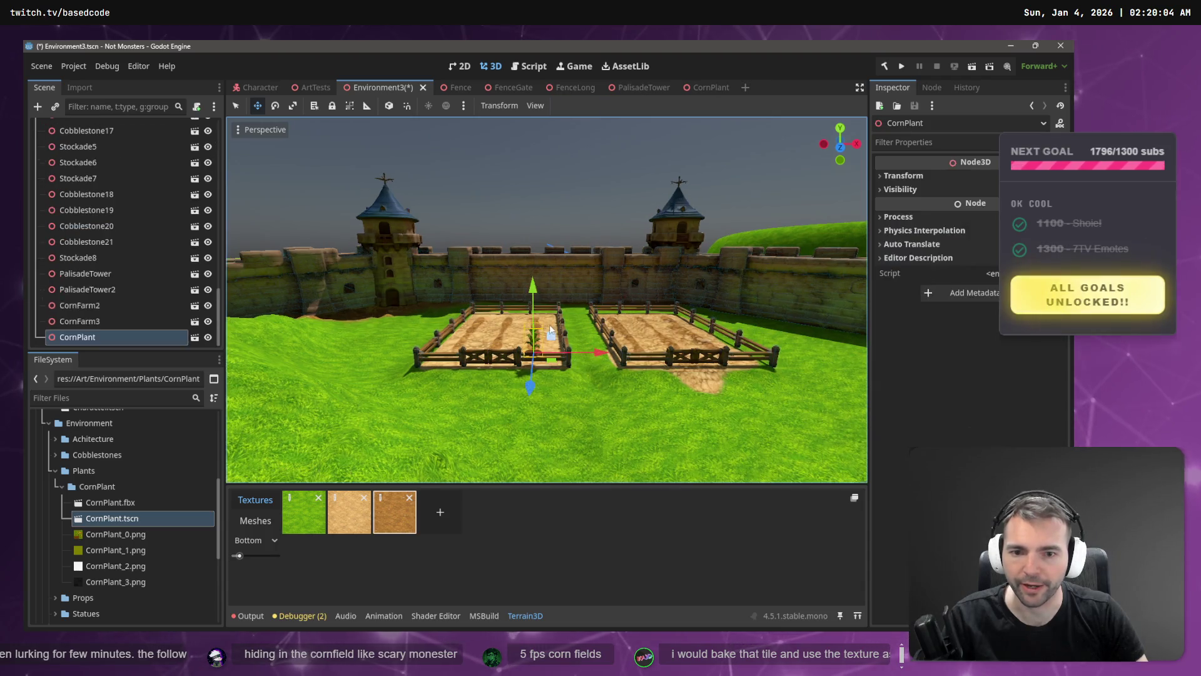
- Lower the corn plant into the soil mid-field, then duplicate it as CornPlant2
key(f)
drag(529, 391, 539, 325)
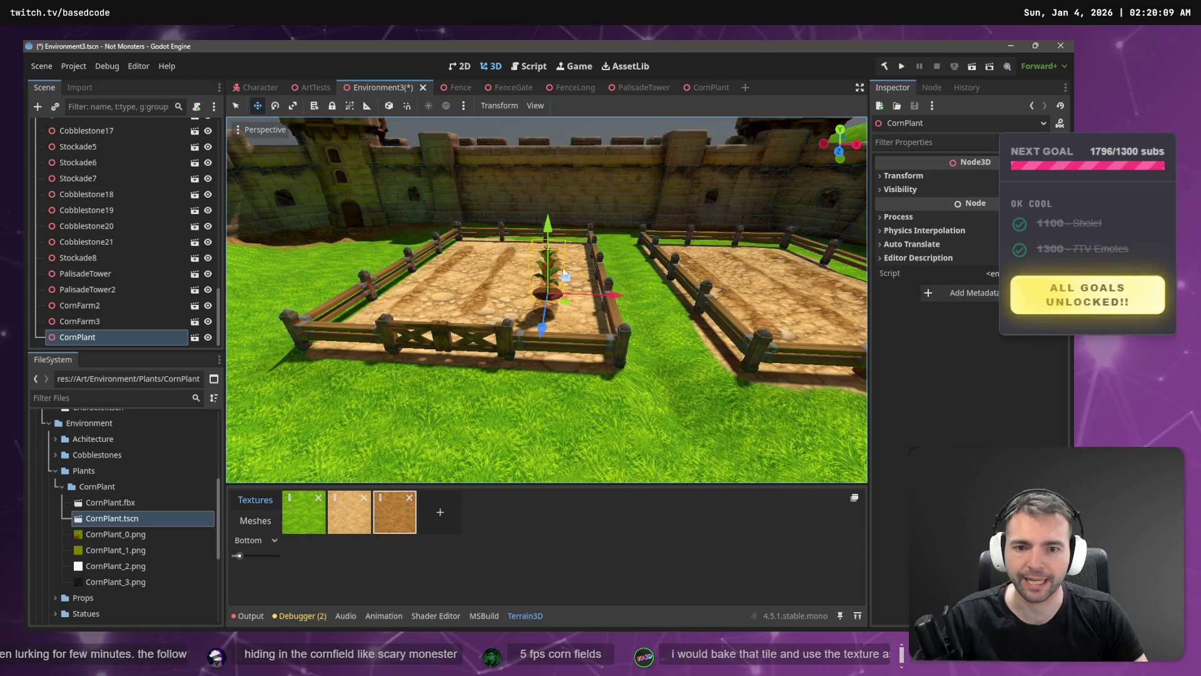
drag(548, 223, 553, 249)
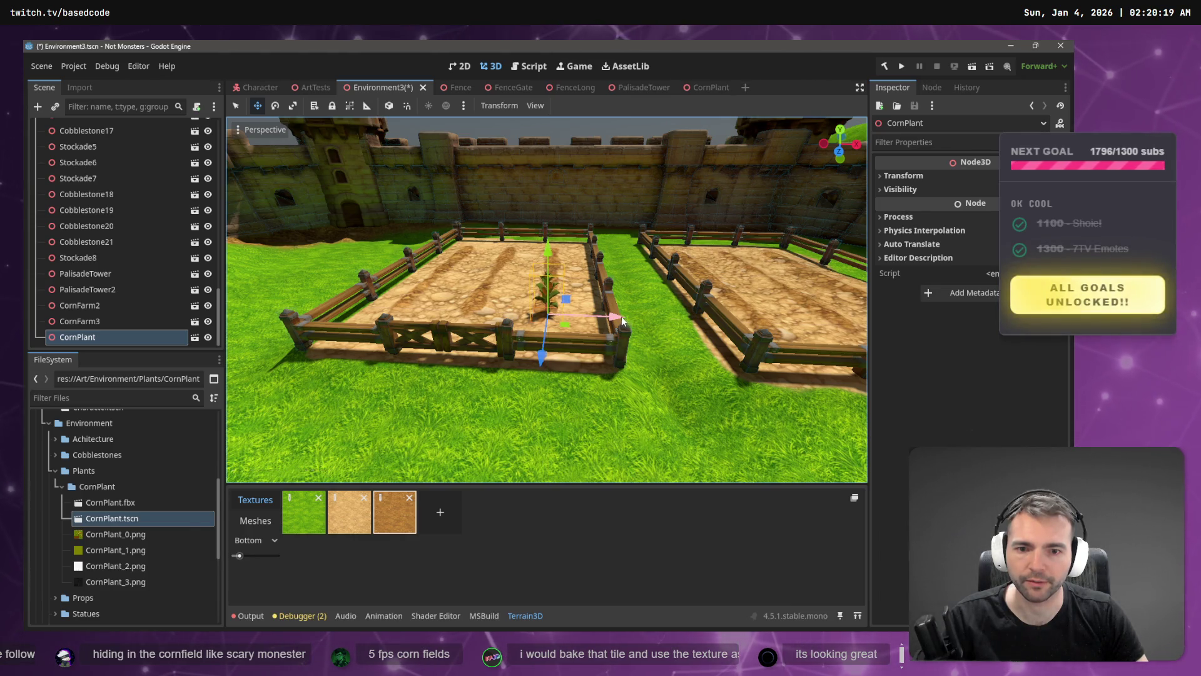
drag(621, 317, 622, 318)
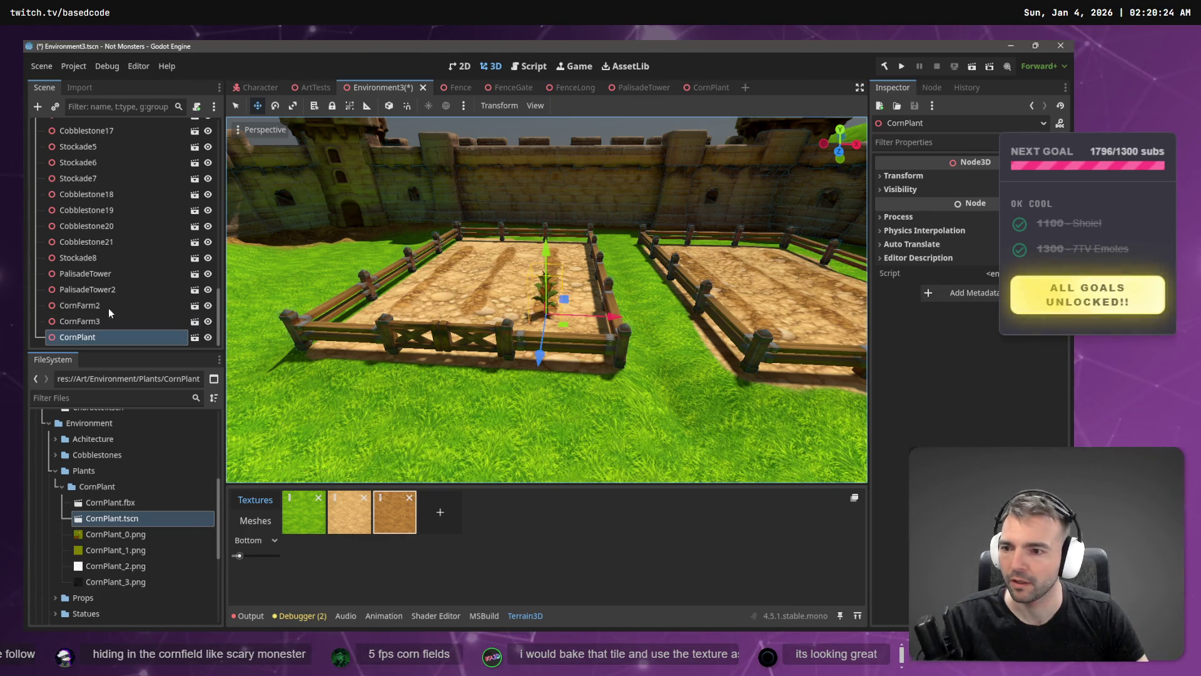
double_click(78, 337)
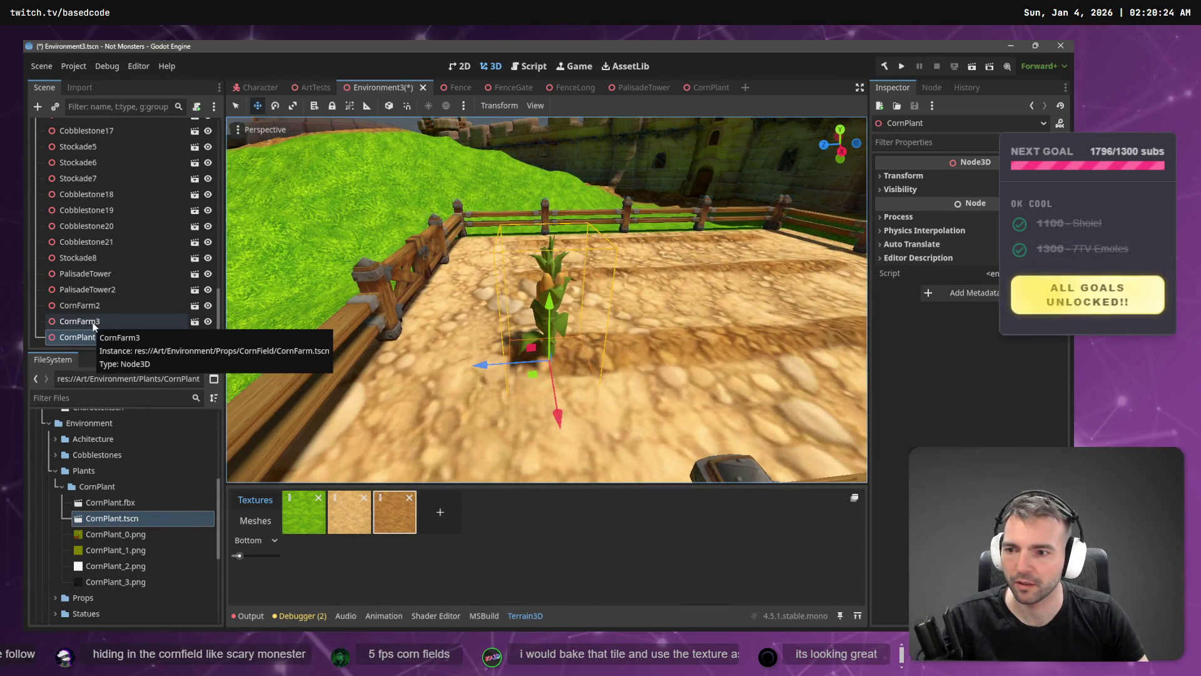
key(ctrl+z)
key(ctrl+z)
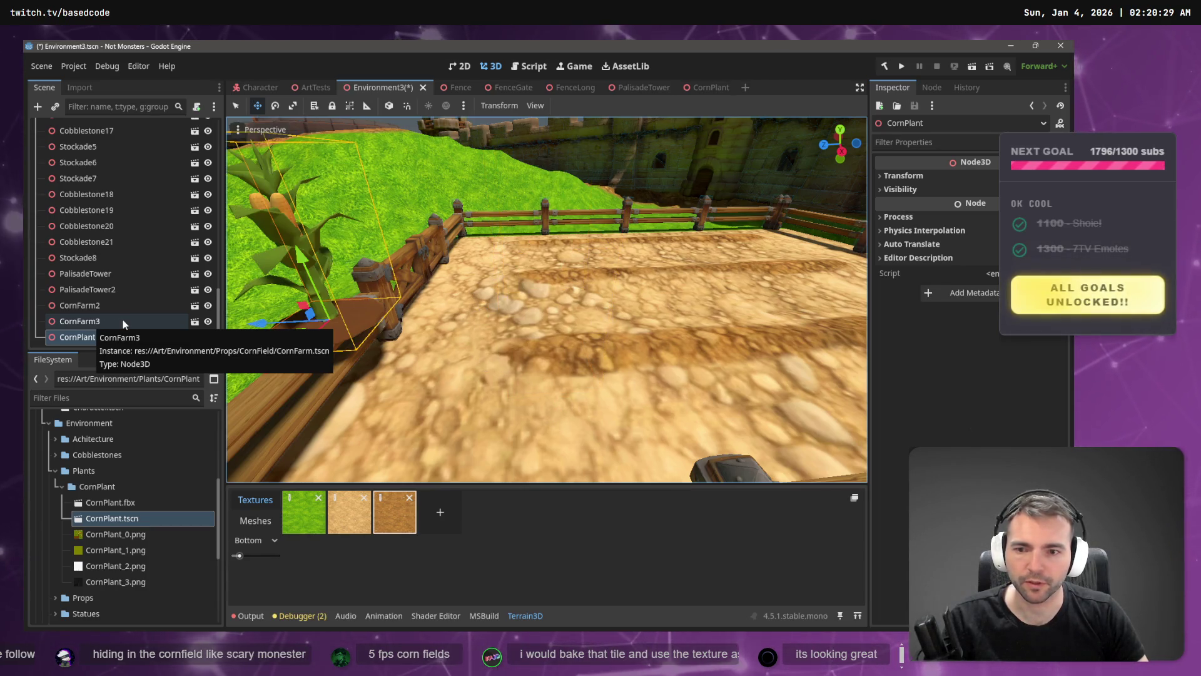
key(ctrl+z)
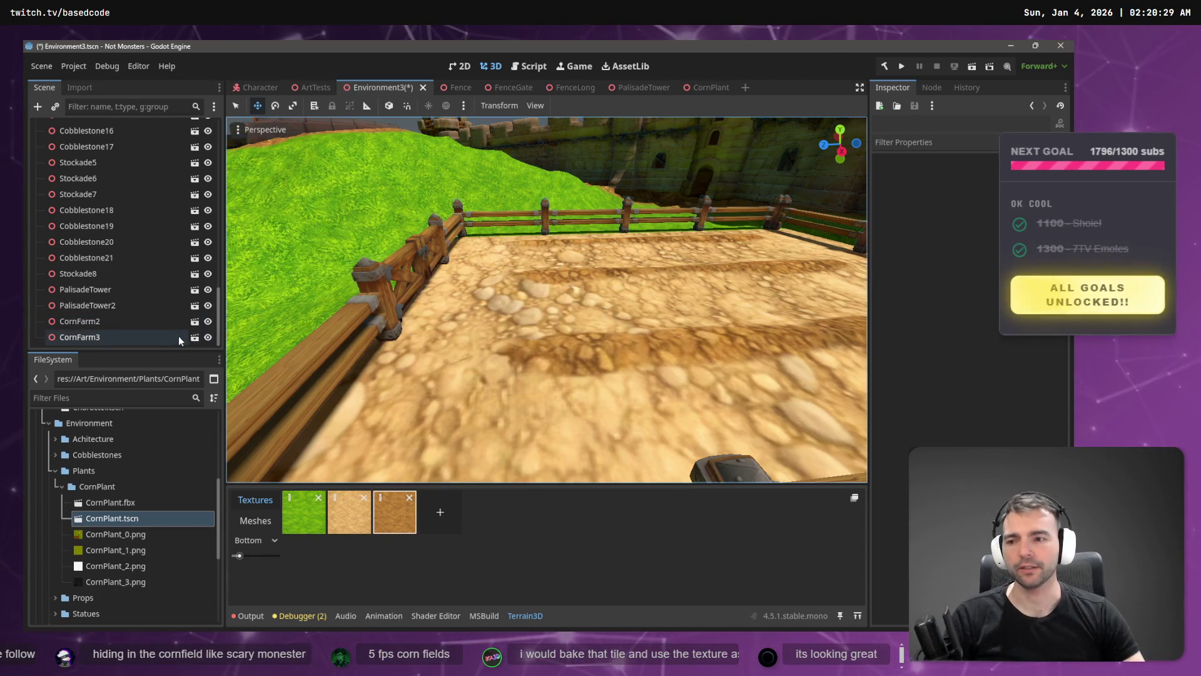
key(ctrl+shift+z)
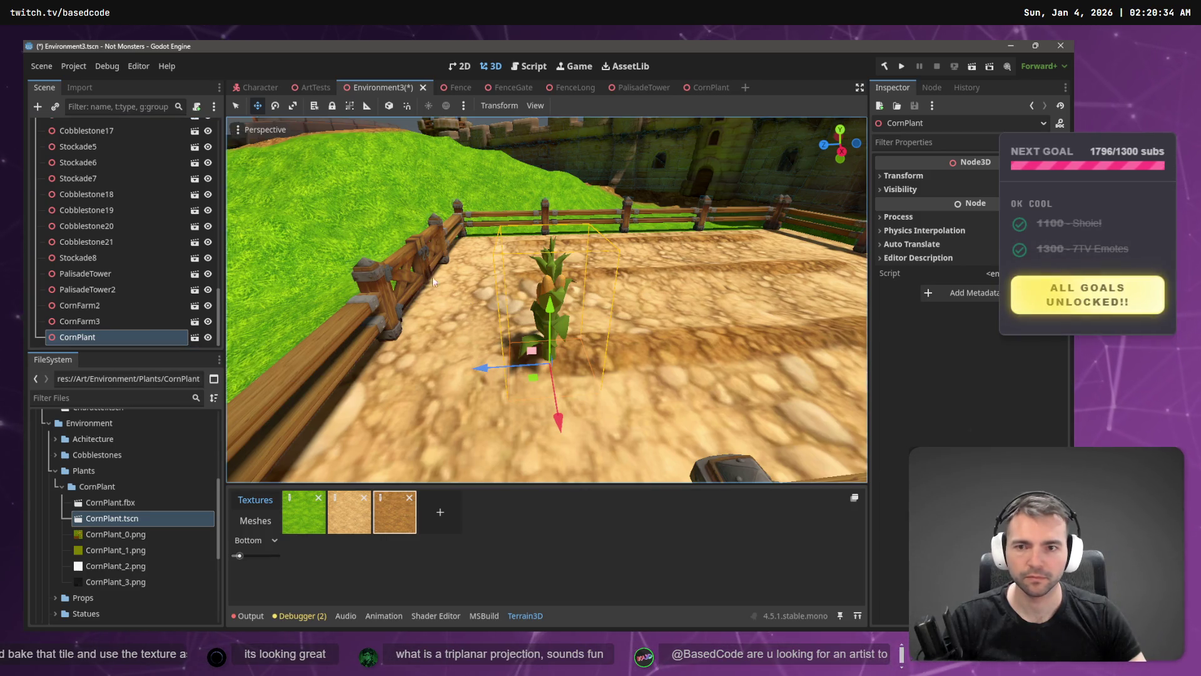
key(ctrl+d)
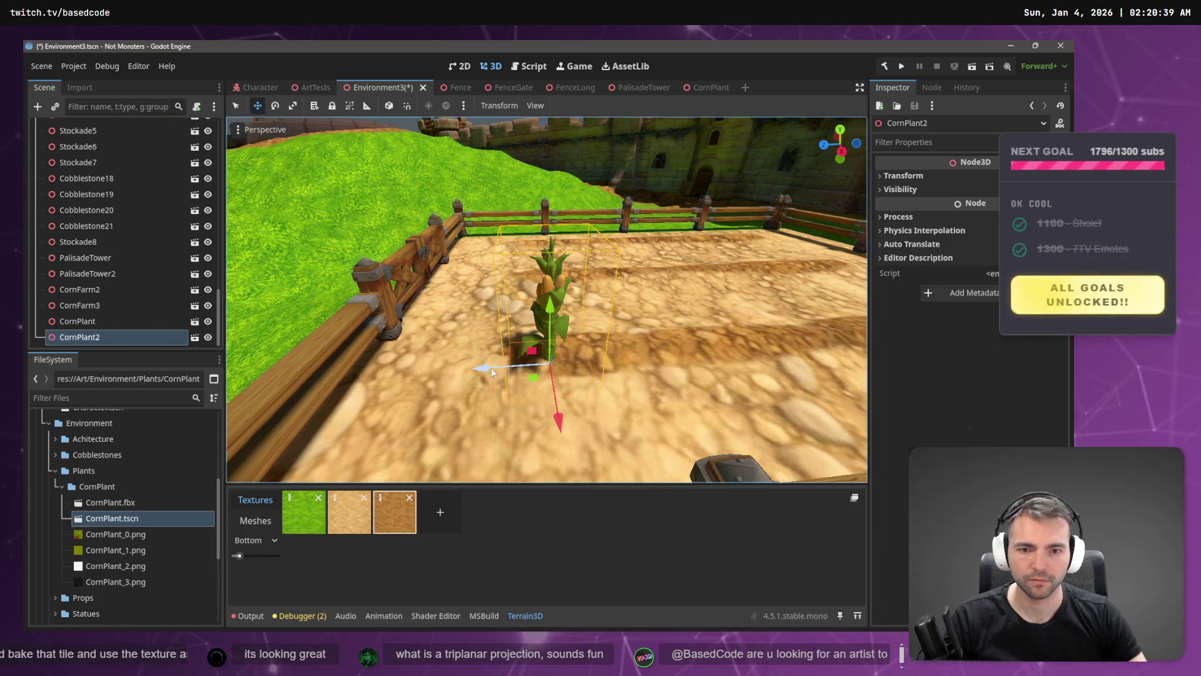
- Slide CornPlant2 along the row, then duplicate it as CornPlant3, moving and rotating it further along
mouse_move(491, 372)
mouse_down()
mouse_move(584, 362)
mouse_move(568, 363)
mouse_move(607, 385)
mouse_move(687, 396)
mouse_up()
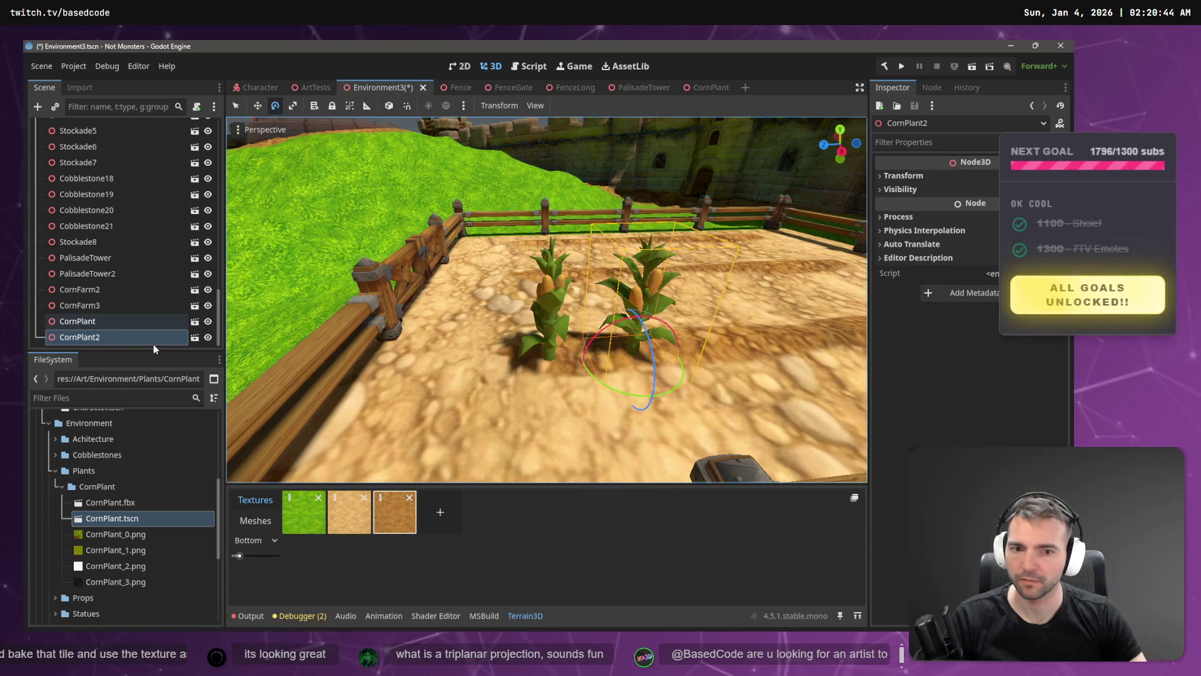
drag(570, 358, 615, 368)
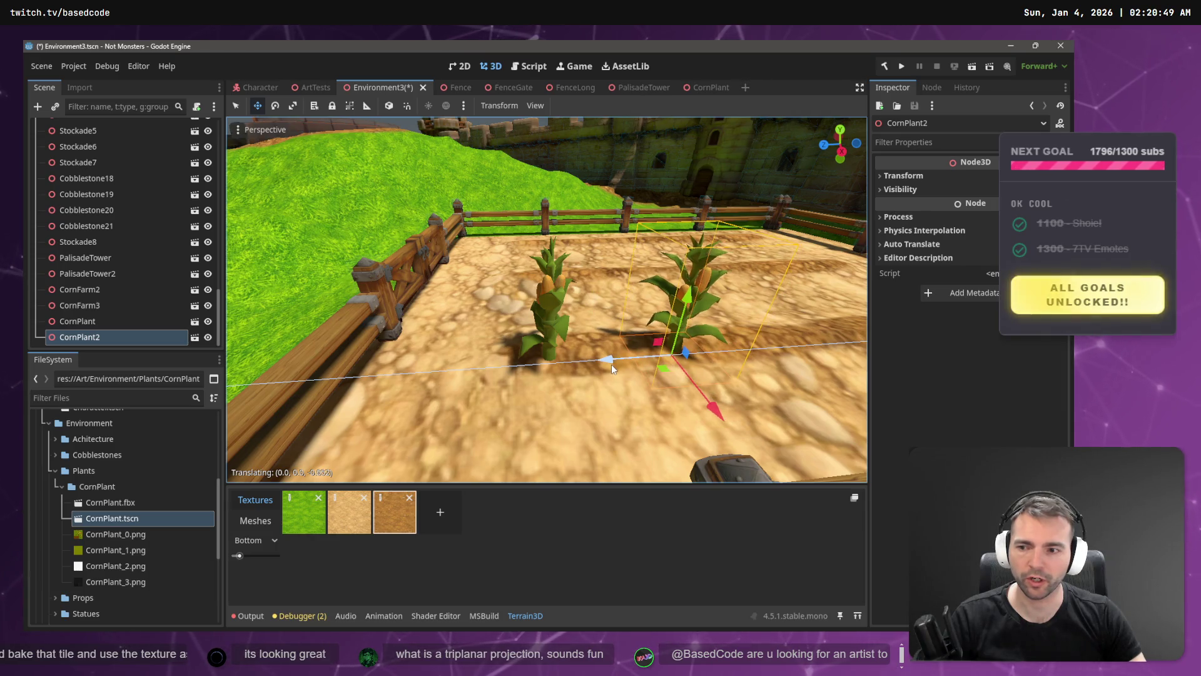
click(111, 327)
click(109, 334)
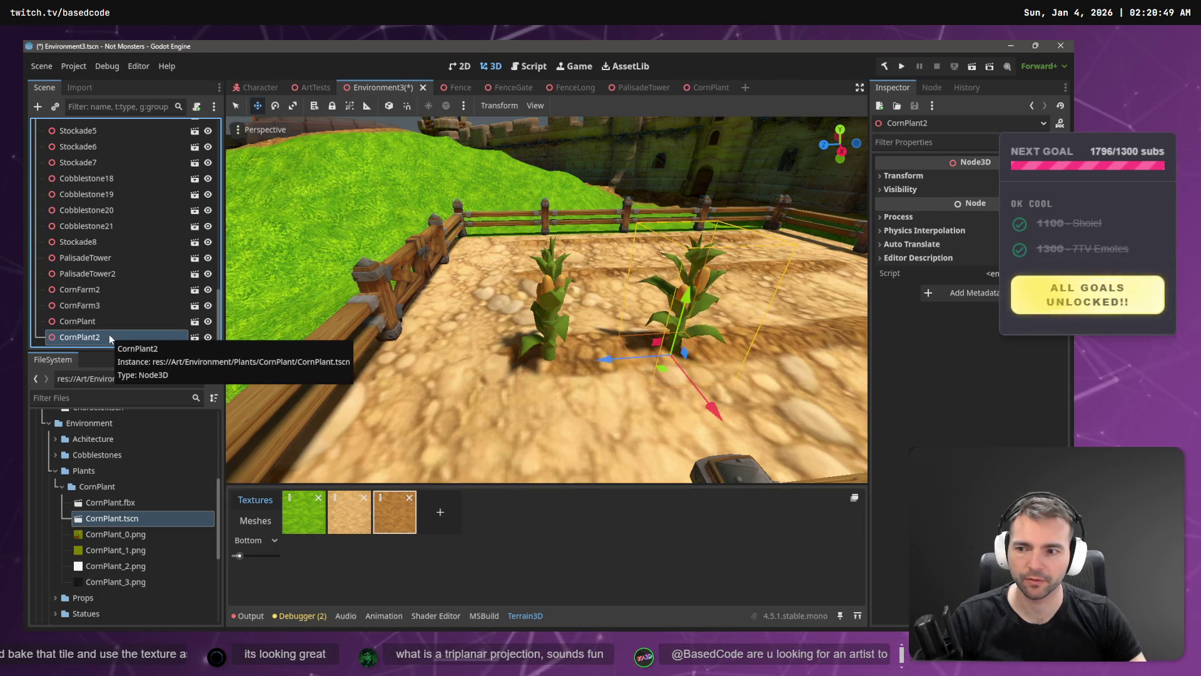
key(ctrl+d)
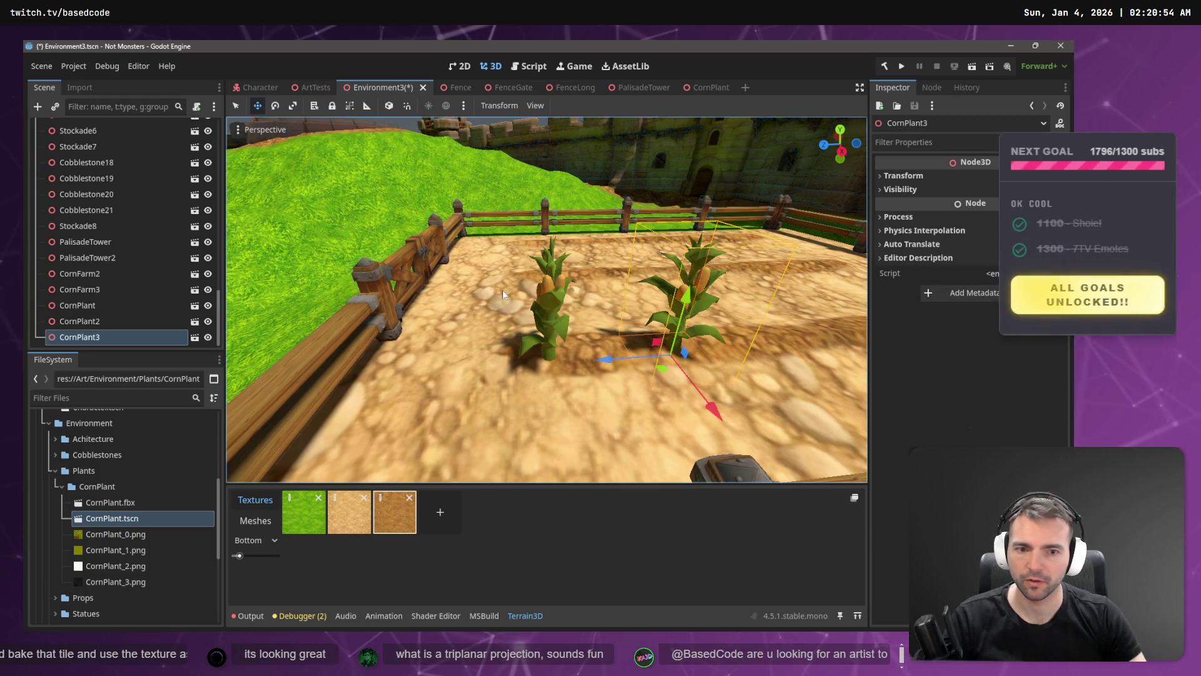
mouse_move(616, 363)
mouse_down()
mouse_move(735, 350)
mouse_move(749, 365)
mouse_move(620, 288)
mouse_move(748, 278)
mouse_up()
key(e)
key(w)
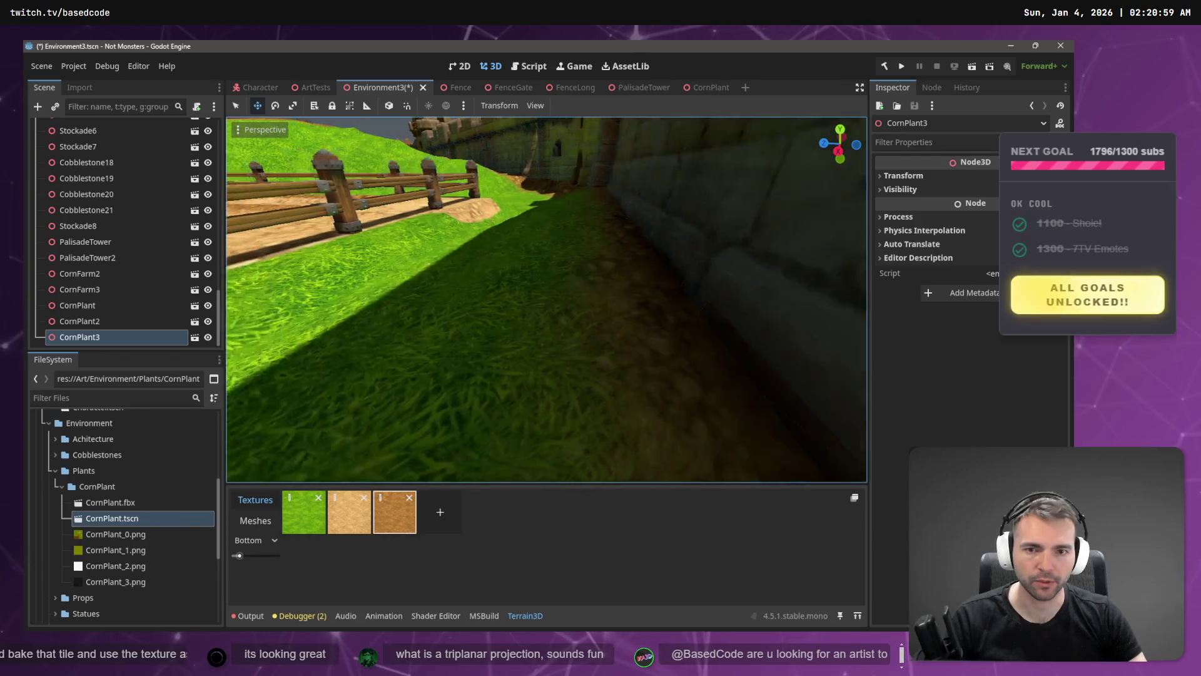
key(s)
key(w)
key(s)
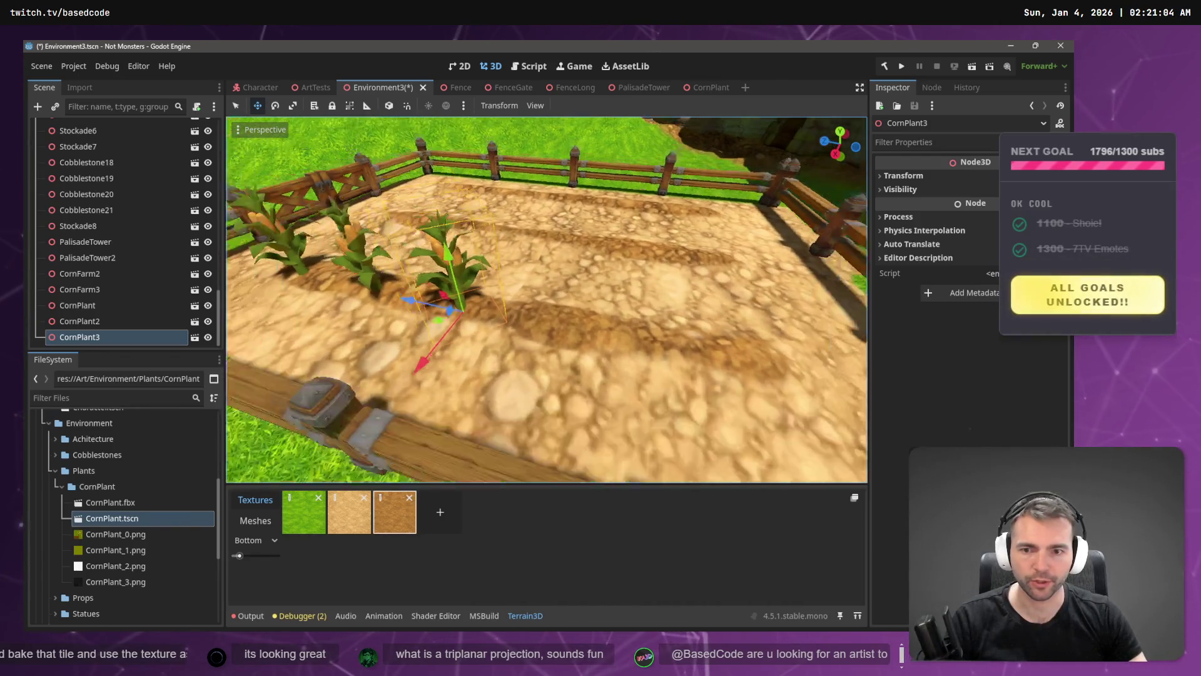
- Remove the stray nested copy and add CornPlant4 and CornPlant5 along the row, rotating CornPlant4
click(103, 332)
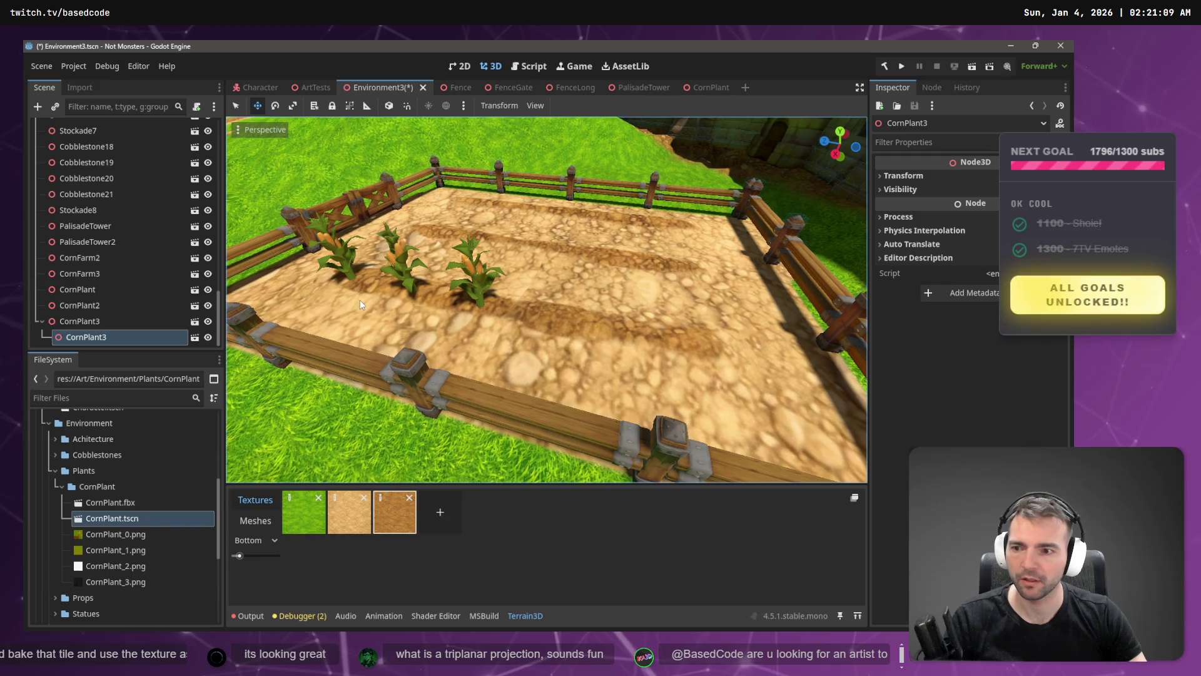
key(ctrl+z)
key(ctrl+d)
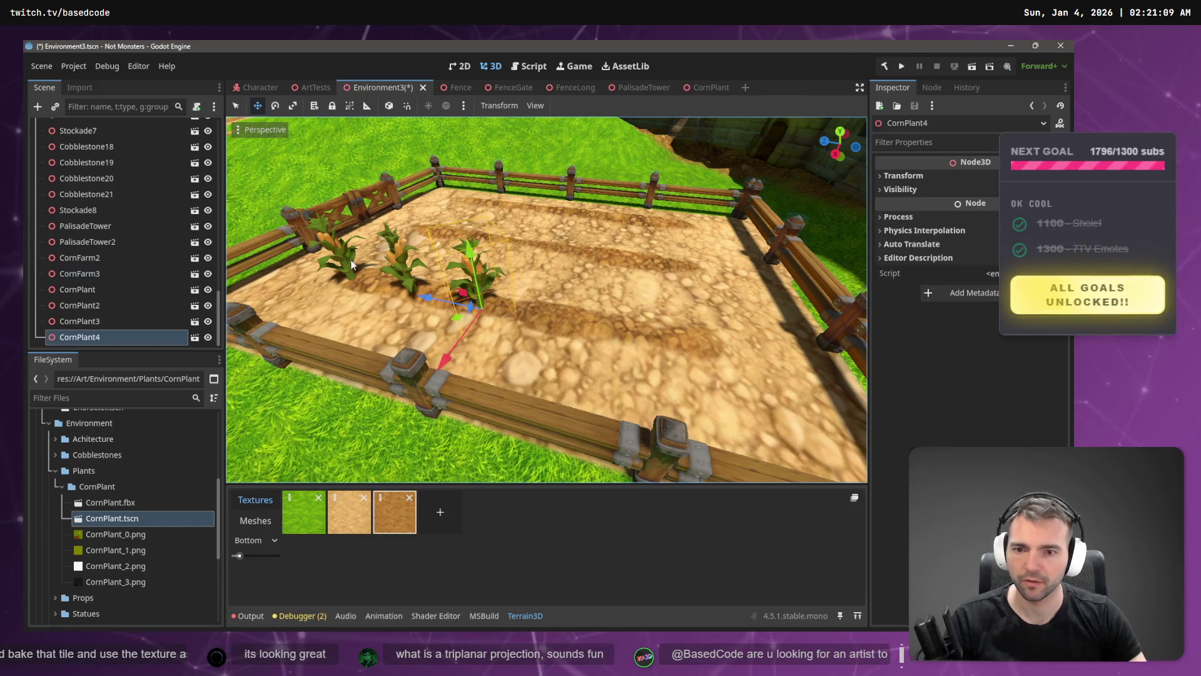
mouse_move(423, 302)
mouse_down()
mouse_move(550, 335)
mouse_move(510, 358)
mouse_up()
key(e)
click(515, 290)
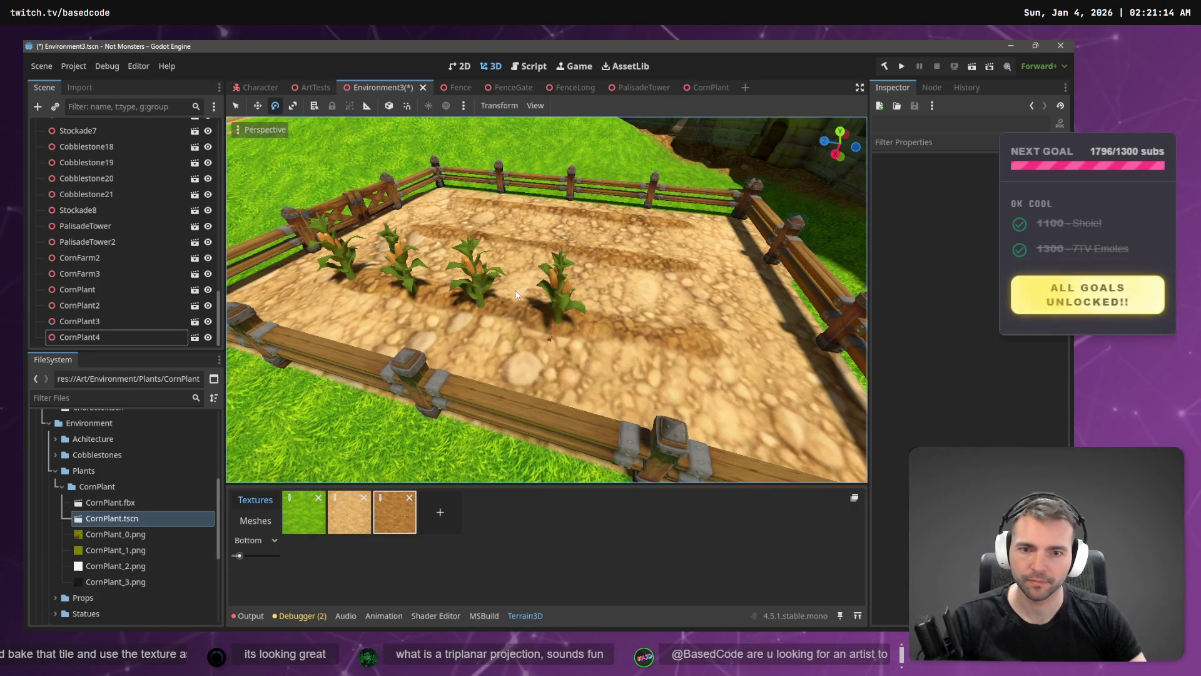
click(126, 338)
key(ctrl+d)
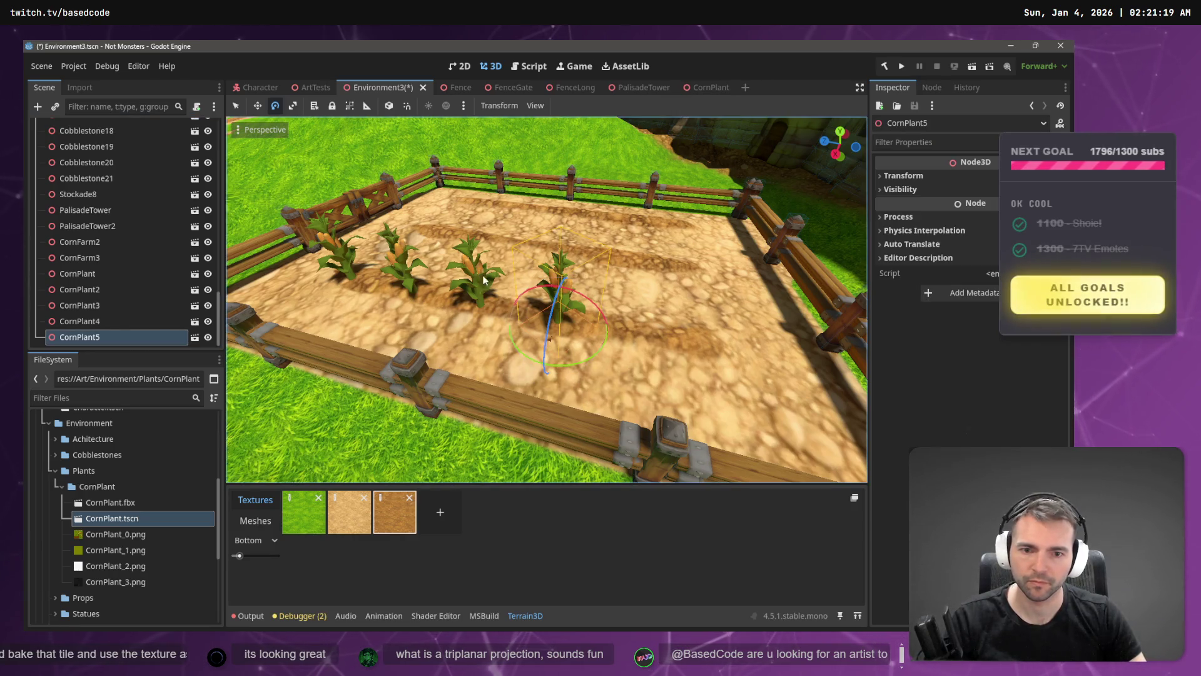
key(w)
drag(493, 316, 566, 326)
- Turn CornPlant5 about 25 degrees to vary its facing
click(572, 314)
click(670, 319)
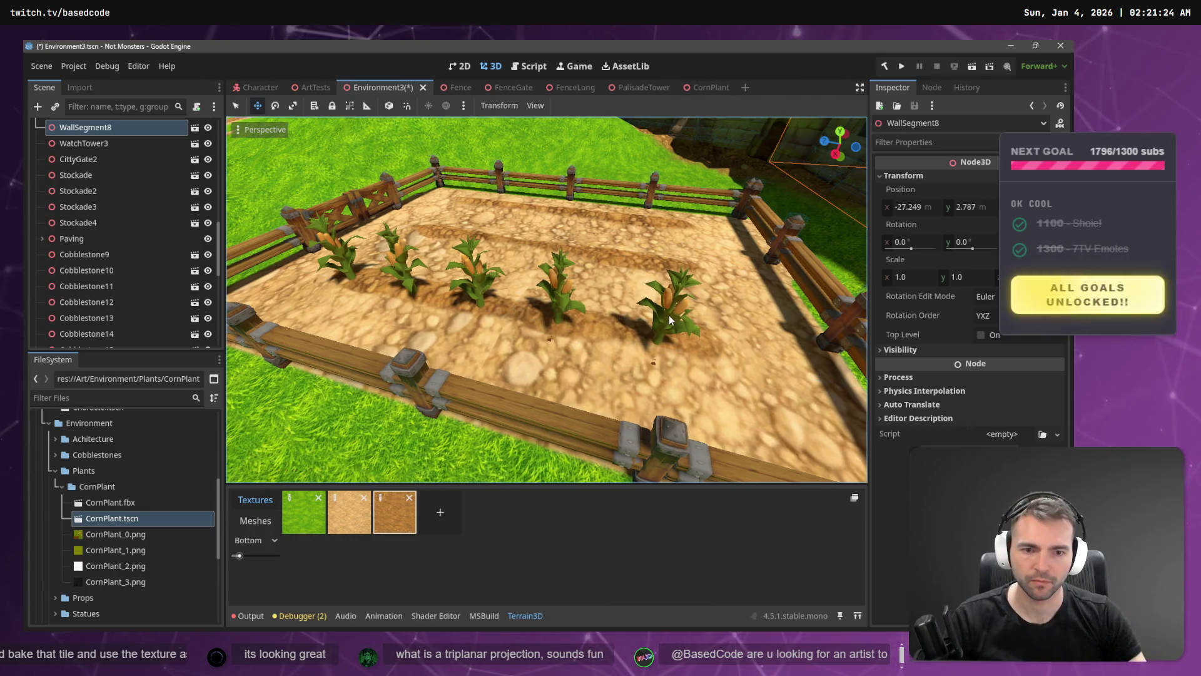
scroll(96, 334, down, 10)
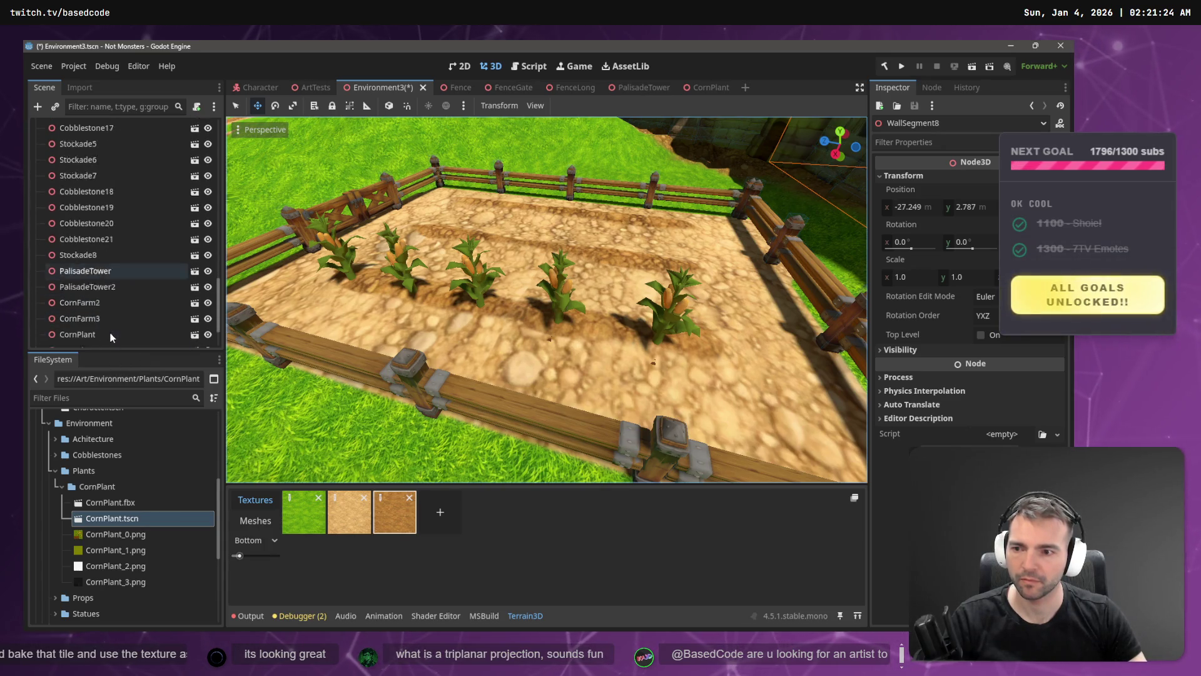
click(119, 341)
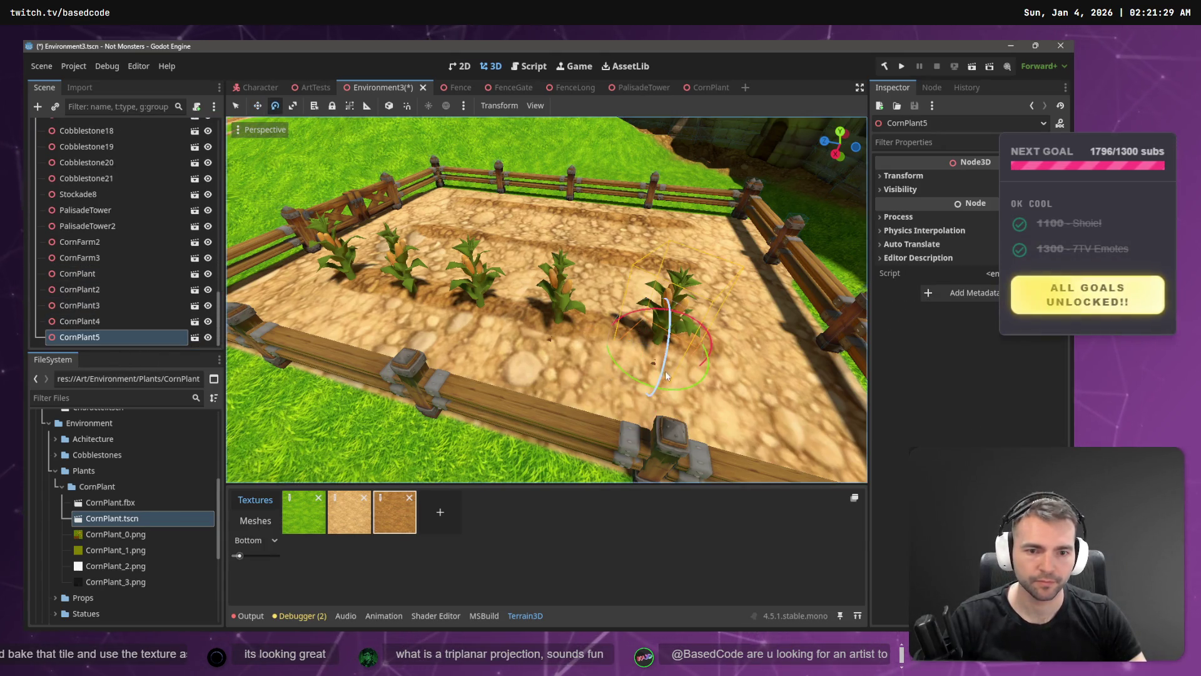
drag(668, 383, 655, 391)
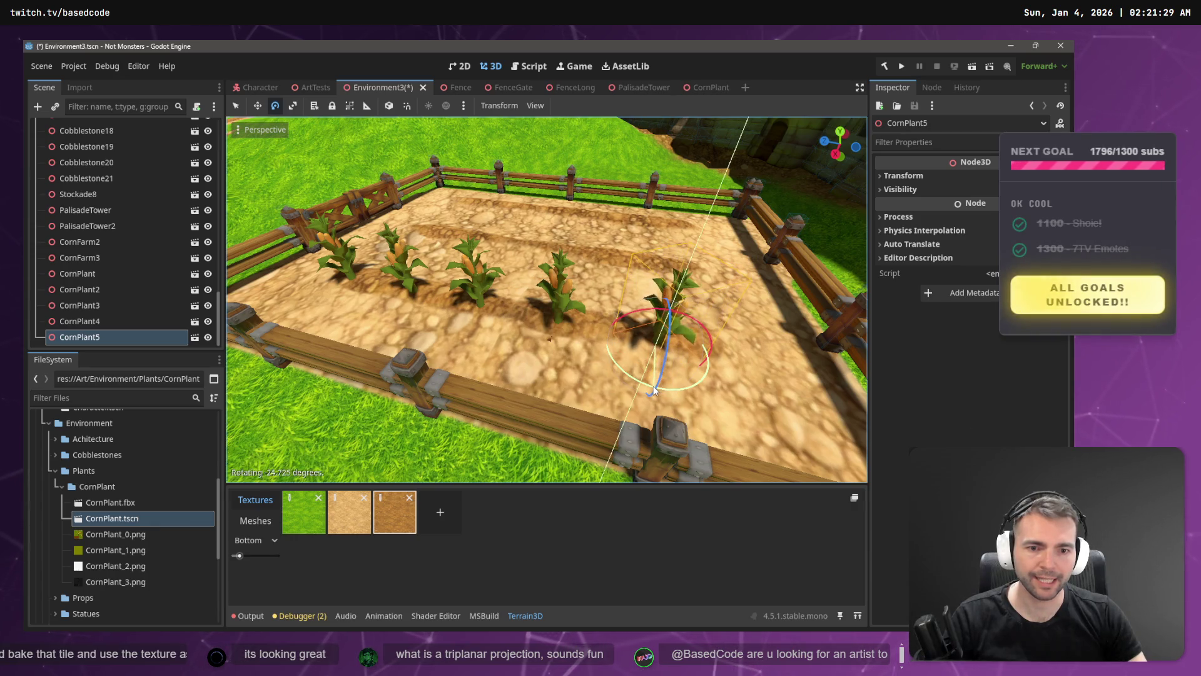
key(w)
click(561, 290)
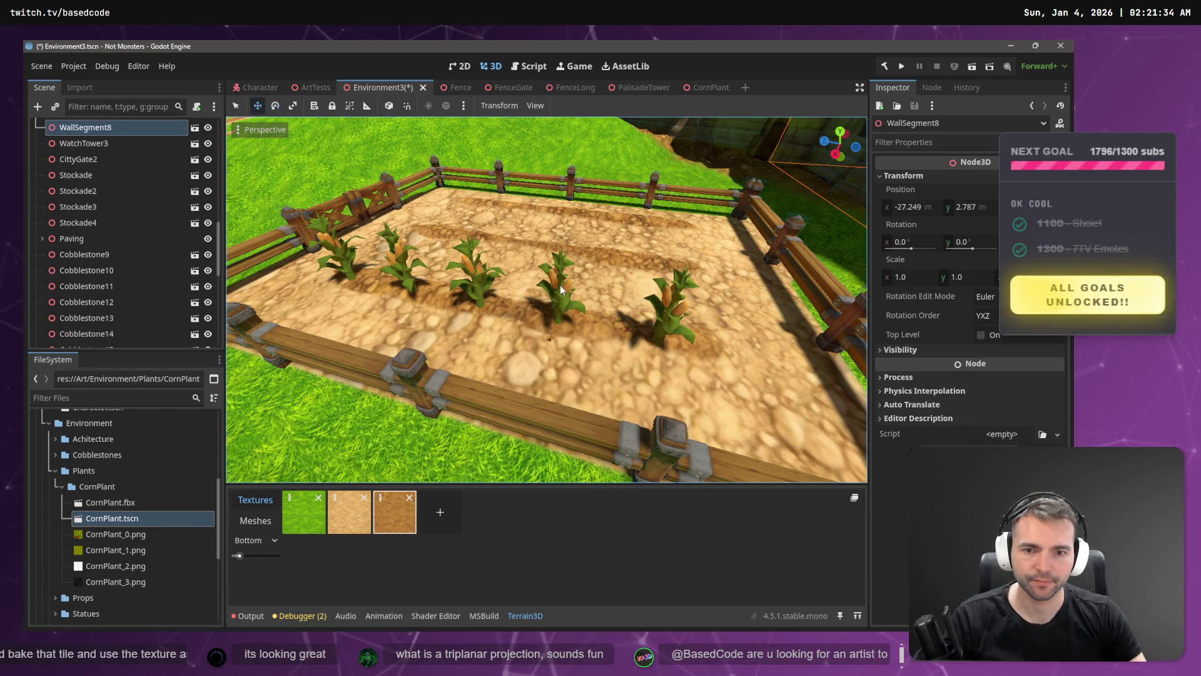
- Sink CornPlant4 slightly lower into the soil
scroll(561, 294, up, 3)
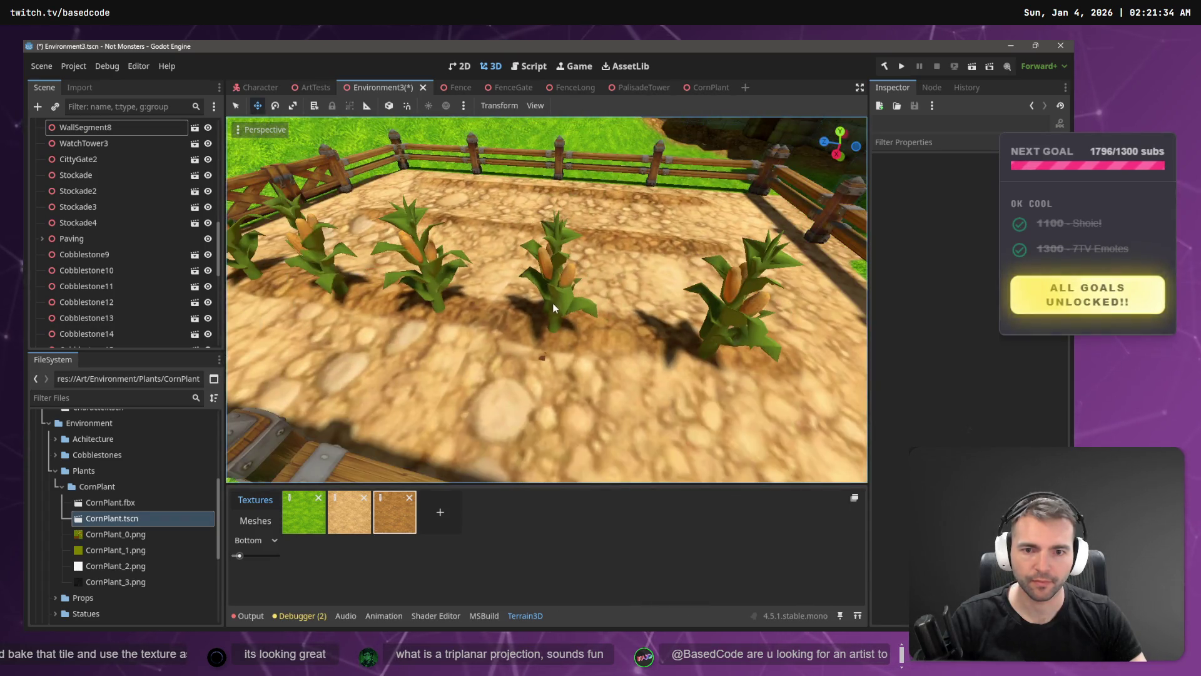
click(85, 127)
scroll(106, 338, down, 10)
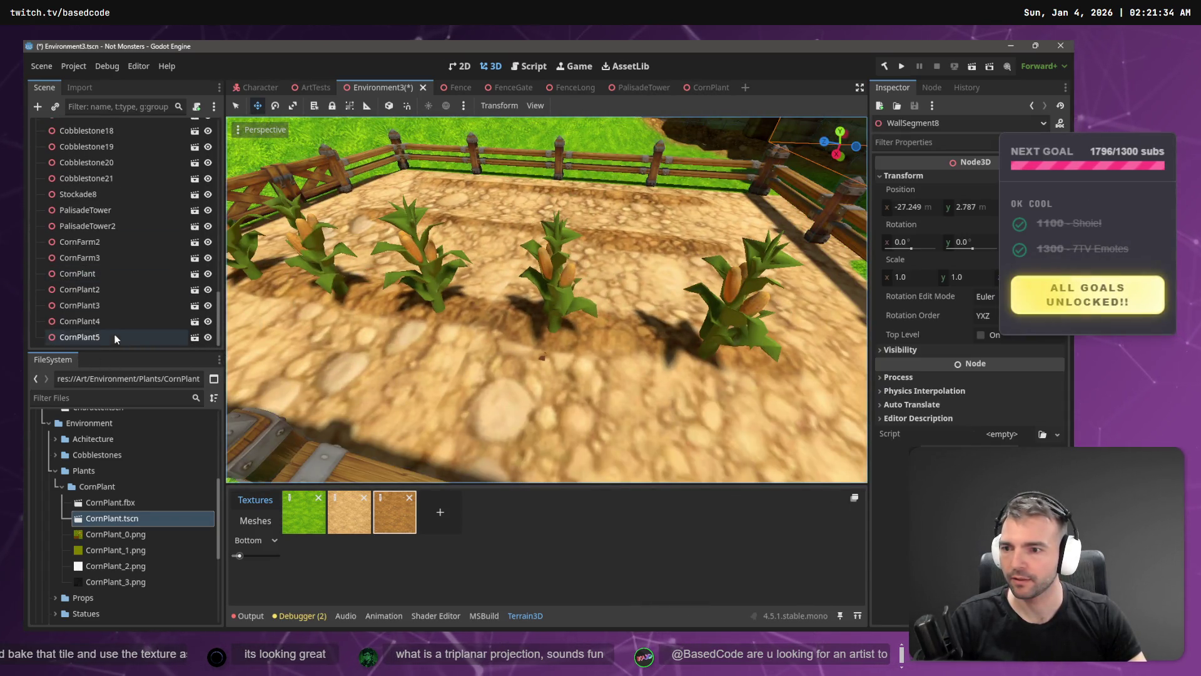
click(115, 323)
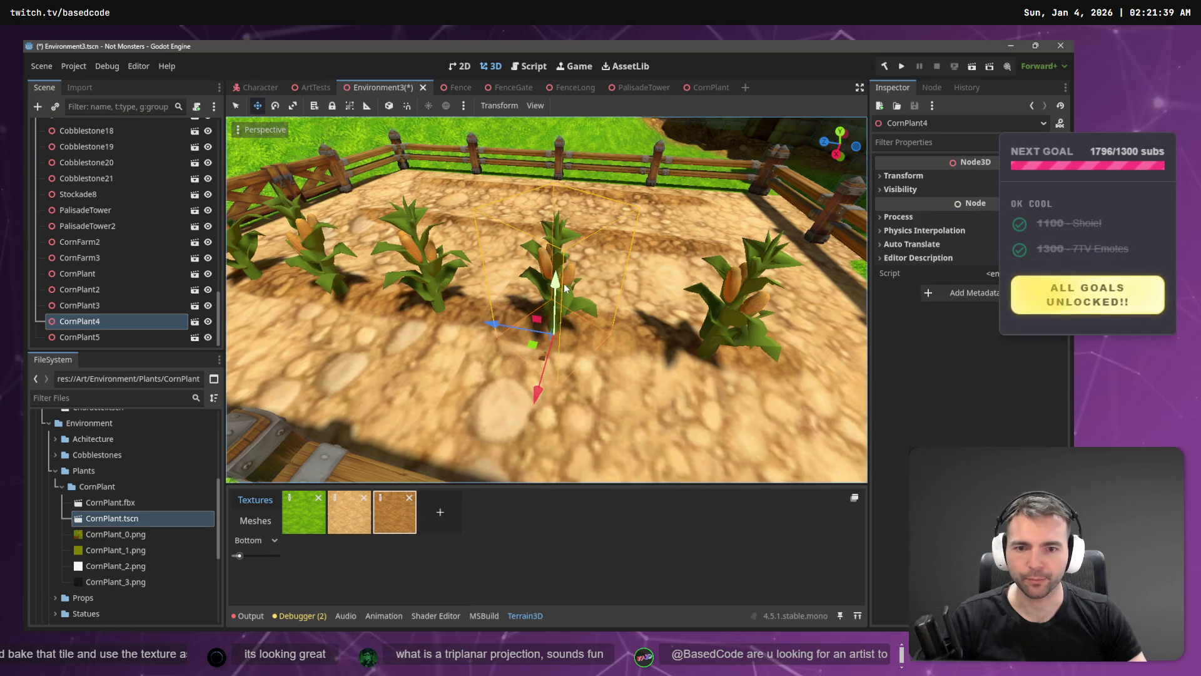
drag(561, 284, 562, 286)
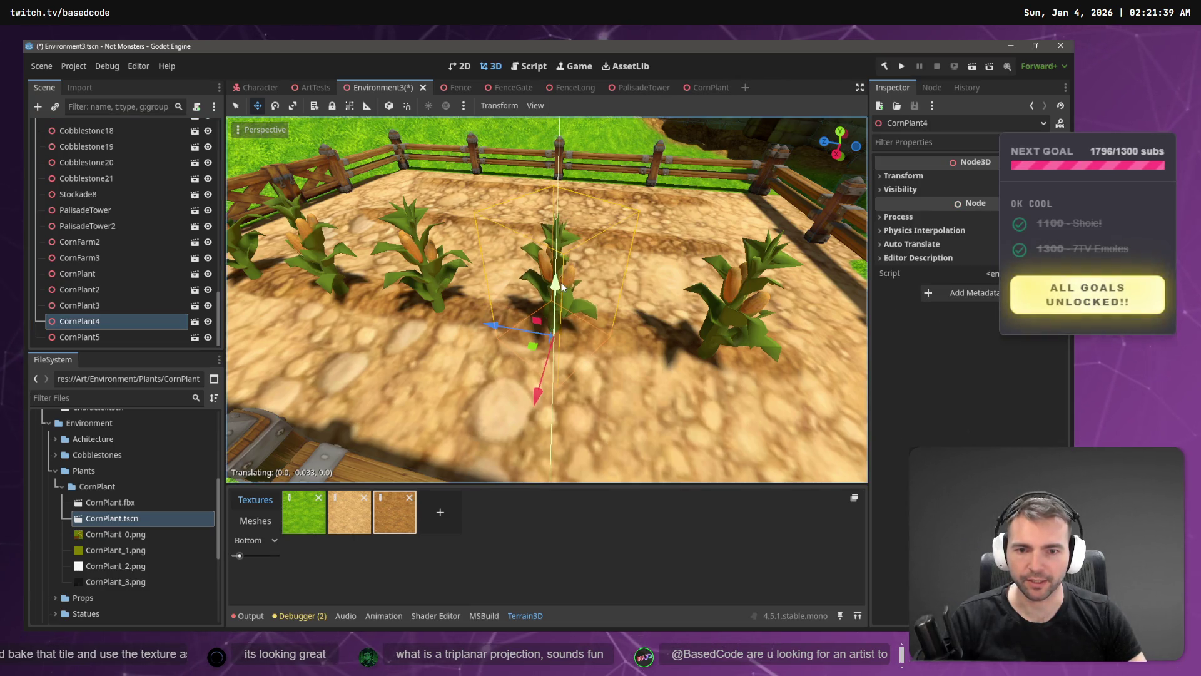
click(430, 274)
scroll(403, 340, down, 5)
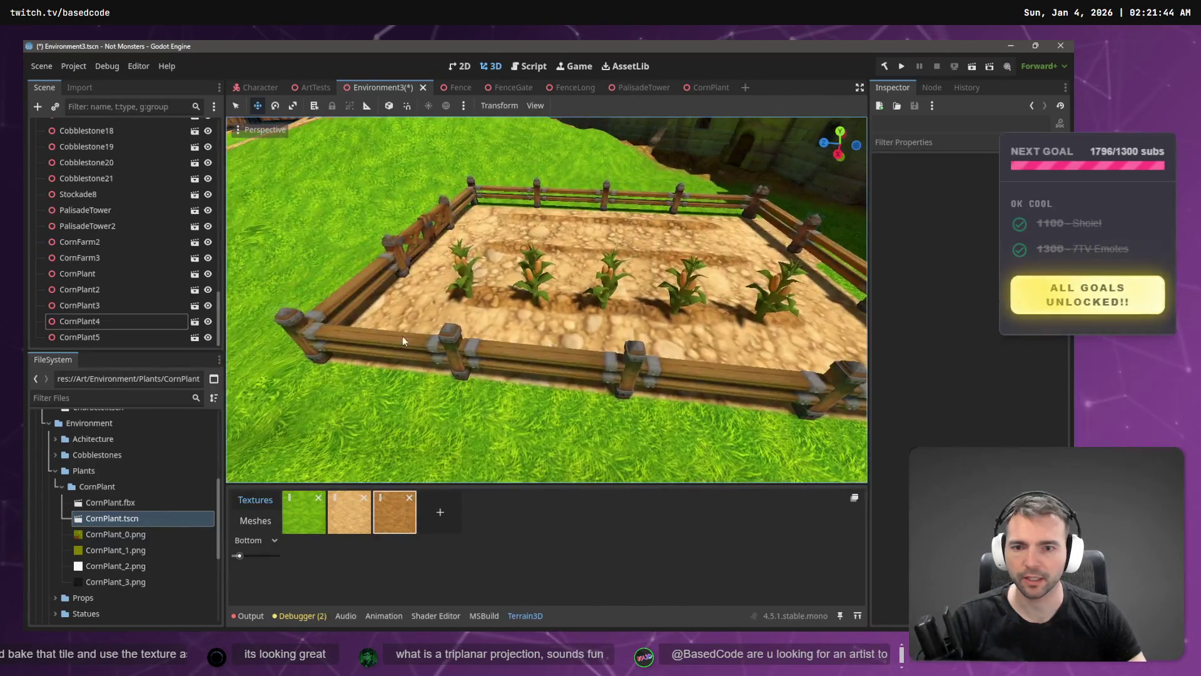
click(98, 324)
drag(693, 262, 693, 266)
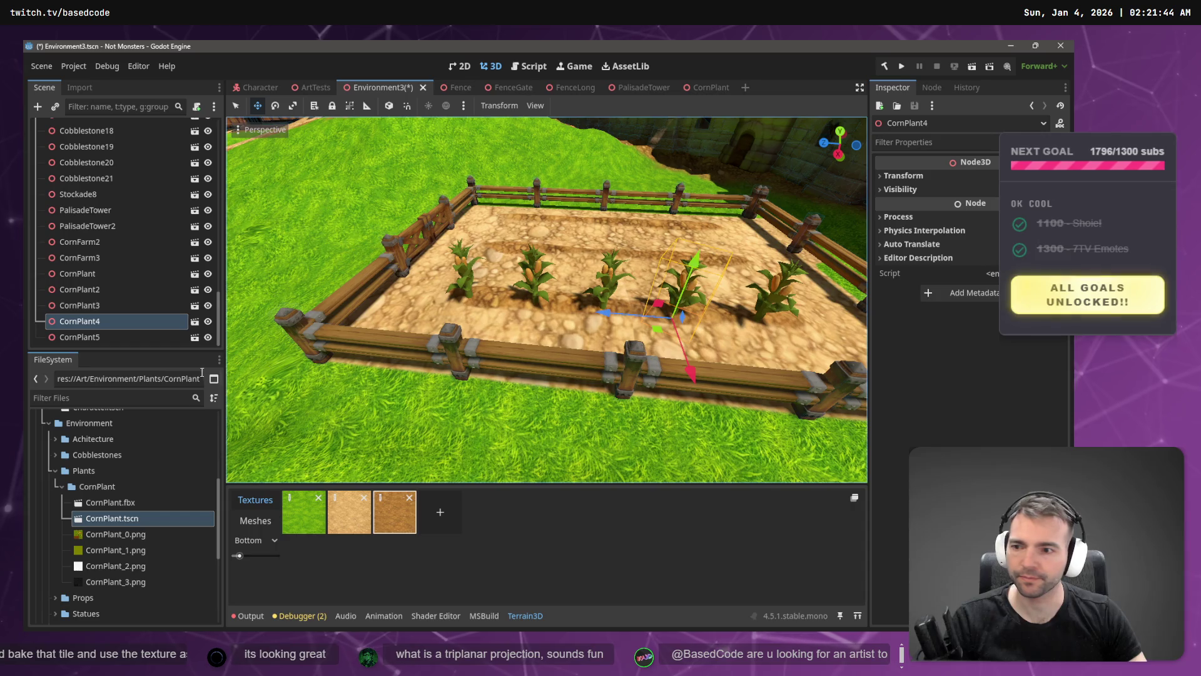
- Raise CornPlant5 very slightly and stretch CornPlant2 a bit taller
click(108, 341)
drag(791, 267, 793, 276)
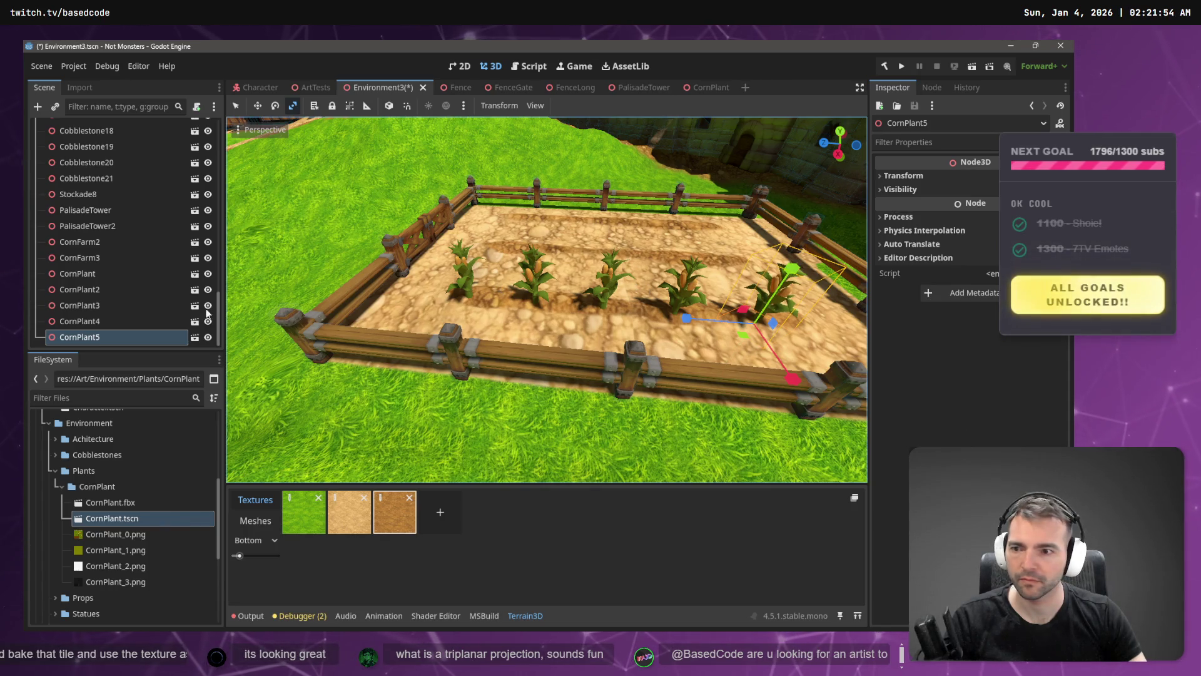
click(169, 288)
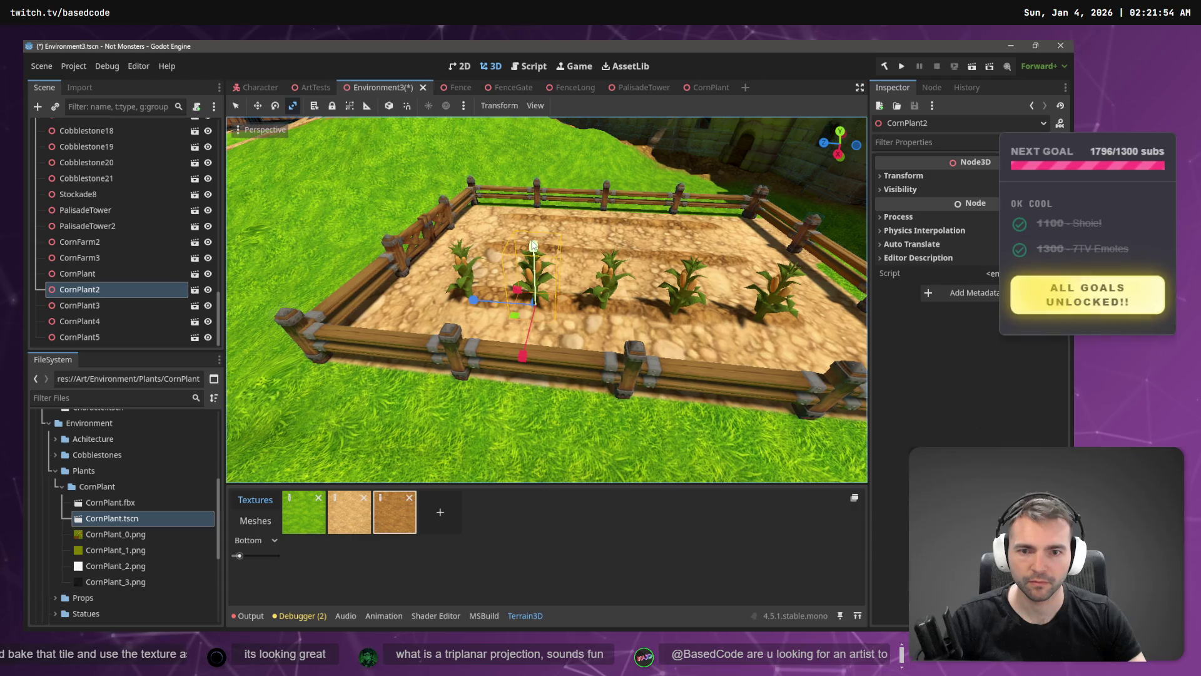
drag(533, 245, 533, 244)
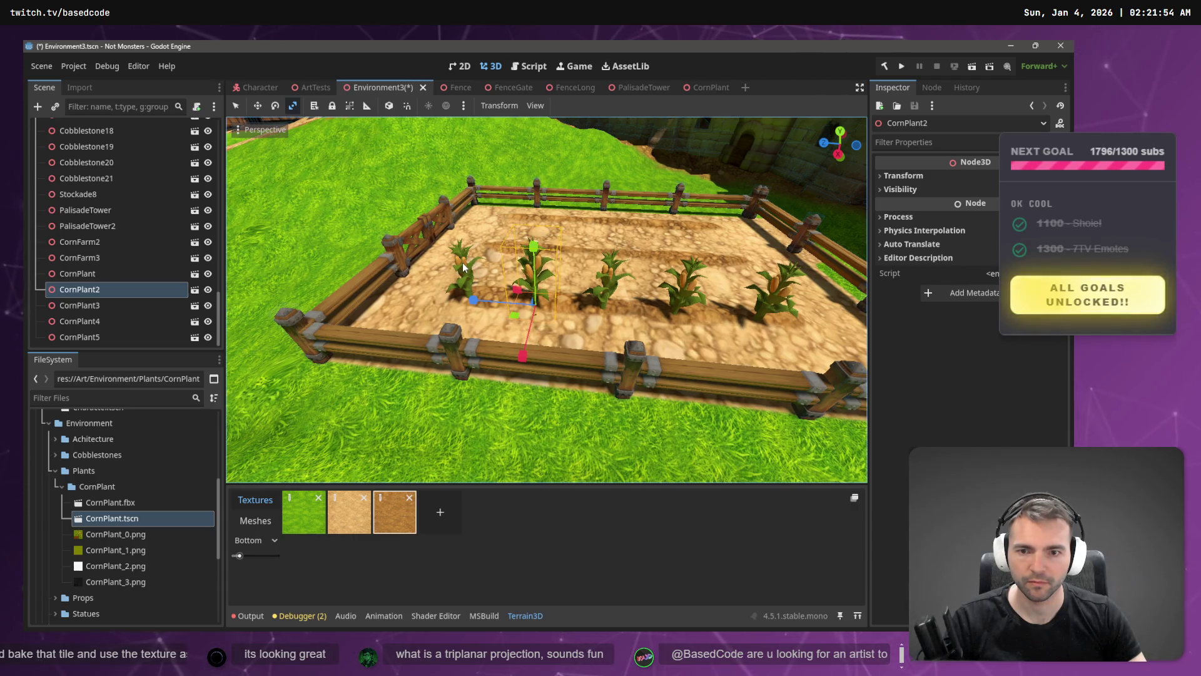
click(462, 267)
- Select CornPlant, frame it, and extend the selection through CornPlant5
scroll(114, 304, down, 5)
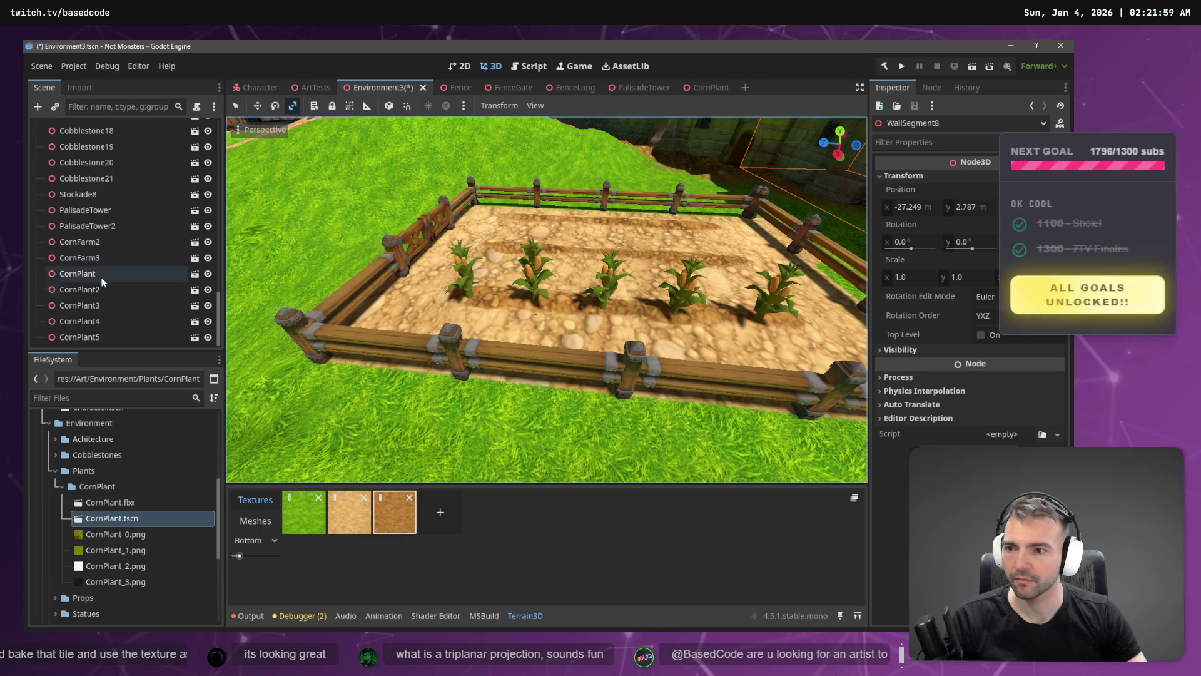
click(102, 277)
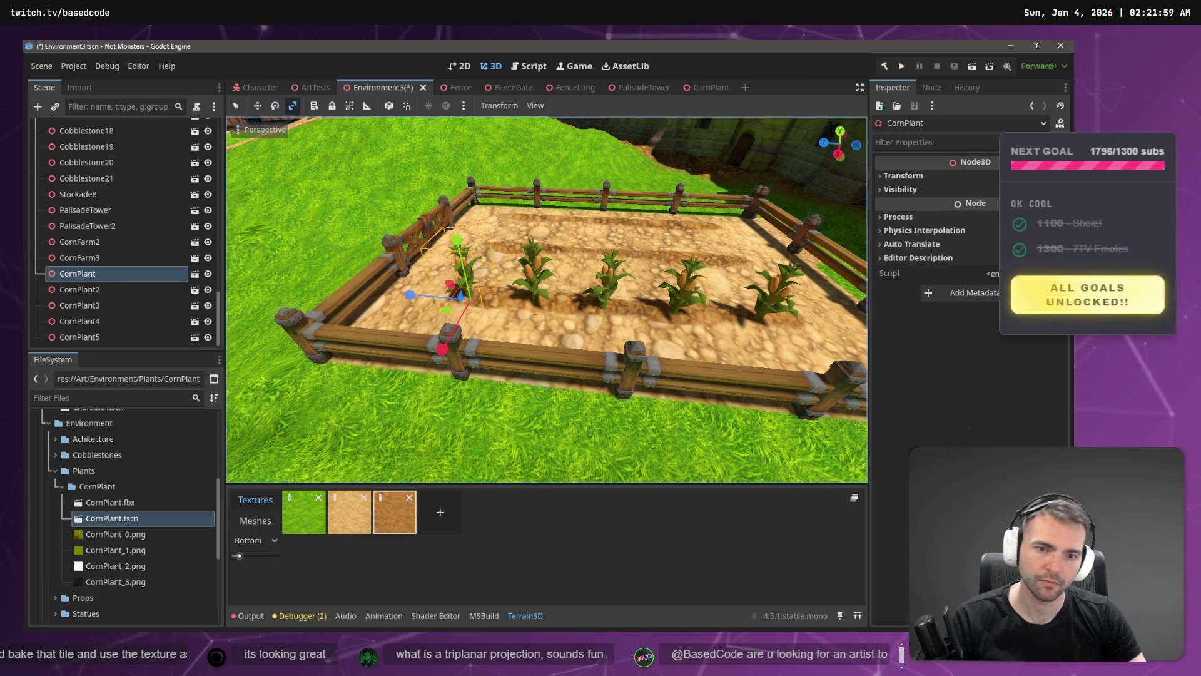
key(s)
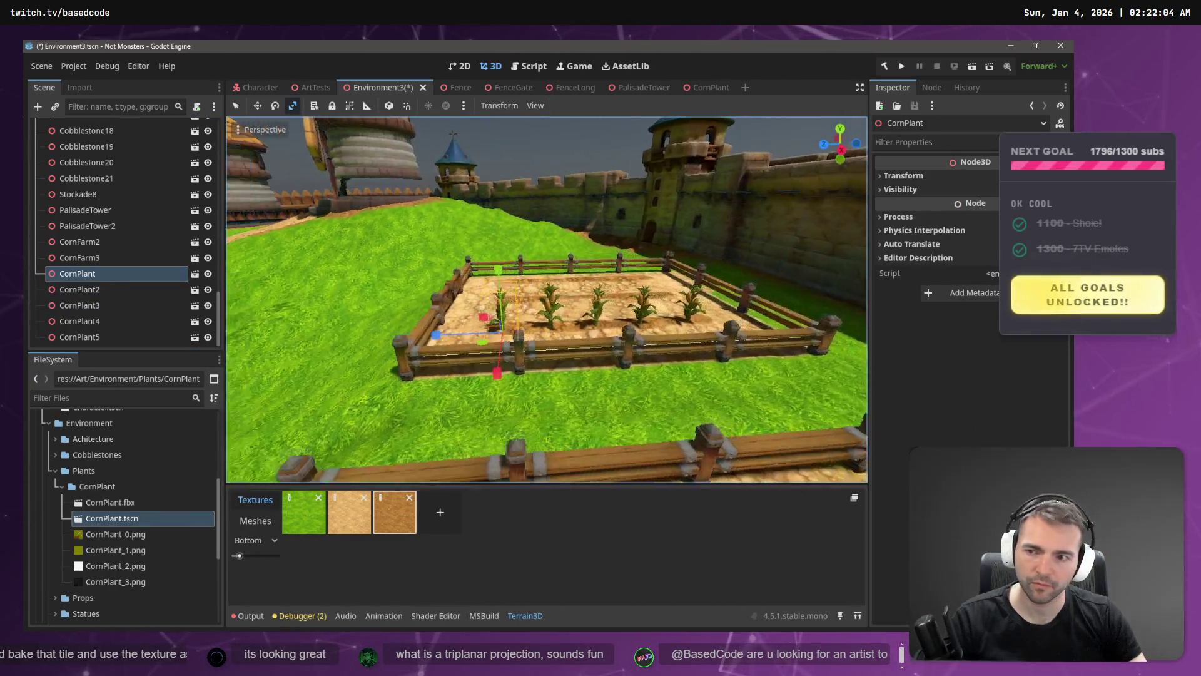
shift+click(88, 339)
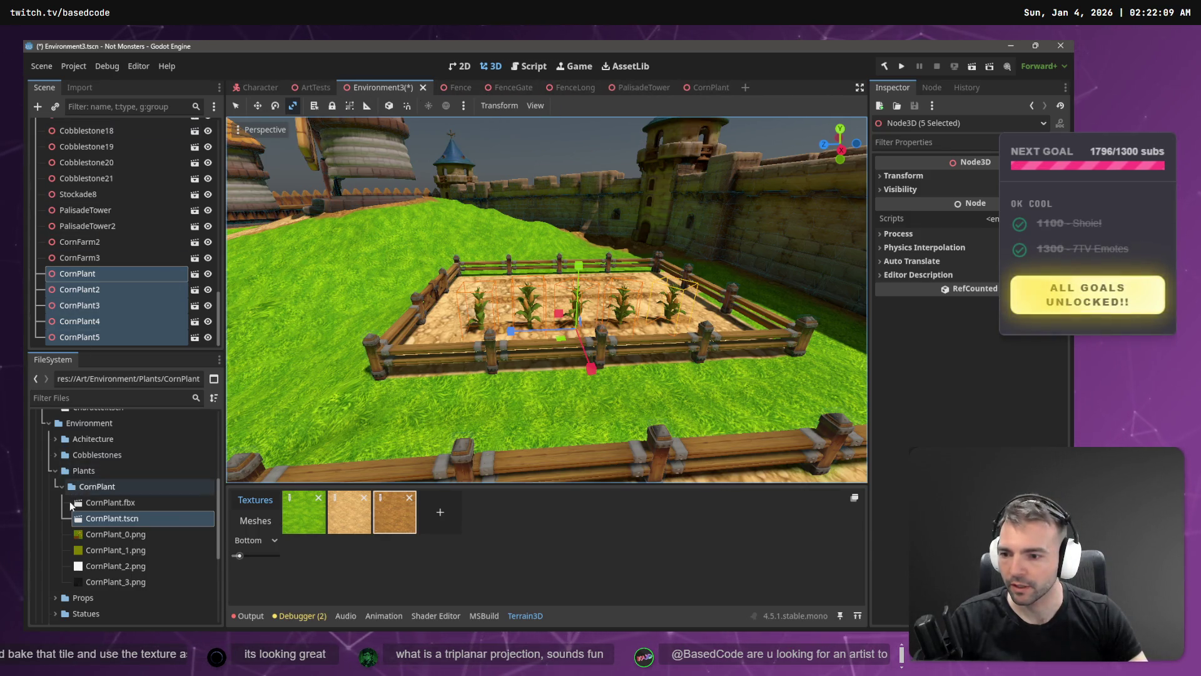
- Open CornFarm.tscn from the Props/CornField folder
scroll(70, 501, down, 2)
scroll(72, 510, up, 3)
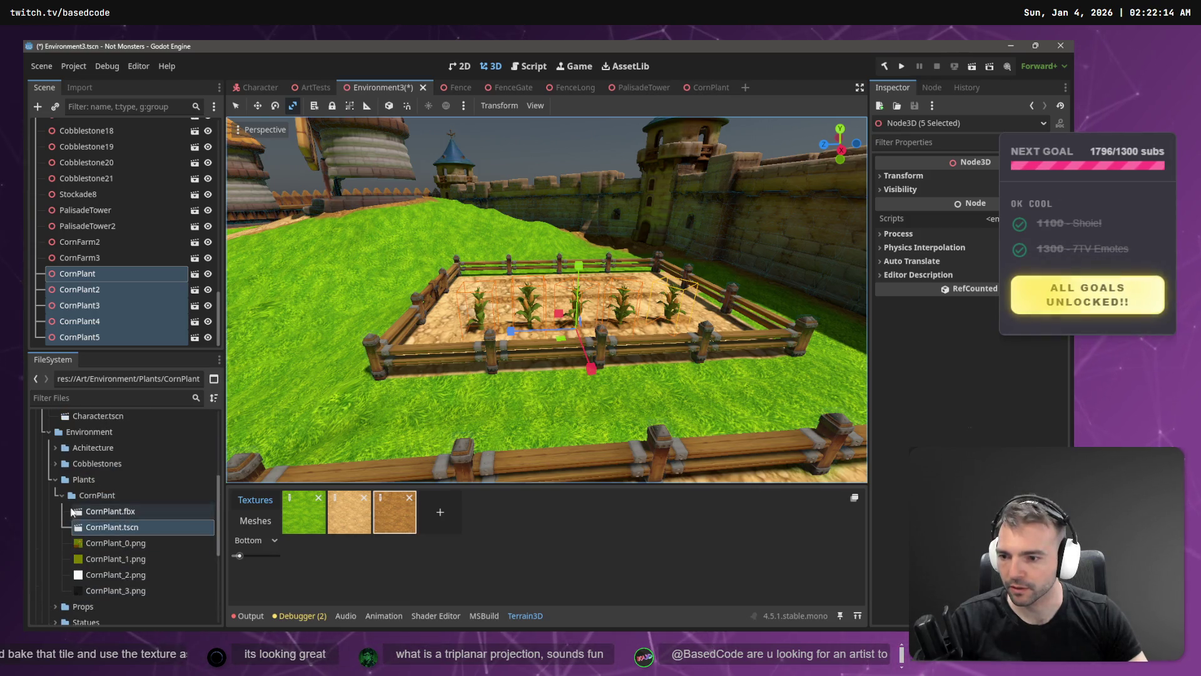
click(61, 494)
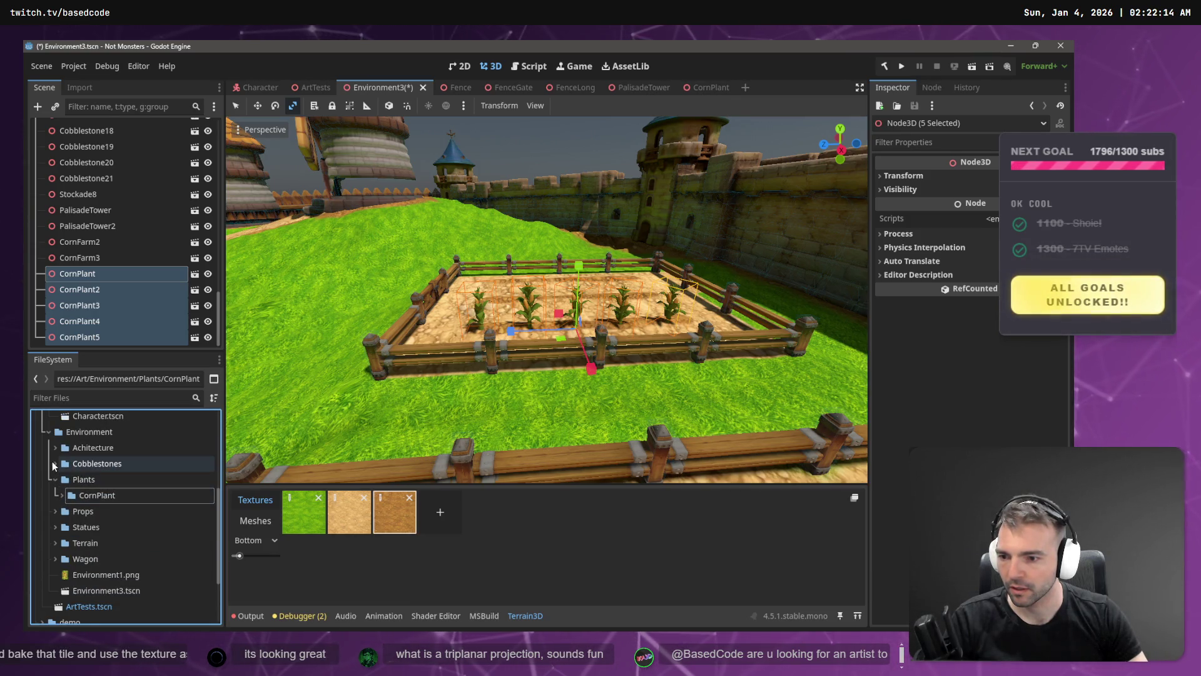
click(55, 510)
scroll(94, 520, down, 3)
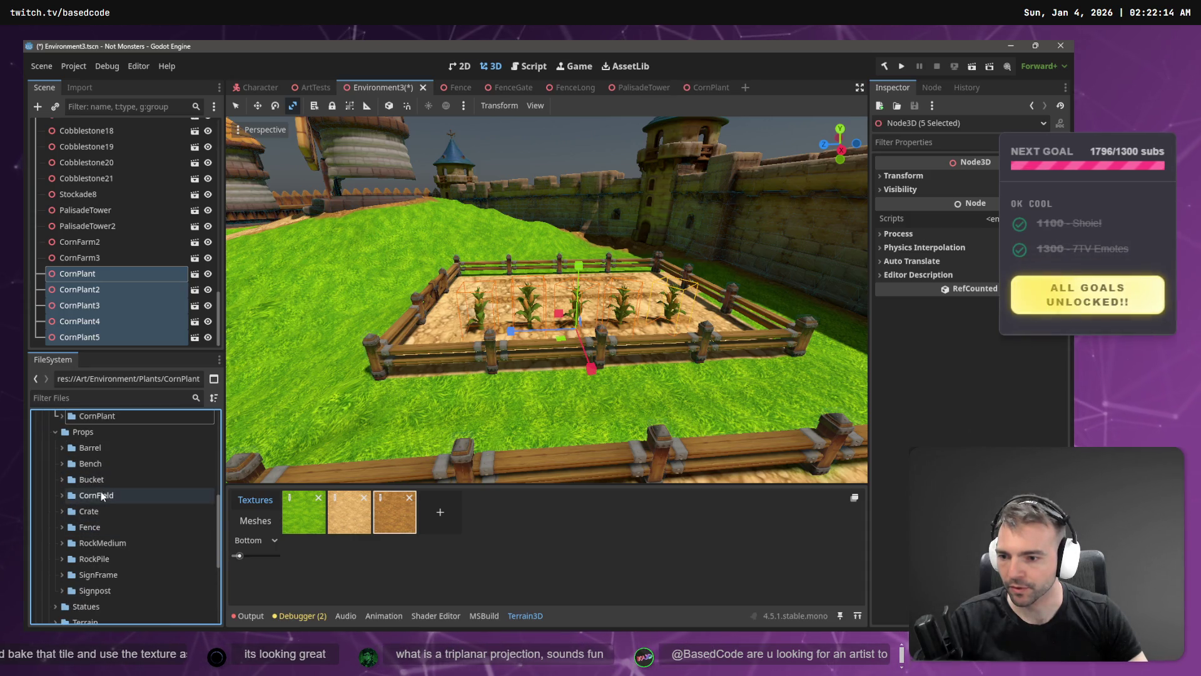
click(62, 494)
right_click(131, 511)
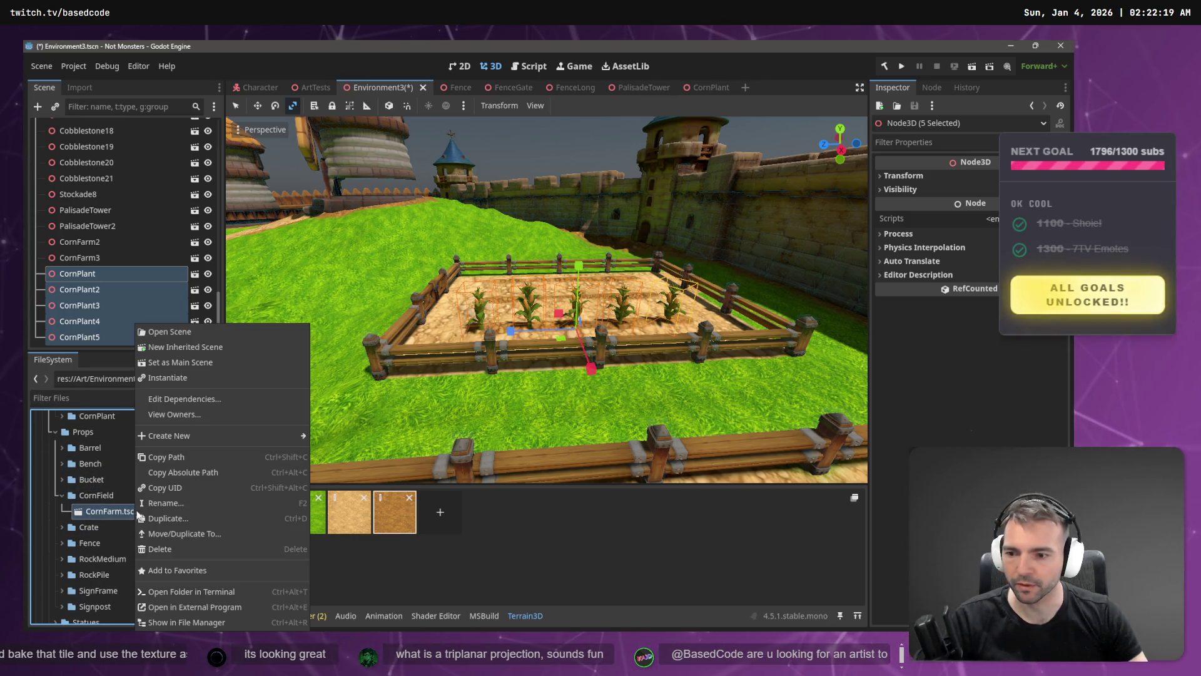
click(170, 332)
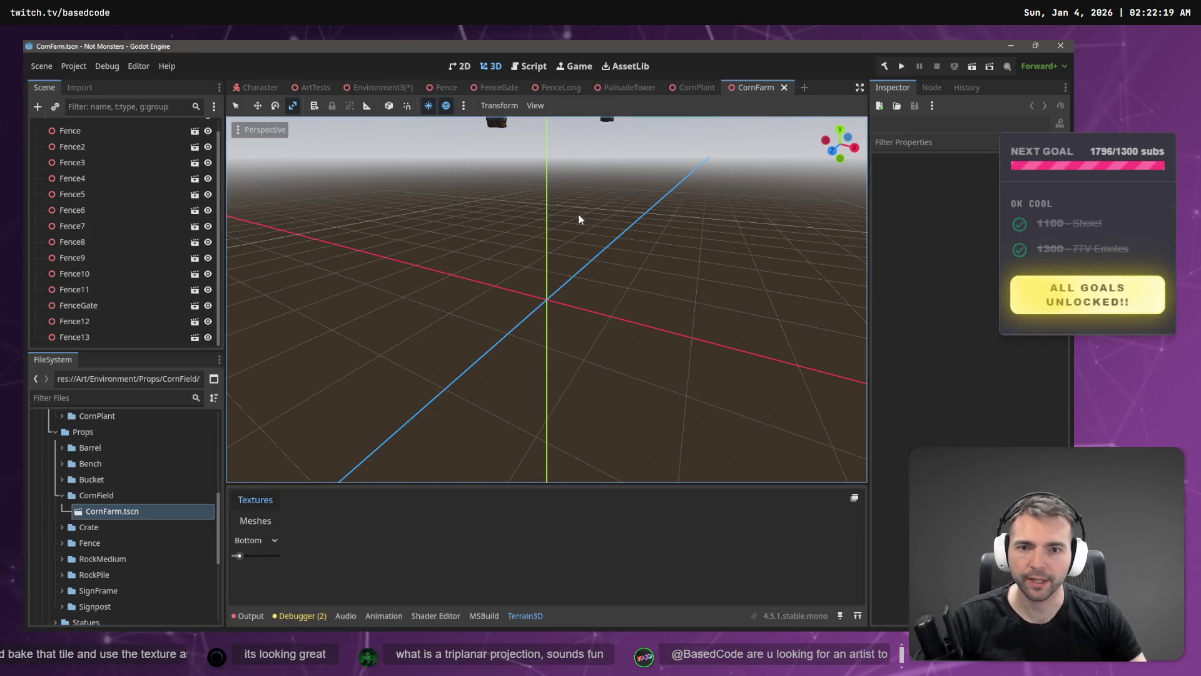
scroll(547, 299, down, 3)
scroll(547, 299, up, 6)
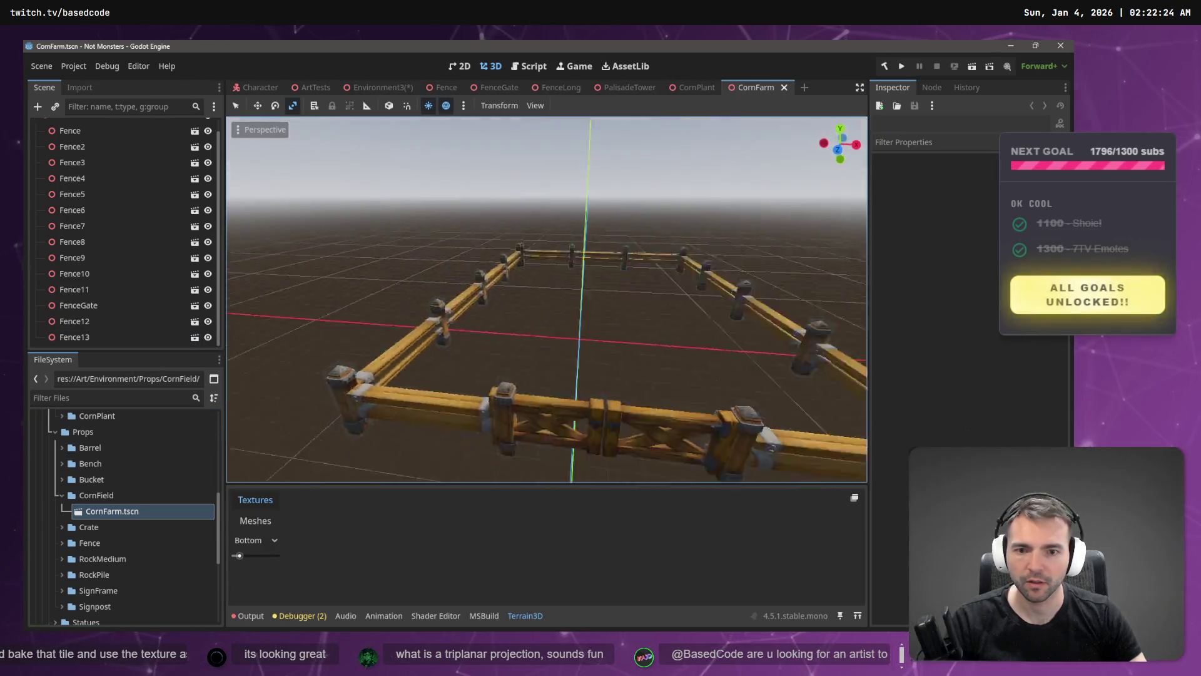
scroll(546, 299, down, 3)
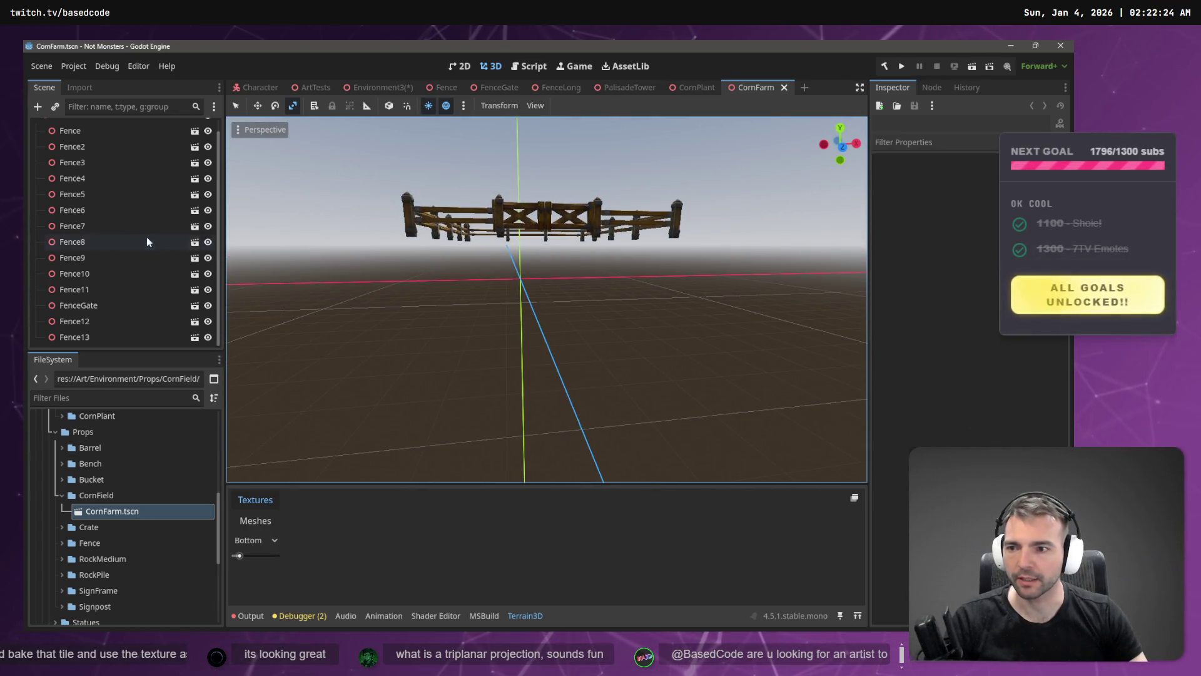
- Select Fence through Fence13 and drag them all down about 3 metres
click(125, 146)
key(ctrl+a)
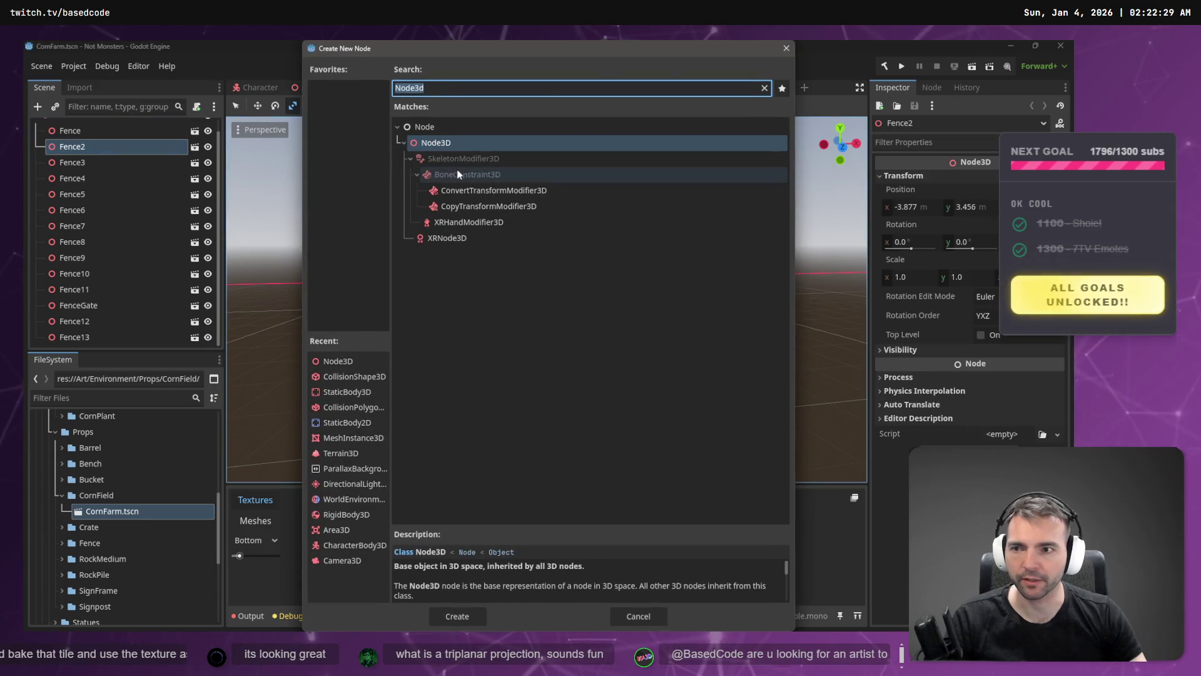
key(Escape)
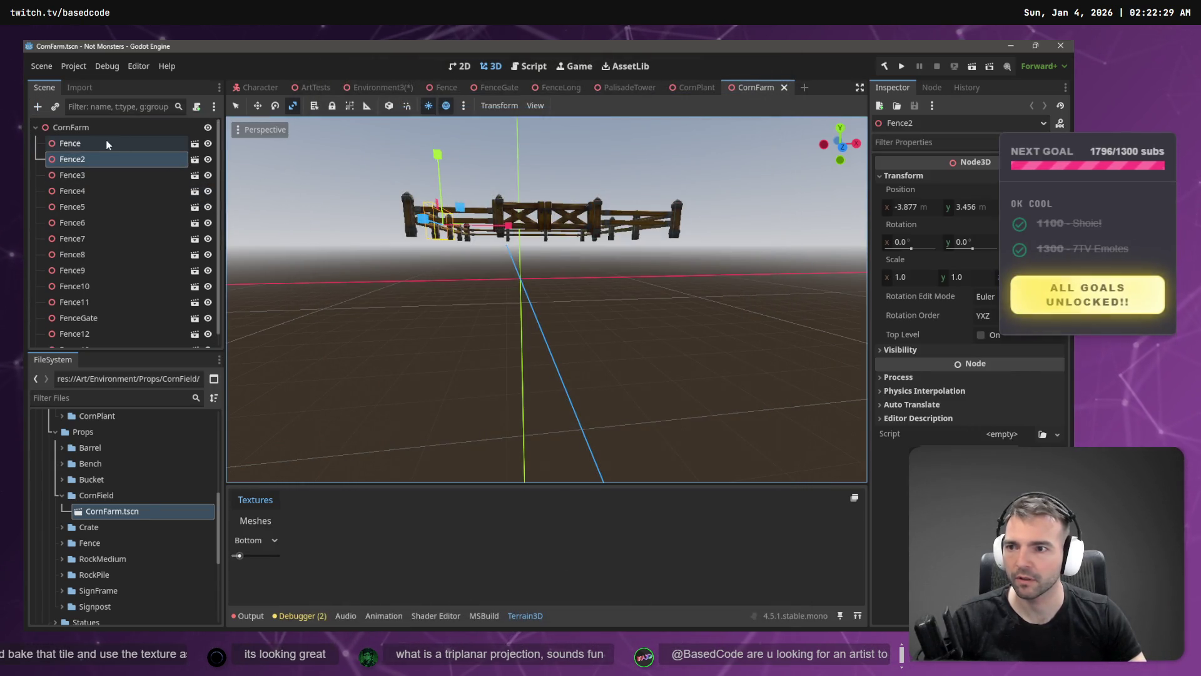
click(106, 142)
shift+click(92, 336)
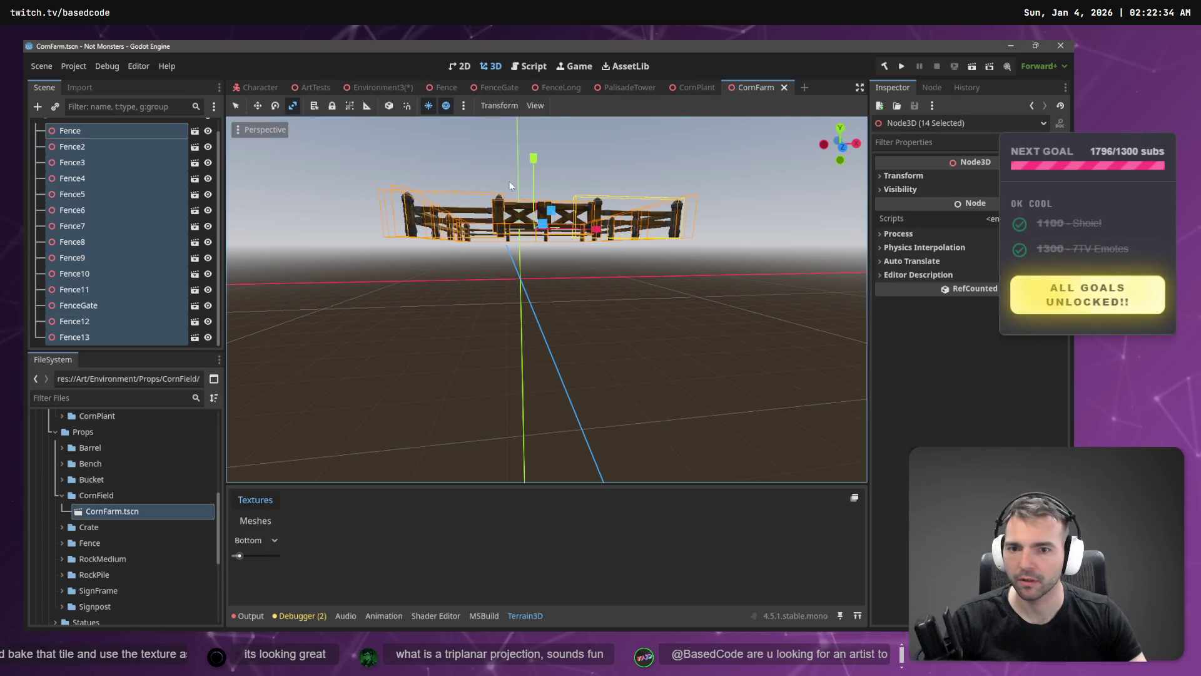
drag(533, 158, 547, 211)
- Confirm the fences' lower position and paste the five corn plants into CornFarm
click(625, 191)
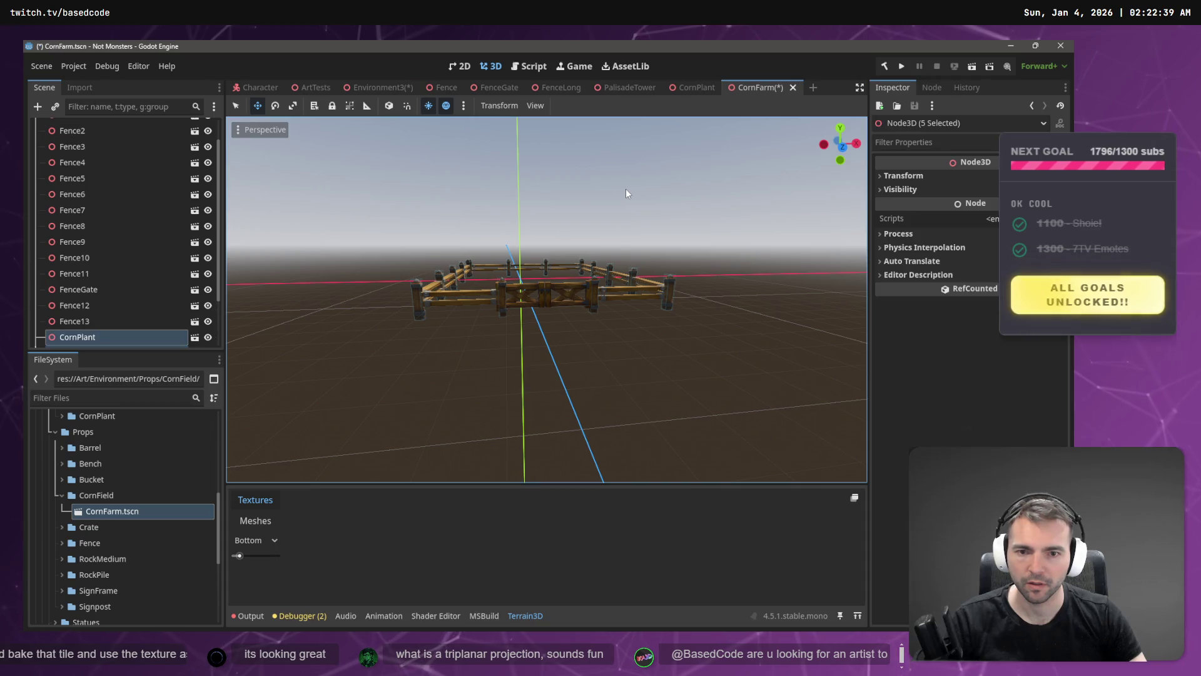
key(ctrl+v)
scroll(687, 215, down, 10)
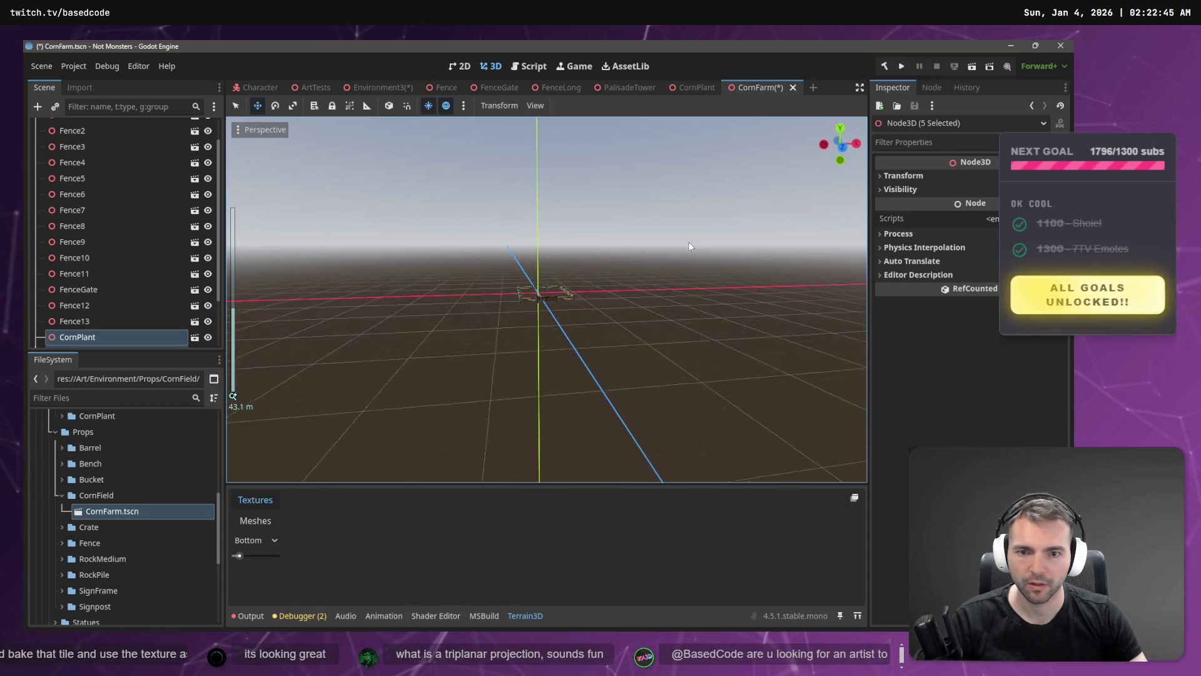
key(g)
key(x)
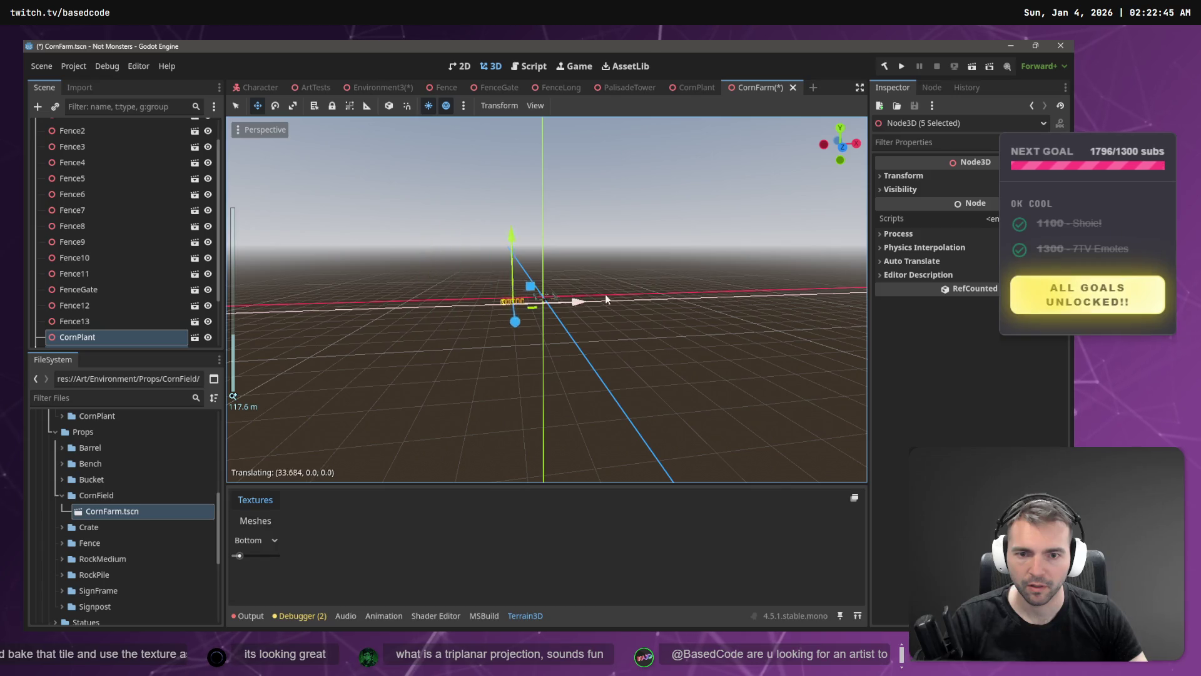
right_click(616, 300)
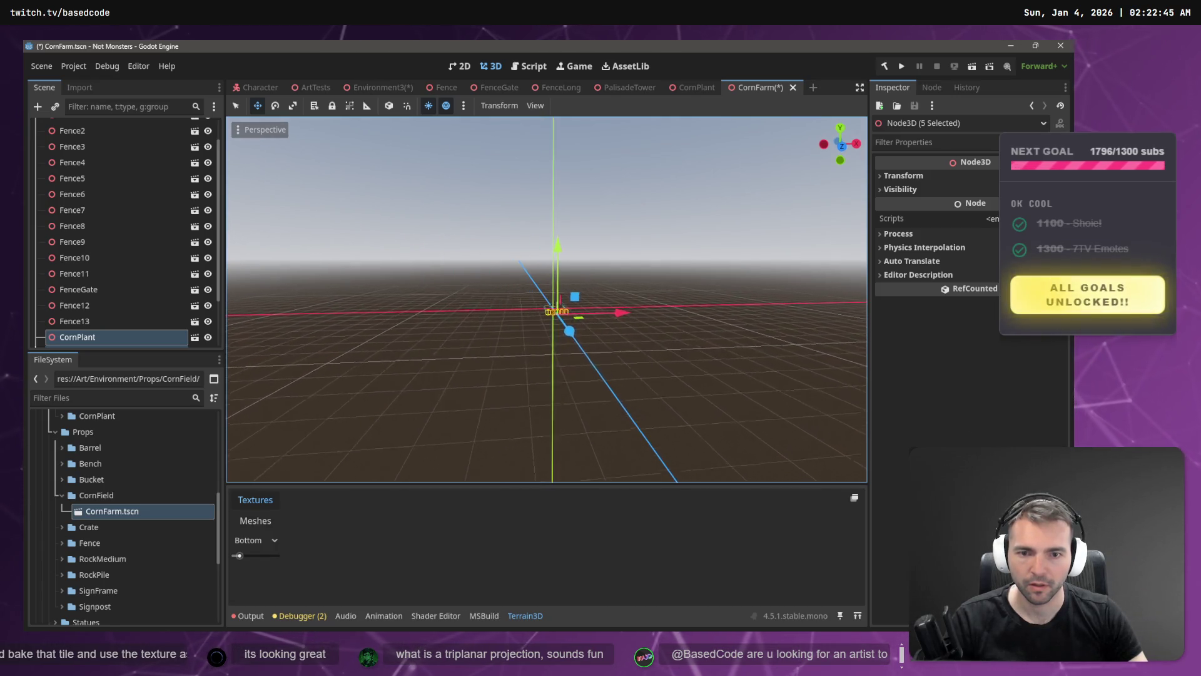
scroll(546, 299, up, 5)
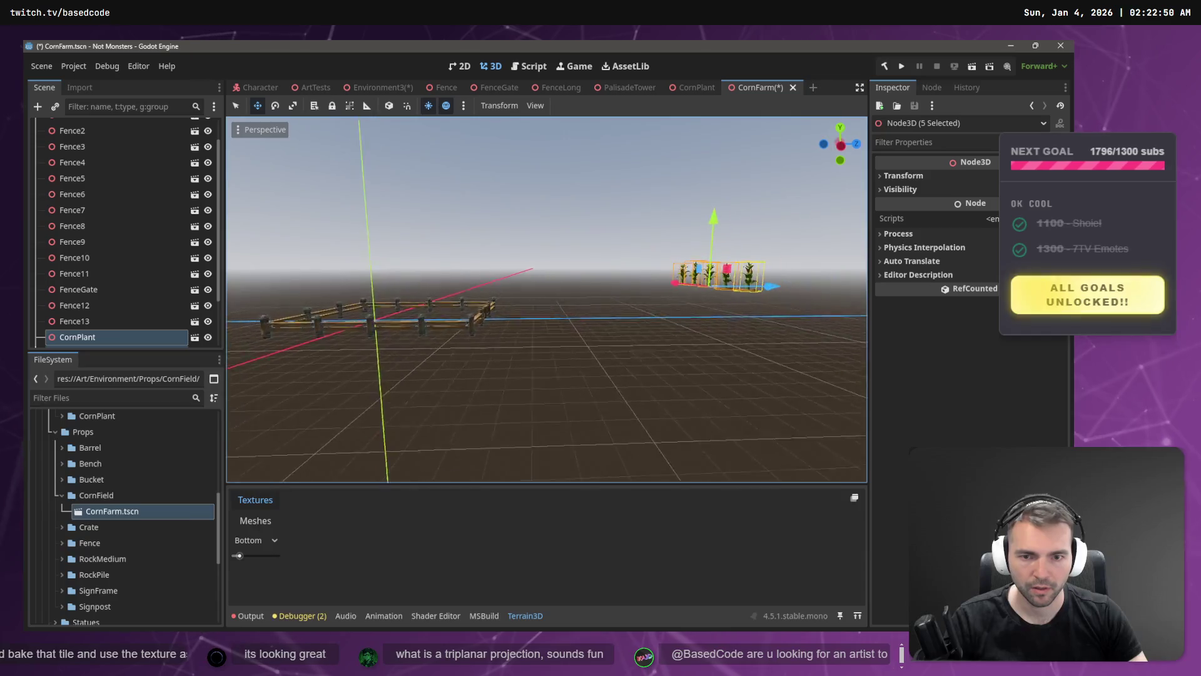
scroll(621, 291, down, 3)
- Rotate the corn plants 90° about Y, slide them inside the fence, and save CornFarm
key(r)
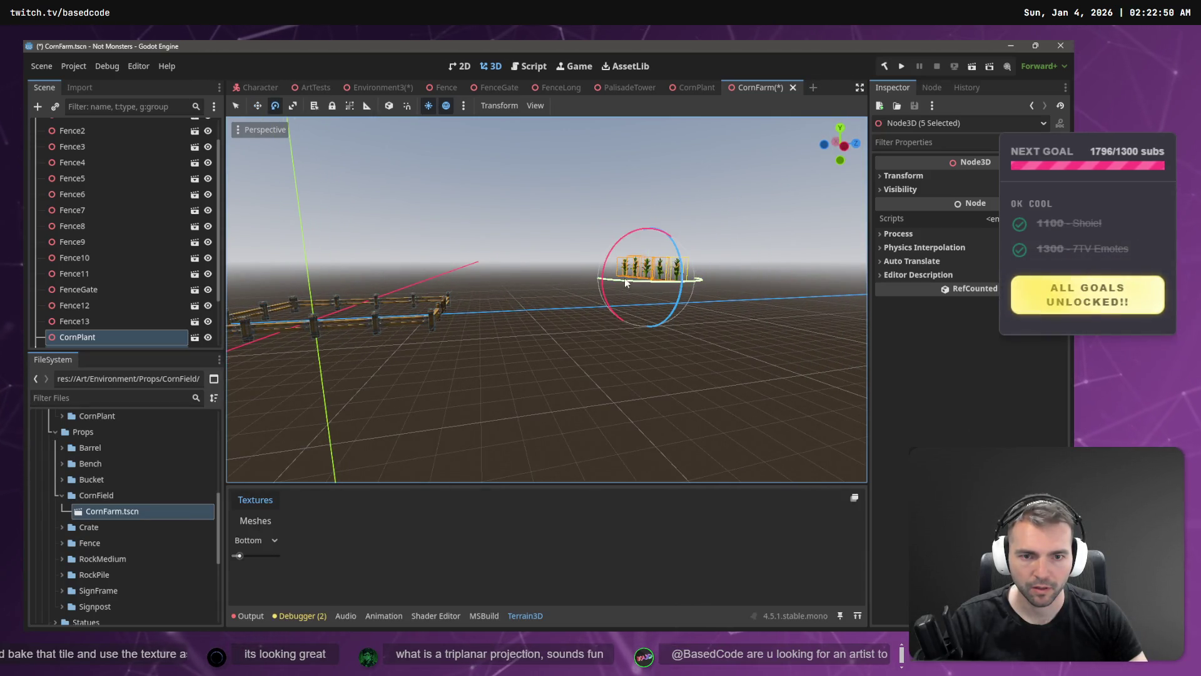
key(y)
click(680, 288)
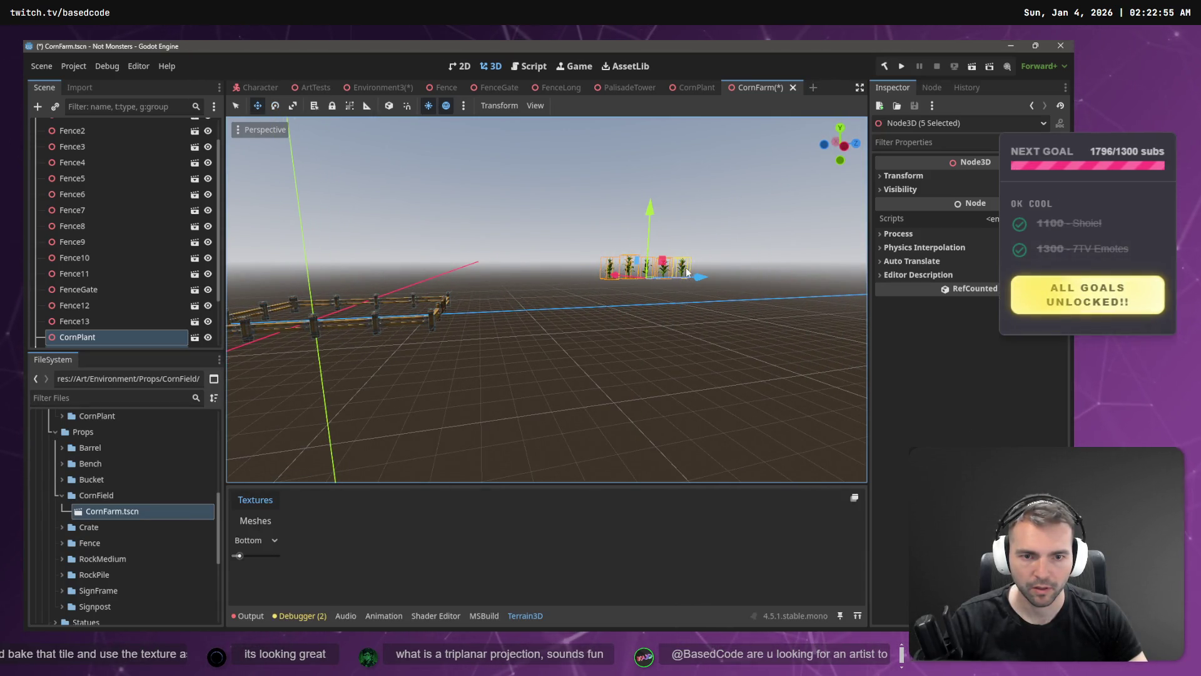
key(w)
drag(696, 284, 508, 313)
mouse_move(412, 243)
mouse_down()
mouse_move(414, 258)
mouse_move(532, 291)
mouse_move(494, 294)
mouse_move(609, 326)
mouse_up()
key(f)
key(ctrl+s)
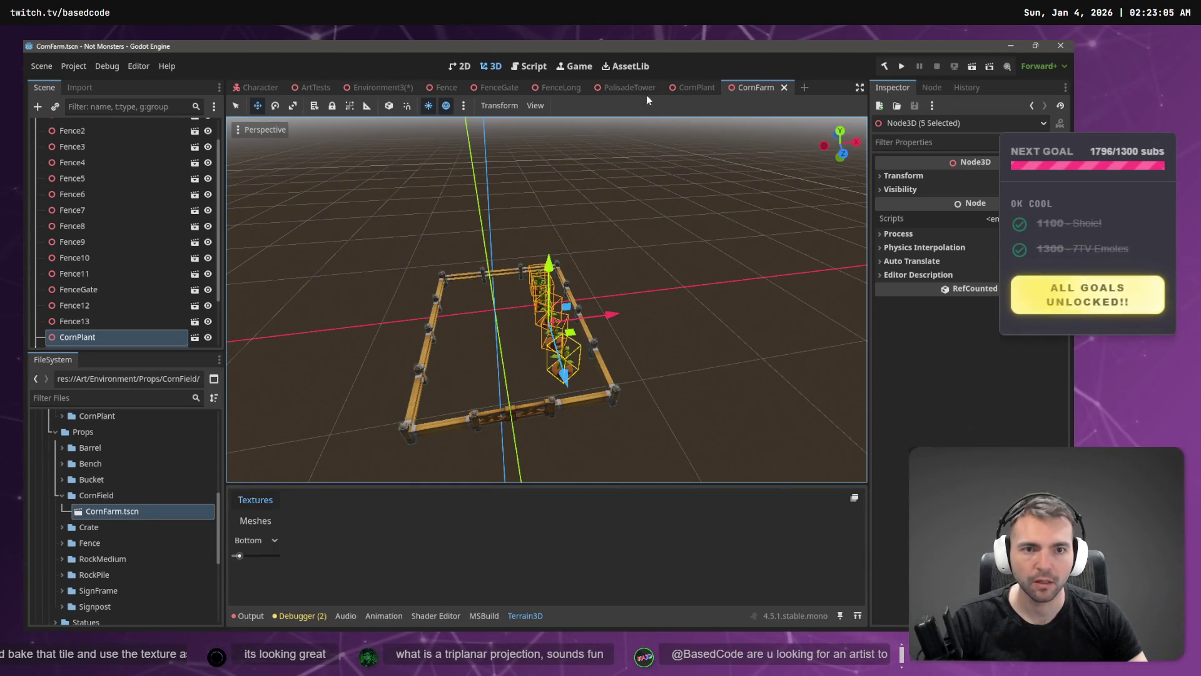
click(374, 87)
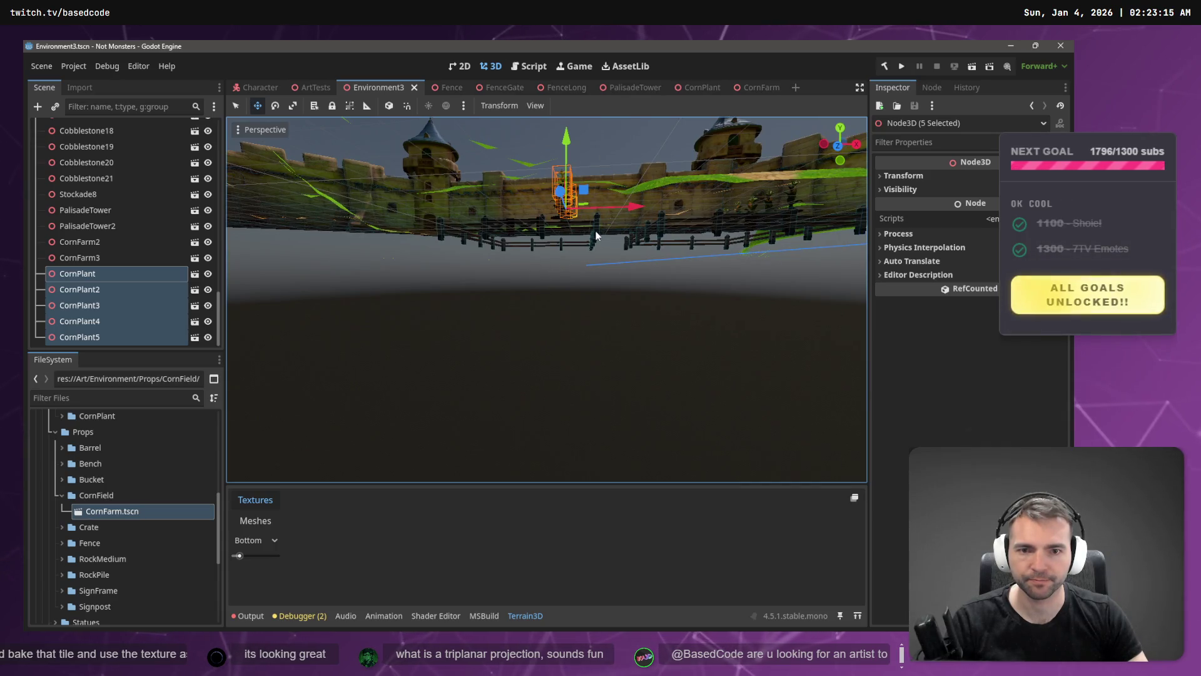
- Lift CornFarm3 along Y onto the grass by the castle wall and save Environment3
click(596, 236)
mouse_move(536, 182)
mouse_down()
mouse_move(537, 144)
mouse_move(524, 151)
mouse_up()
key(f)
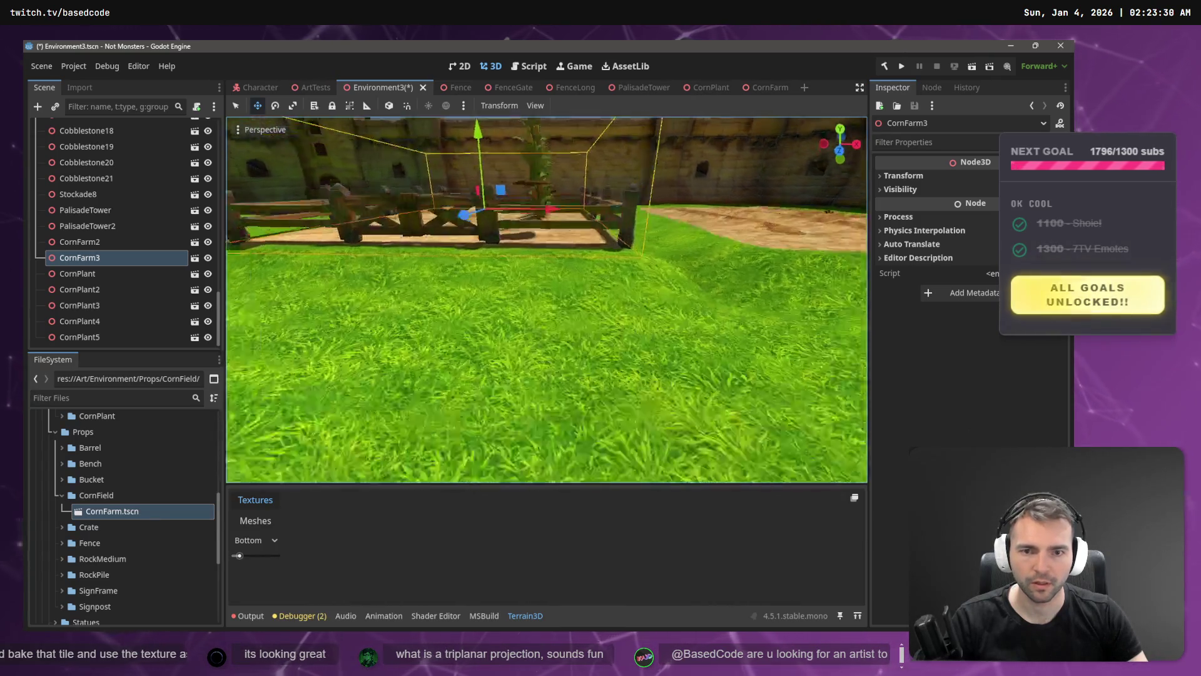
key(ctrl+s)
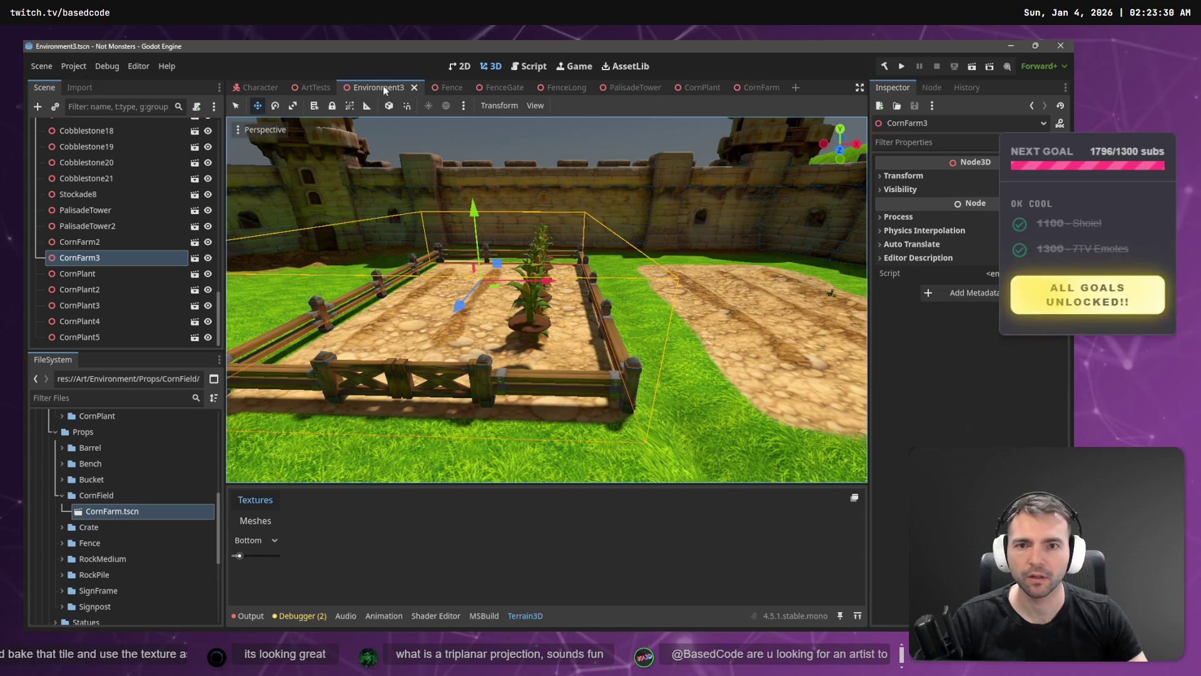
- Split the 3D viewport into two side-by-side views
drag(383, 87, 685, 181)
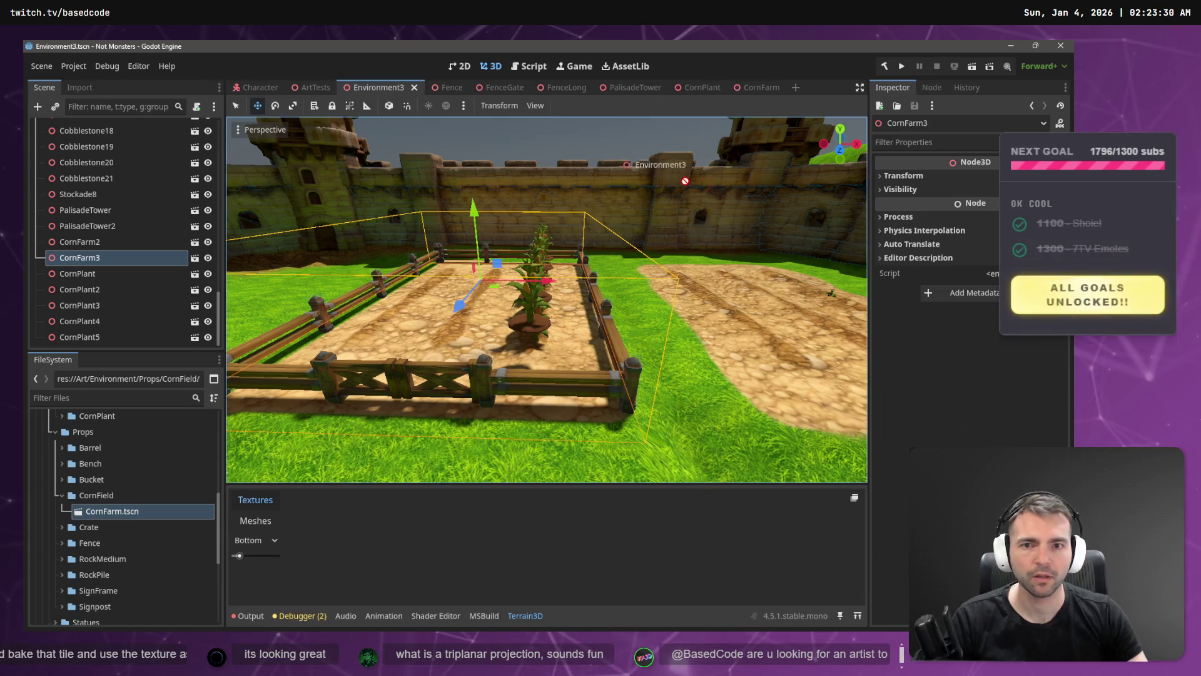
click(530, 105)
click(575, 153)
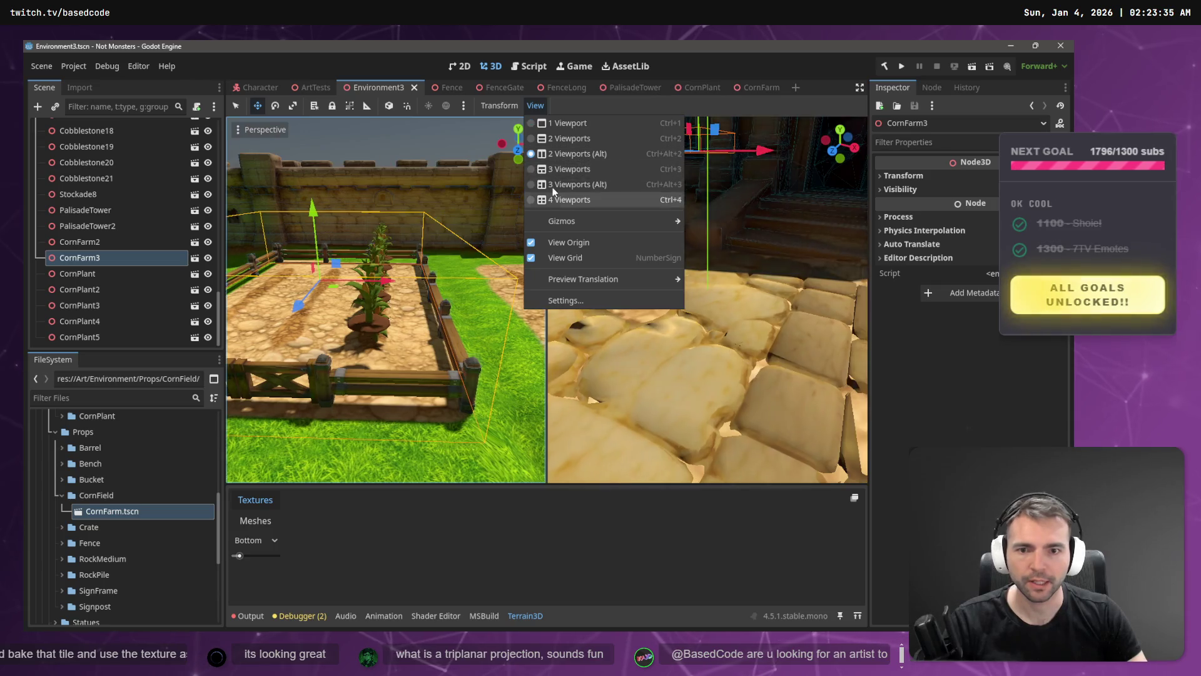
click(750, 99)
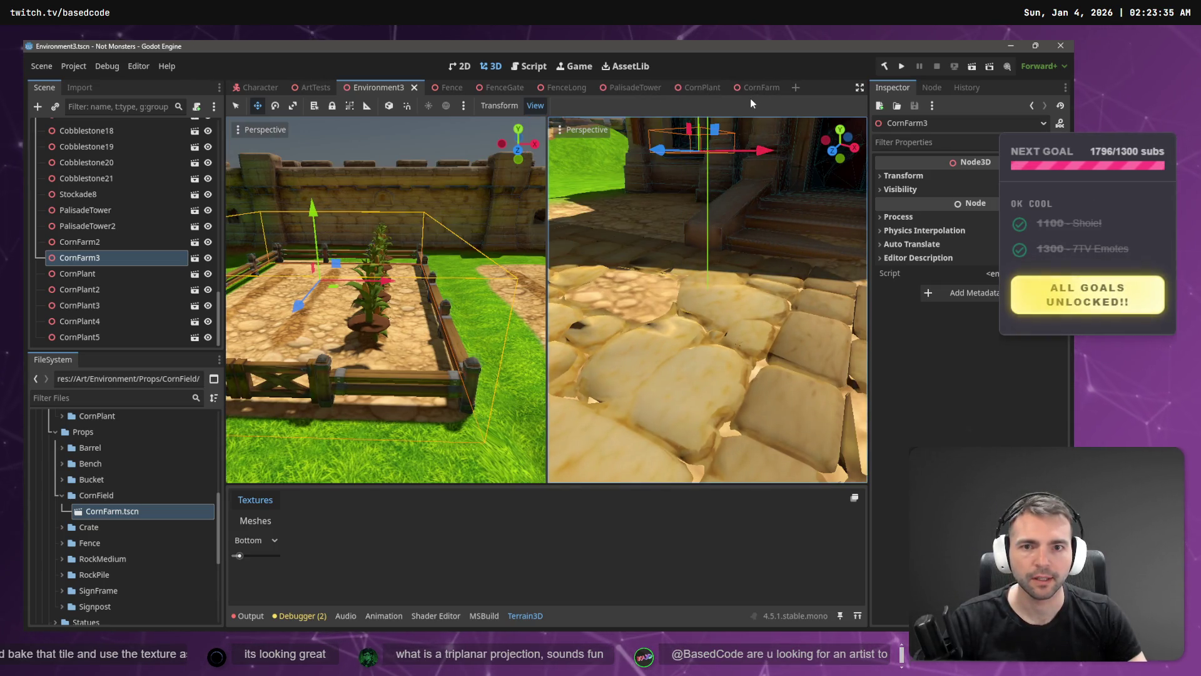
- Look through the CornFarm and Fence scenes, then set Environment3 back to 1 Viewport
click(760, 87)
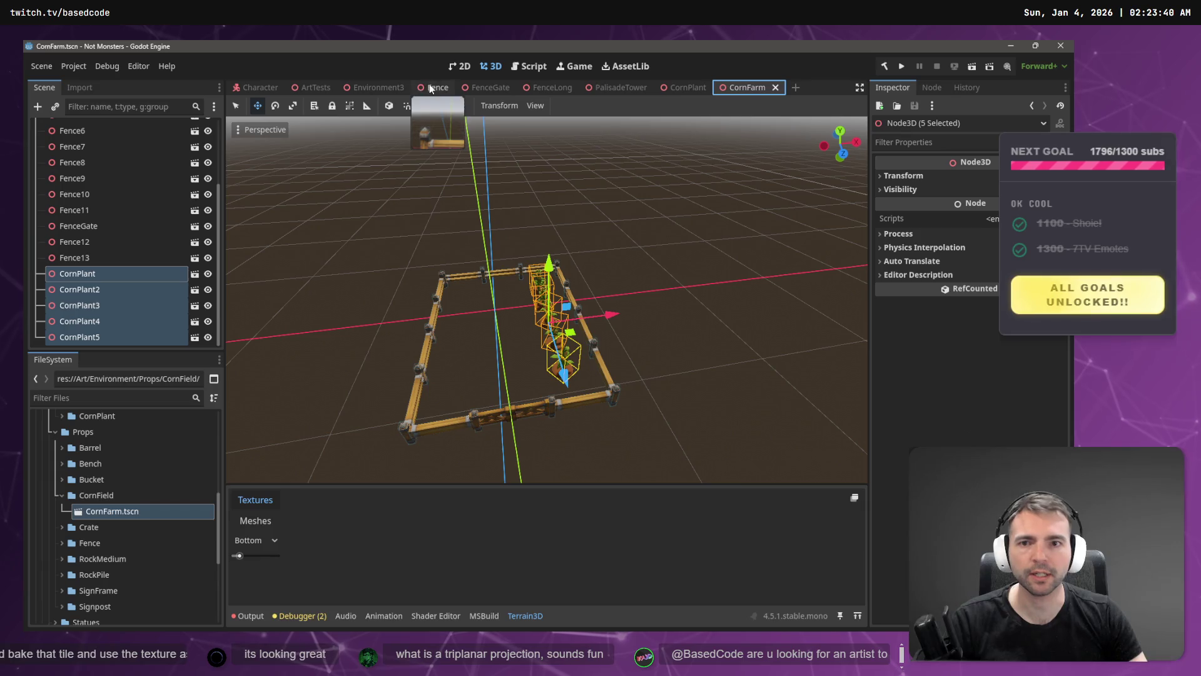
click(381, 89)
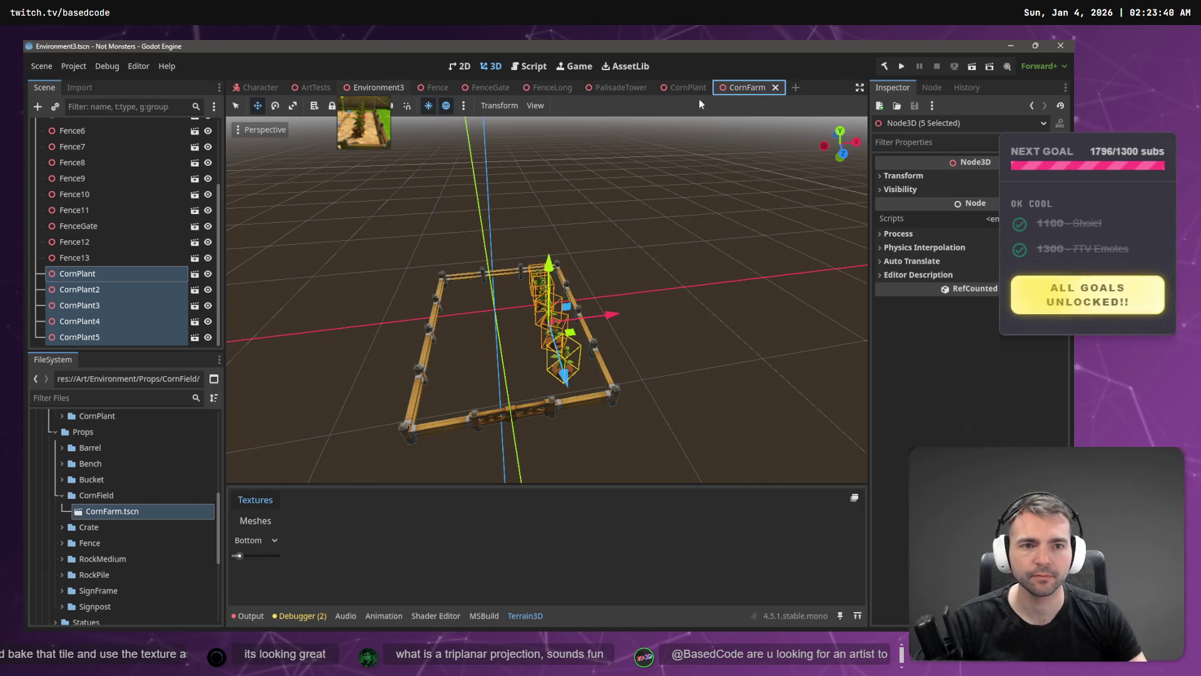
click(755, 87)
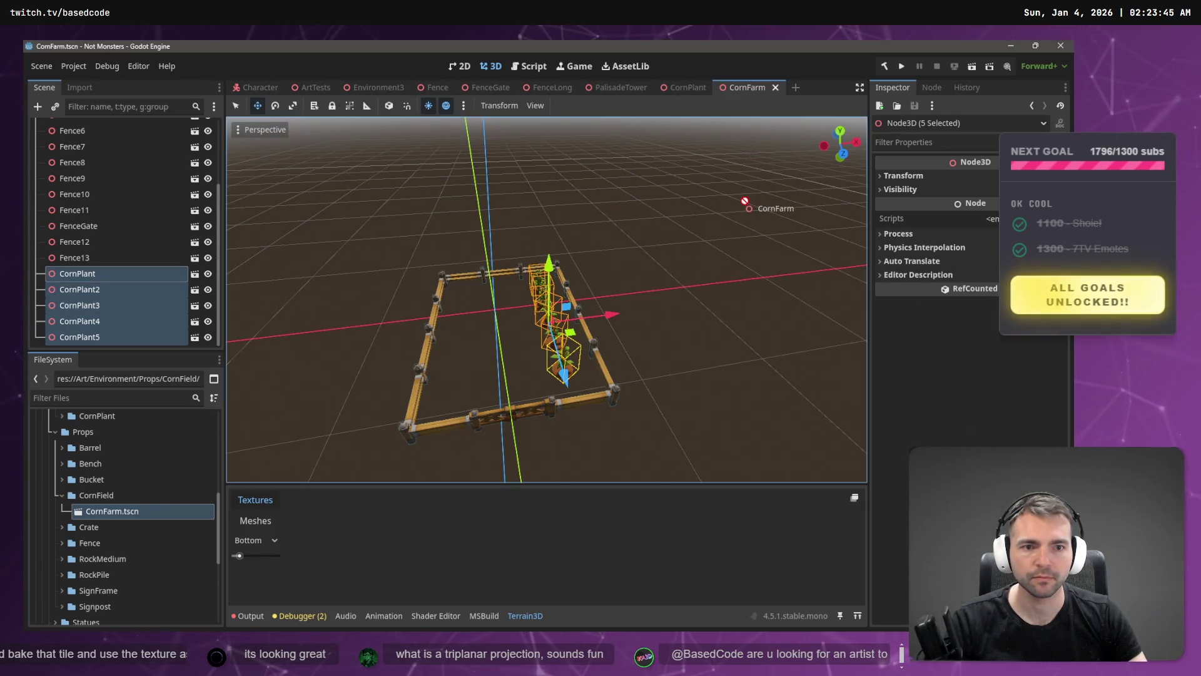
click(432, 88)
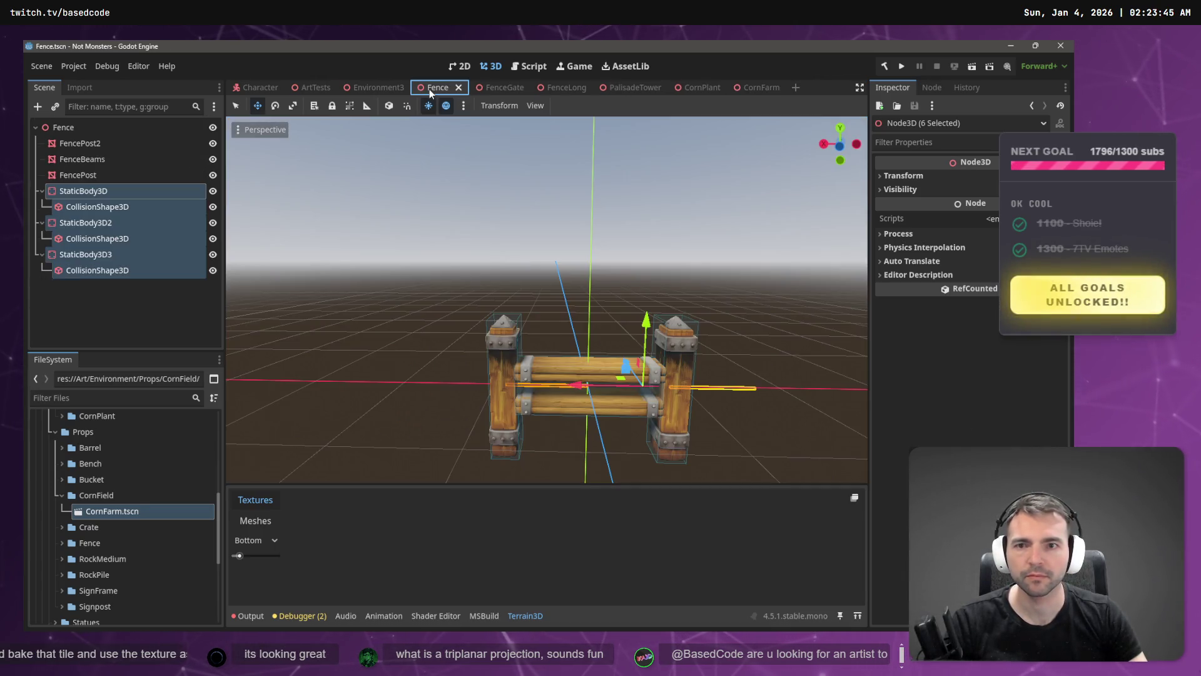
click(370, 88)
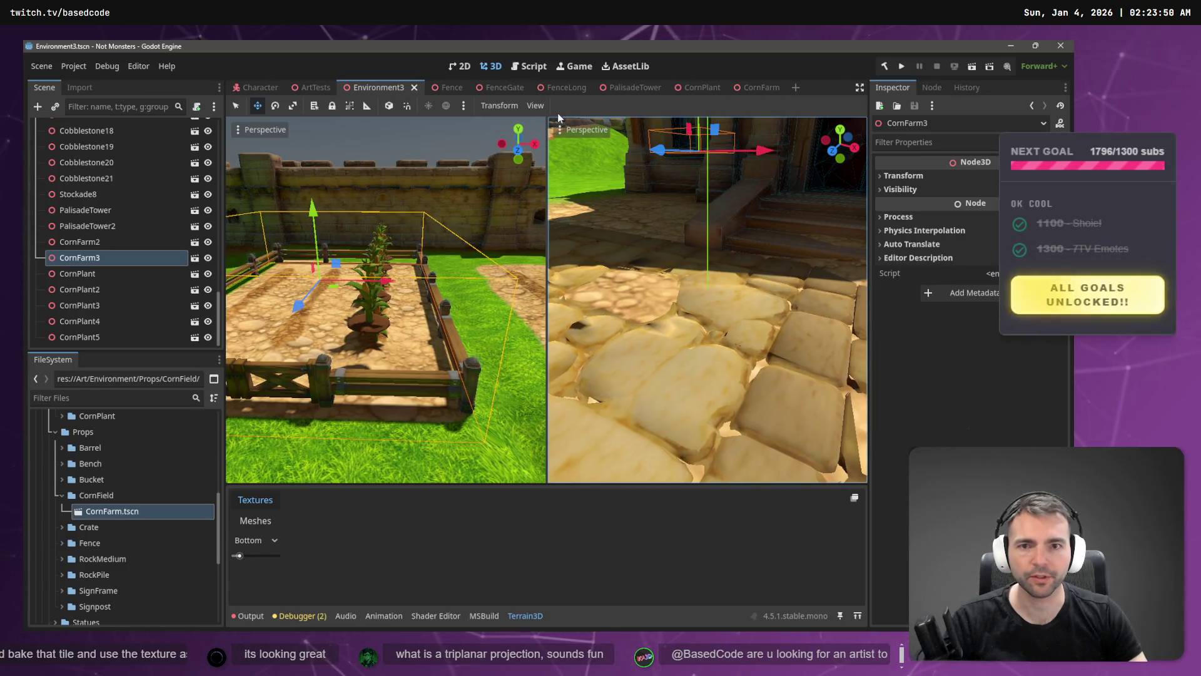
click(542, 105)
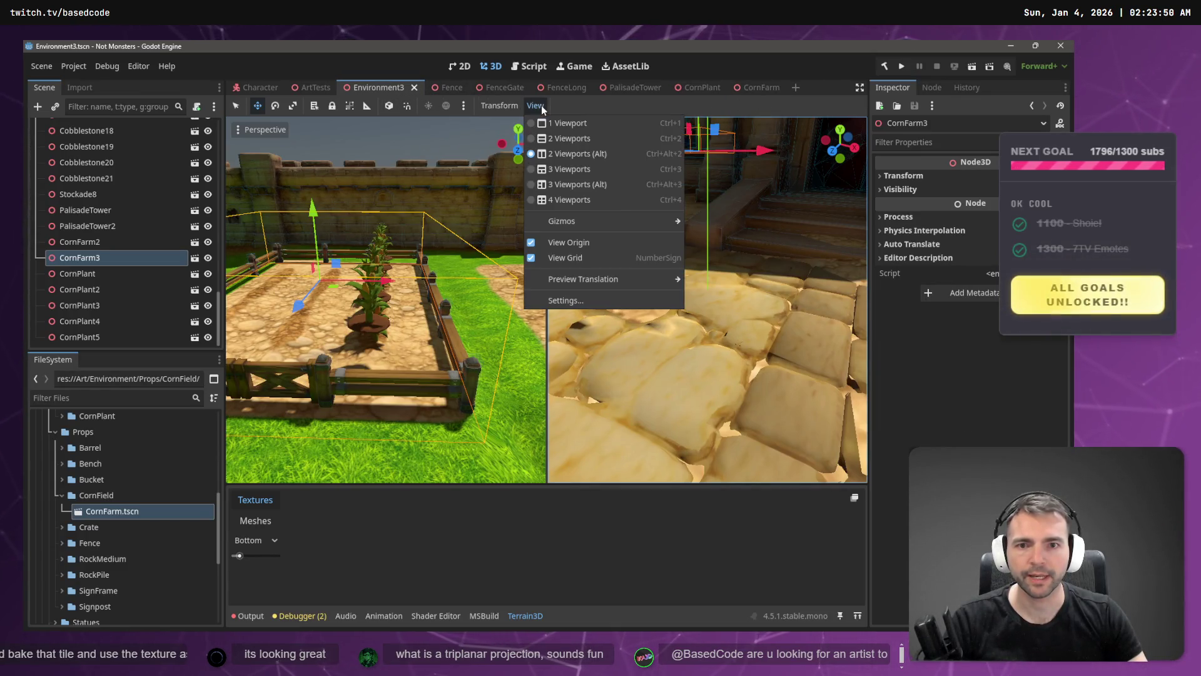
click(552, 123)
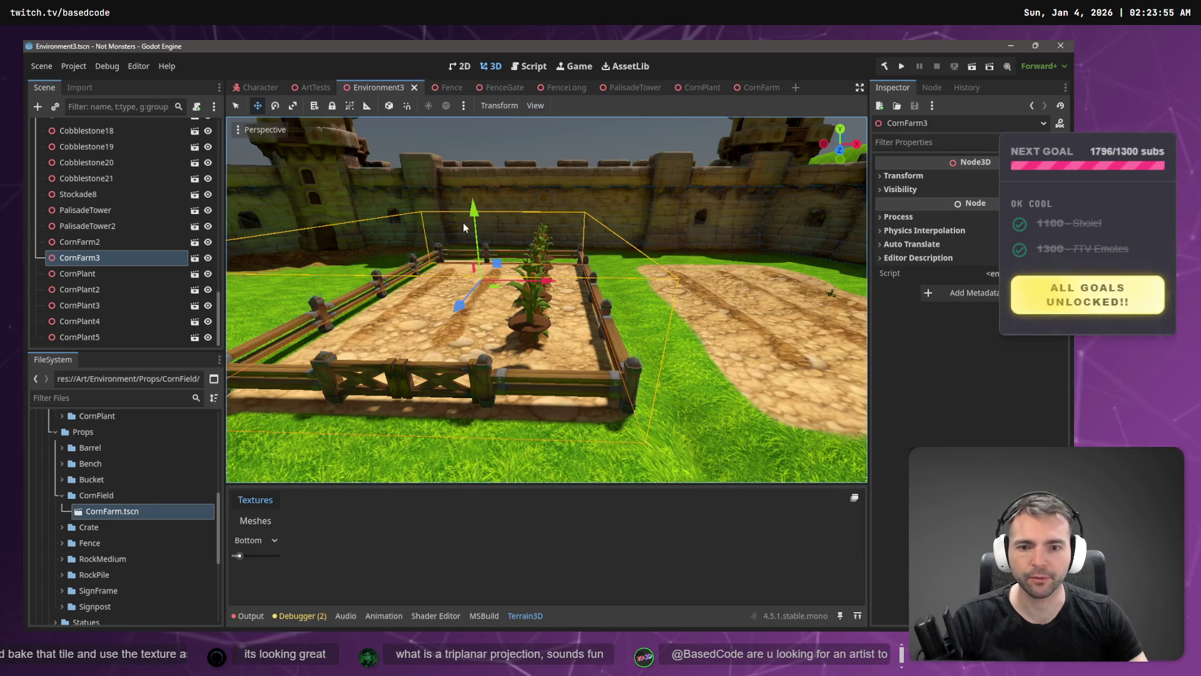
- In CornFarm, lower the five selected corn plants about 1.3 m along Y, then return to Environment3
click(760, 87)
key(f)
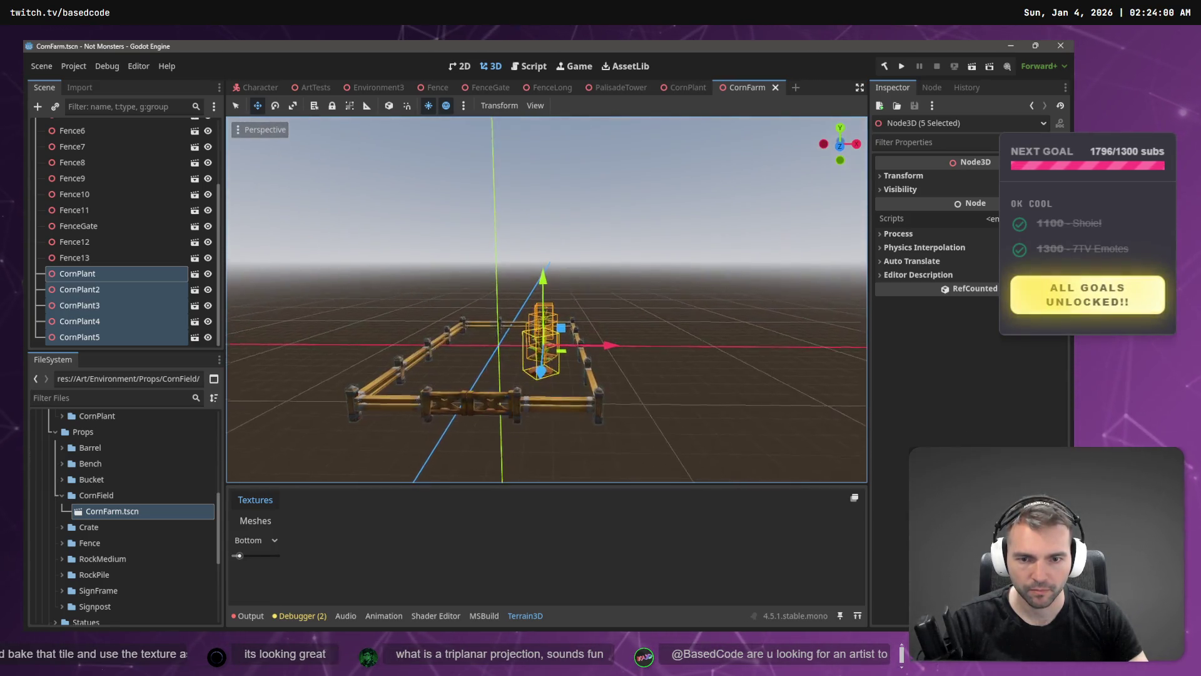
key(s)
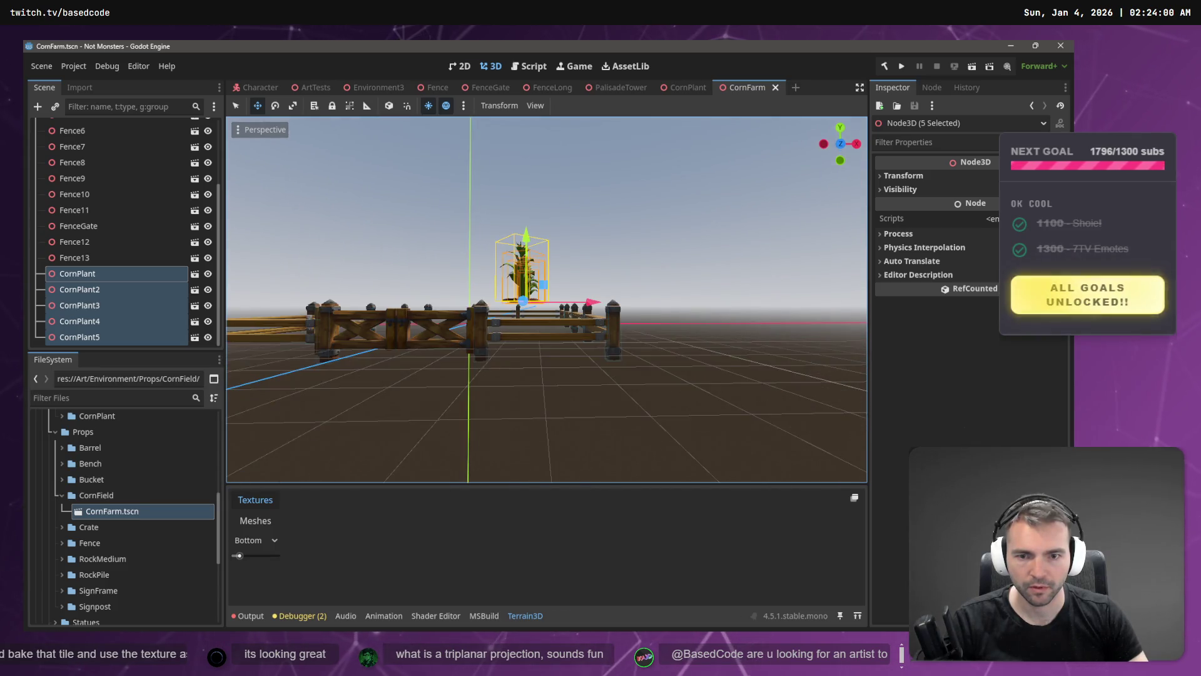
drag(542, 219, 547, 235)
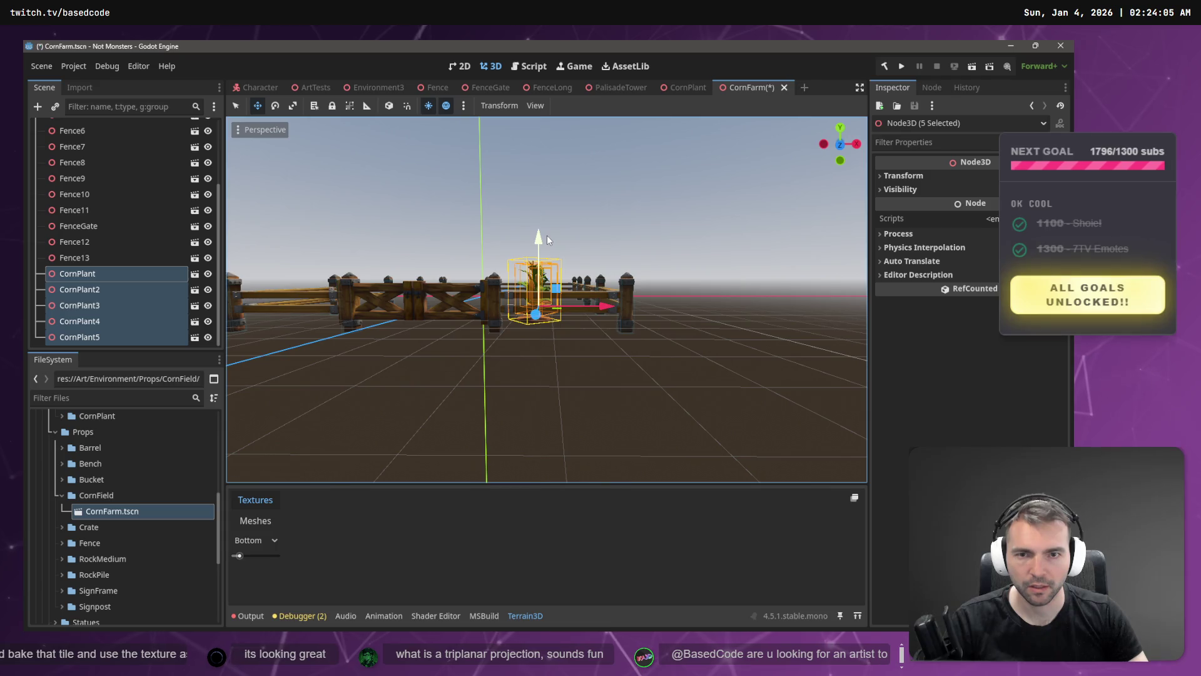
click(388, 87)
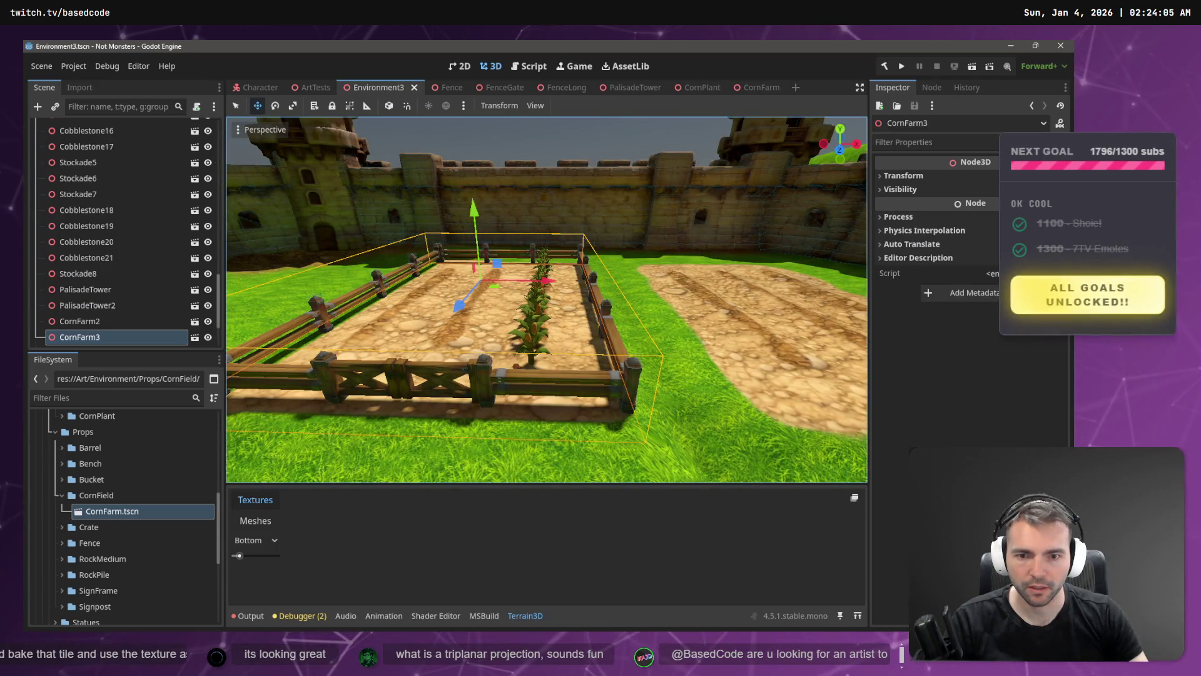
- Select the stray nodes CornPlant through CornPlant5 in Environment3 and delete them
drag(491, 231, 606, 239)
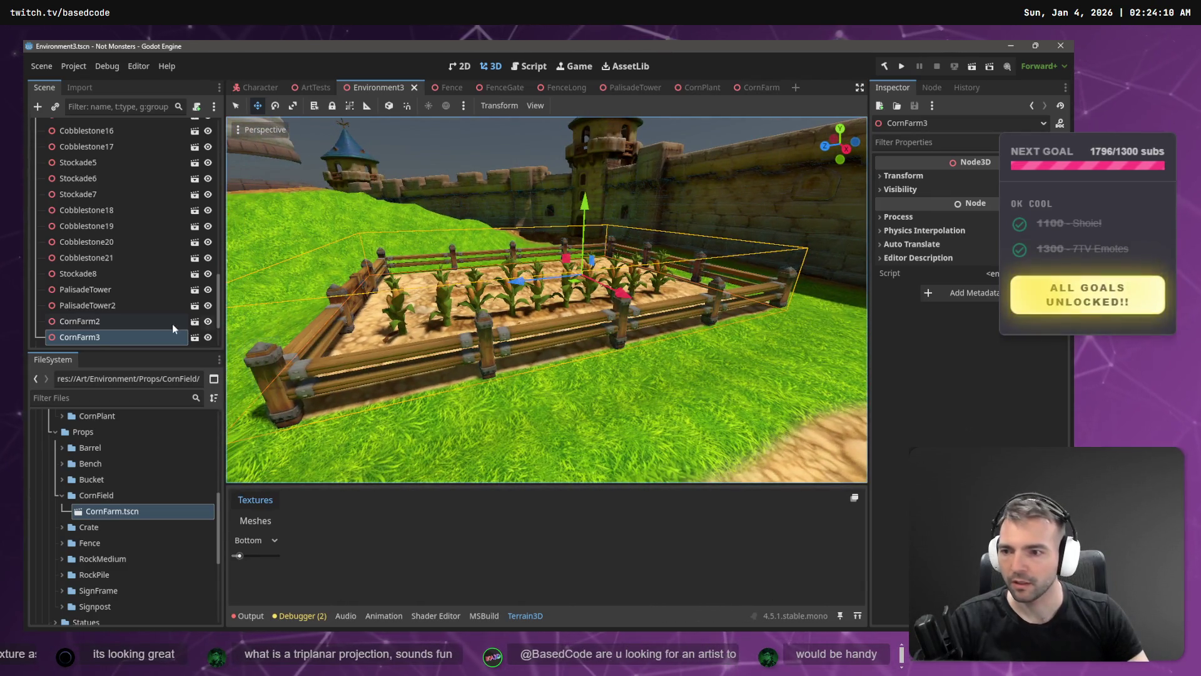
drag(544, 300, 582, 291)
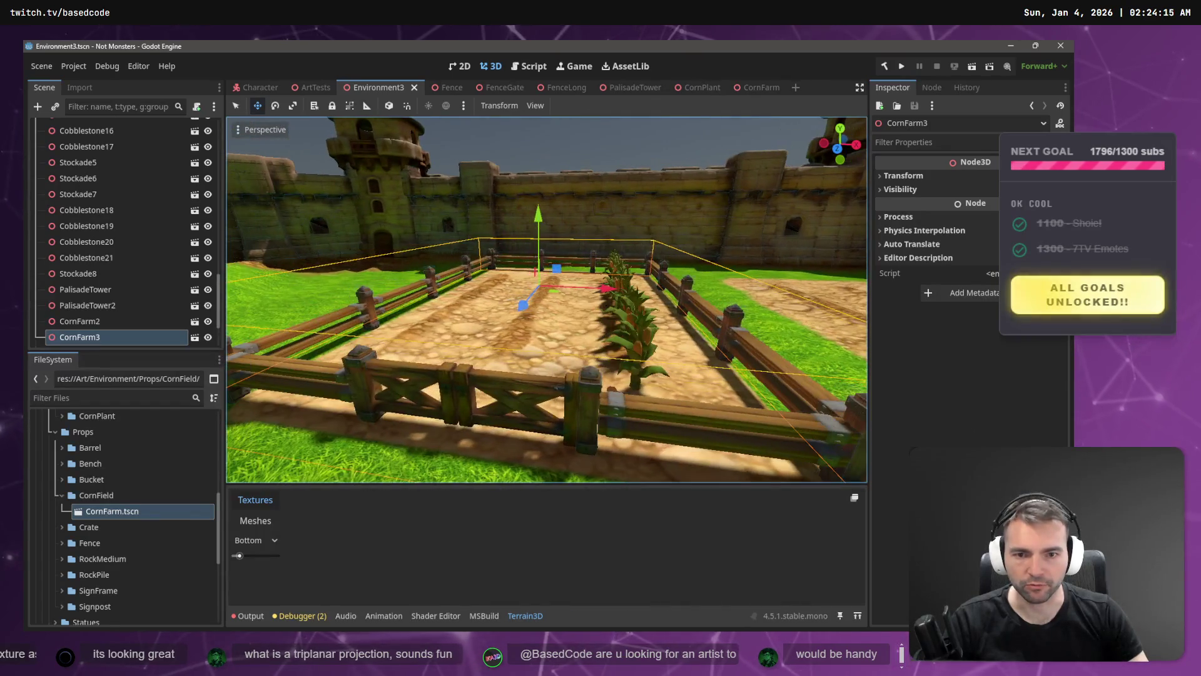
click(96, 321)
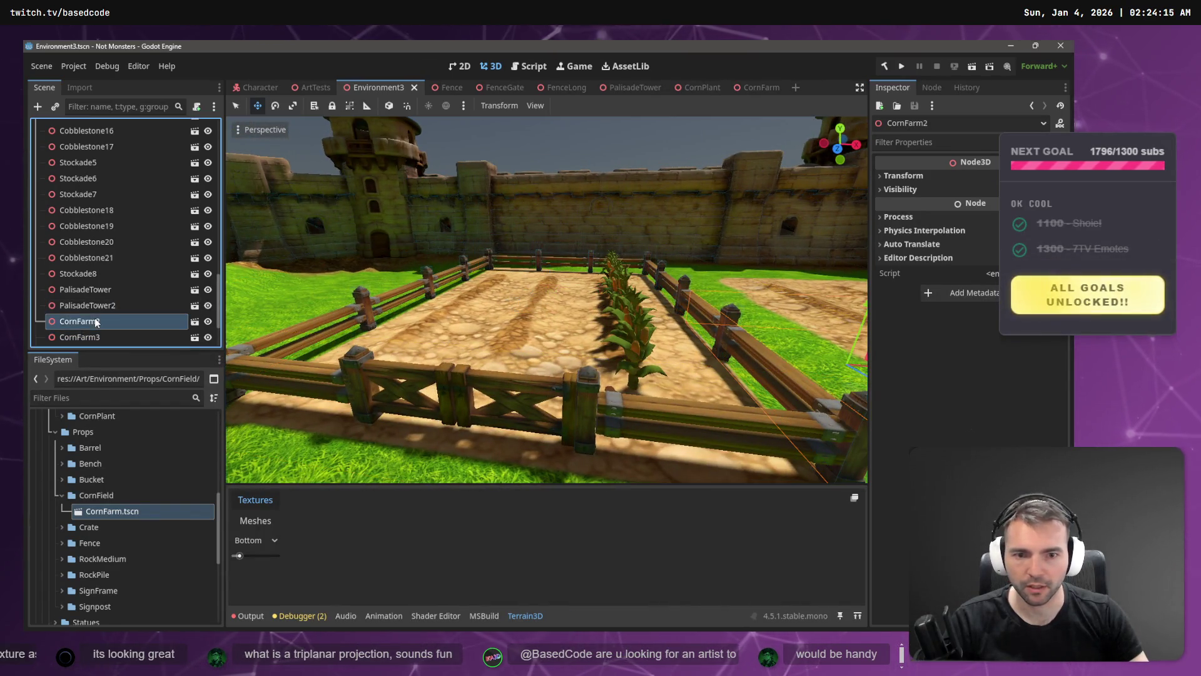
scroll(97, 301, down, 2)
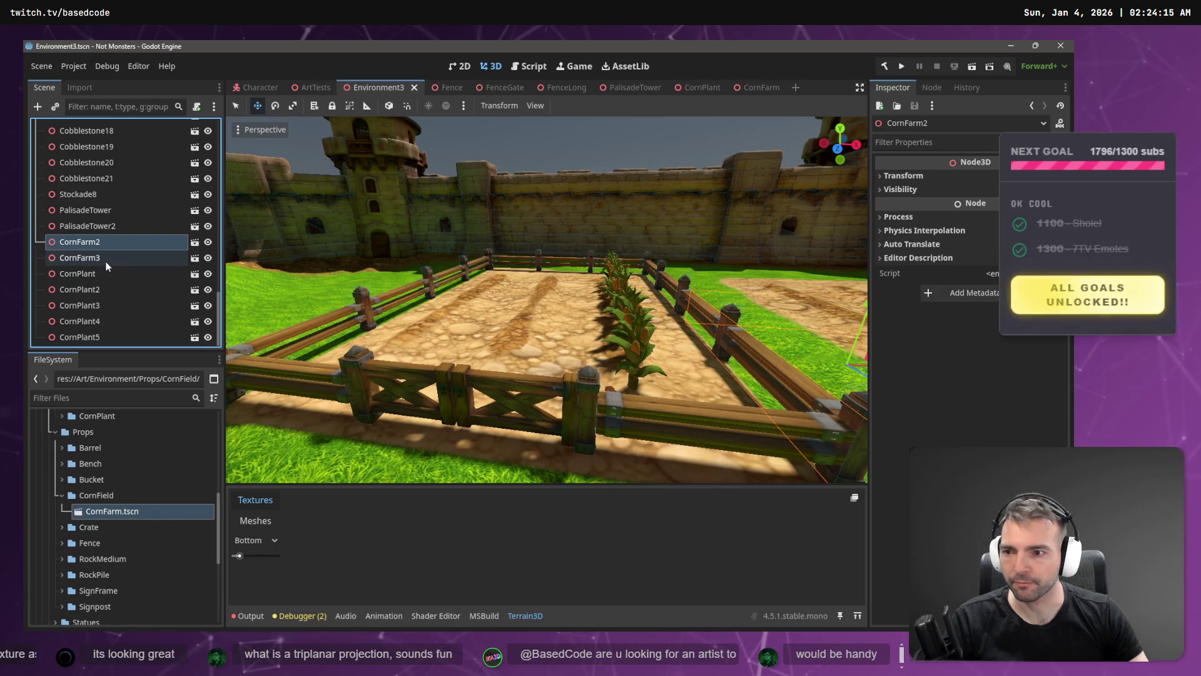
click(105, 274)
shift+click(115, 336)
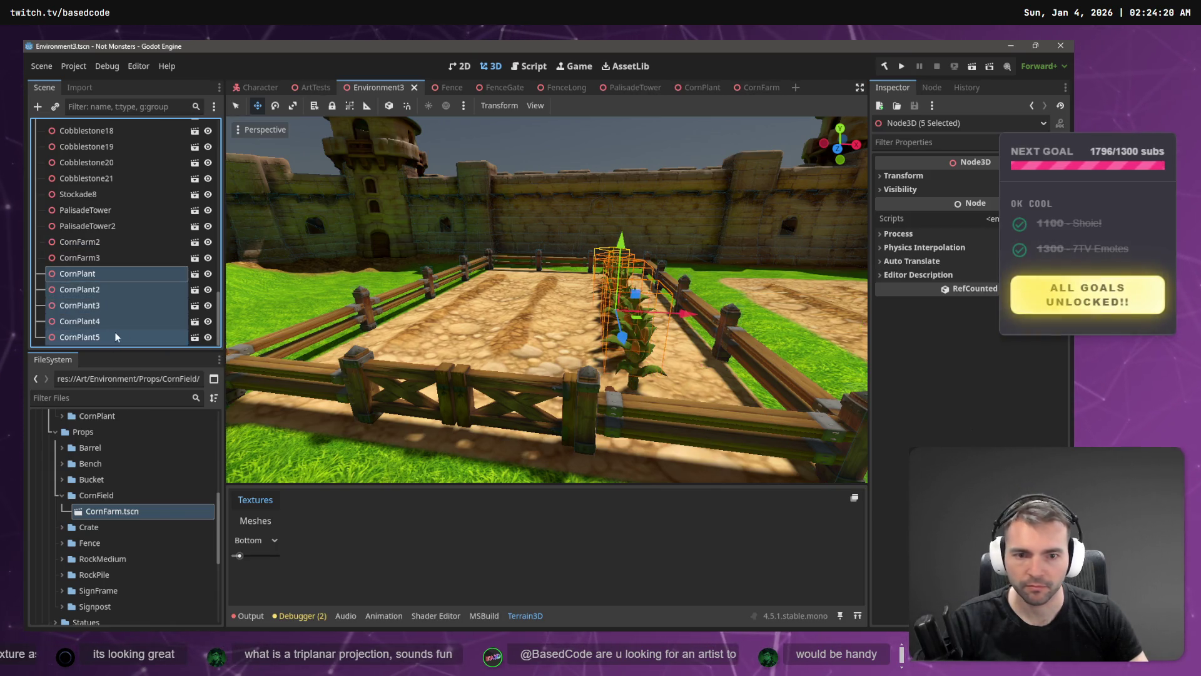
key(f)
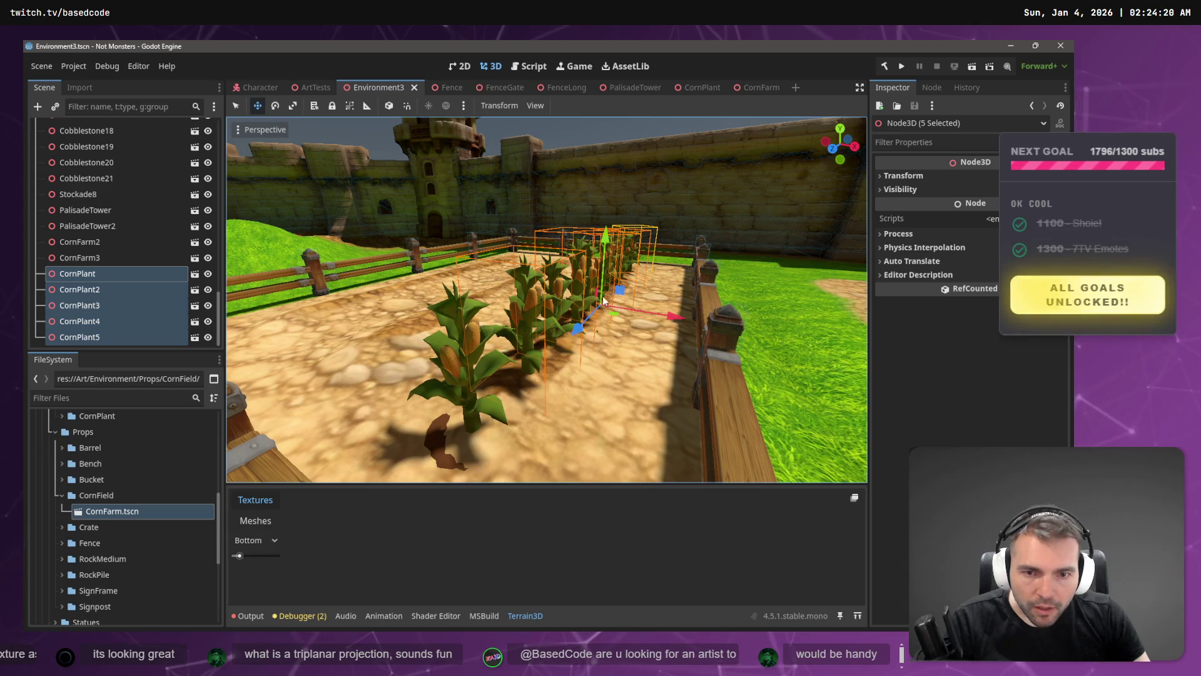
drag(669, 314, 558, 293)
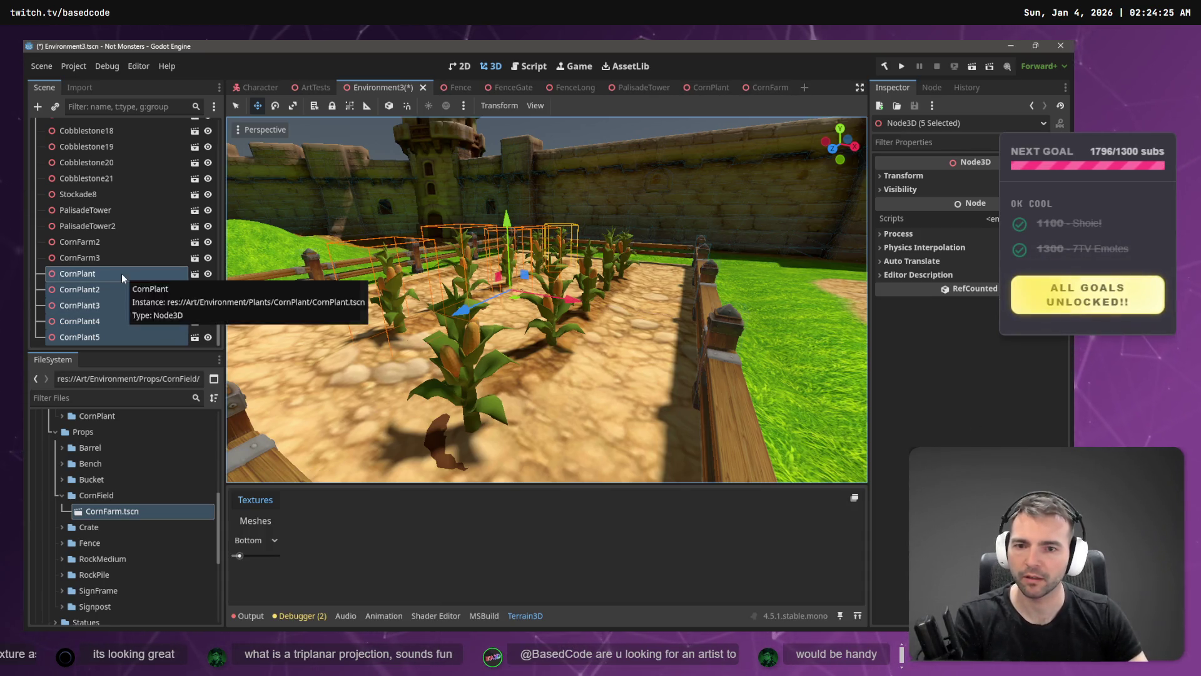
key(Delete)
key(Return)
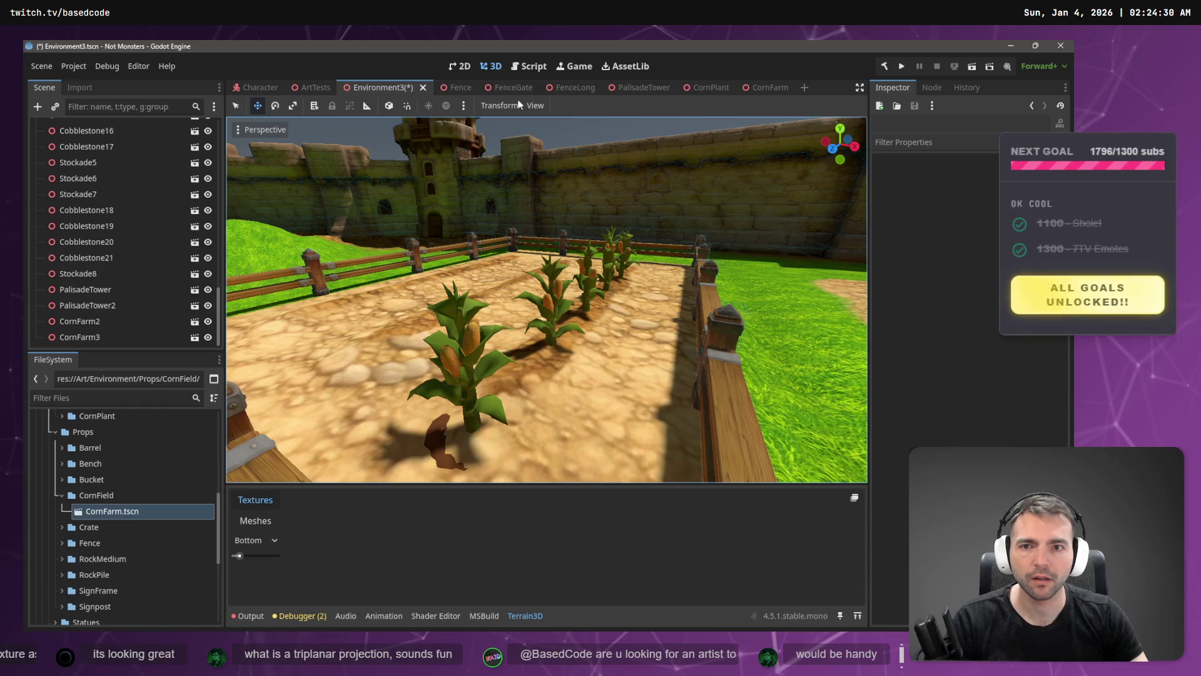
click(770, 88)
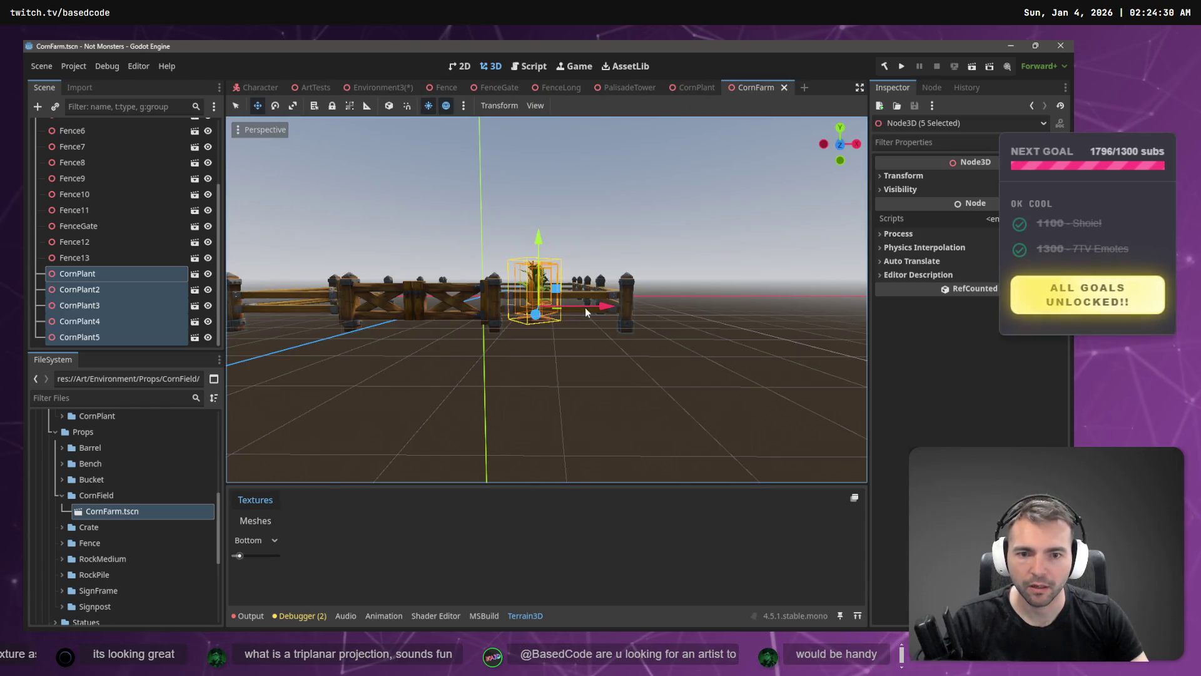
- Duplicate the five corn plants as a second row along X and turn them around vertically
drag(586, 311, 565, 309)
right_click(565, 309)
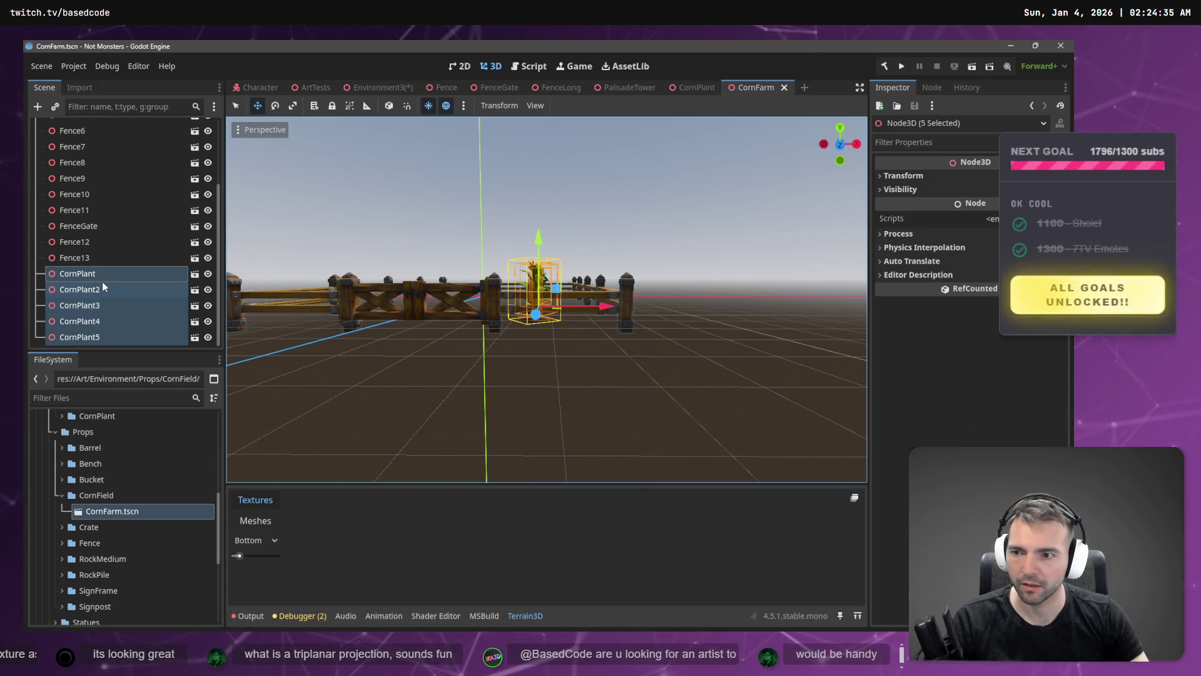
key(ctrl+d)
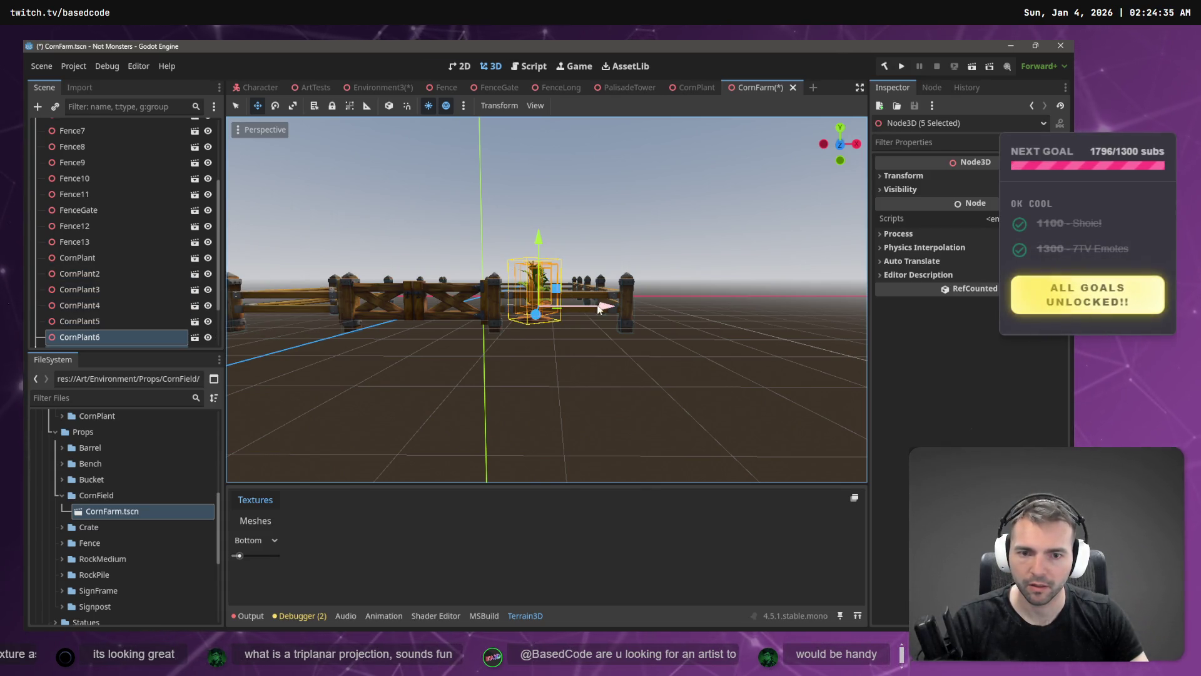
drag(598, 307, 542, 310)
key(f)
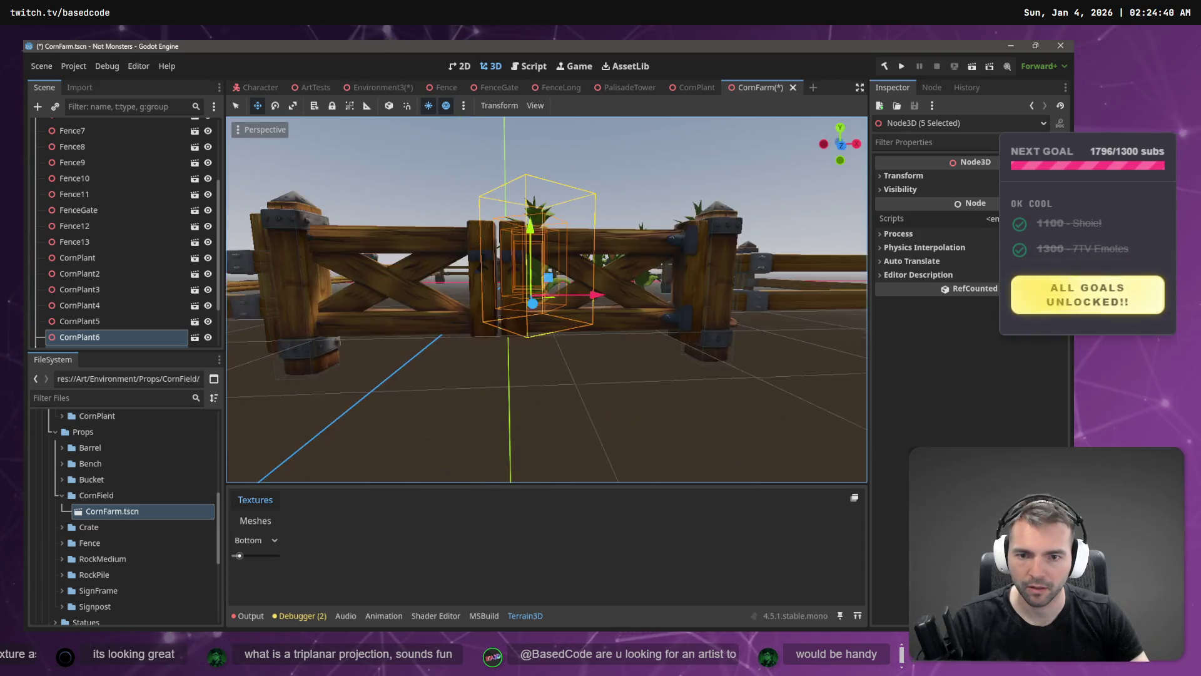
scroll(764, 264, down, 5)
click(901, 177)
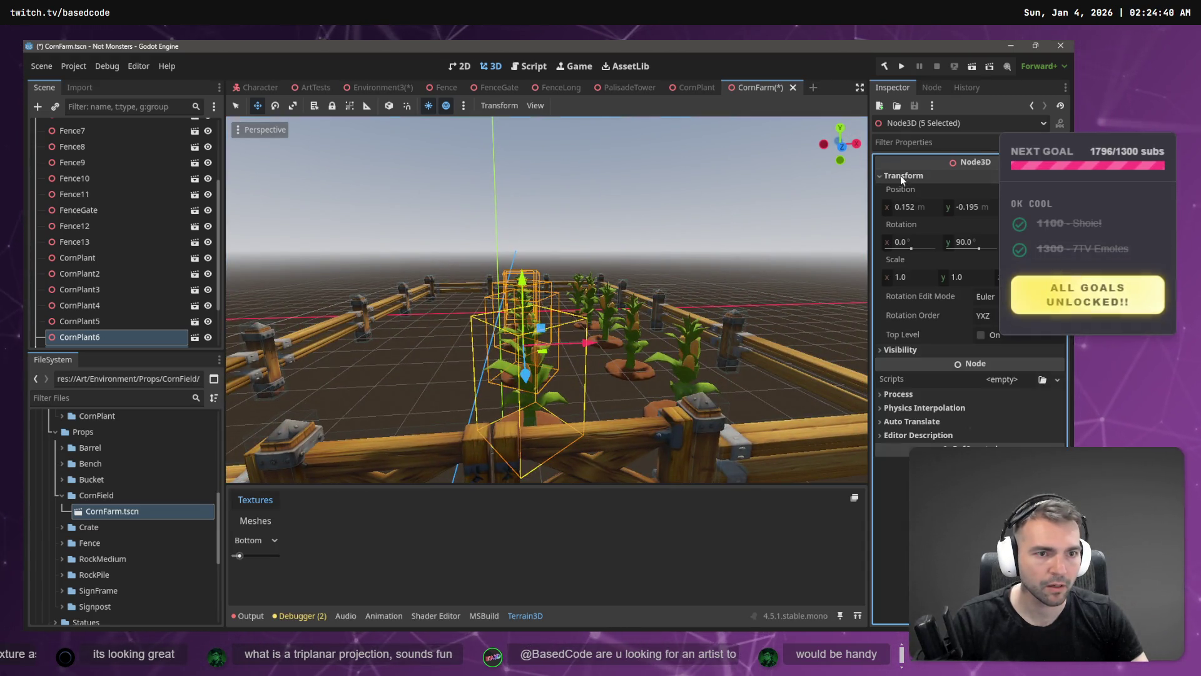
mouse_move(970, 243)
mouse_down()
mouse_move(1011, 243)
mouse_move(985, 242)
mouse_up()
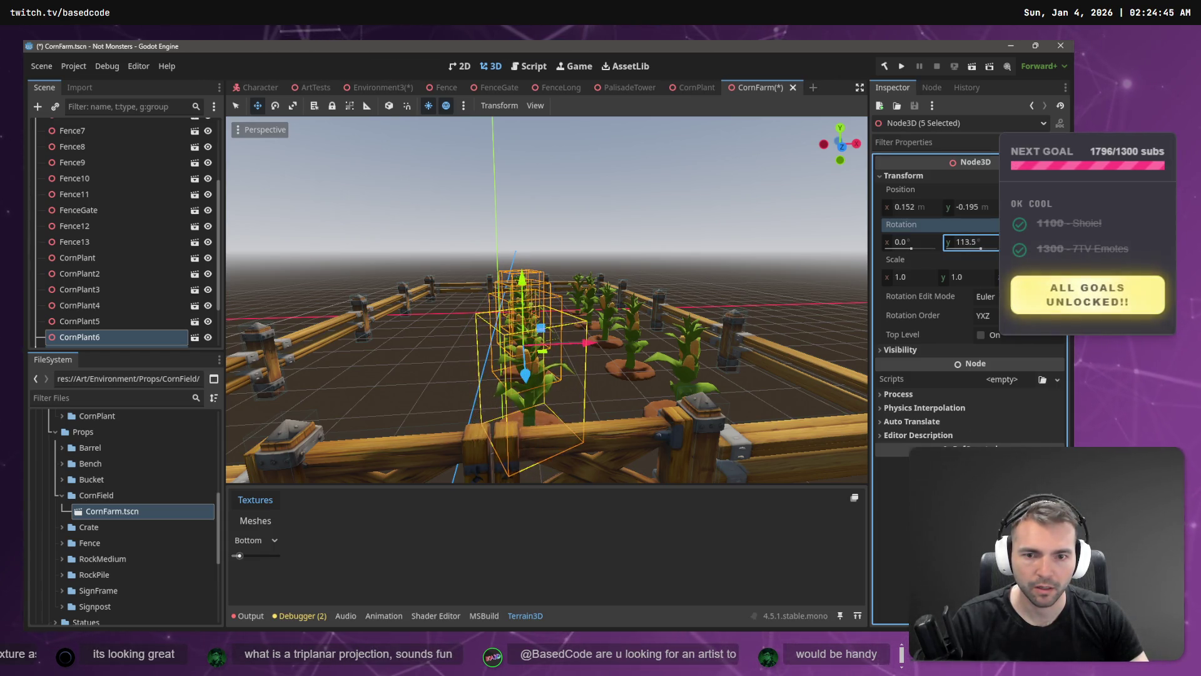
click(542, 395)
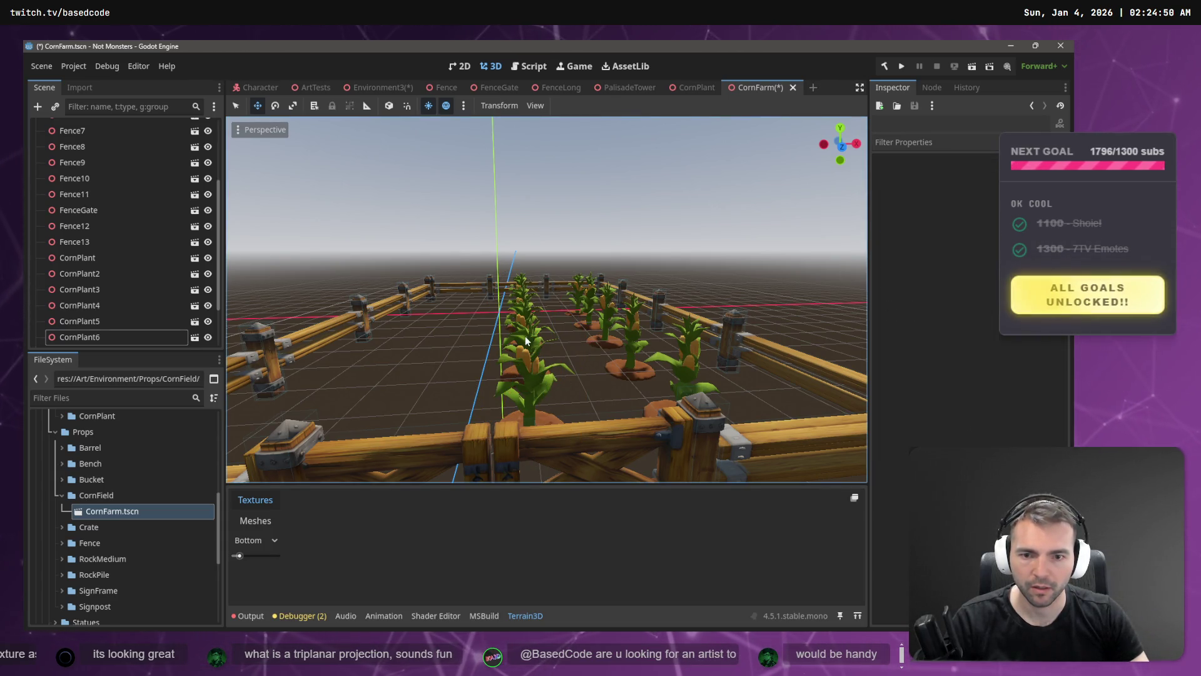
- Rotate CornPlant9, CornPlant8 and CornPlant7 individually around their vertical axes
drag(525, 335, 544, 346)
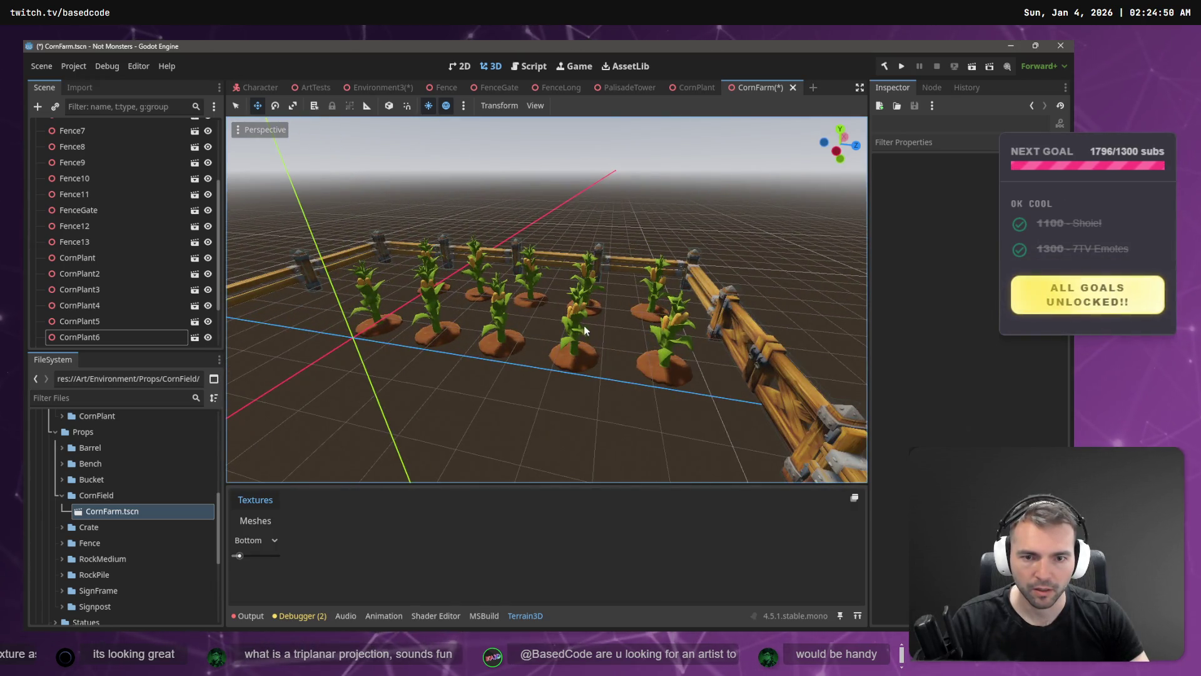
scroll(577, 347, up, 2)
key(e)
click(568, 306)
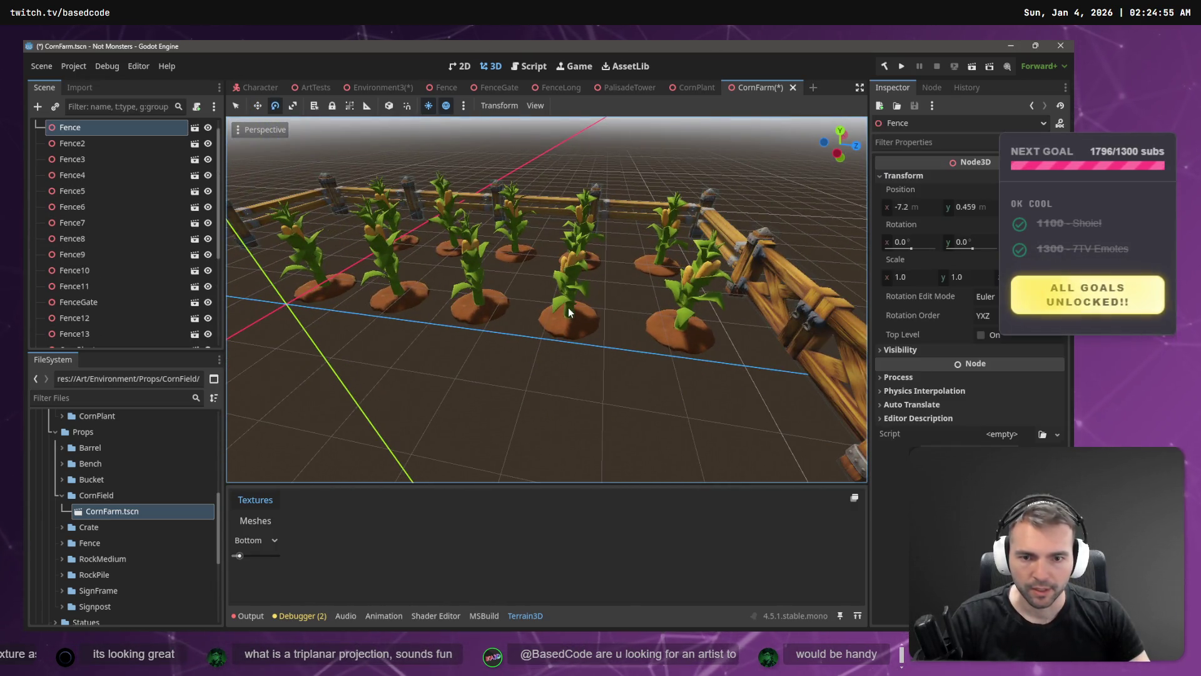
drag(568, 307, 561, 382)
click(577, 354)
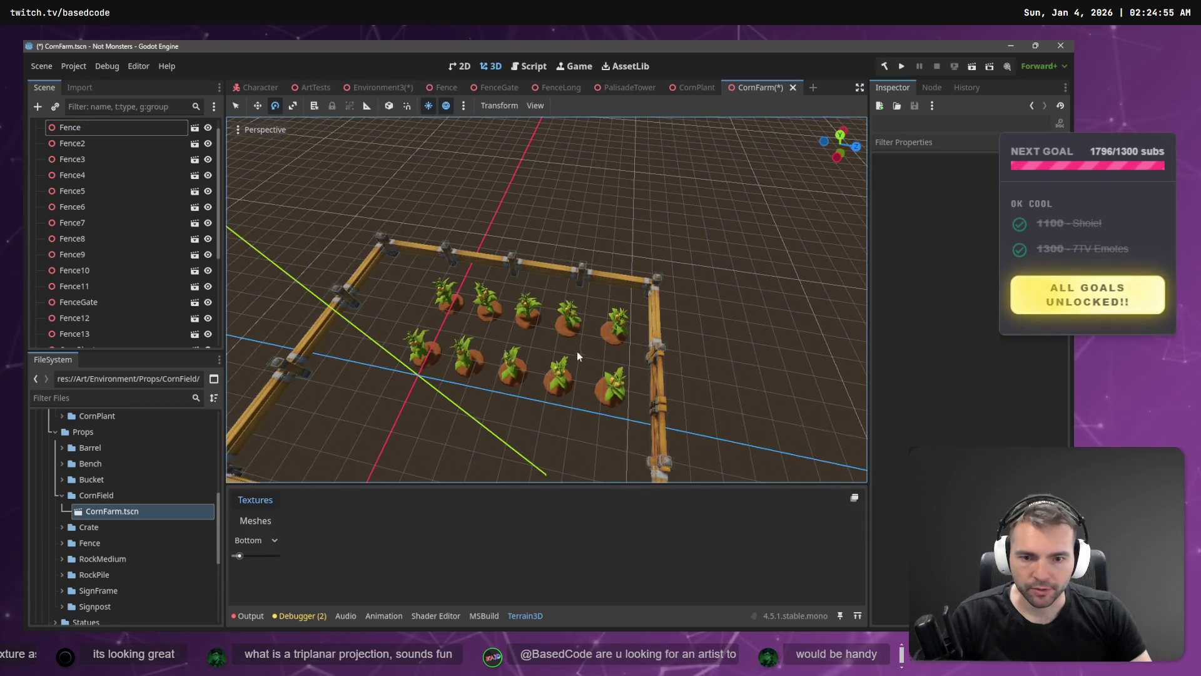
click(538, 406)
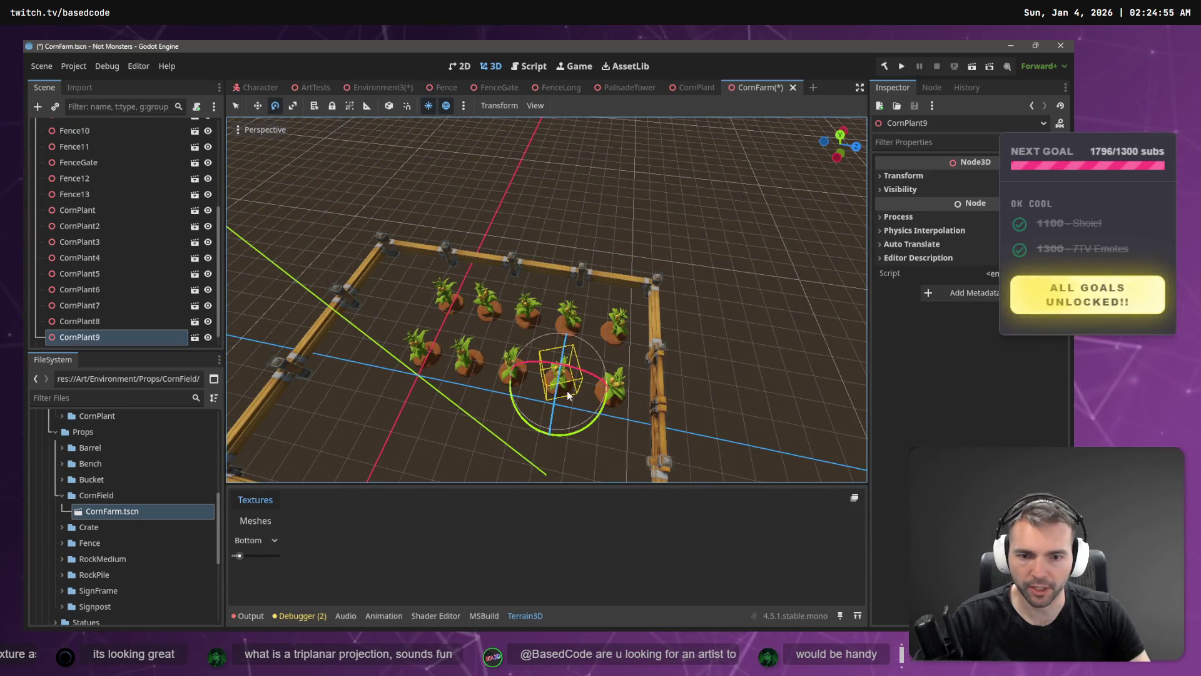
drag(583, 421, 504, 352)
click(504, 349)
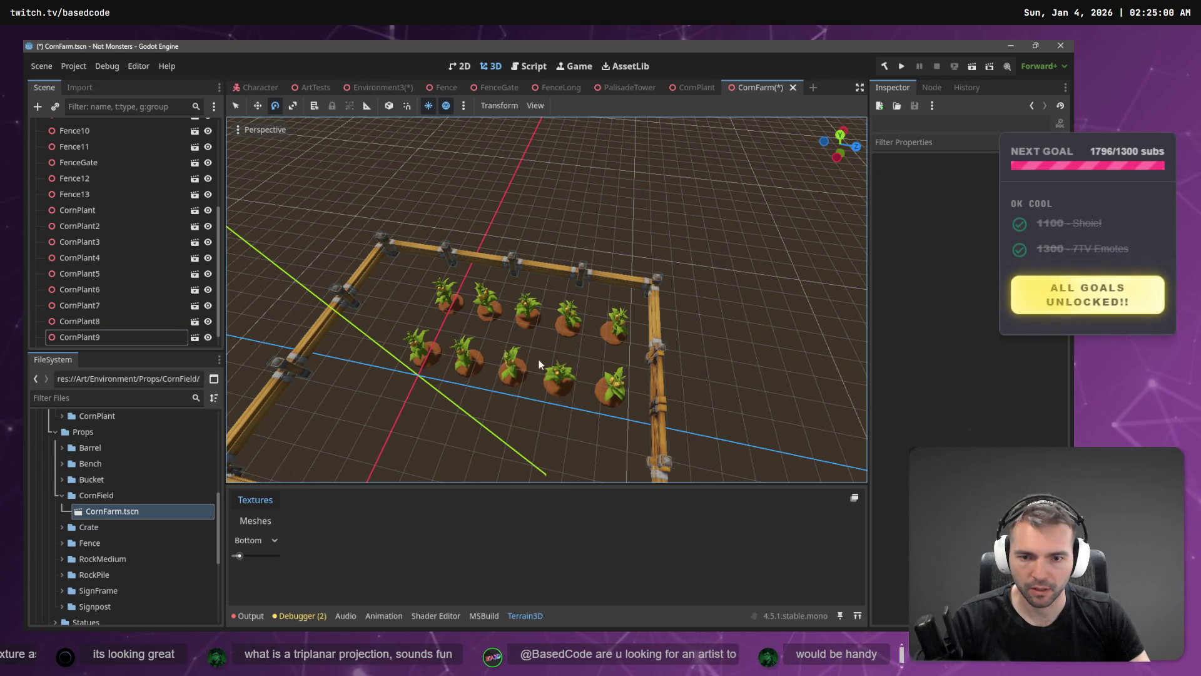
click(510, 371)
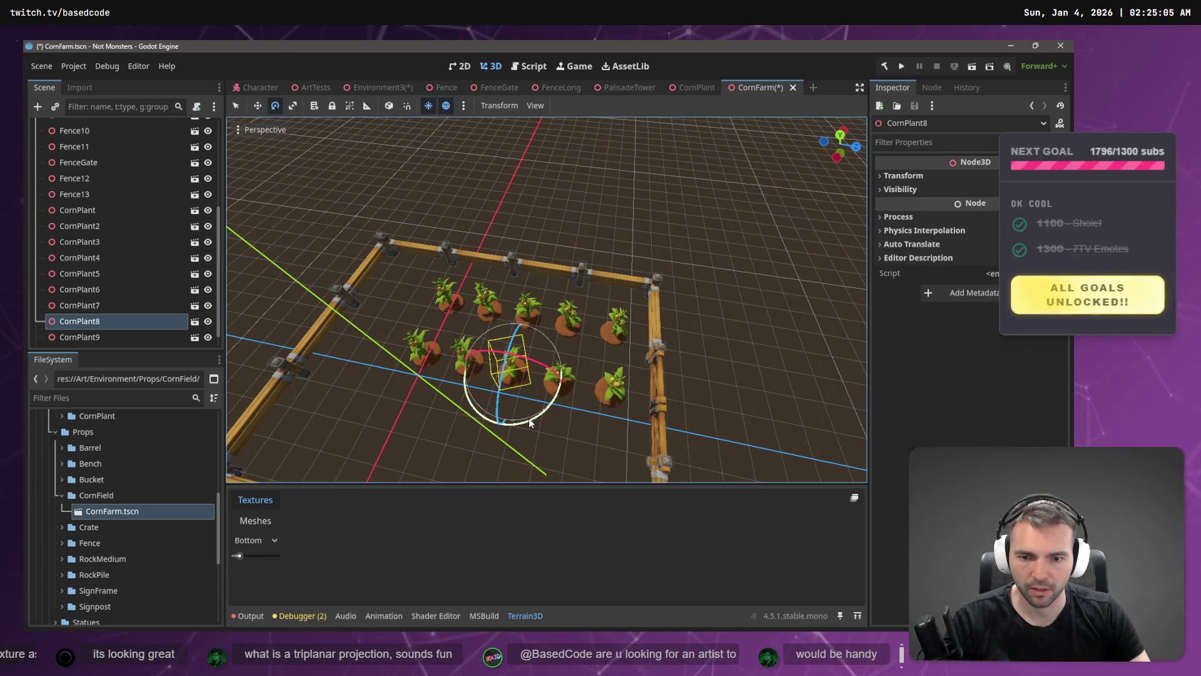
mouse_move(529, 418)
mouse_down()
mouse_move(562, 409)
mouse_move(372, 346)
mouse_up()
click(469, 366)
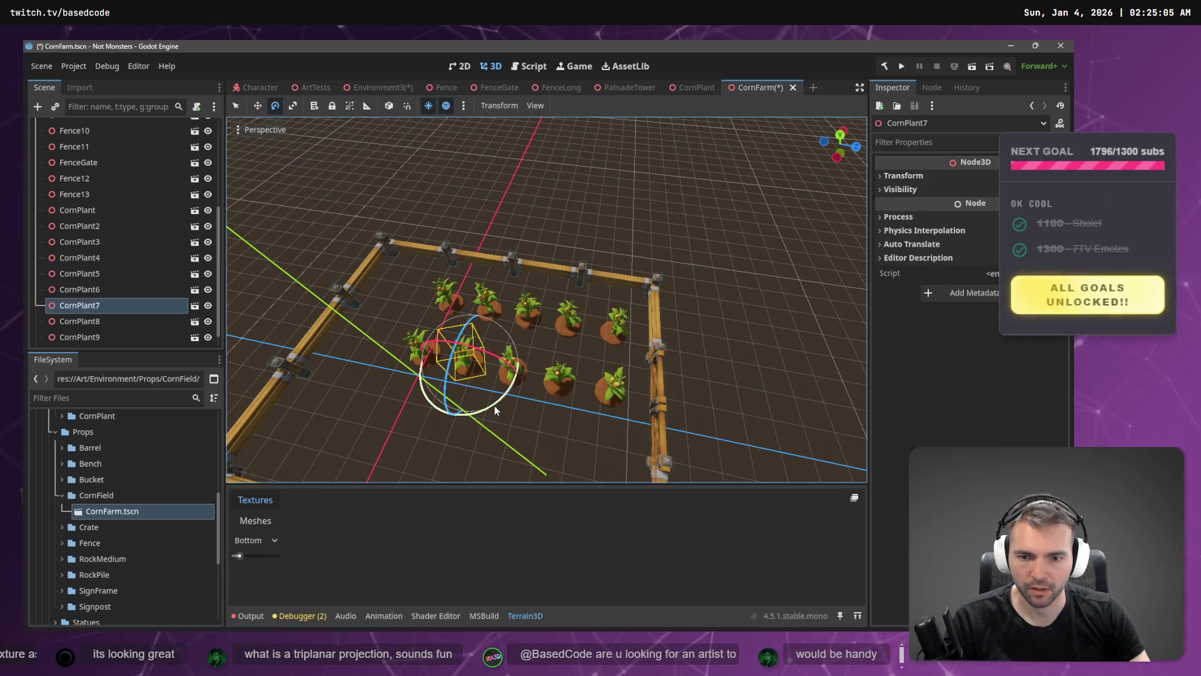
mouse_move(494, 405)
mouse_down()
mouse_move(388, 300)
mouse_move(374, 308)
mouse_move(462, 408)
mouse_move(446, 399)
mouse_move(597, 387)
mouse_up()
- Shift the front row of five corn plants along Z
mouse_move(628, 429)
mouse_down()
mouse_move(362, 327)
mouse_move(349, 341)
mouse_up()
key(f)
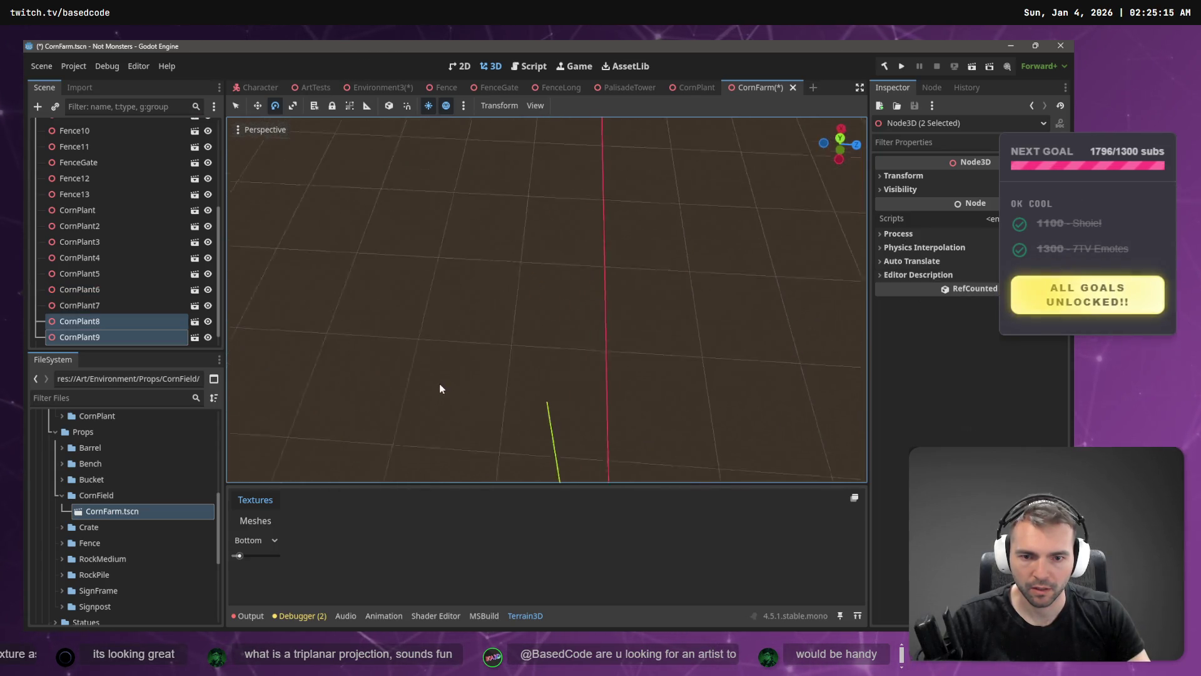
scroll(559, 302, down, 5)
scroll(559, 302, up, 5)
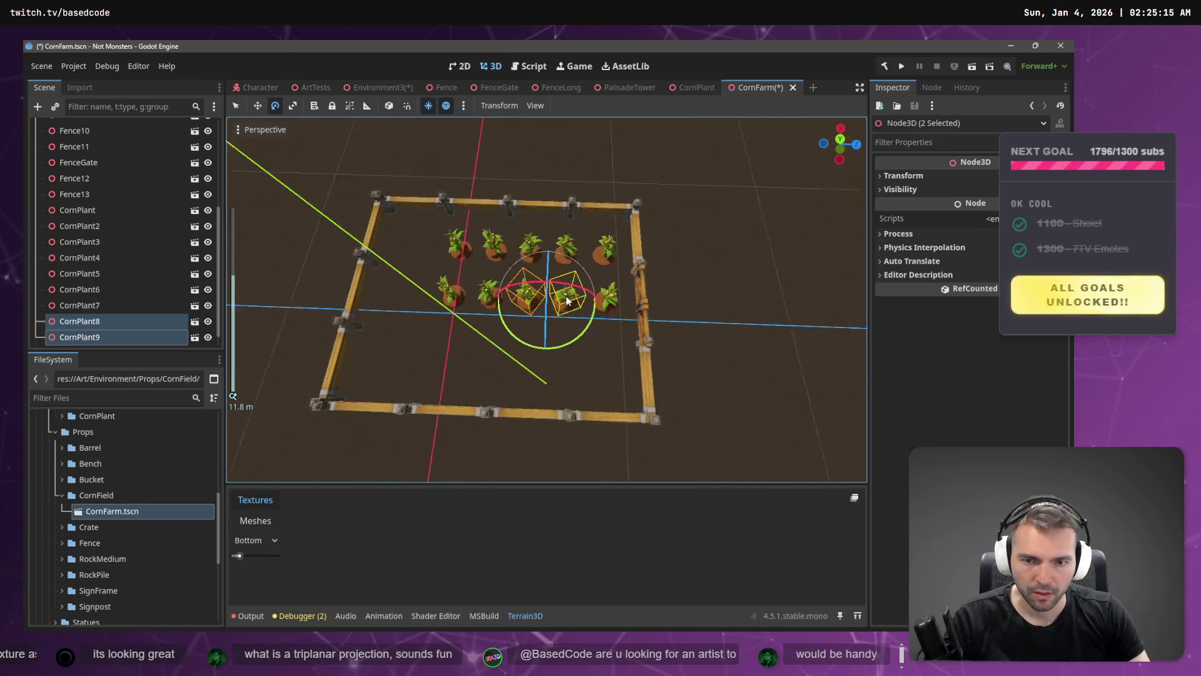
drag(629, 351, 383, 260)
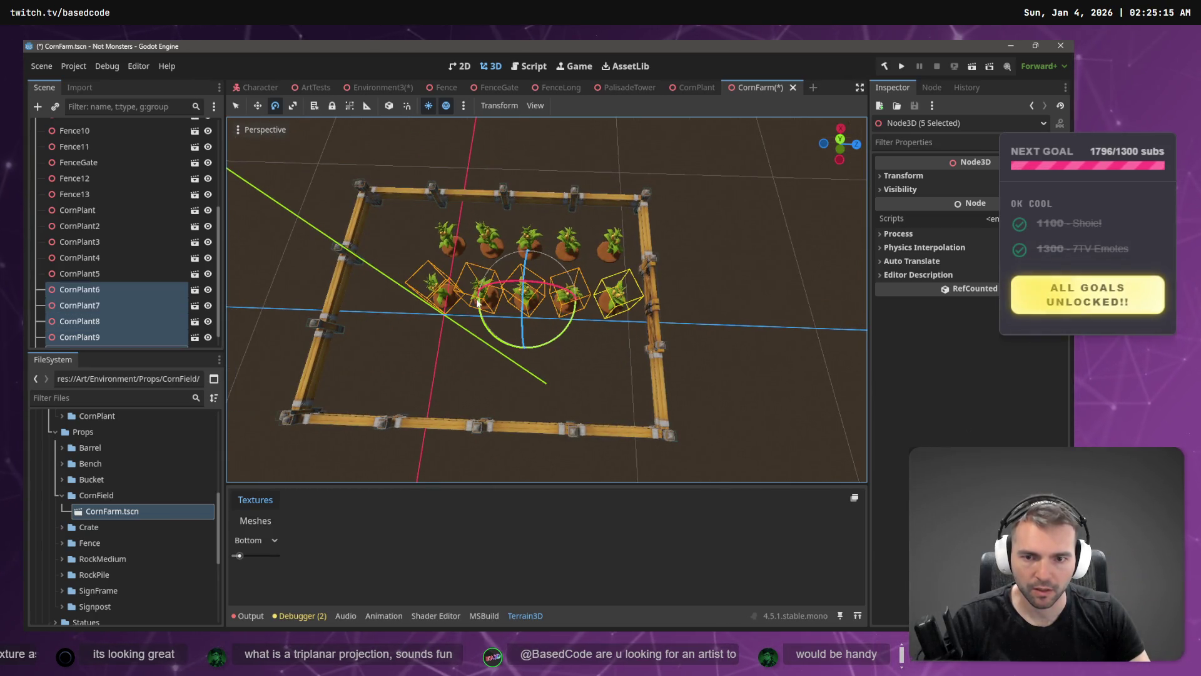
key(w)
drag(578, 305, 546, 298)
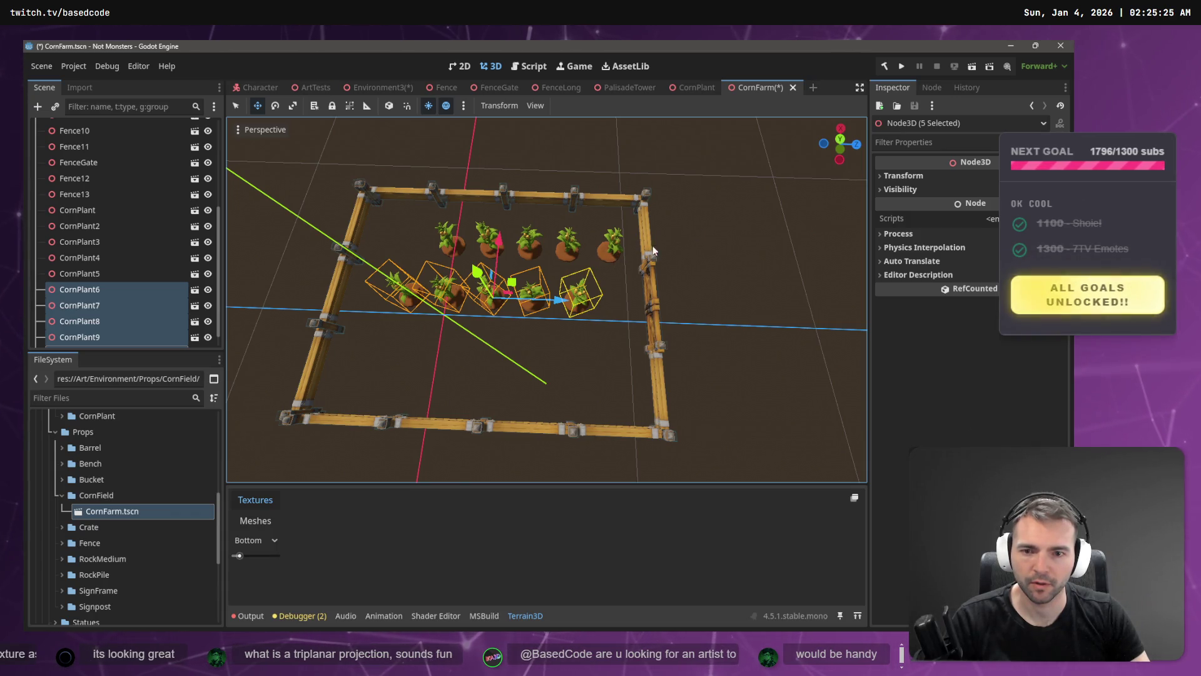
- Duplicate the front row as a new row near the front fence and rotate the copies
key(ctrl+d)
drag(492, 271, 494, 302)
key(e)
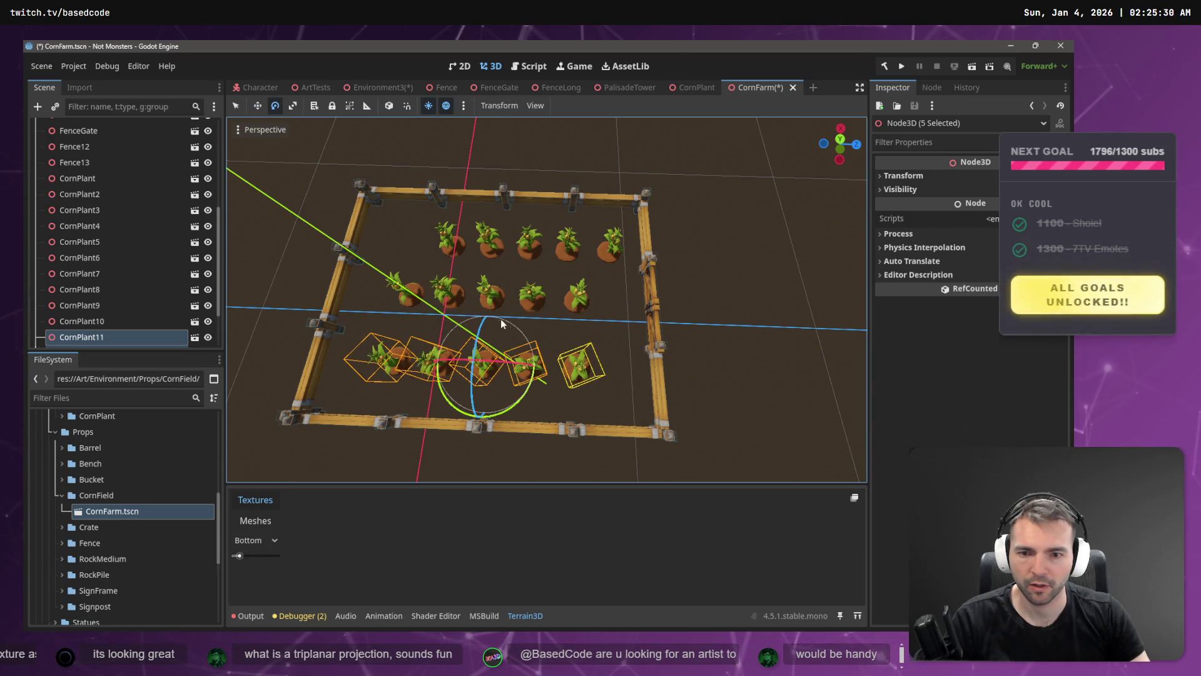
mouse_move(522, 417)
mouse_down()
mouse_move(527, 393)
mouse_move(389, 229)
mouse_move(363, 219)
mouse_move(482, 345)
mouse_up()
key(w)
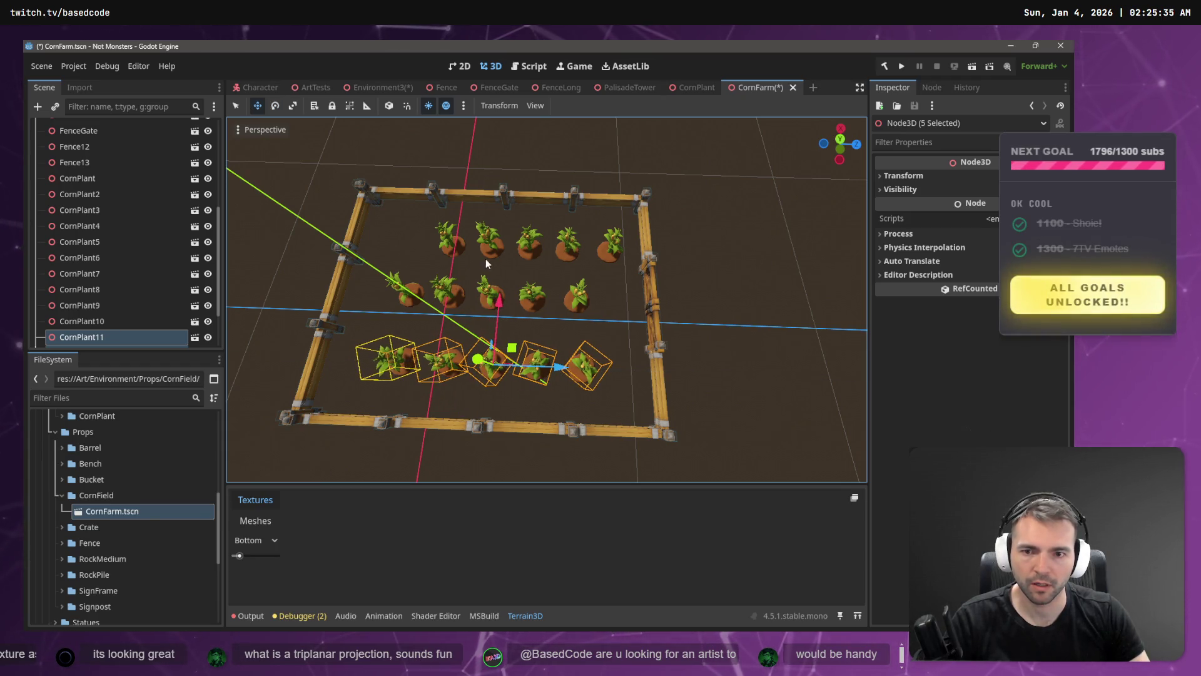
click(446, 243)
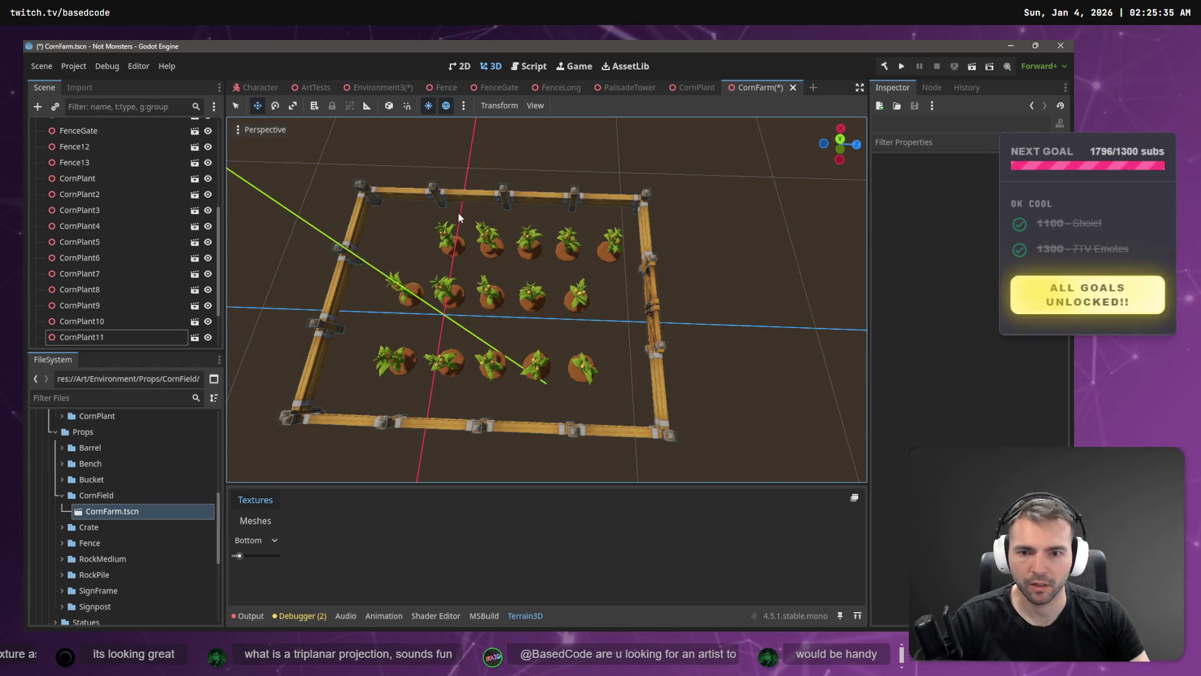
mouse_move(466, 207)
mouse_down()
mouse_move(391, 307)
mouse_move(456, 241)
mouse_up()
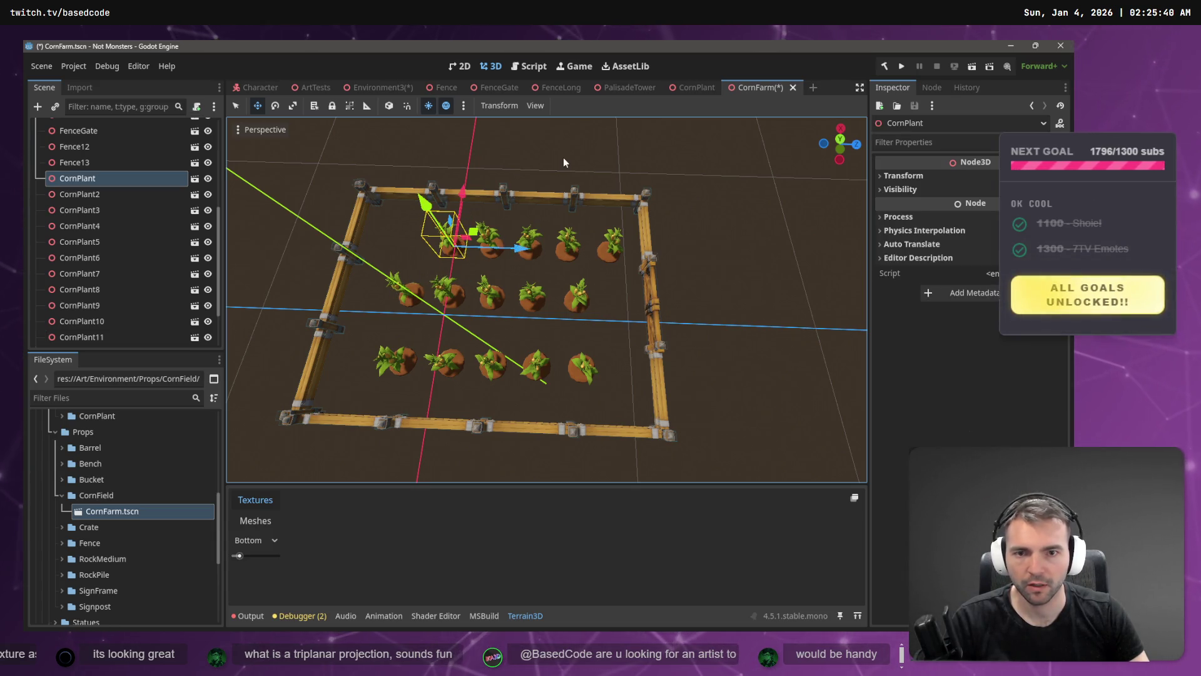
- Duplicate the back-left corn plant and move the copy along Z into a gap
key(ctrl+d)
key(g)
key(z)
click(468, 257)
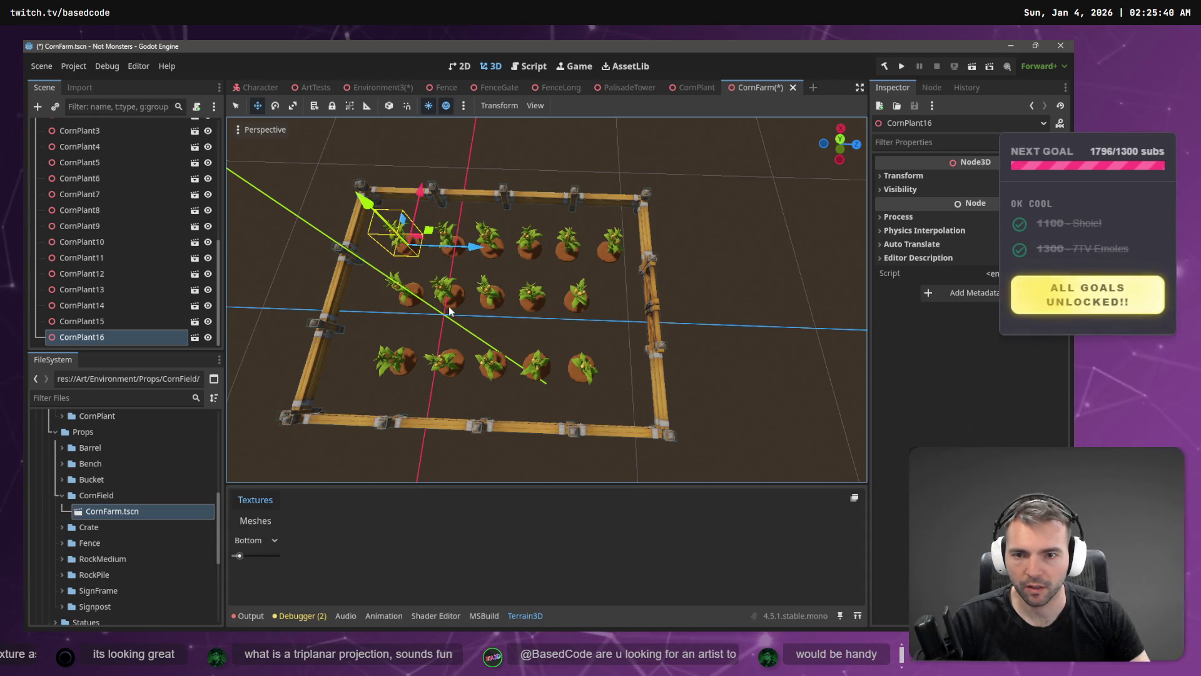
click(449, 306)
mouse_move(449, 305)
mouse_down()
mouse_move(513, 275)
mouse_move(461, 324)
mouse_up()
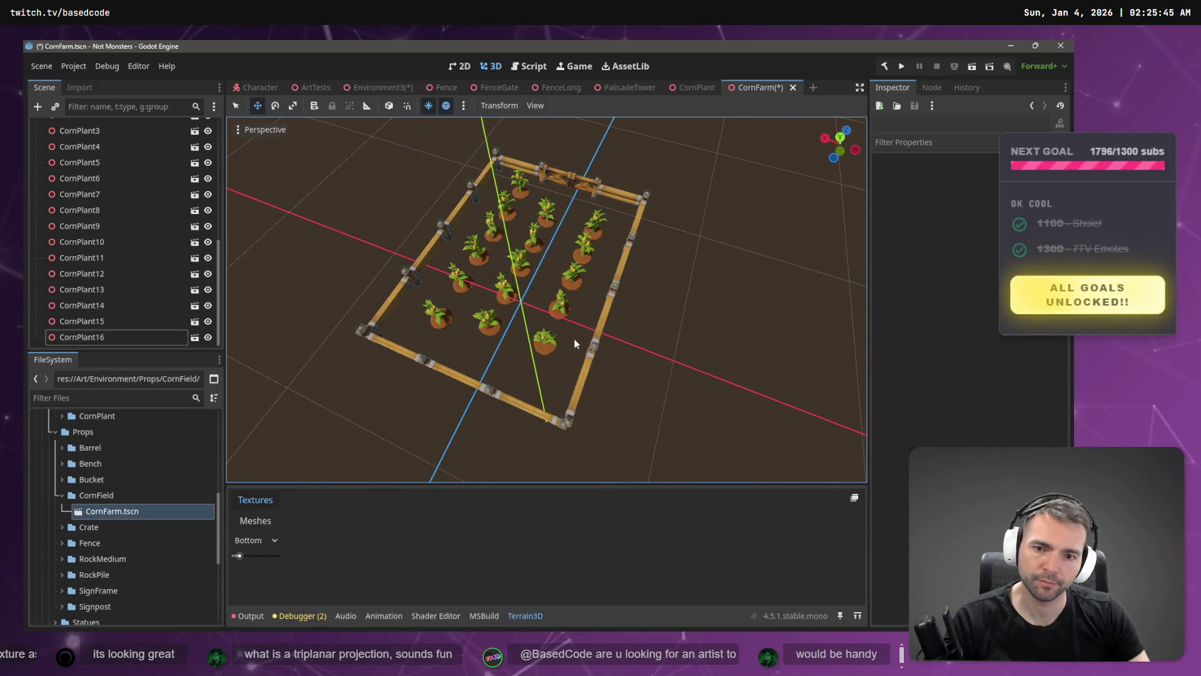
- Duplicate the front corn plant, move it toward the front fence, and turn it about 75°
mouse_move(505, 381)
mouse_down()
mouse_move(568, 340)
mouse_move(488, 385)
mouse_up()
key(ctrl+d)
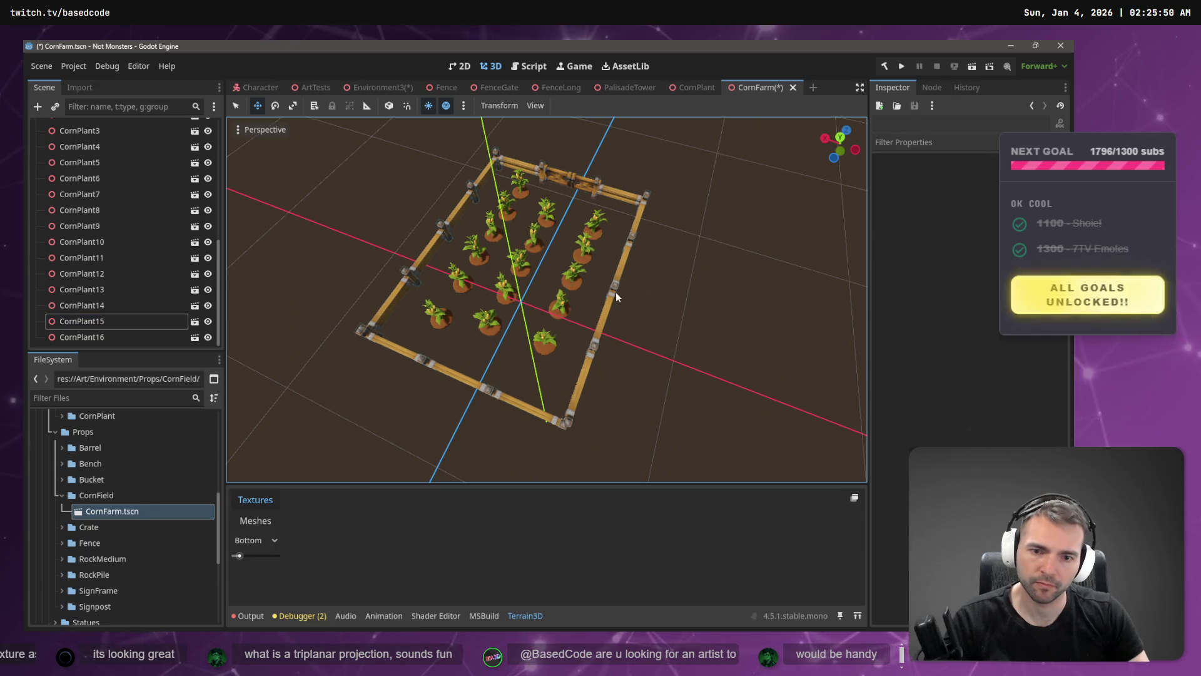
drag(568, 289, 553, 326)
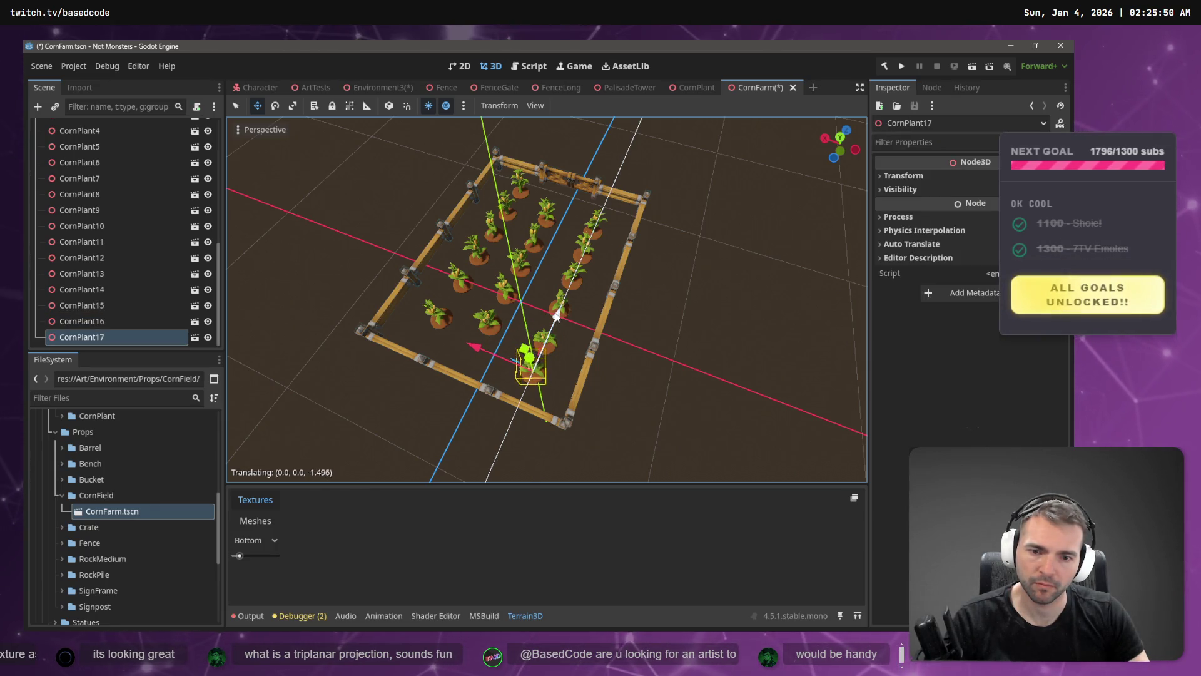
key(e)
drag(546, 418, 596, 380)
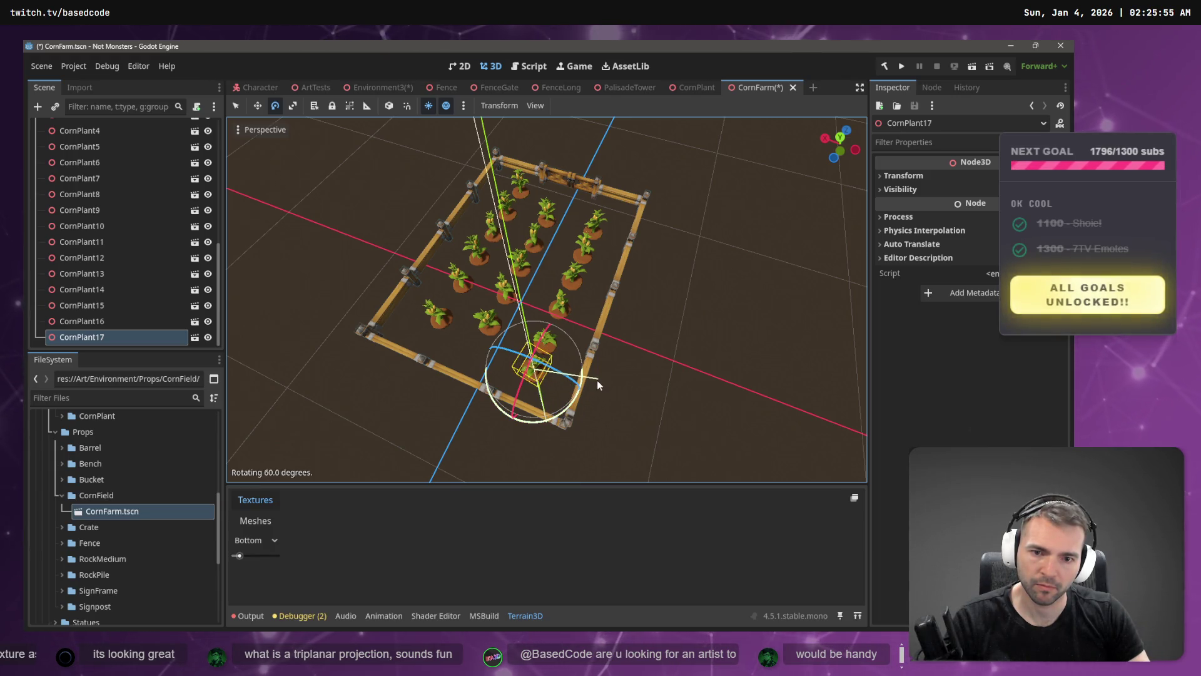
click(560, 336)
- Nudge CornPlant15 slightly back along its row and save CornFarm
drag(571, 324, 524, 363)
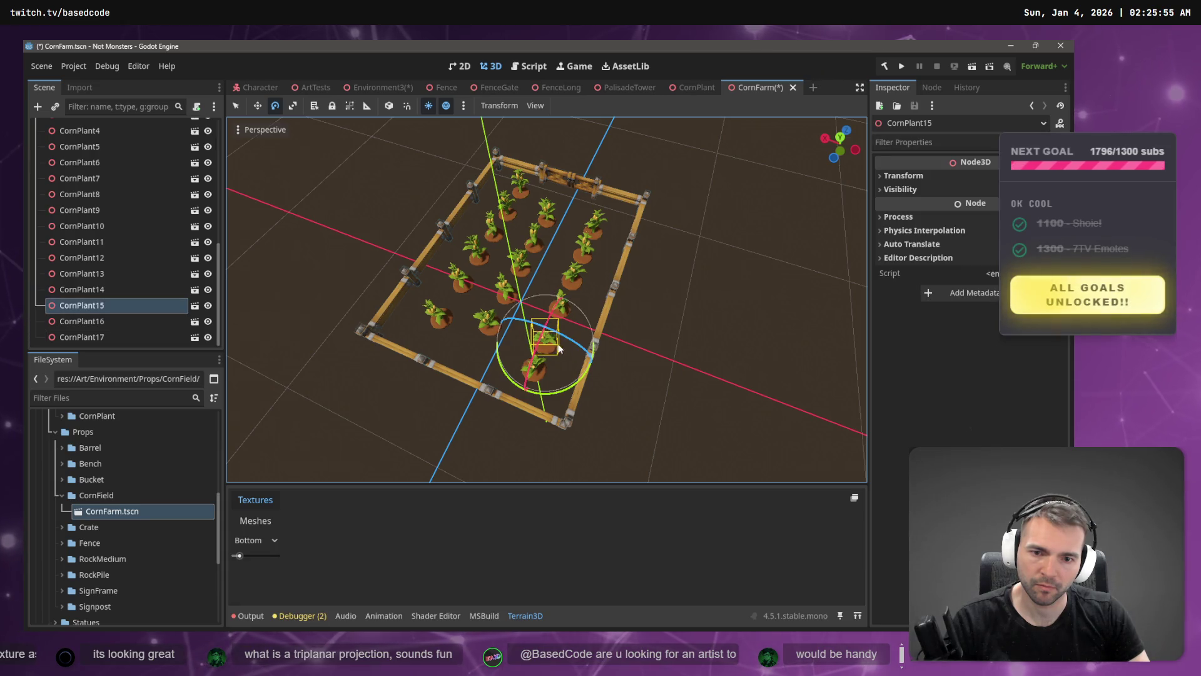
key(w)
drag(568, 291, 571, 280)
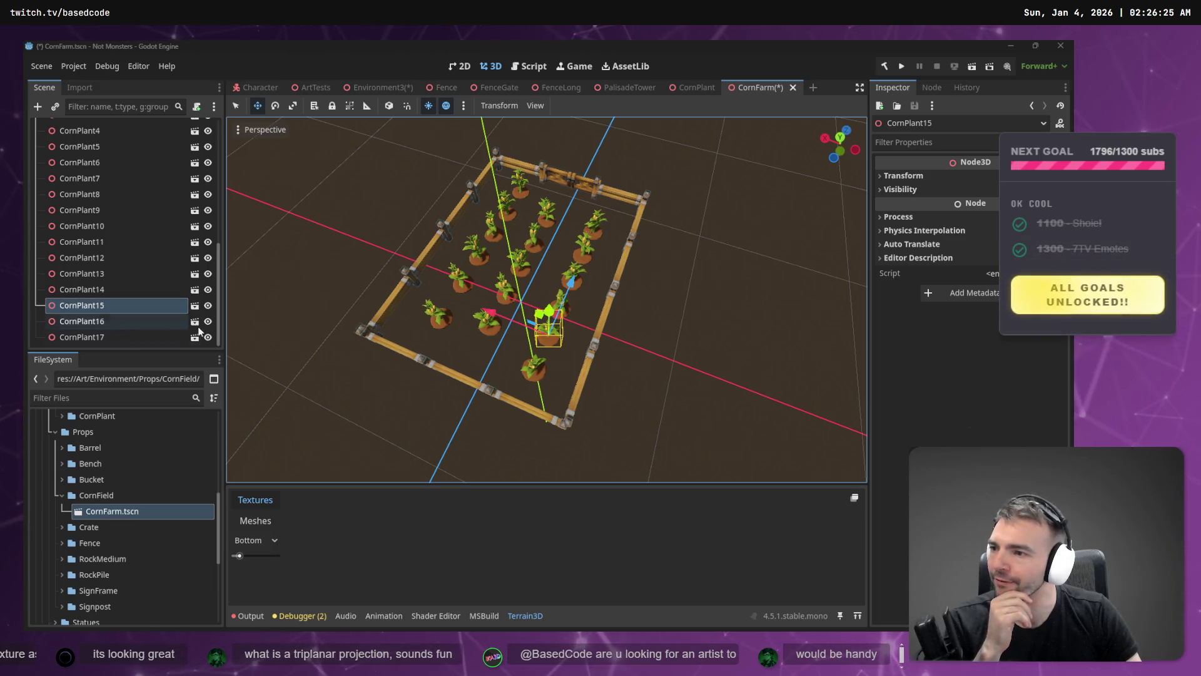
click(354, 214)
key(ctrl+s)
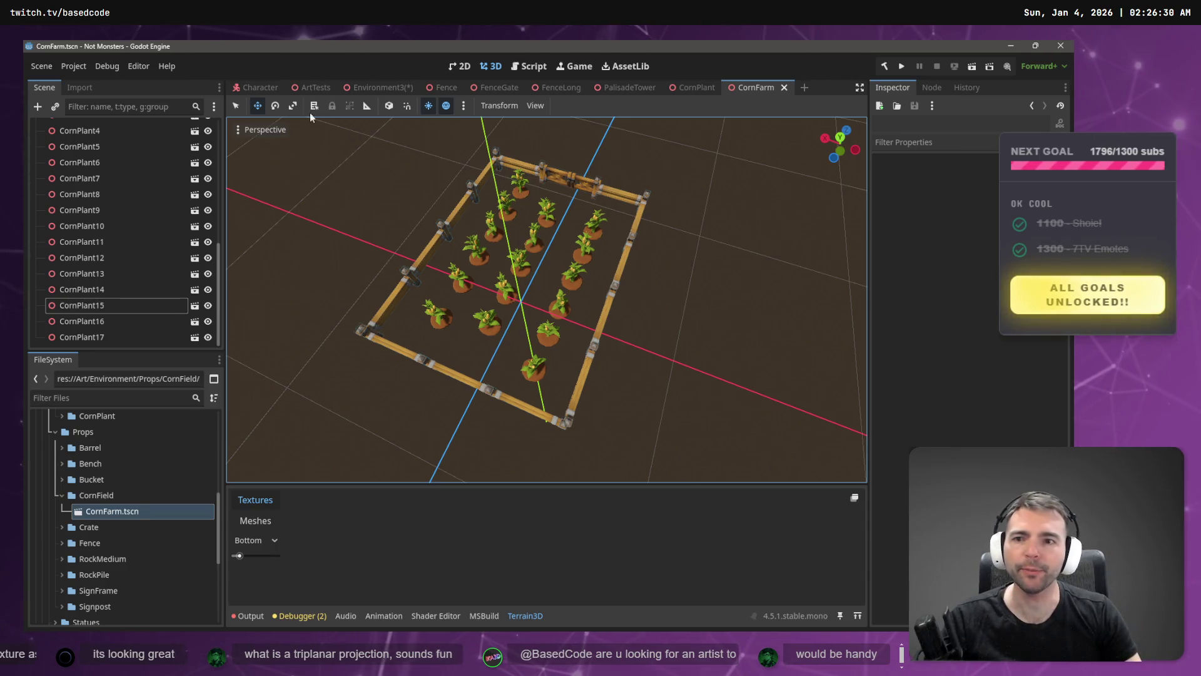
- Return to Environment3 and pull the camera back over the corn field and castle wall
click(382, 88)
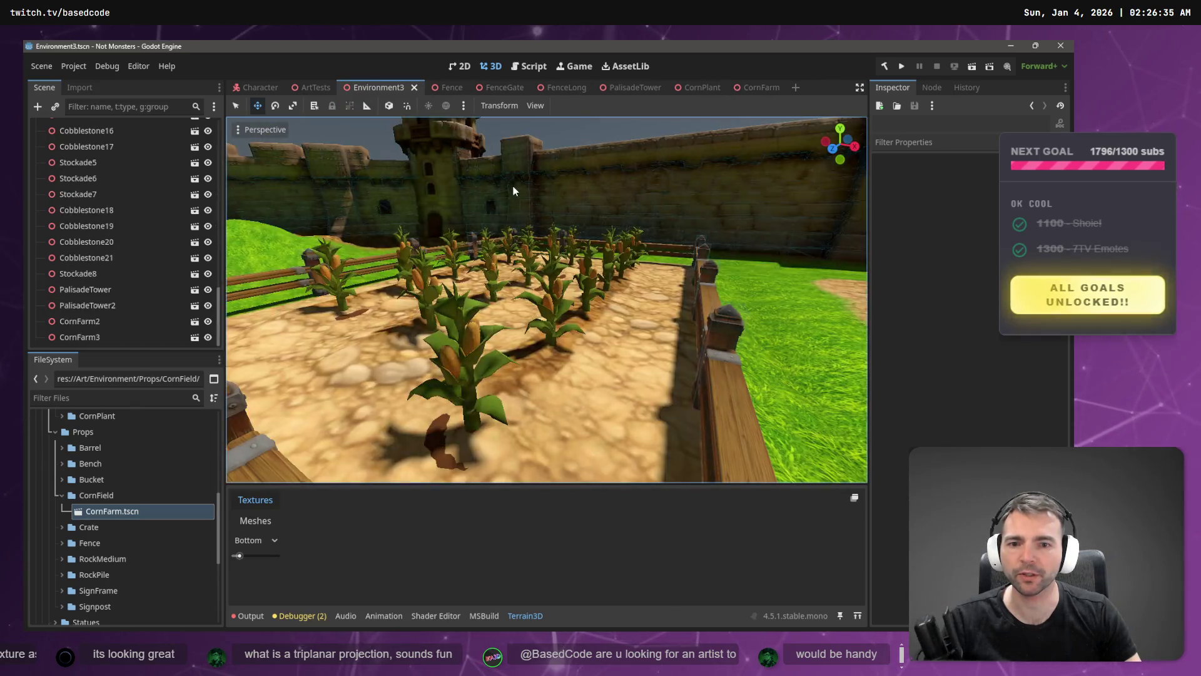
key(s)
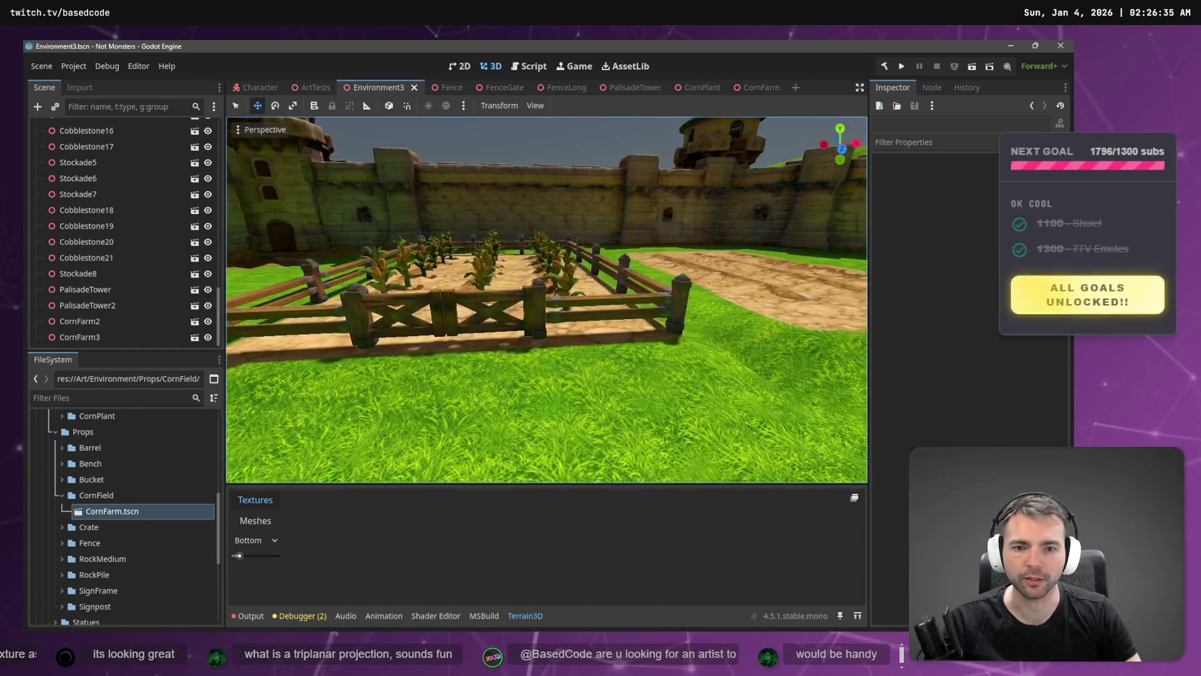
key(s)
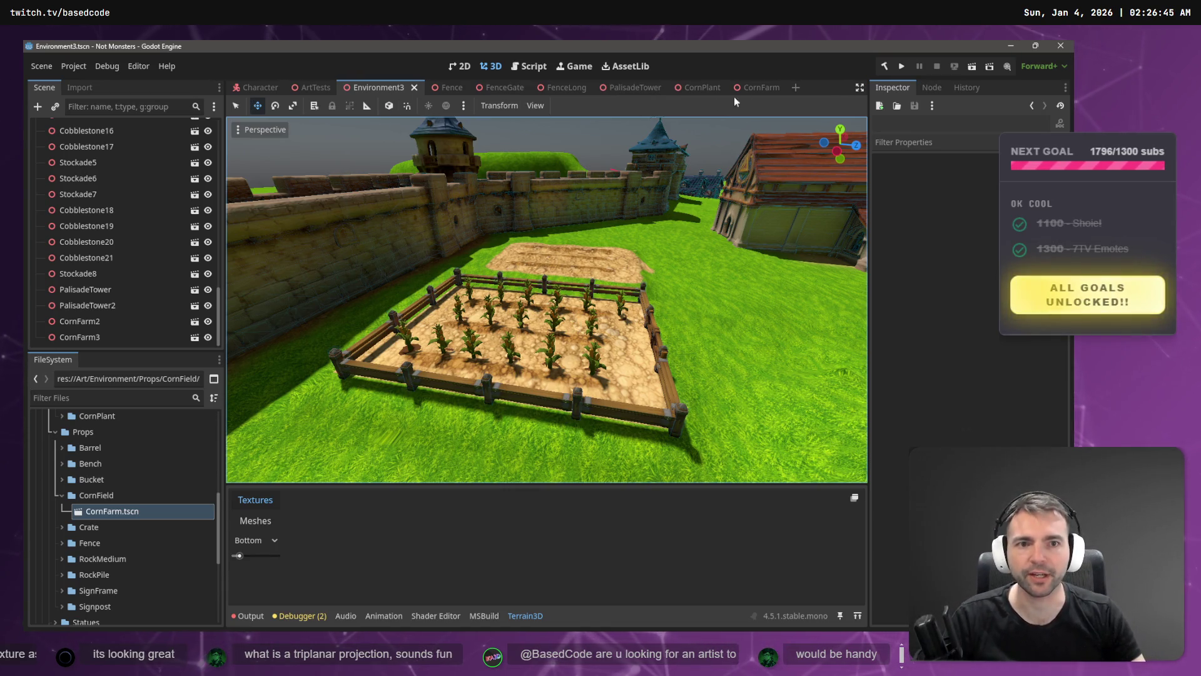
- Delete the top-left corn plant, CornPlant5, from the CornFarm scene
click(756, 88)
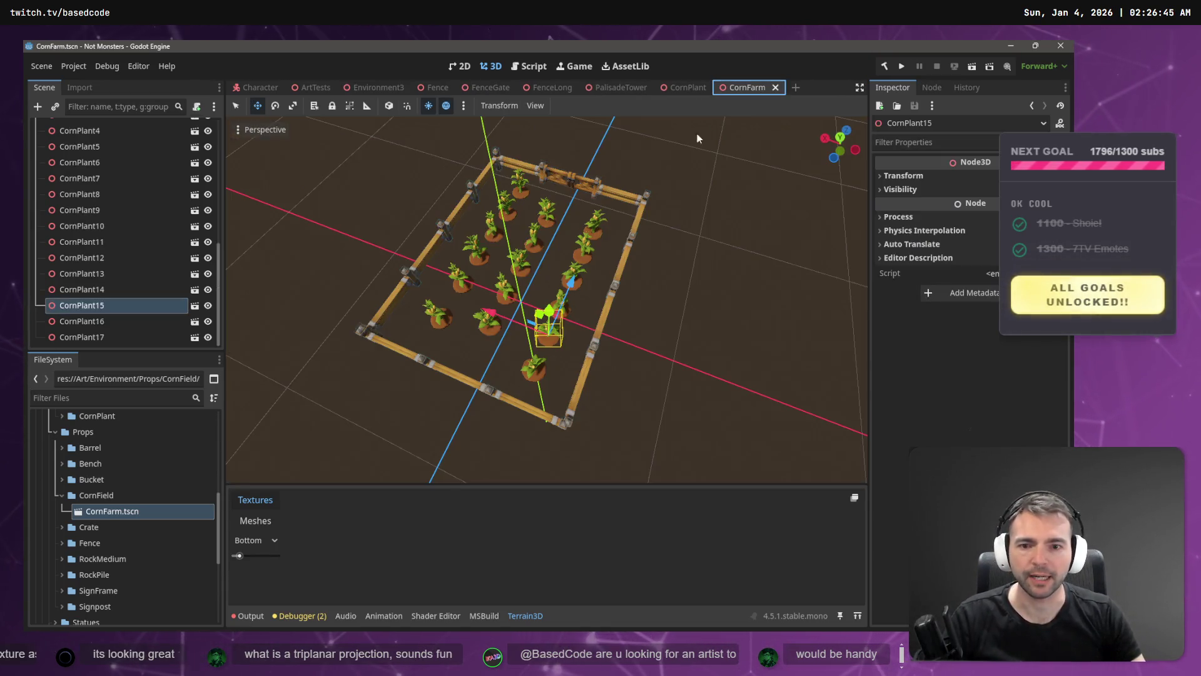
click(521, 189)
scroll(522, 189, up, 5)
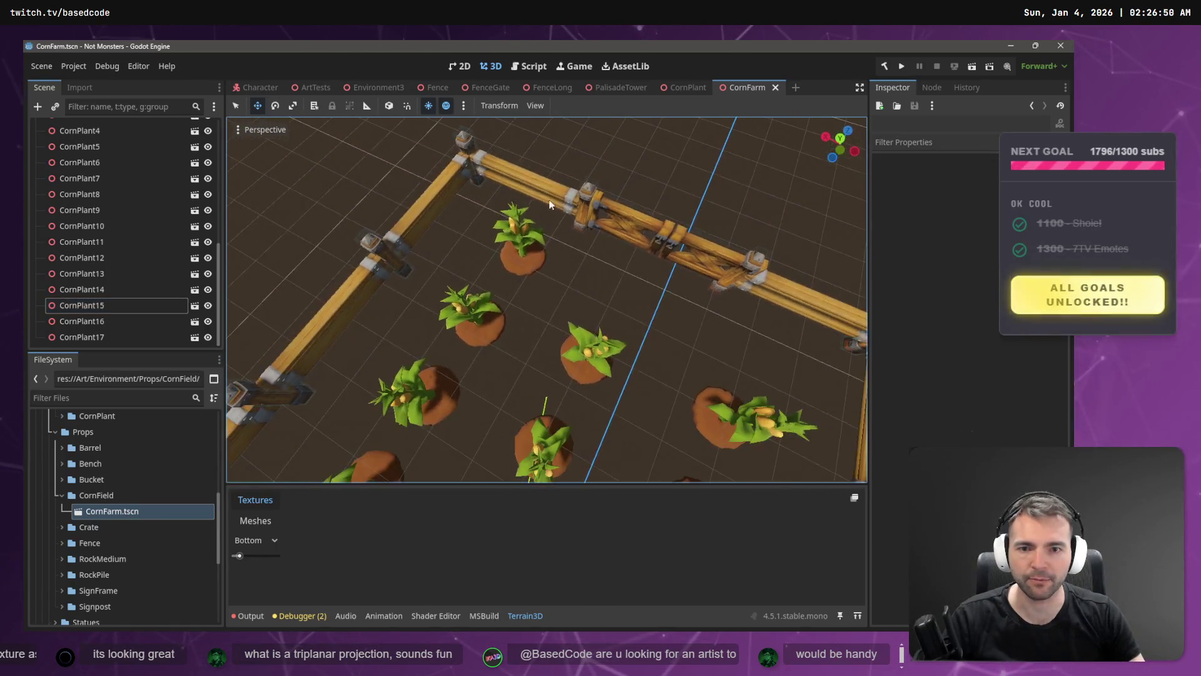
drag(558, 285, 463, 171)
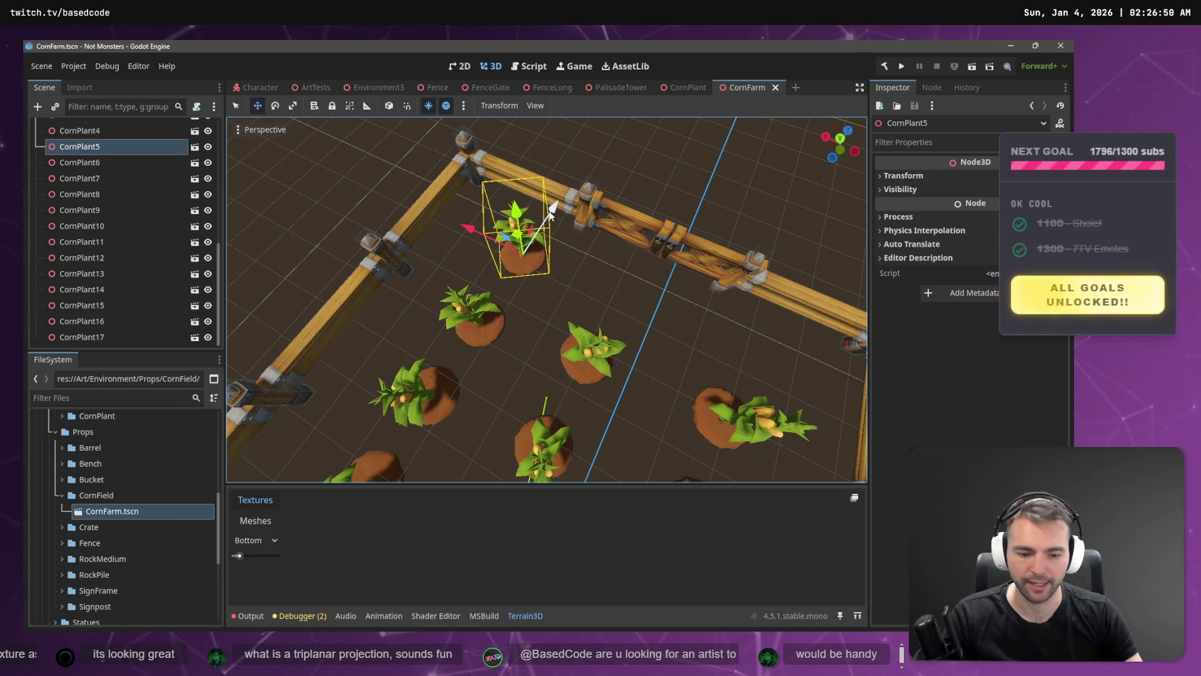
key(Delete)
click(518, 345)
- Save the CornFarm scene
scroll(517, 345, down, 8)
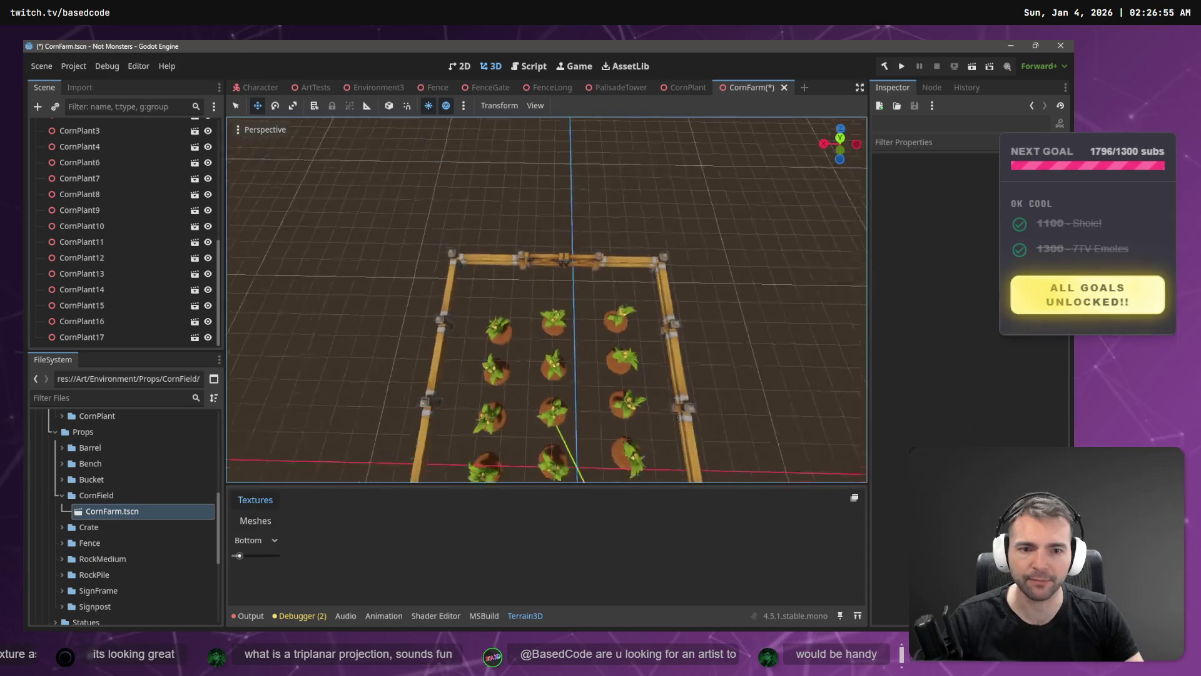
scroll(546, 301, up, 6)
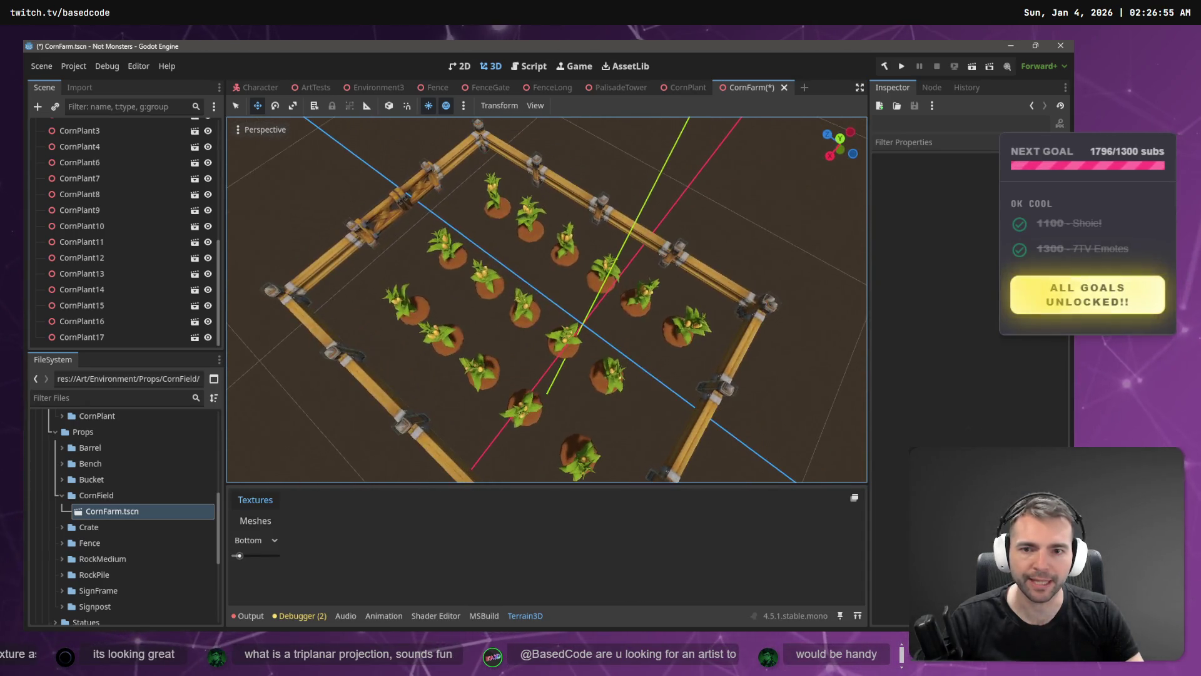
key(ctrl+s)
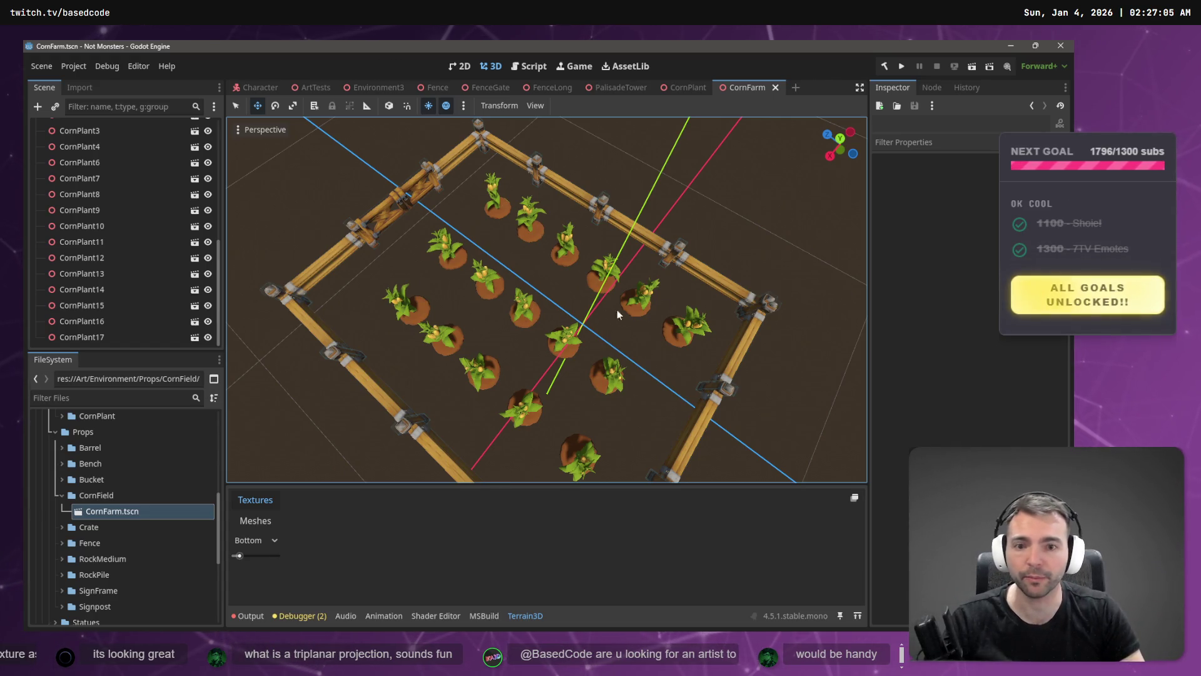
scroll(682, 211, down, 5)
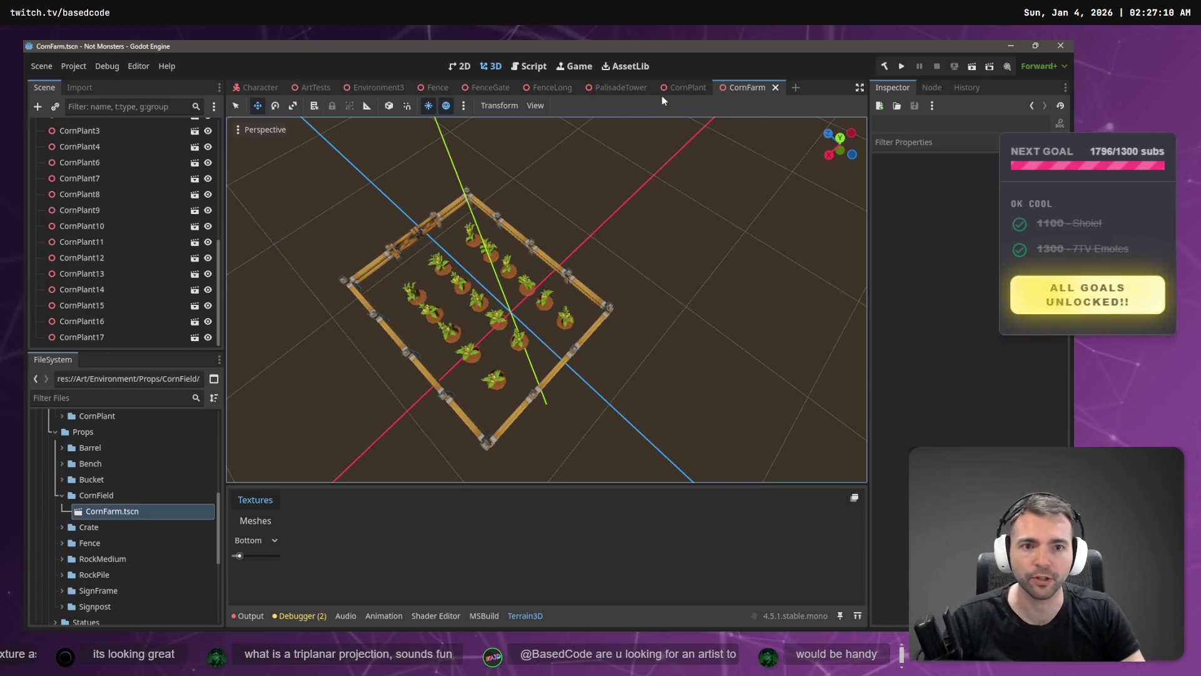
click(379, 87)
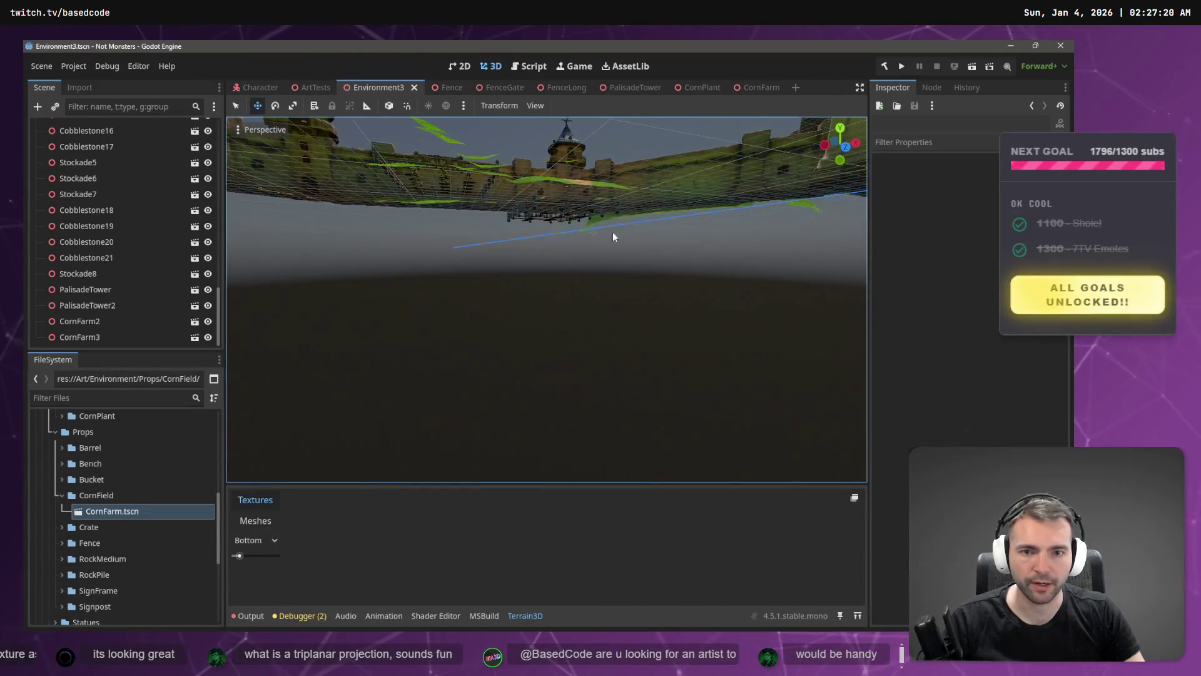
- Lift CornFarm2 along Y until it rests on the terrain, then save Environment3
click(582, 222)
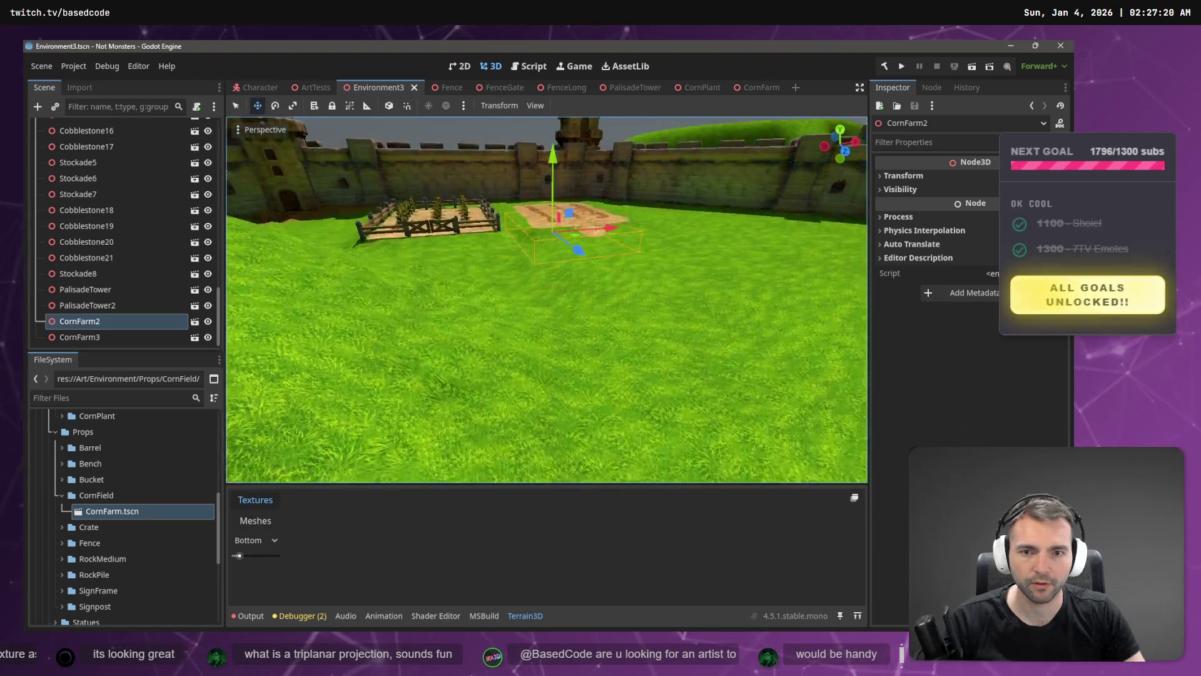
drag(559, 160, 556, 142)
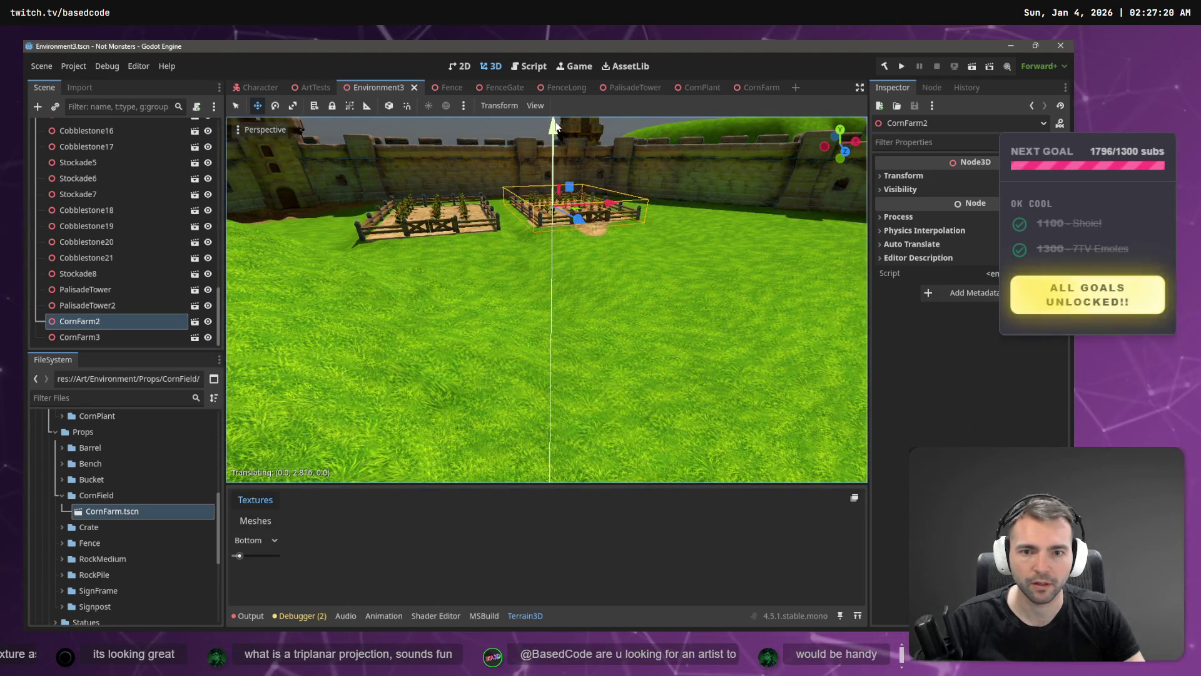
drag(557, 119, 560, 122)
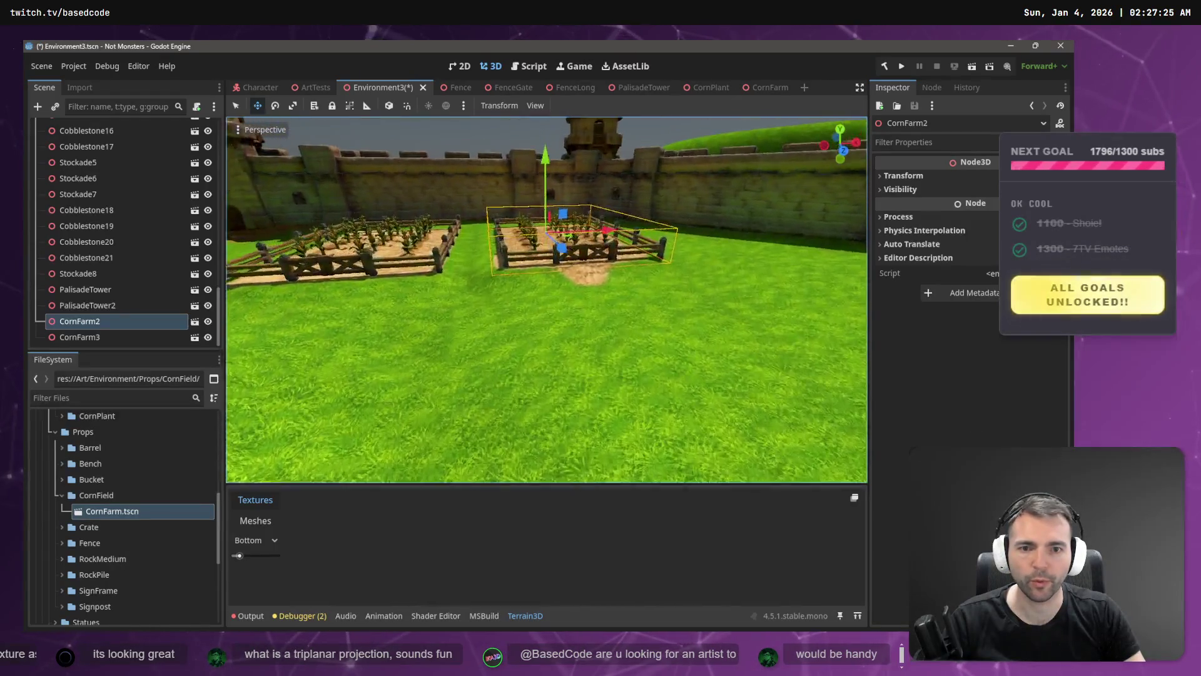
key(s)
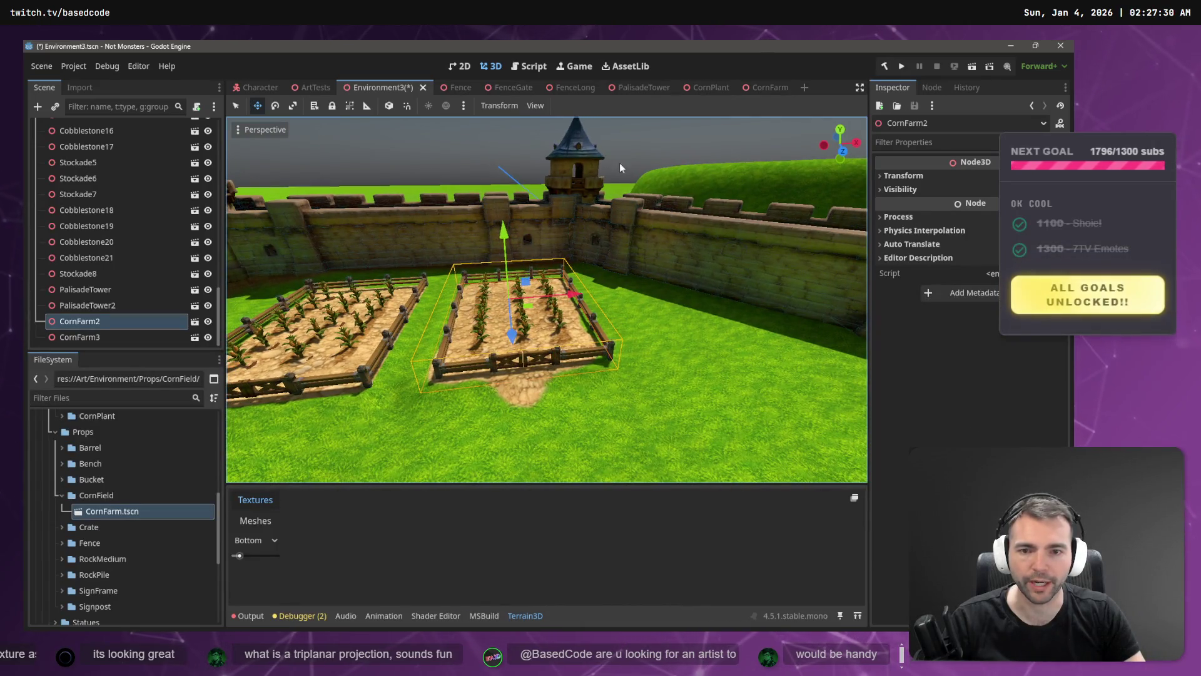
click(486, 143)
key(ctrl+s)
key(w)
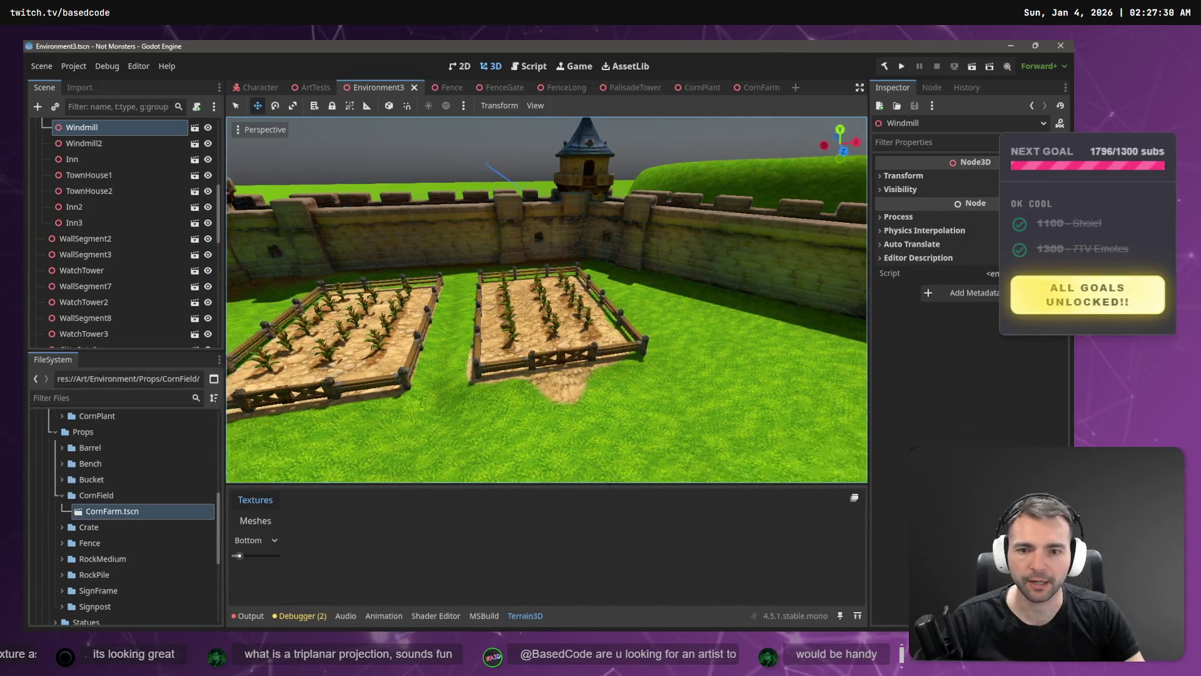
key(s)
key(F5)
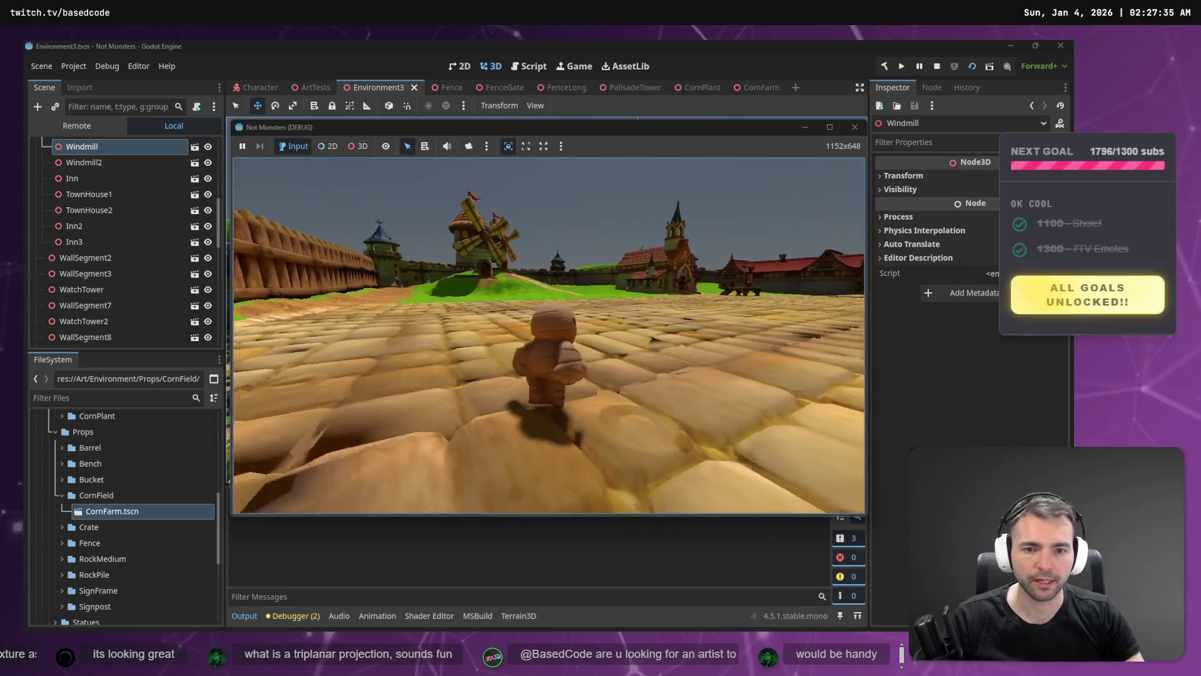
key(F8)
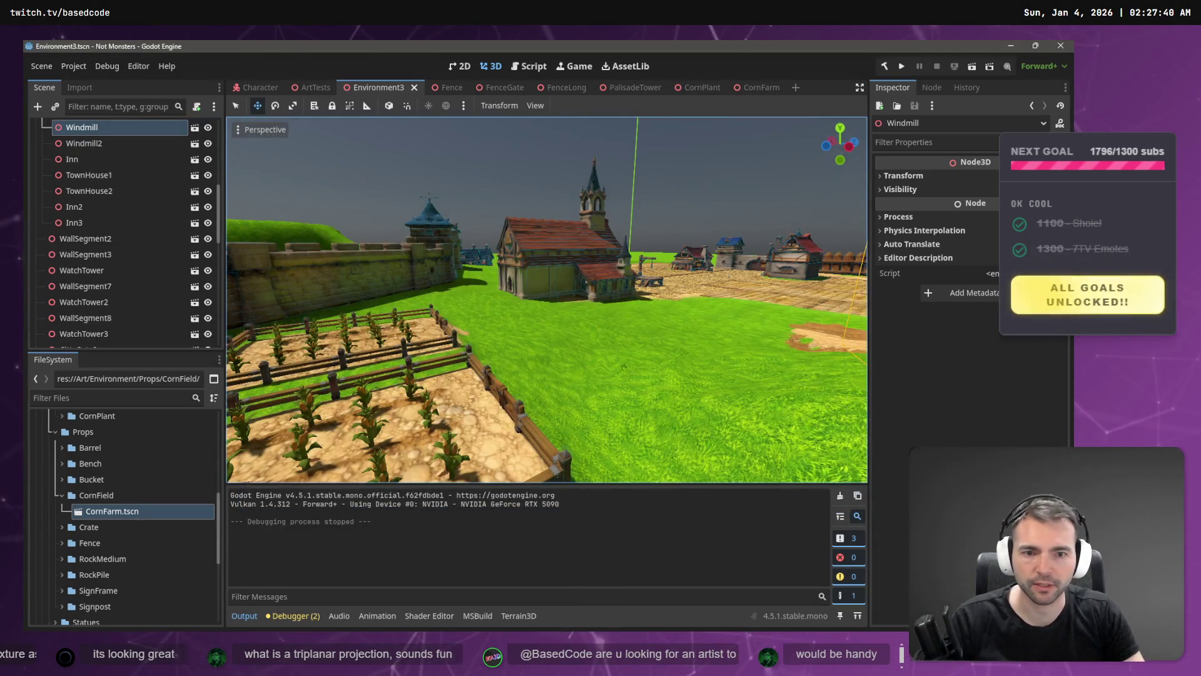
key(f)
key(s)
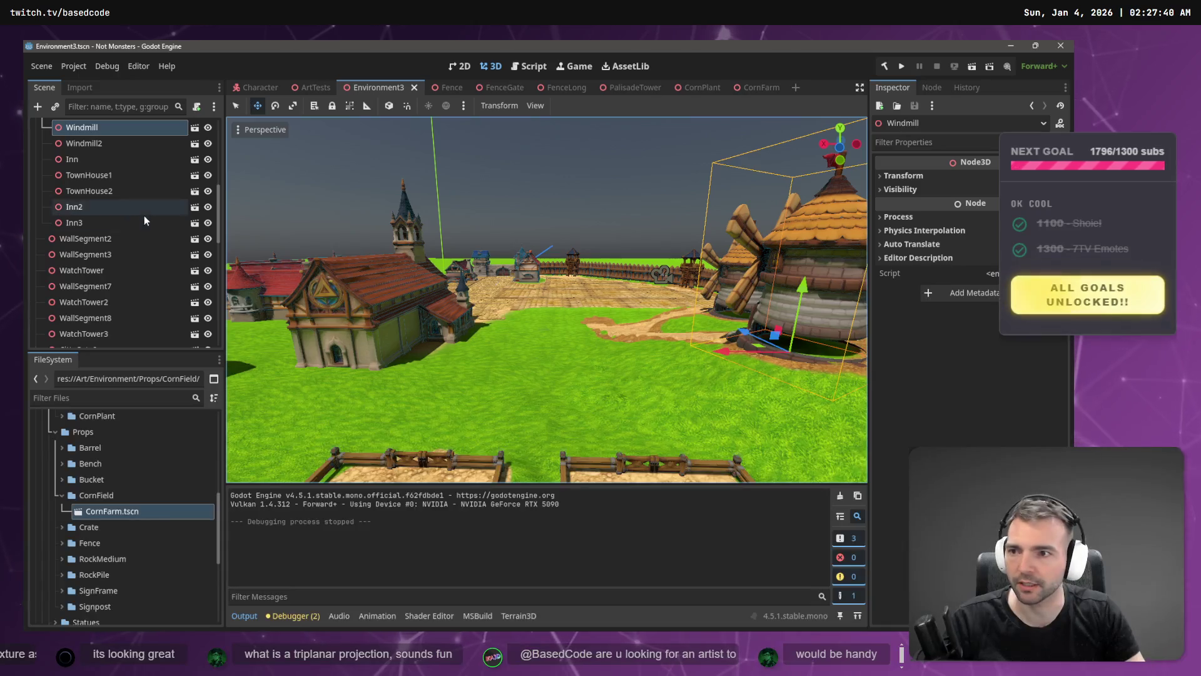